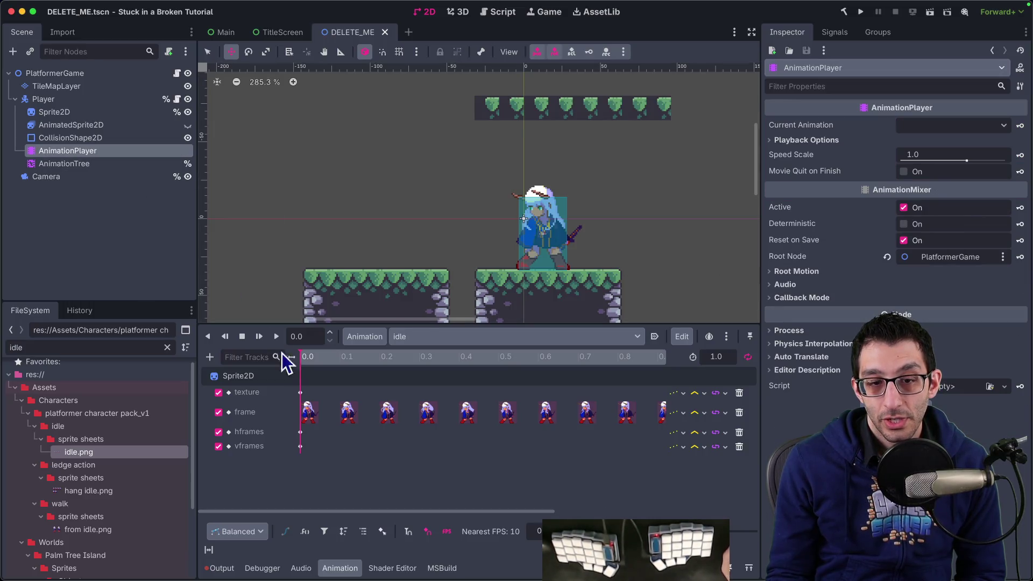
# Show the AnimationTree state machine and inspect the idle, idle_to_walk and walk transitions.
pyautogui.click(42, 164)
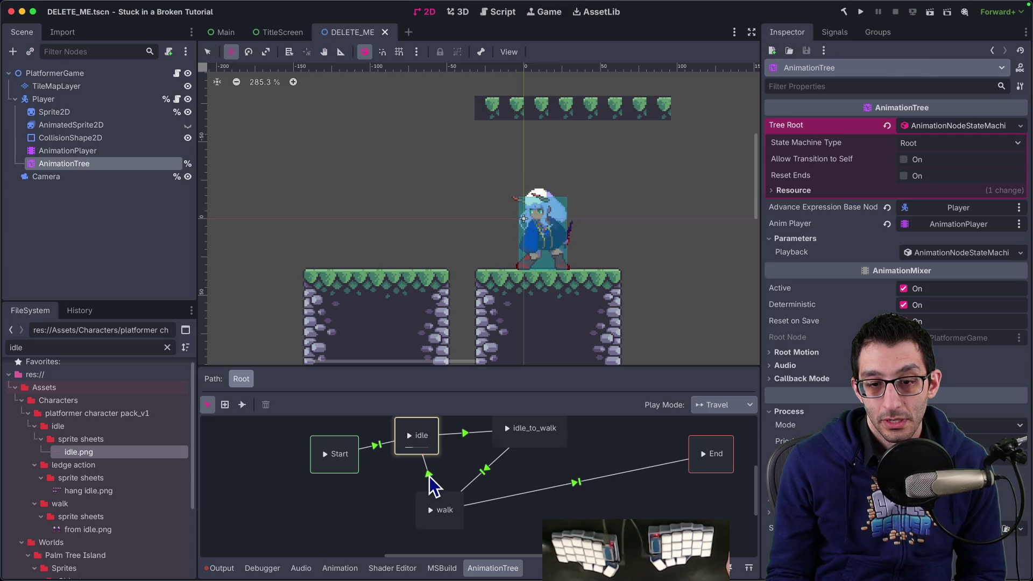
pyautogui.click(429, 476)
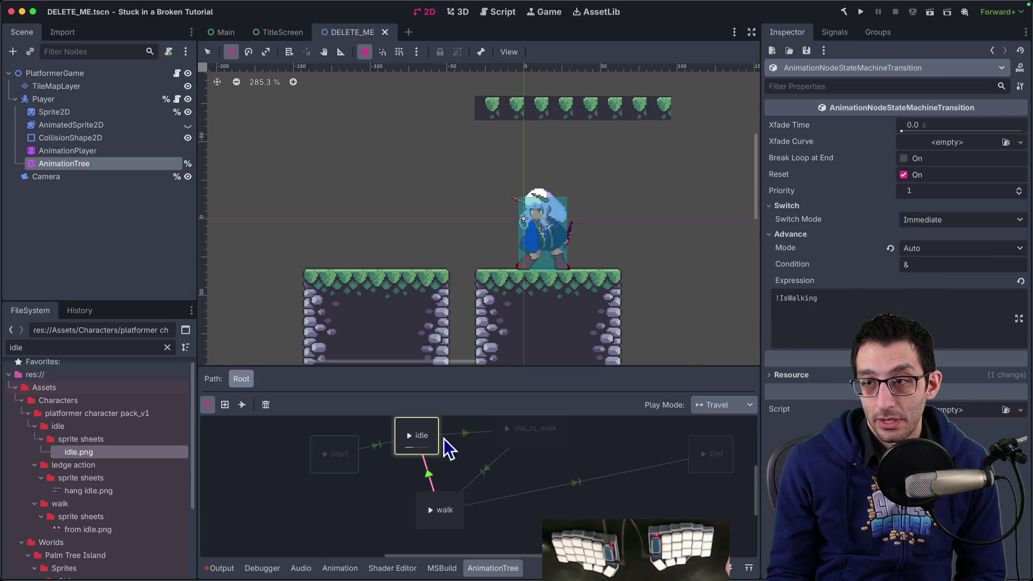
pyautogui.click(466, 434)
pyautogui.click(486, 468)
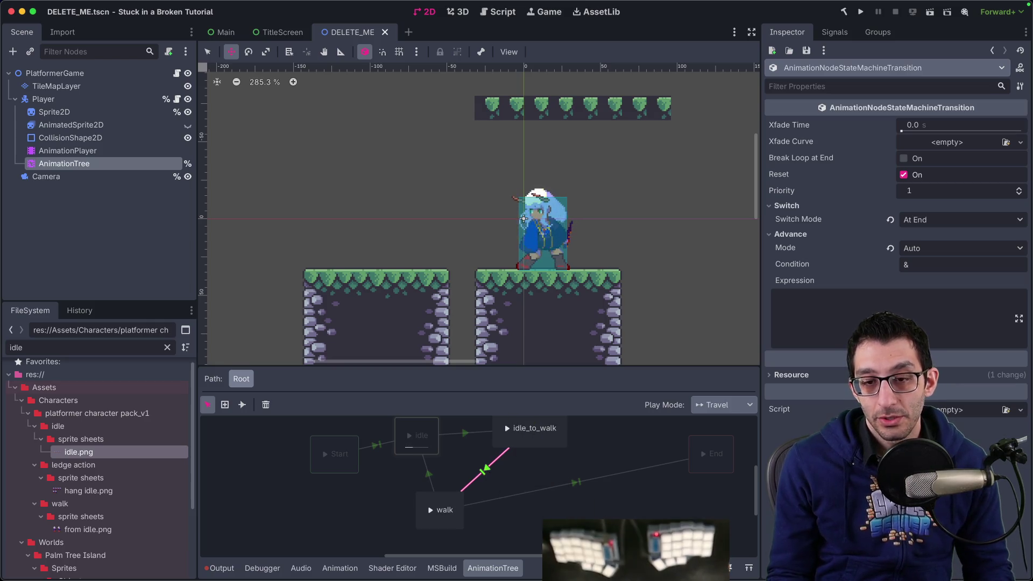
# Test-run the game, walk the character right, and return to the state machine.
pyautogui.moveTo(689, 549)
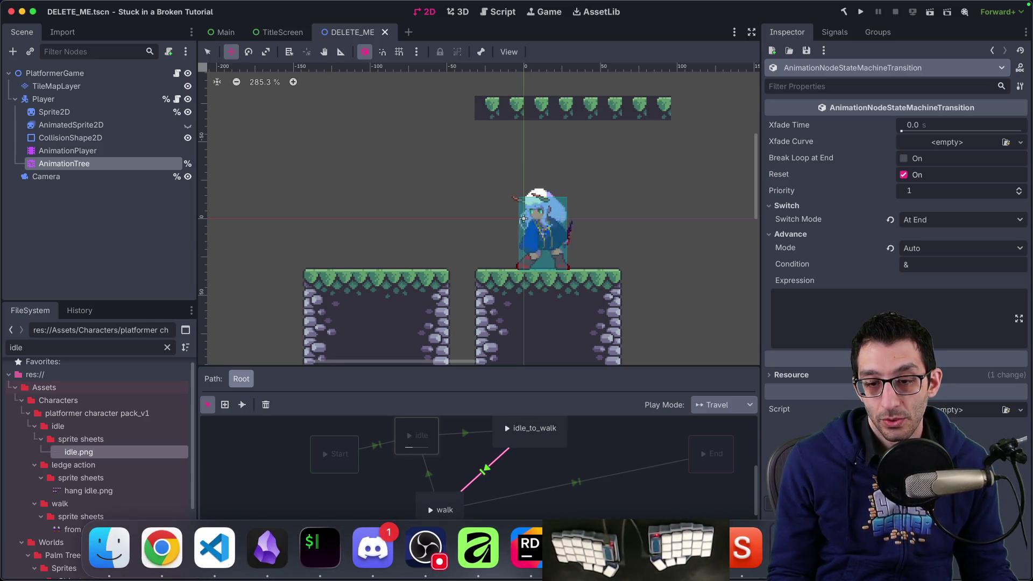
pyautogui.click(689, 549)
pyautogui.press('Right')
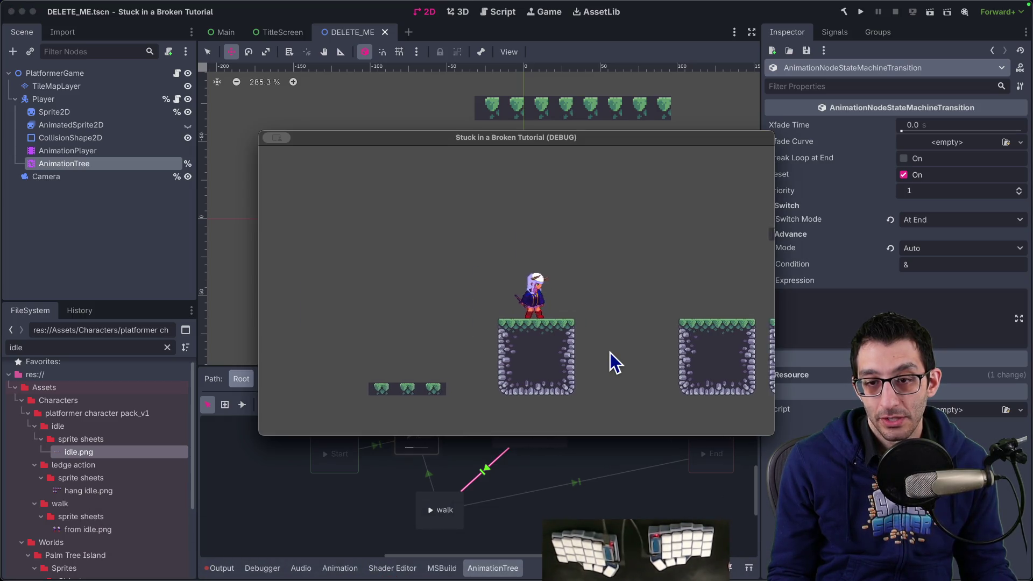
pyautogui.click(586, 457)
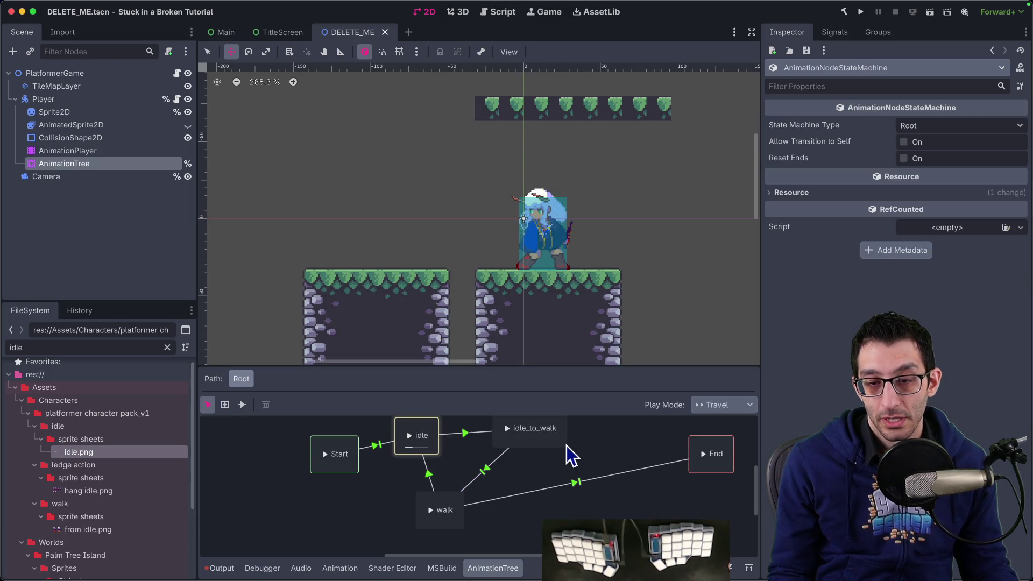
pyautogui.scroll(3, 567, 446)
# Connect idle_to_walk back to idle with an Immediate transition advancing on !IsWalking.
pyautogui.click(502, 473)
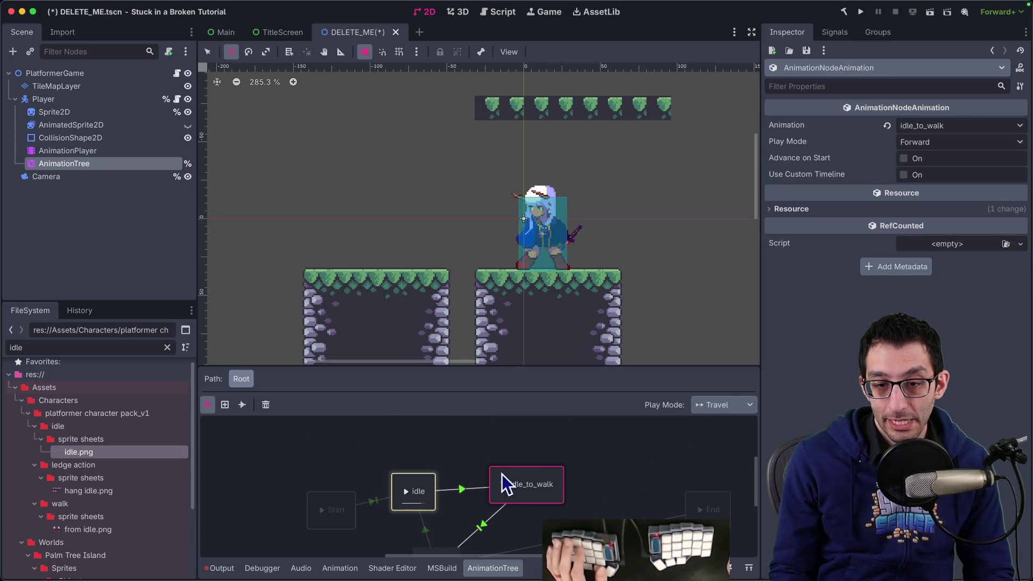
pyautogui.click(242, 405)
pyautogui.moveTo(461, 476); pyautogui.dragTo(425, 490)
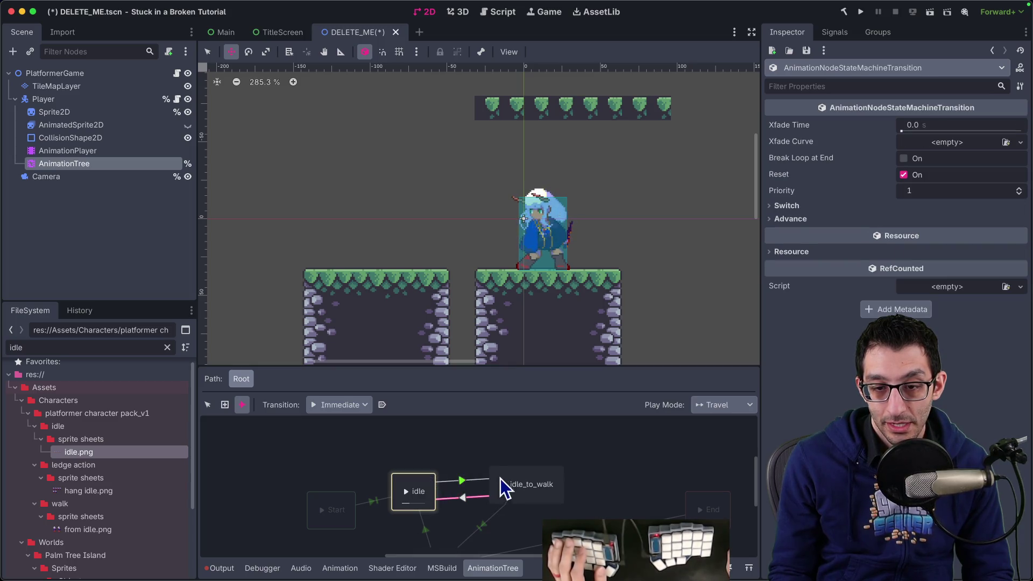
pyautogui.click(834, 205)
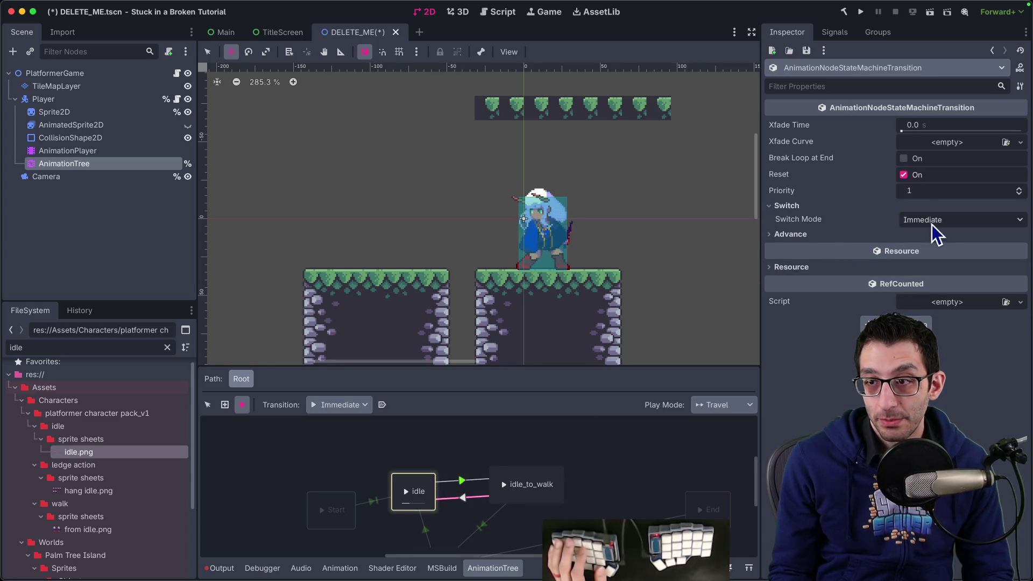
pyautogui.click(892, 234)
pyautogui.click(862, 301)
pyautogui.write('!IsWalking')
# Save the scene with Ctrl+S, then test-run the game and close it.
pyautogui.hotkey('ctrl', 's')
pyautogui.press('super+r')
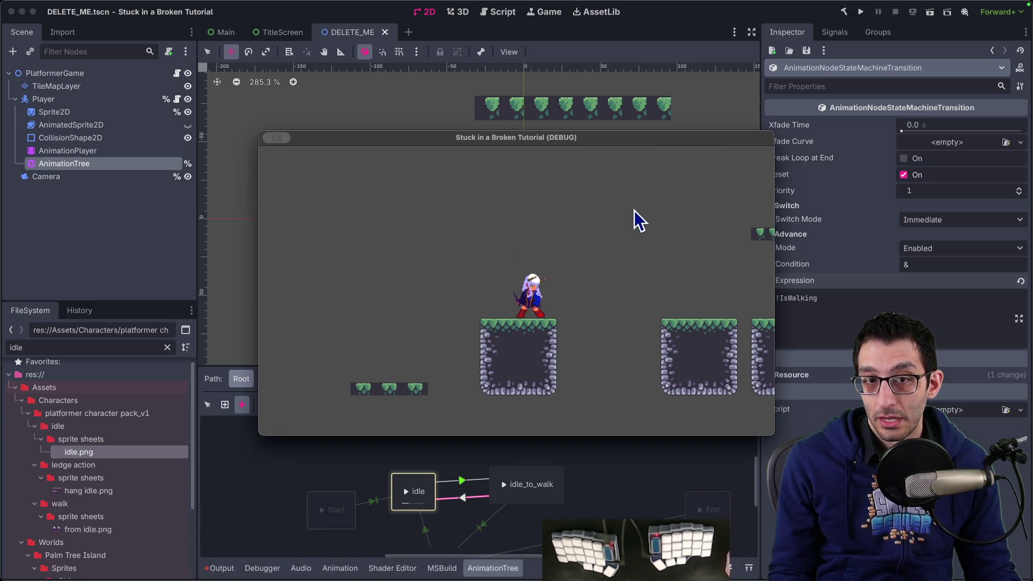
pyautogui.press('super+period')
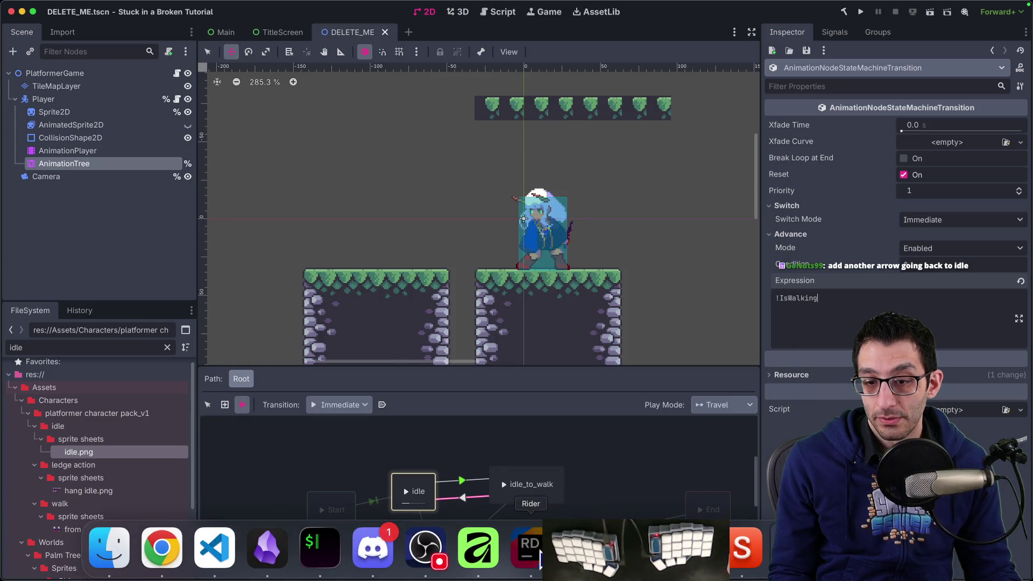
pyautogui.press('super+Tab')
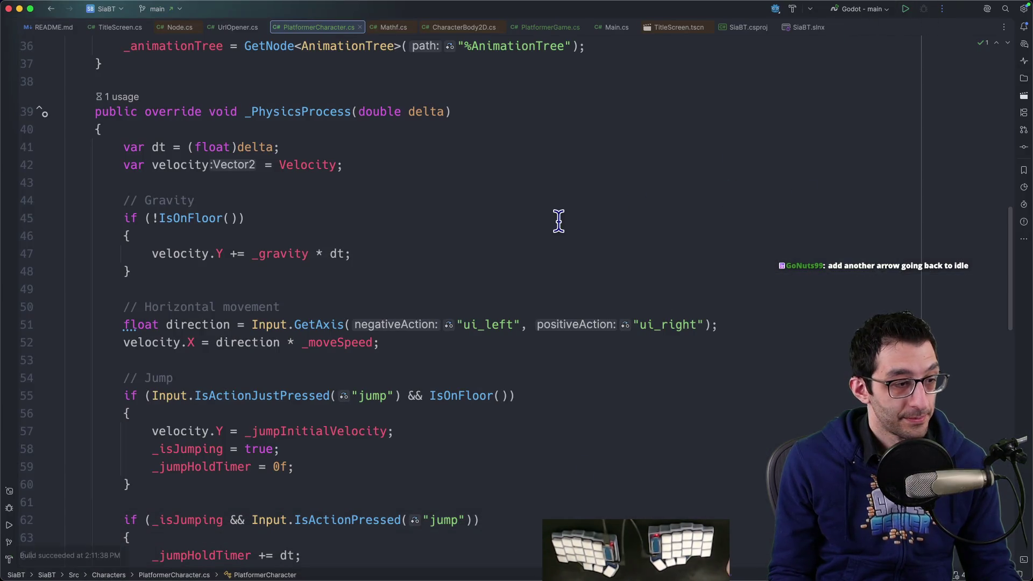
# Start the game in a Rider debug session and walk the character left and right.
pyautogui.hotkey('ctrl', 'd')
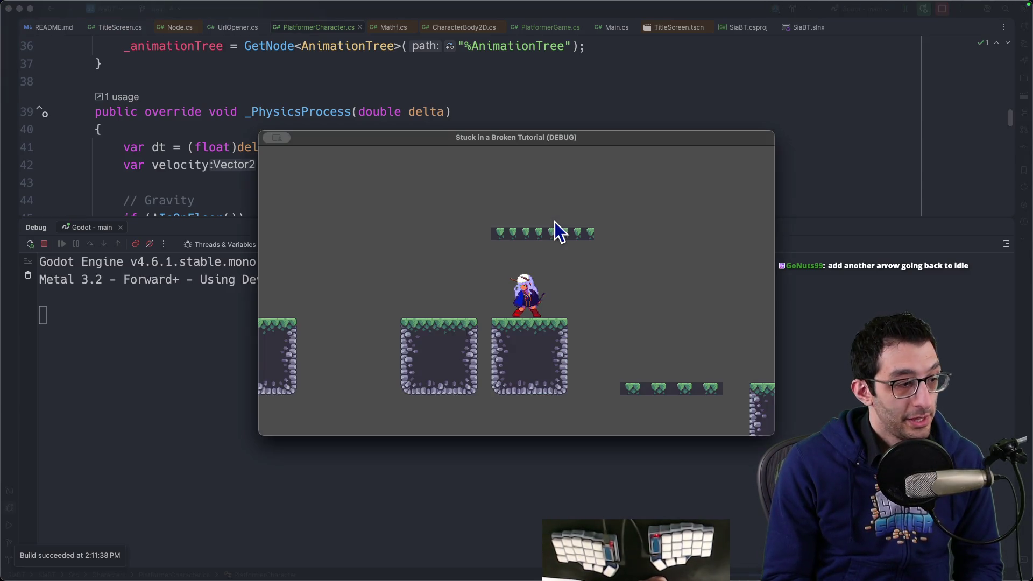
pyautogui.press('Right')
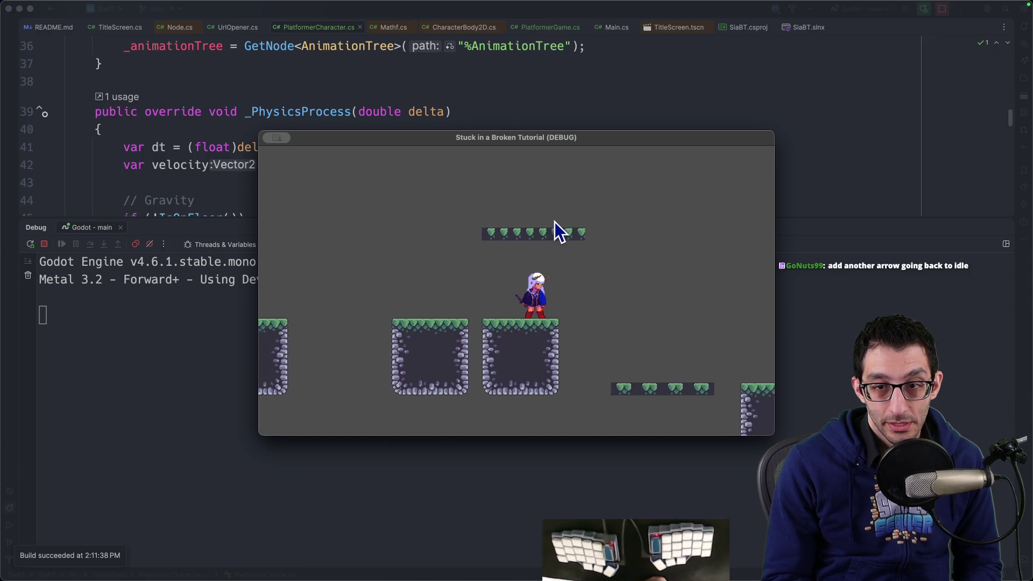
pyautogui.press('Left')
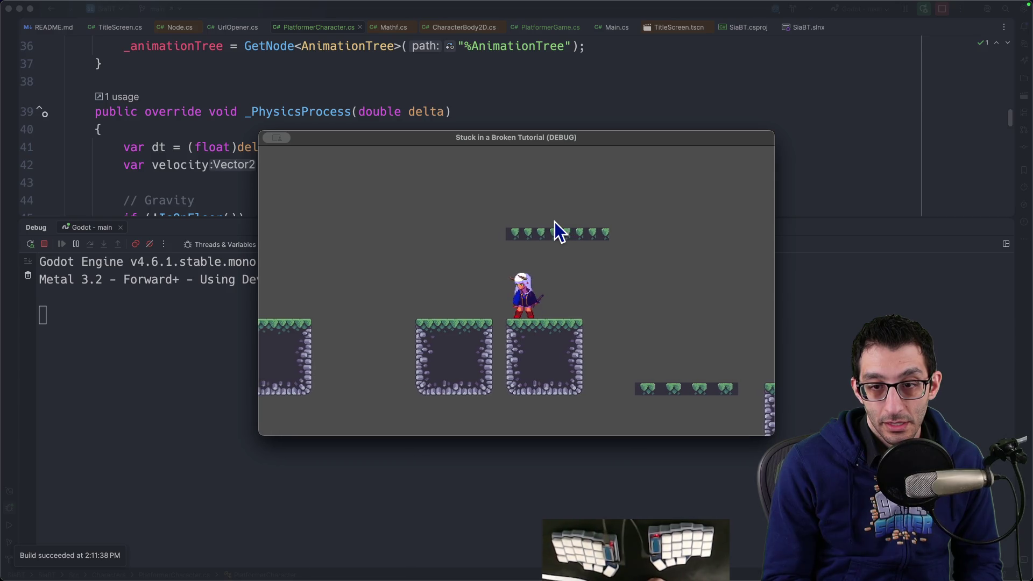
pyautogui.press('Left')
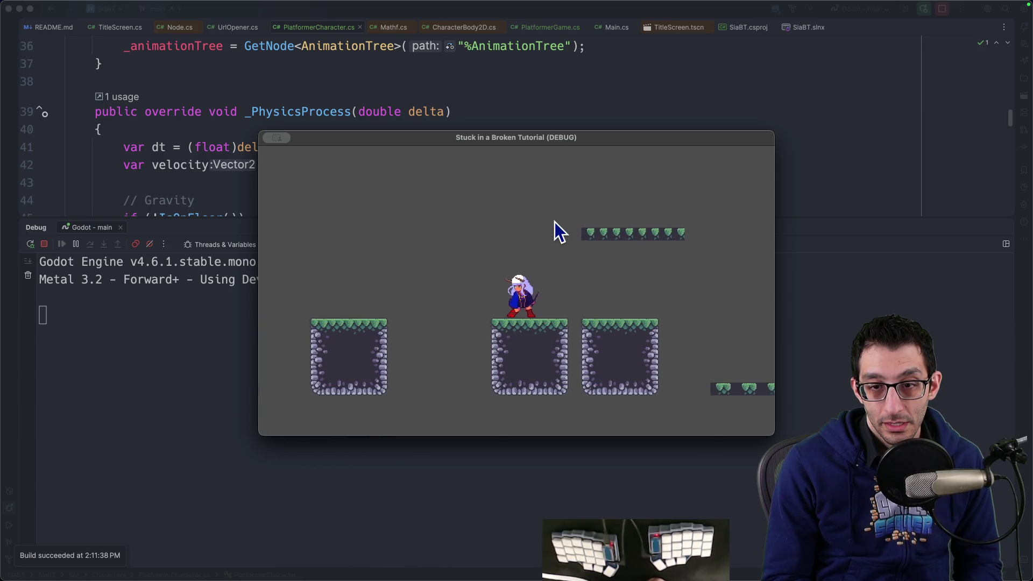
pyautogui.press('Right')
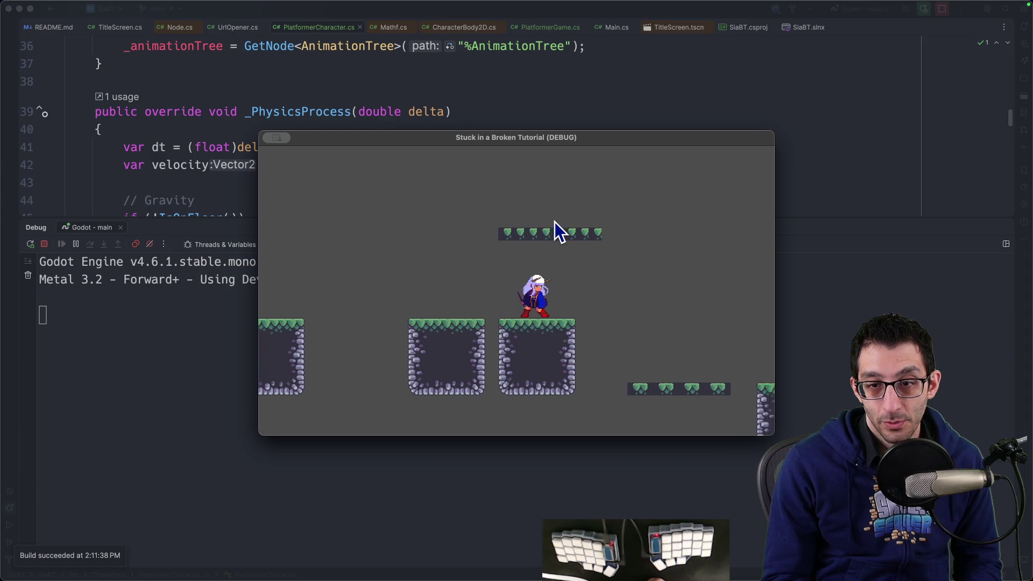
pyautogui.press('Left')
pyautogui.press('Left')
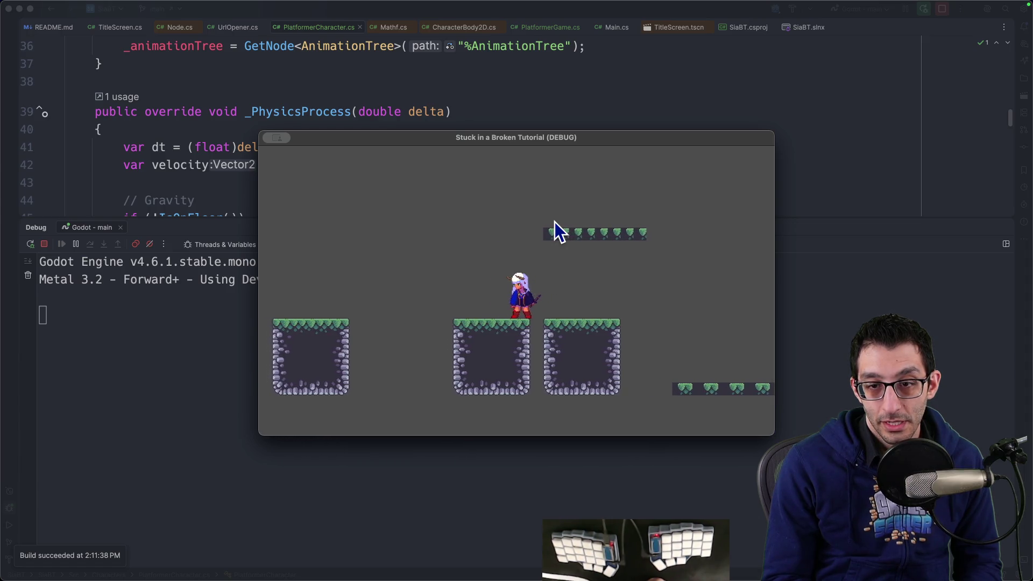
pyautogui.press('Right')
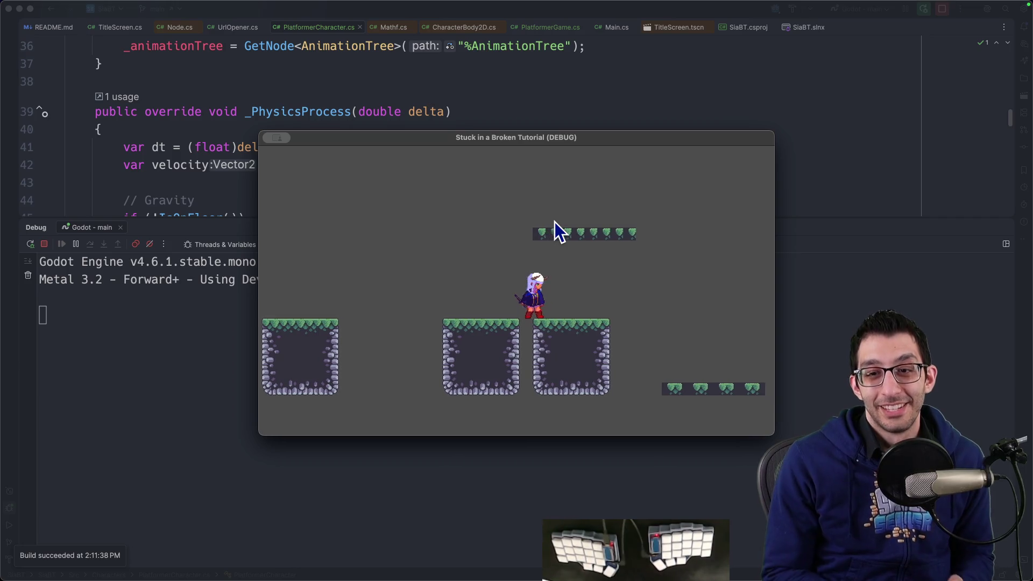
pyautogui.press('Left')
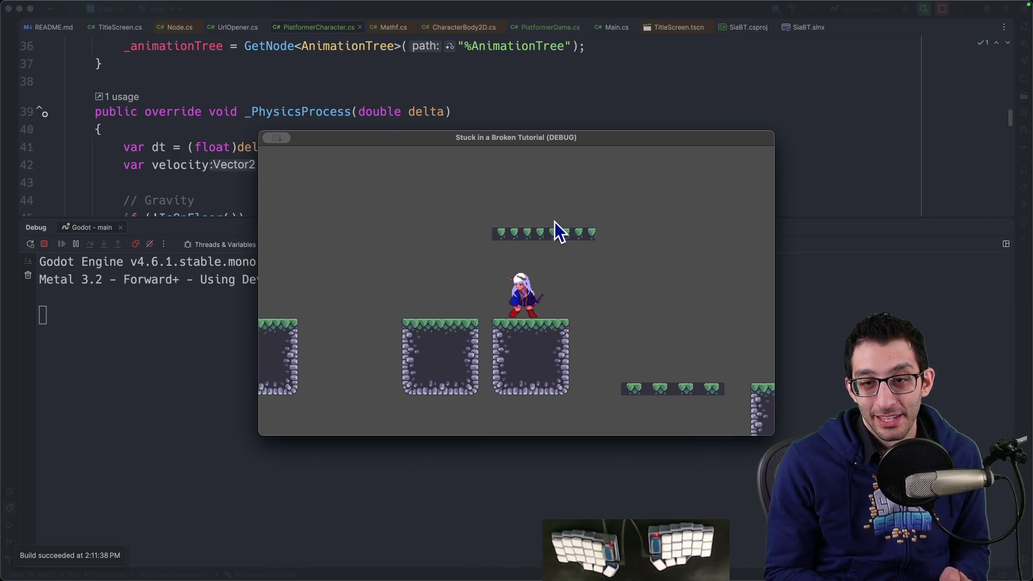
pyautogui.press('Left')
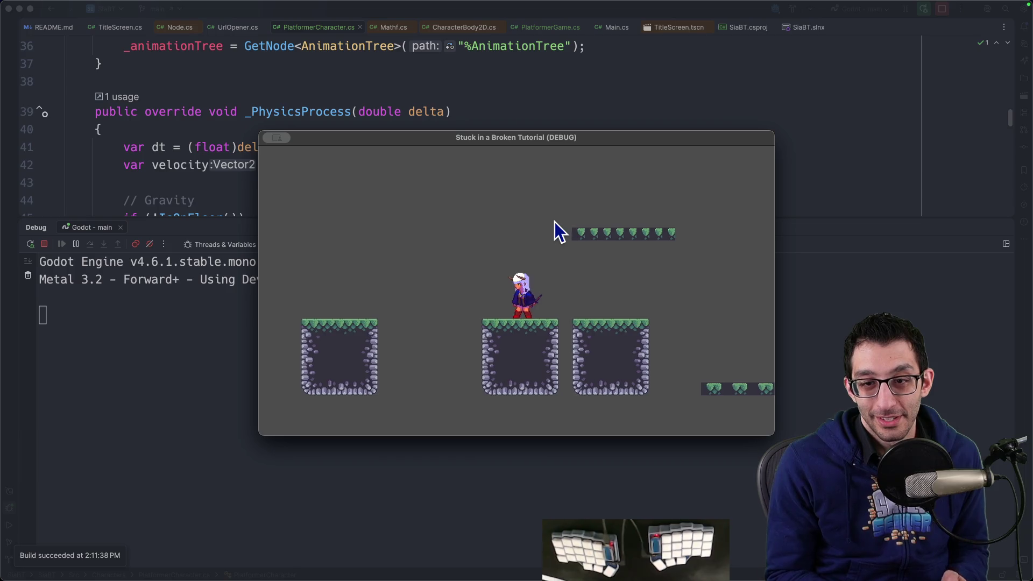
pyautogui.press('Right')
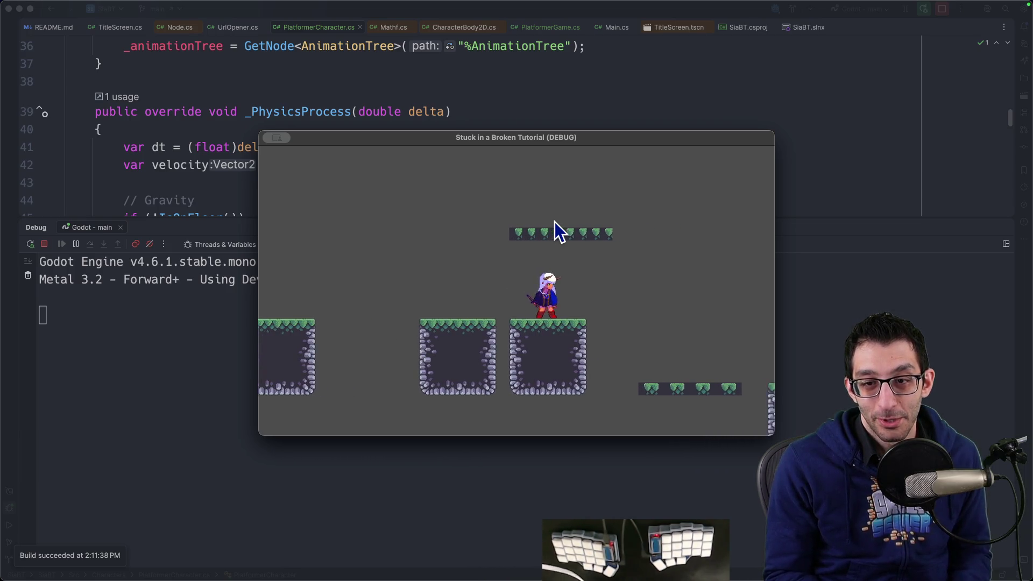
# Jump repeatedly while moving left and right across the platforms.
pyautogui.press('space')
pyautogui.press('space')
pyautogui.press('Left')
pyautogui.press('space')
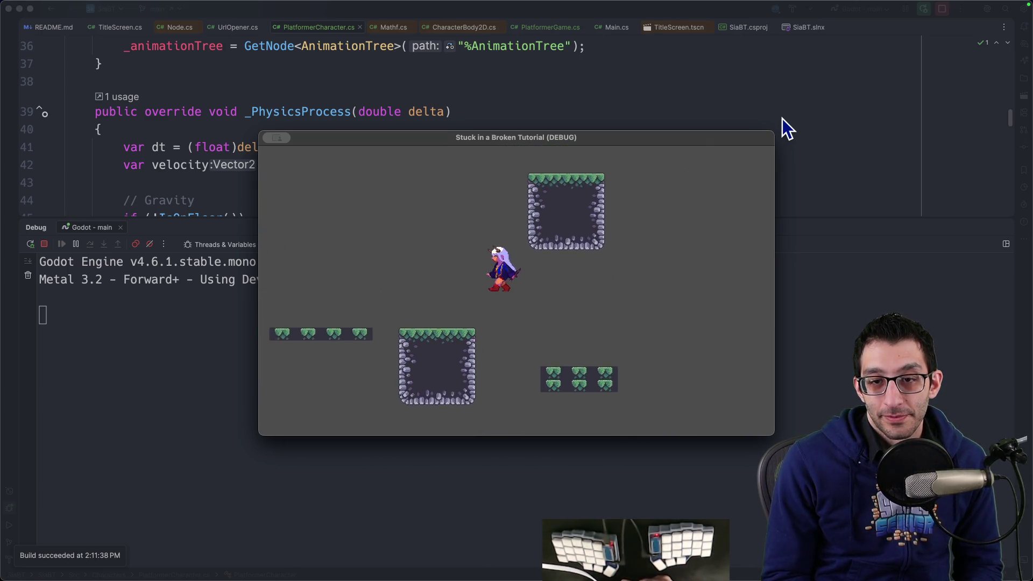
pyautogui.press('space')
pyautogui.press('space')
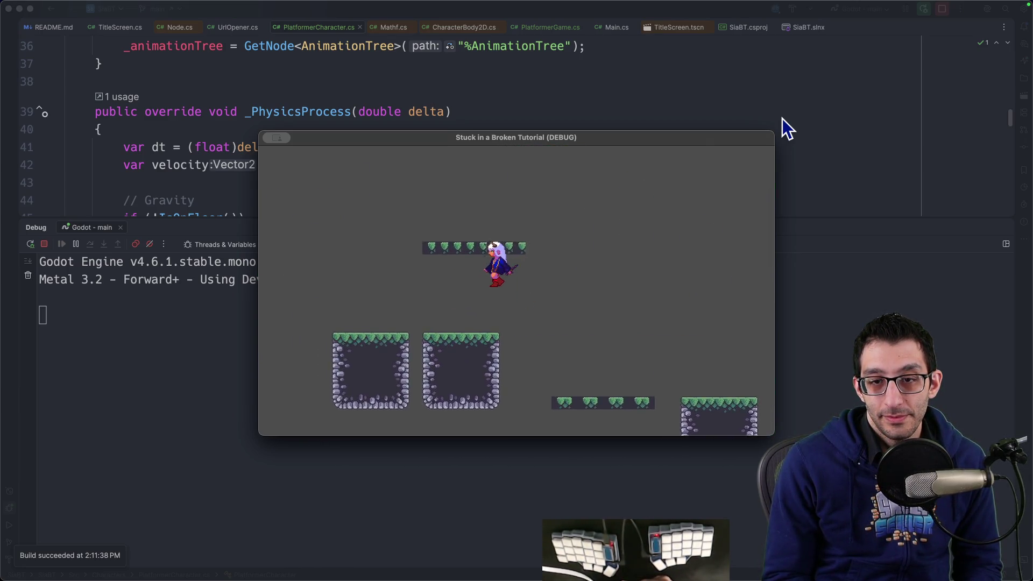
pyautogui.press('Right')
pyautogui.press('Right')
pyautogui.press('space')
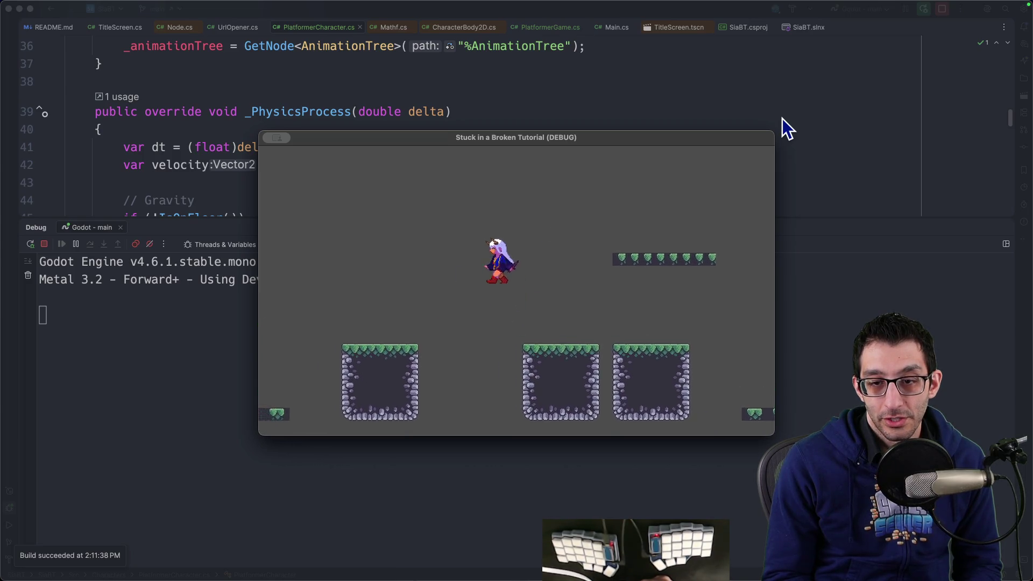
pyautogui.press('Left')
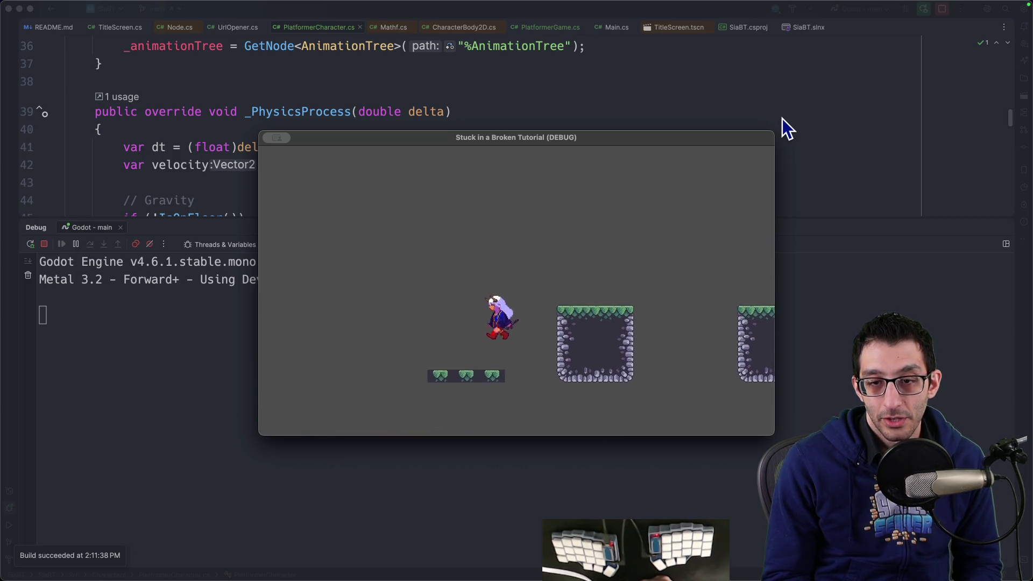
pyautogui.press('space')
pyautogui.press('Right')
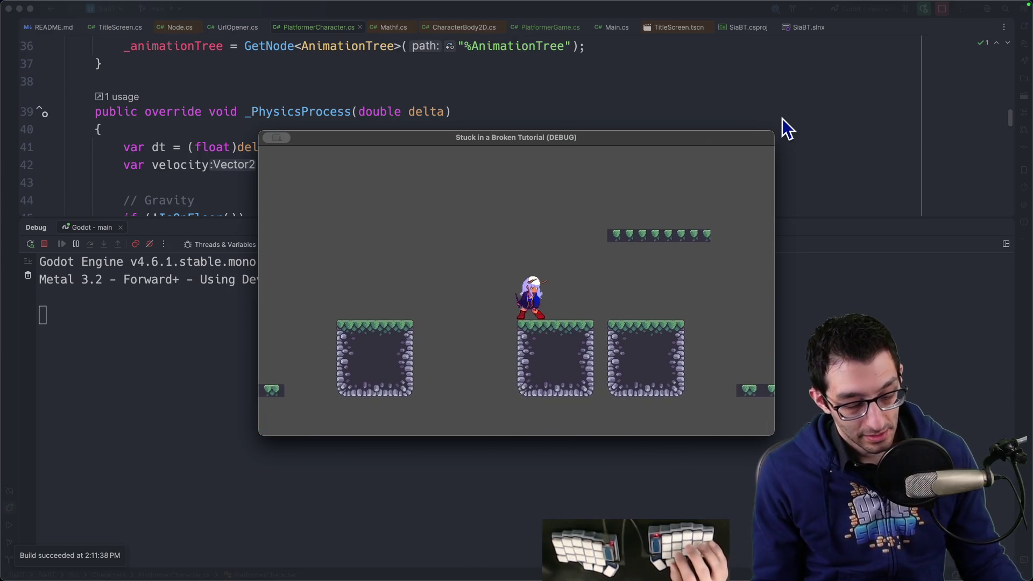
pyautogui.press('super+Tab')
pyautogui.scroll(5, 592, 221)
# Add an indented bullet under 'Add run animation' in the TODO notes, then return to Godot.
pyautogui.scroll(-3, 590, 226)
pyautogui.scroll(-3, 591, 226)
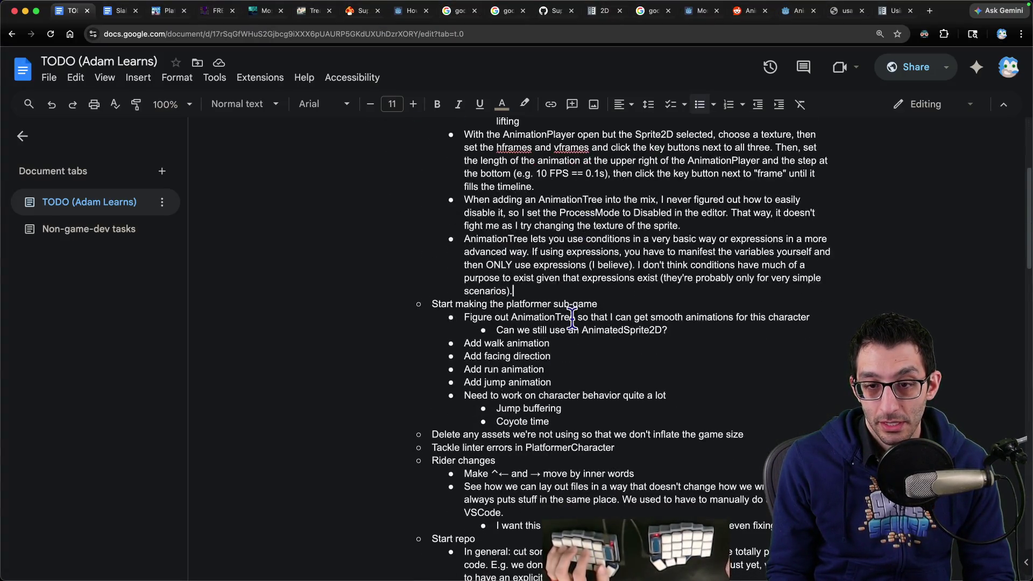
pyautogui.press('Return')
pyautogui.press('Tab')
pyautogui.write('Make them only run when above a certain velocit')
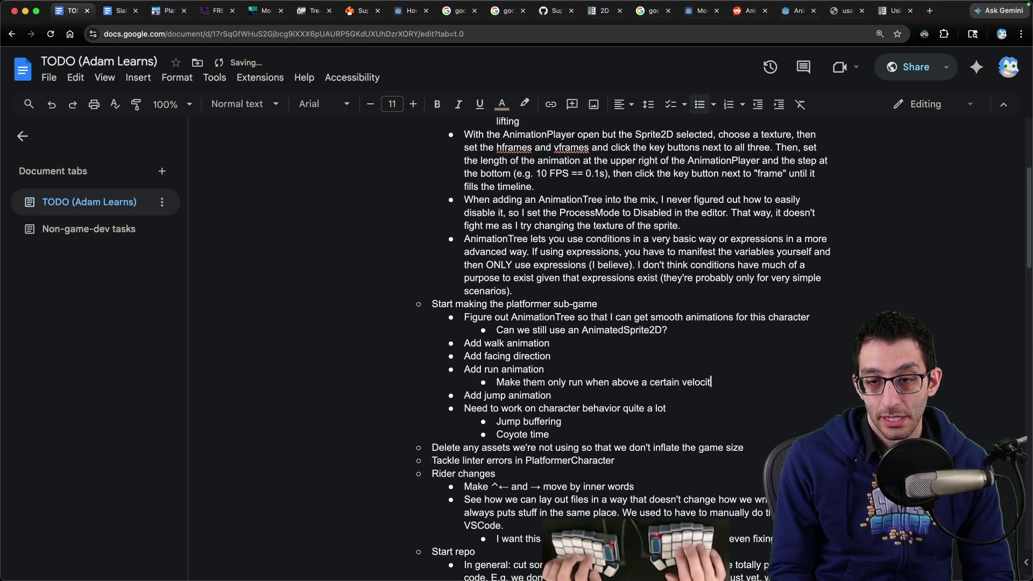
pyautogui.write('y')
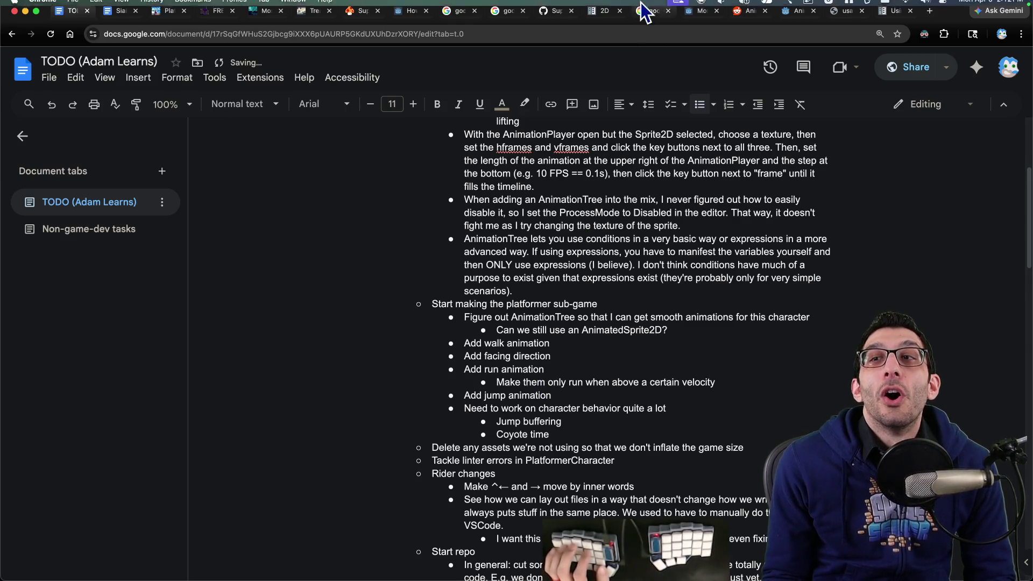
pyautogui.moveTo(583, 546)
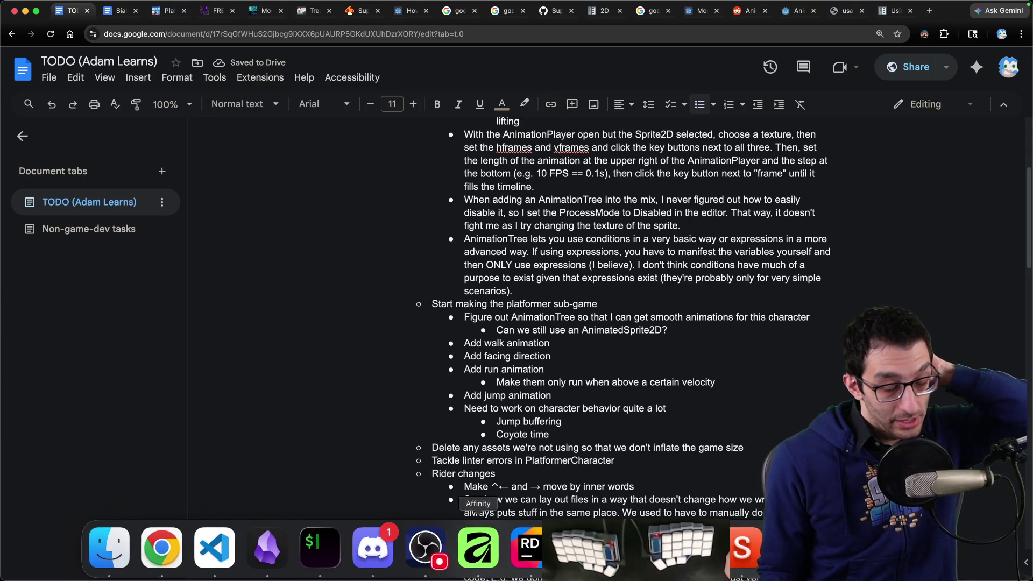
pyautogui.click(689, 546)
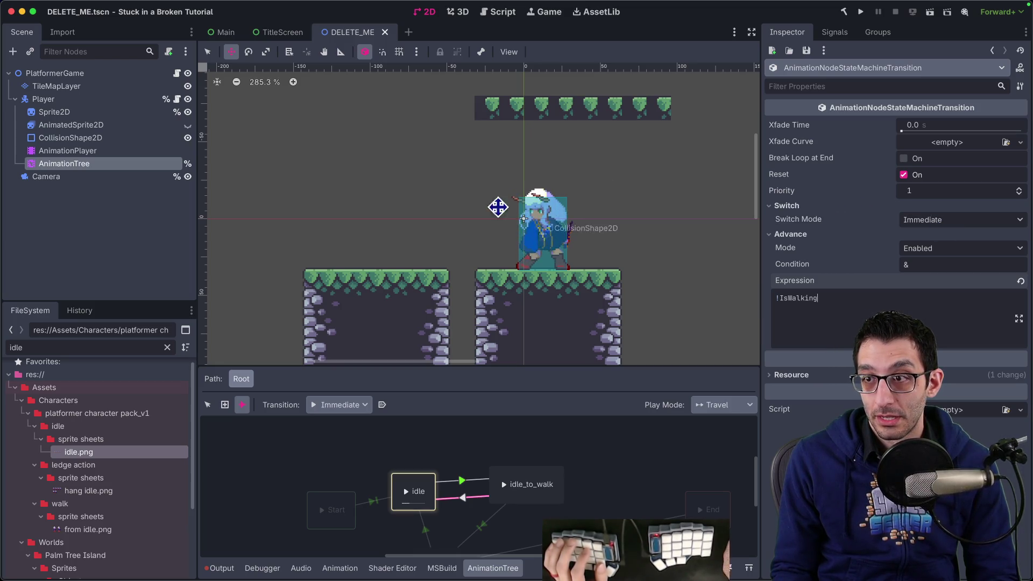
# Select the AnimationTree, pick the End state in its graph, then select the Sprite2D node.
pyautogui.click(97, 163)
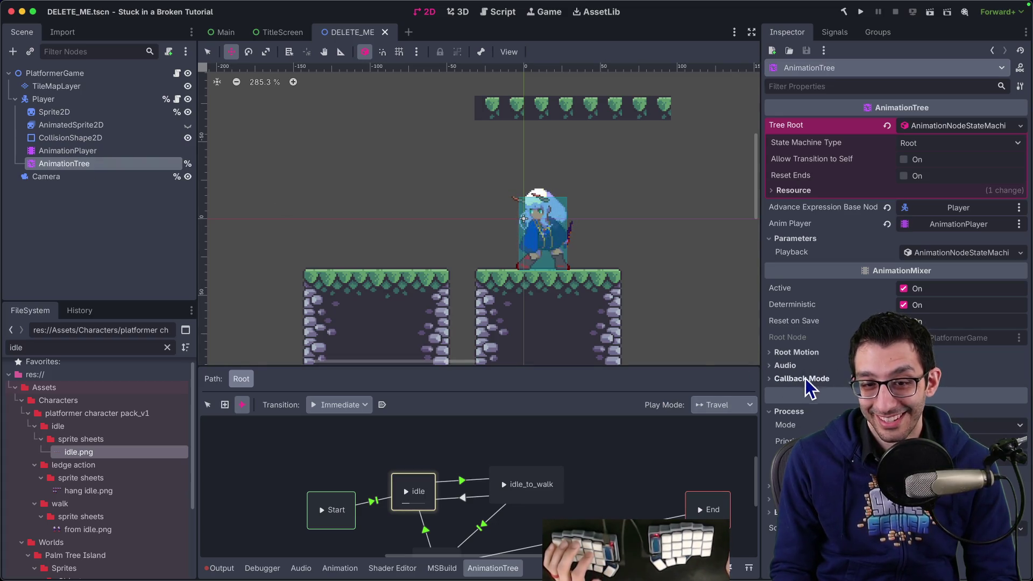
pyautogui.rightClick(707, 514)
pyautogui.press('Escape')
pyautogui.click(209, 405)
pyautogui.click(702, 513)
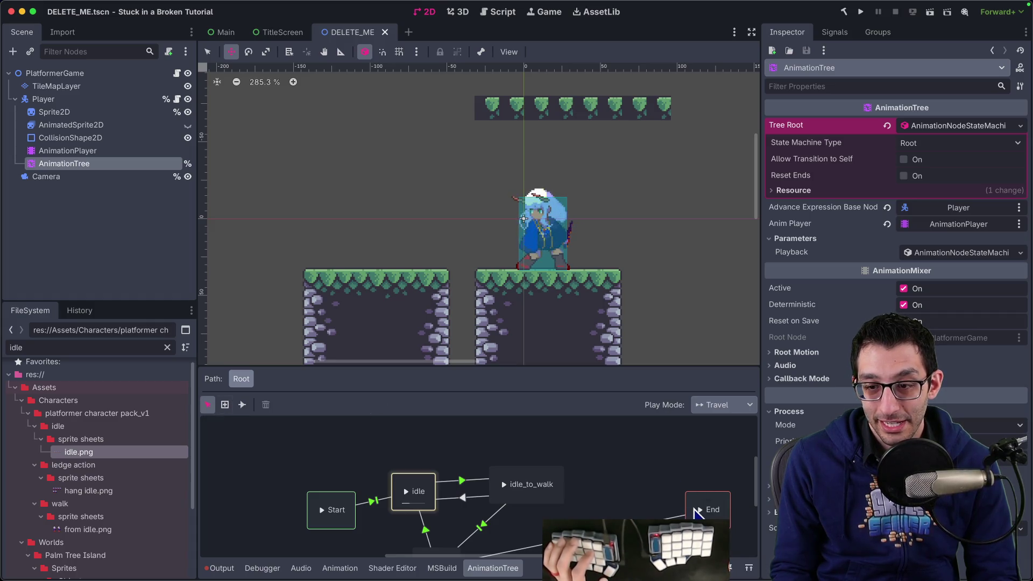
pyautogui.scroll(-3, 696, 473)
pyautogui.hscroll(3, 697, 473)
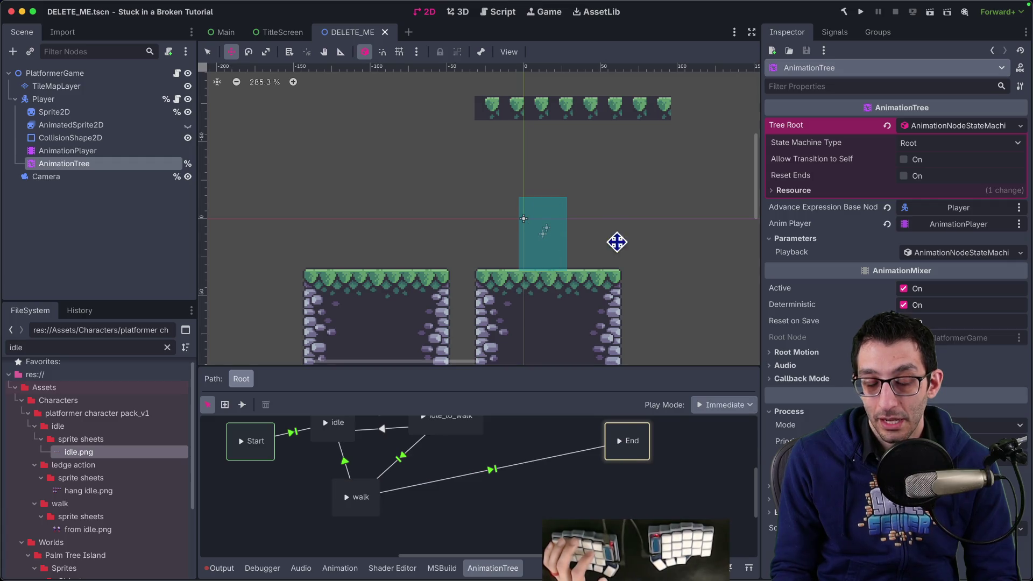
pyautogui.click(63, 113)
pyautogui.press('super+Tab')
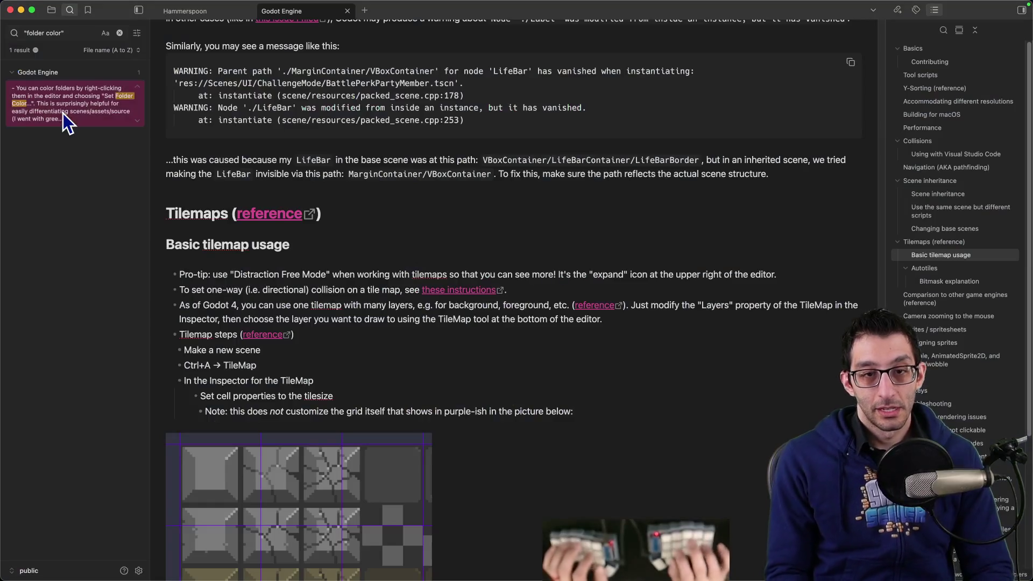
# Add a nested bullet under the ProcessMode note starting 'You can change t', then return to Godot.
pyautogui.press('super+1')
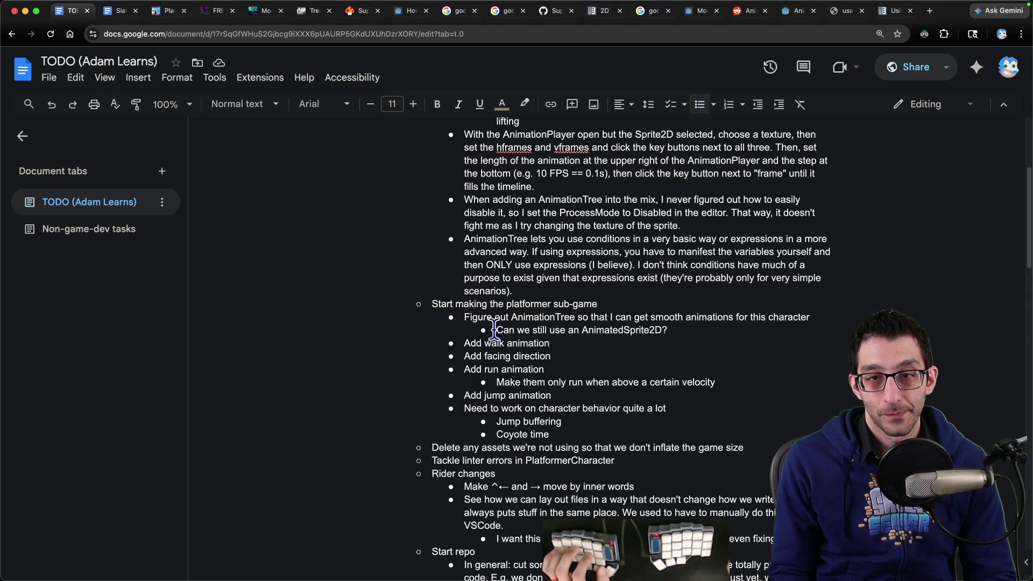
pyautogui.scroll(4, 551, 401)
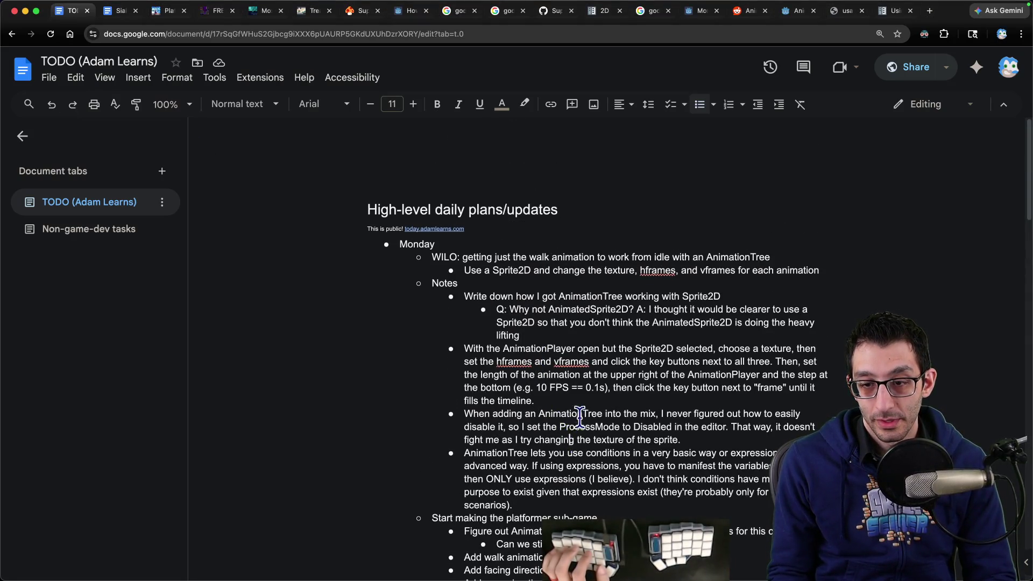
pyautogui.press('End')
pyautogui.press('Return')
pyautogui.press('Tab')
pyautogui.write('You can change t')
pyautogui.press('super+Tab')
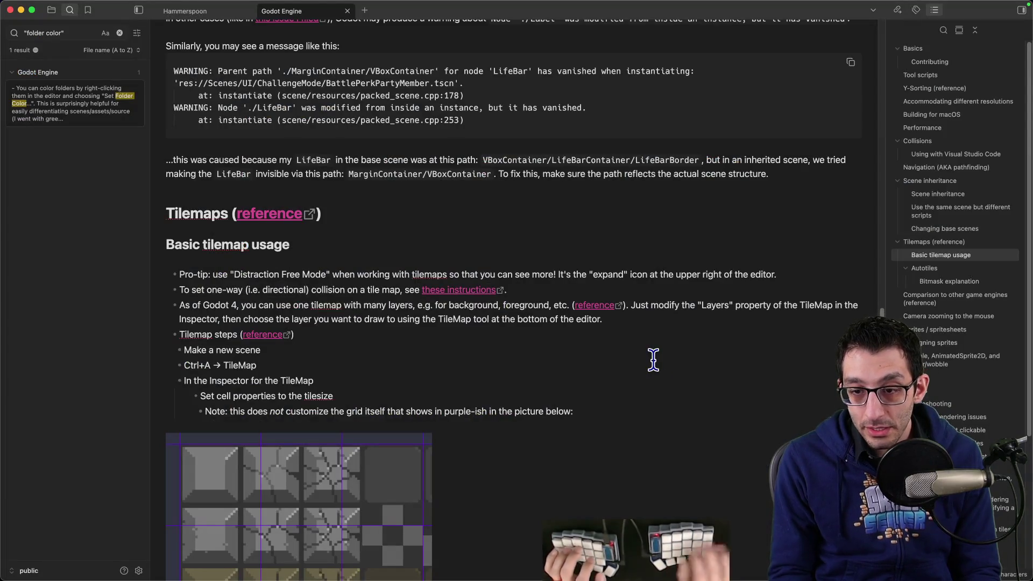
pyautogui.click(614, 538)
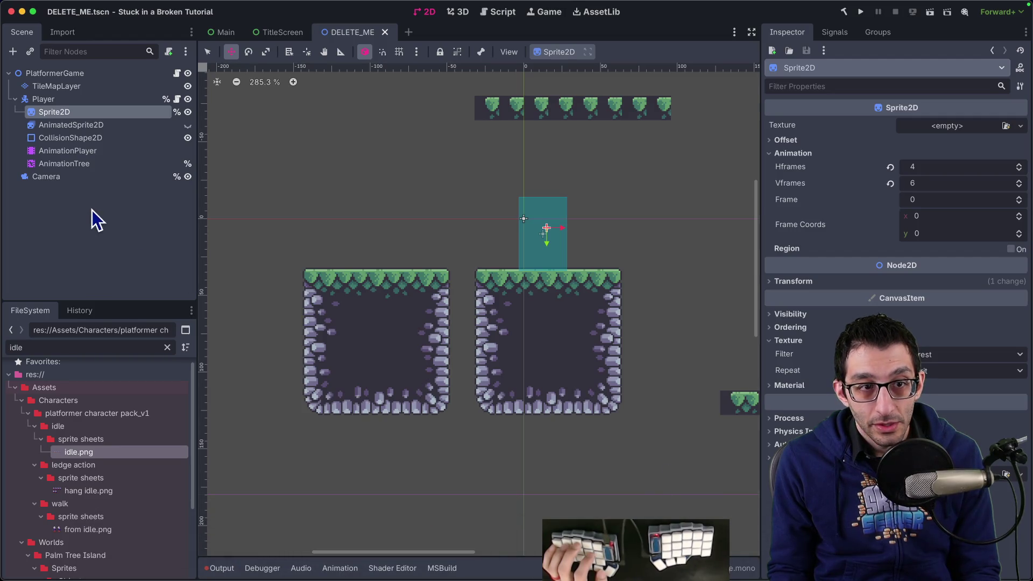
# Check the AnimationPlayer's keyframes, then reselect AnimationTree to show its state machine.
pyautogui.click(64, 164)
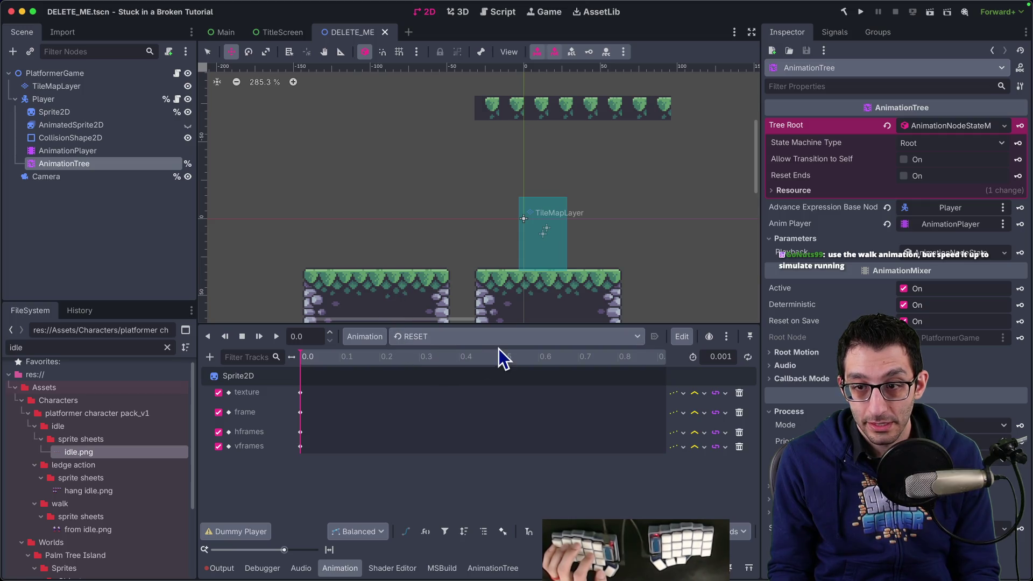
pyautogui.click(114, 156)
pyautogui.click(110, 168)
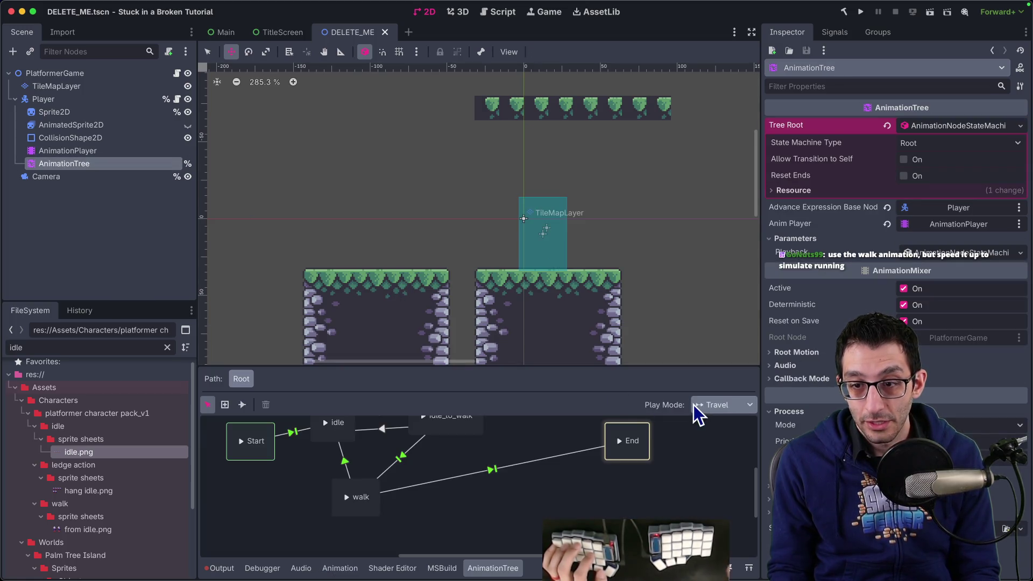
pyautogui.press('super+Tab')
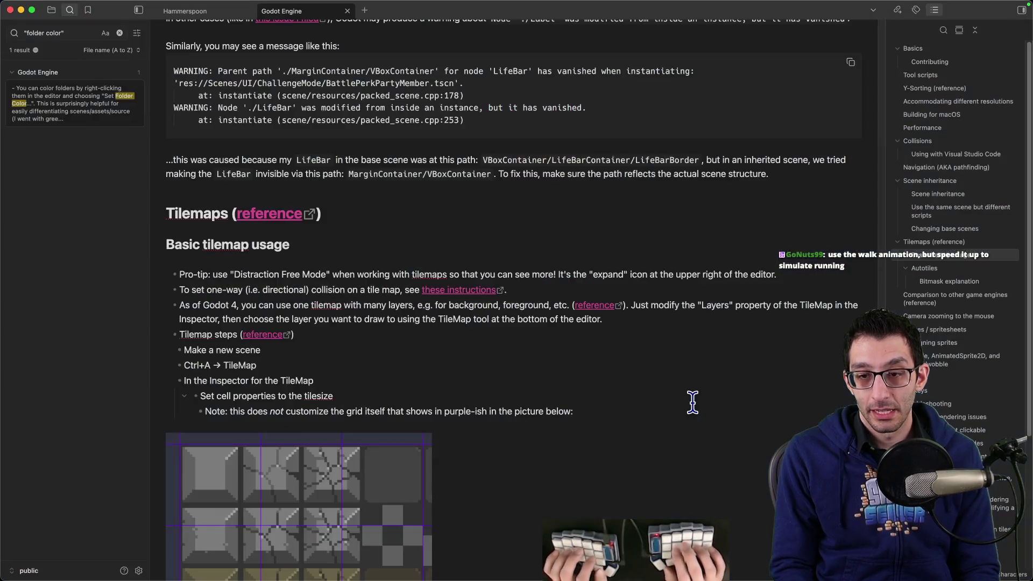
# Finish the ProcessMode note about Immediate Play Mode and the "End" state, then bring up the game.
pyautogui.press('super+Tab')
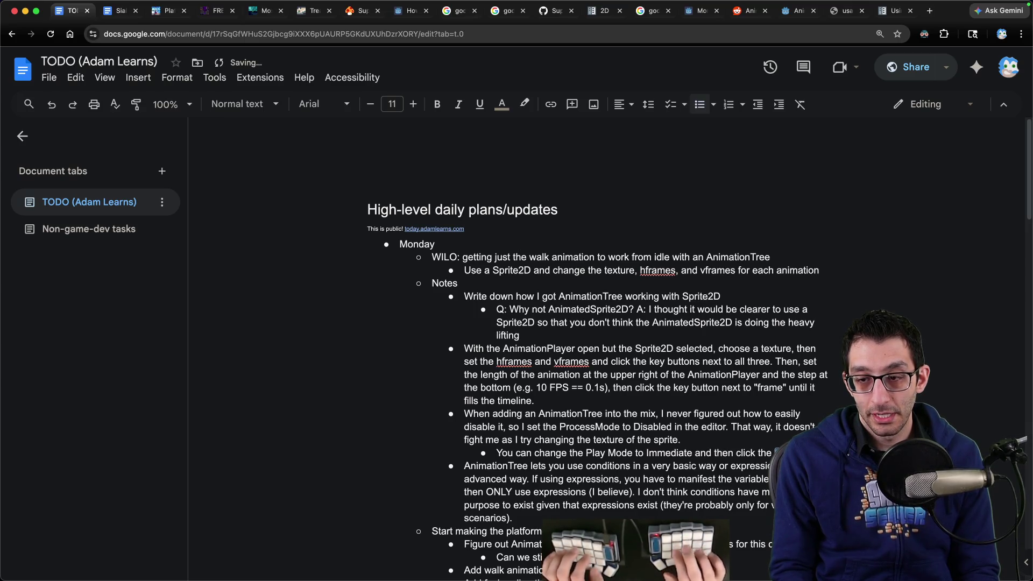
pyautogui.write('the "End" state')
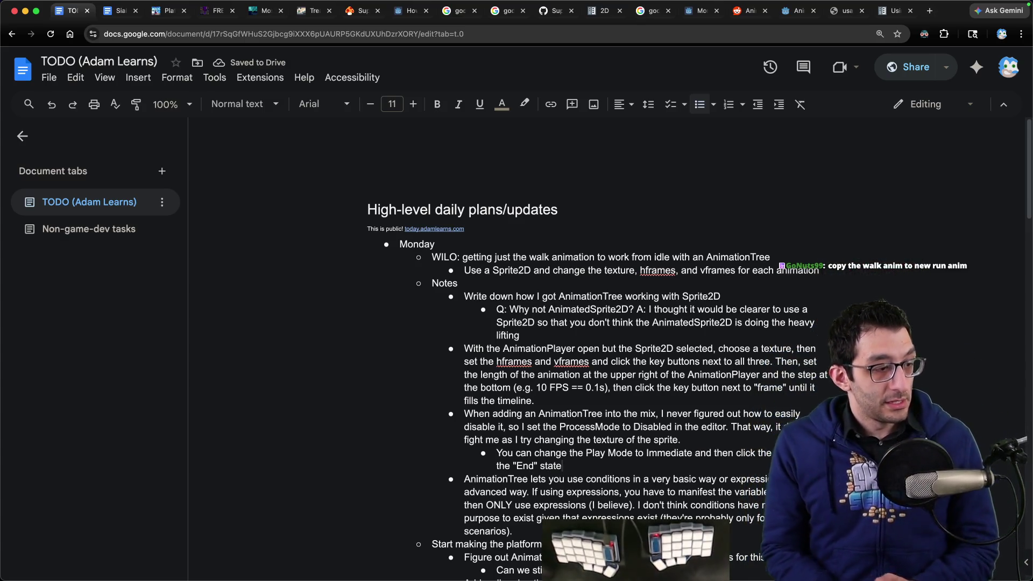
pyautogui.moveTo(431, 580)
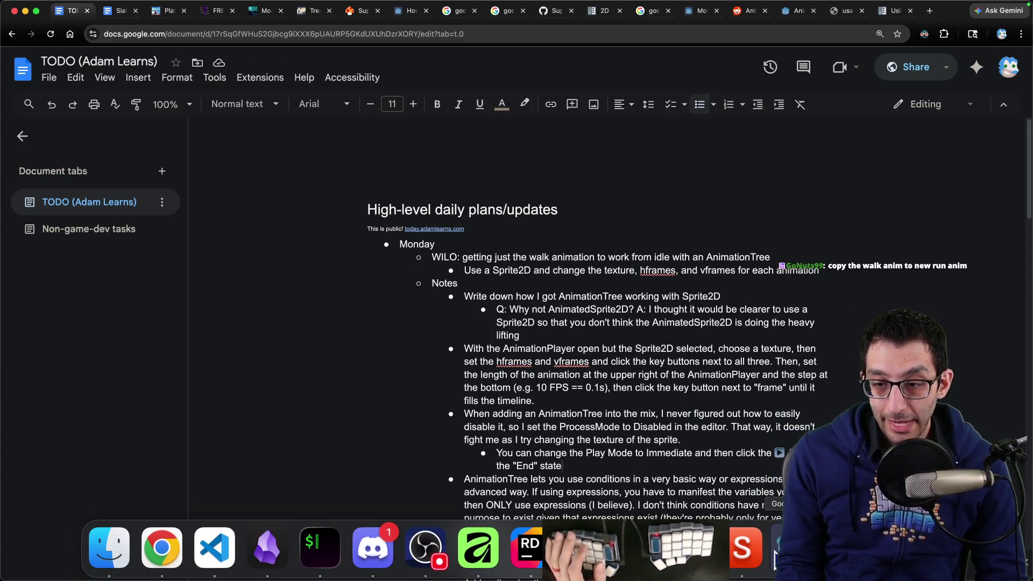
pyautogui.click(776, 554)
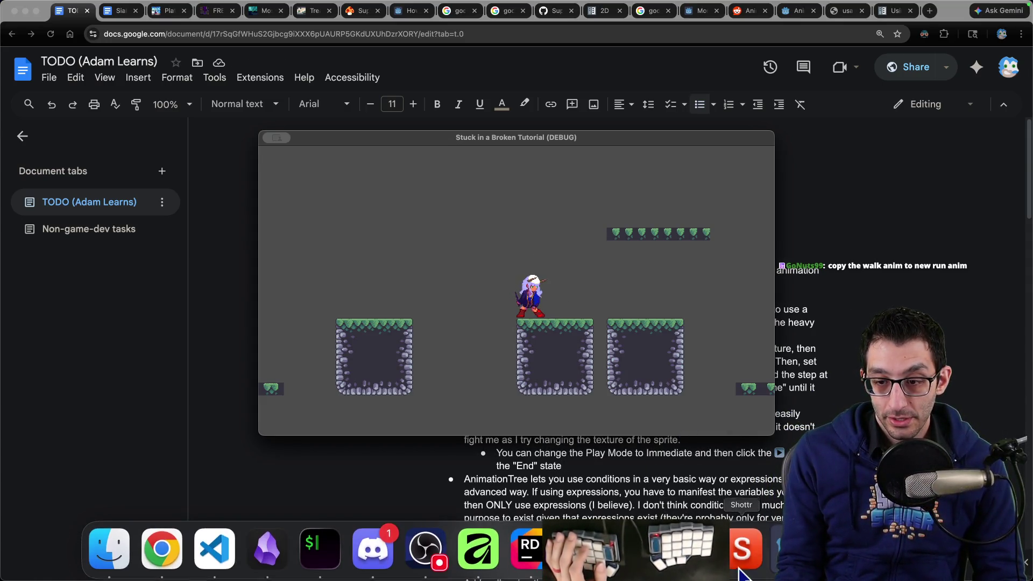
# Select the Sprite2D and search Quick Load for 'run' textures.
pyautogui.click(607, 565)
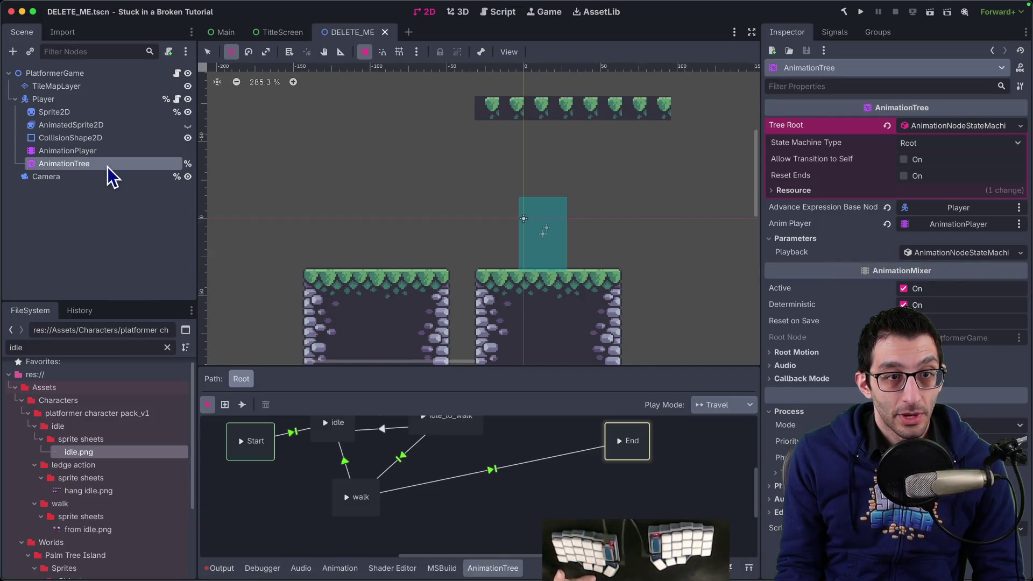
pyautogui.scroll(-2, 443, 217)
pyautogui.scroll(-1, 443, 217)
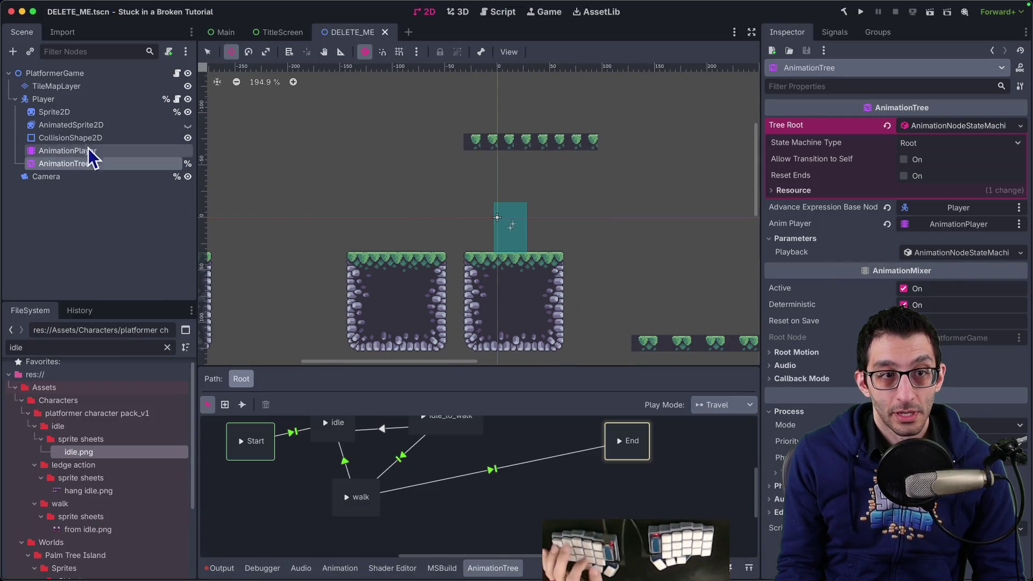
pyautogui.click(81, 111)
pyautogui.click(941, 129)
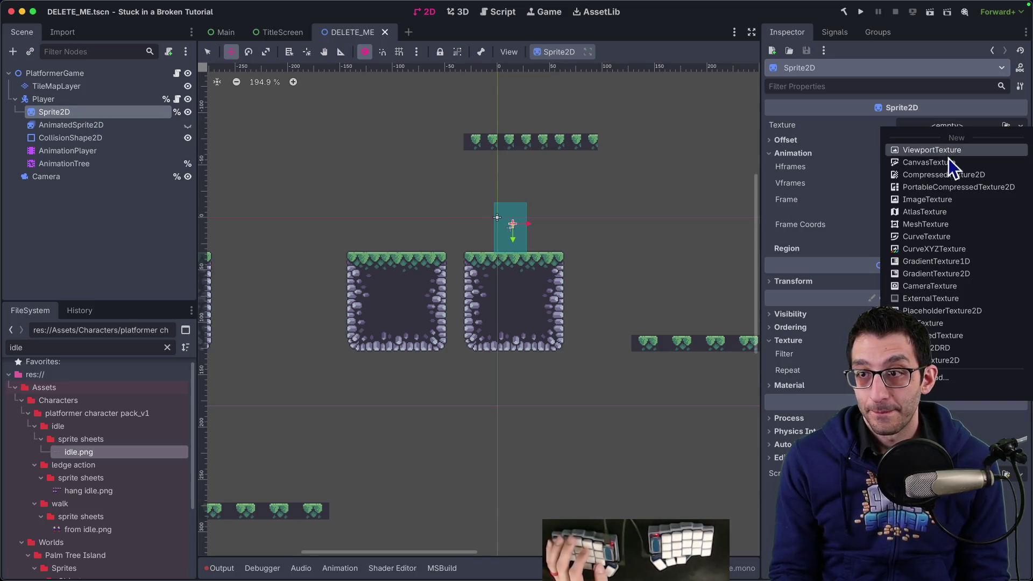
pyautogui.click(939, 331)
pyautogui.write('run')
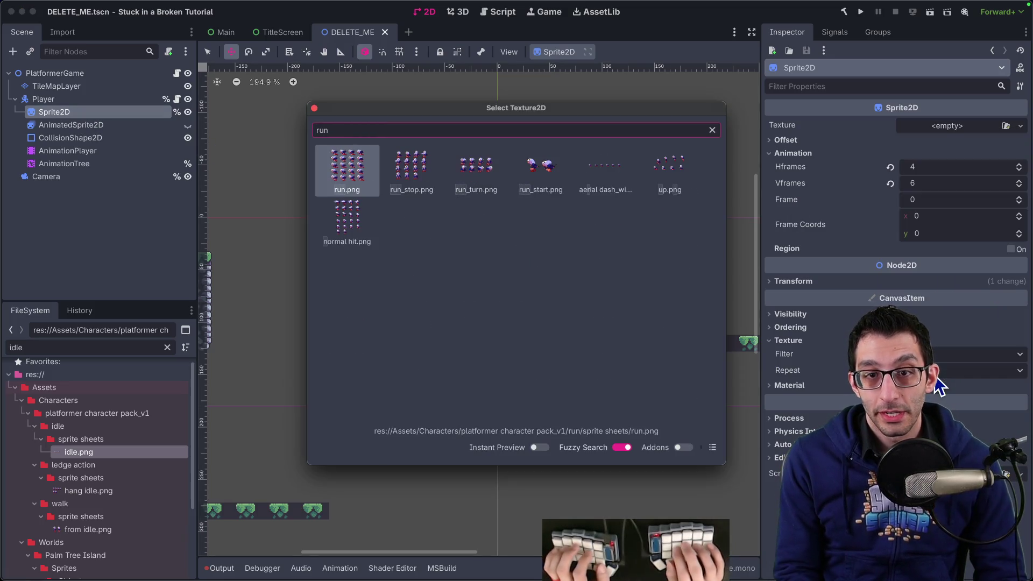
# Preview the run, run_turn and aerial dash sheets, then close the picker.
pyautogui.press('Right')
pyautogui.press('Right')
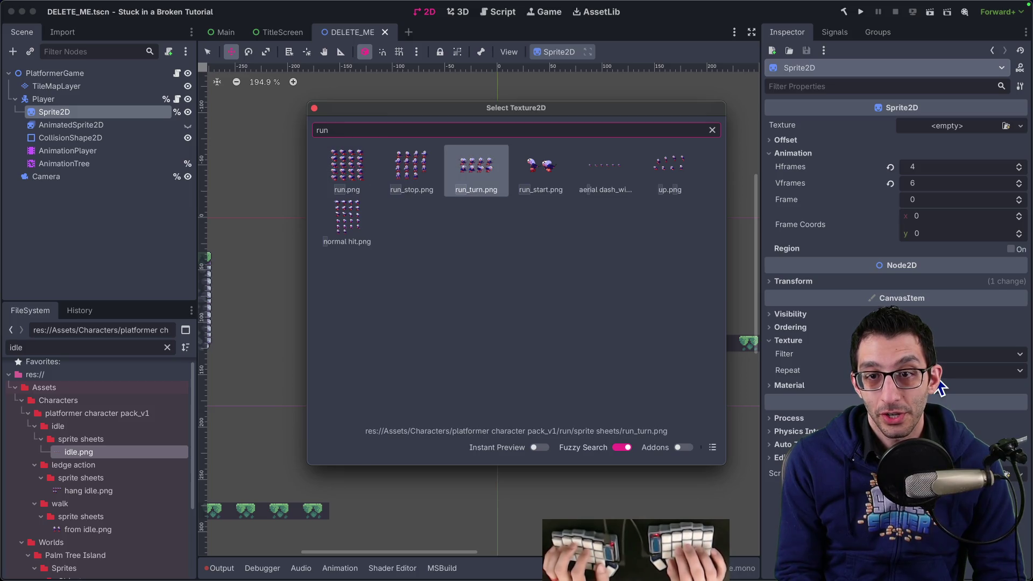
pyautogui.press('Right')
pyautogui.press('Right')
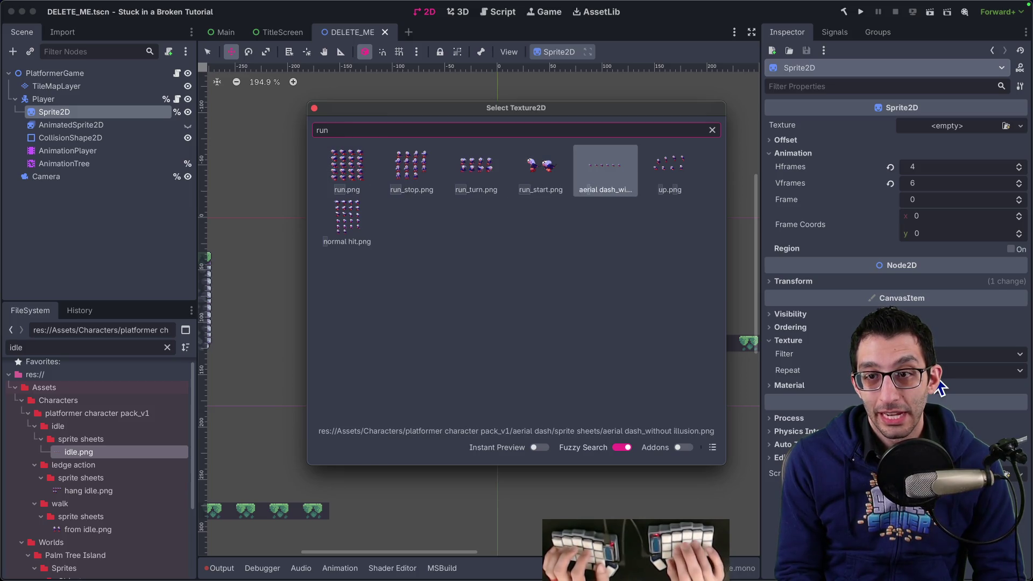
pyautogui.press('Right')
pyautogui.press('Right')
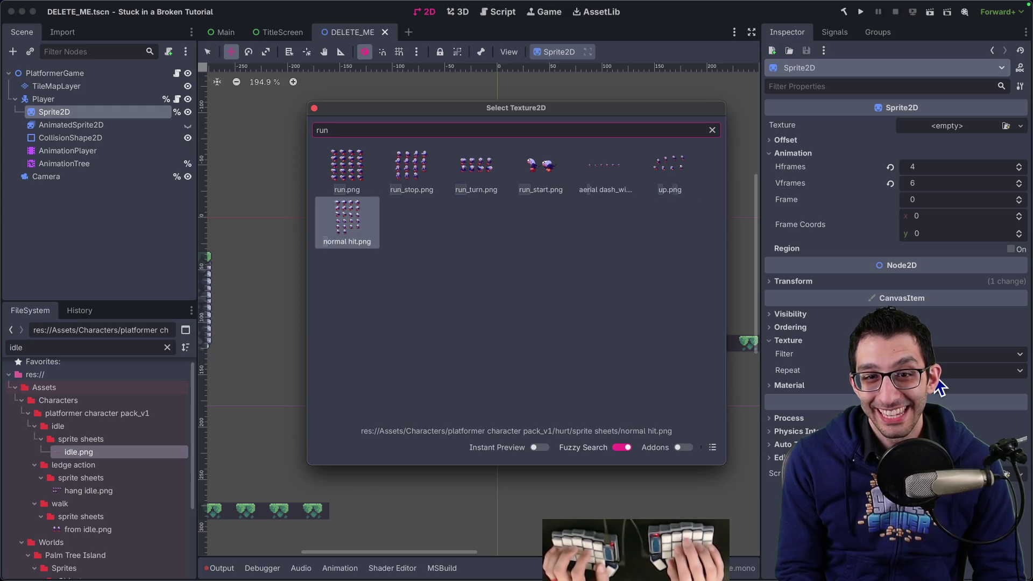
pyautogui.press('Up')
pyautogui.press('Return')
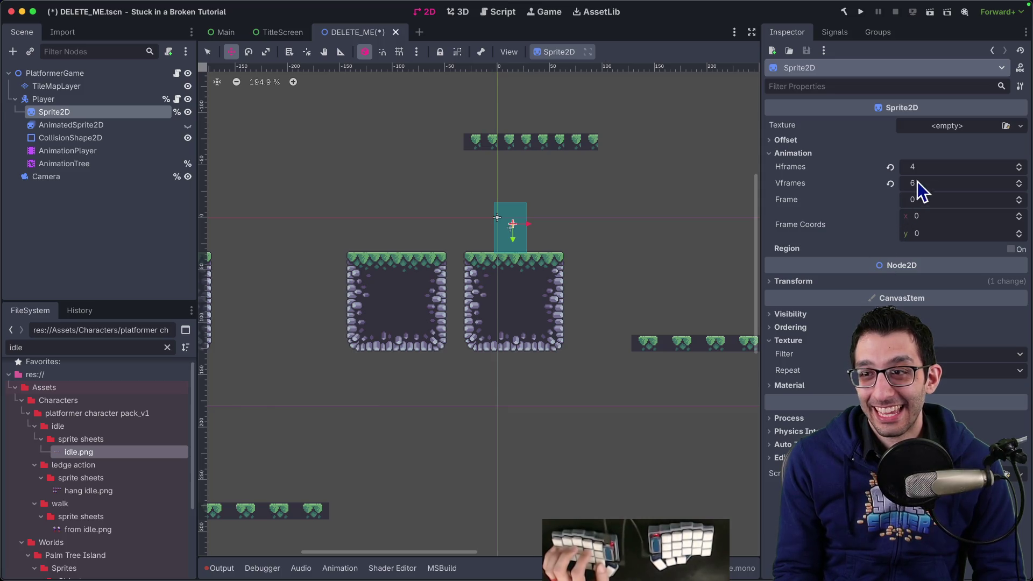
pyautogui.click(108, 165)
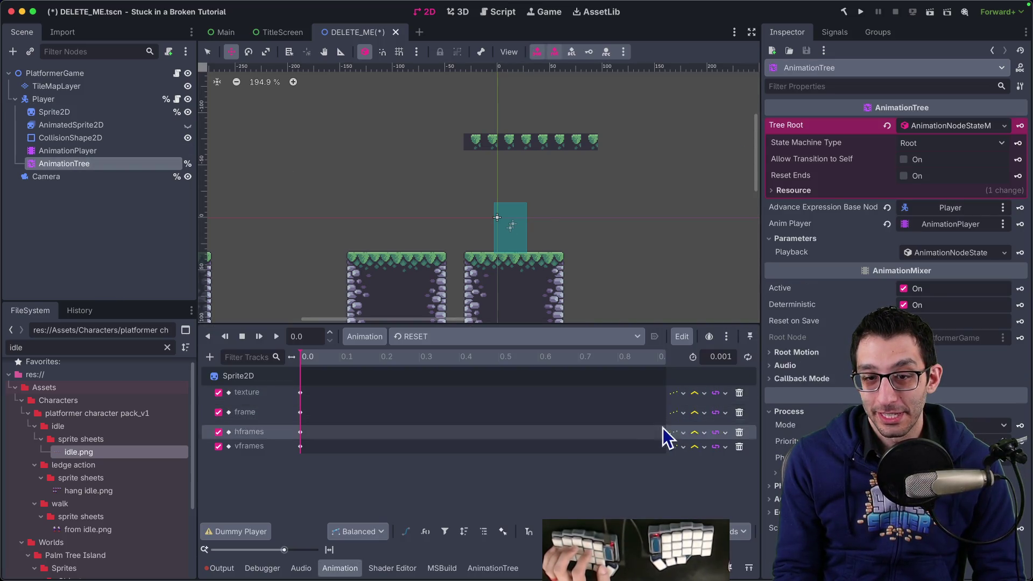
# Switch the state machine's play mode to Immediate and back to Travel.
pyautogui.click(102, 164)
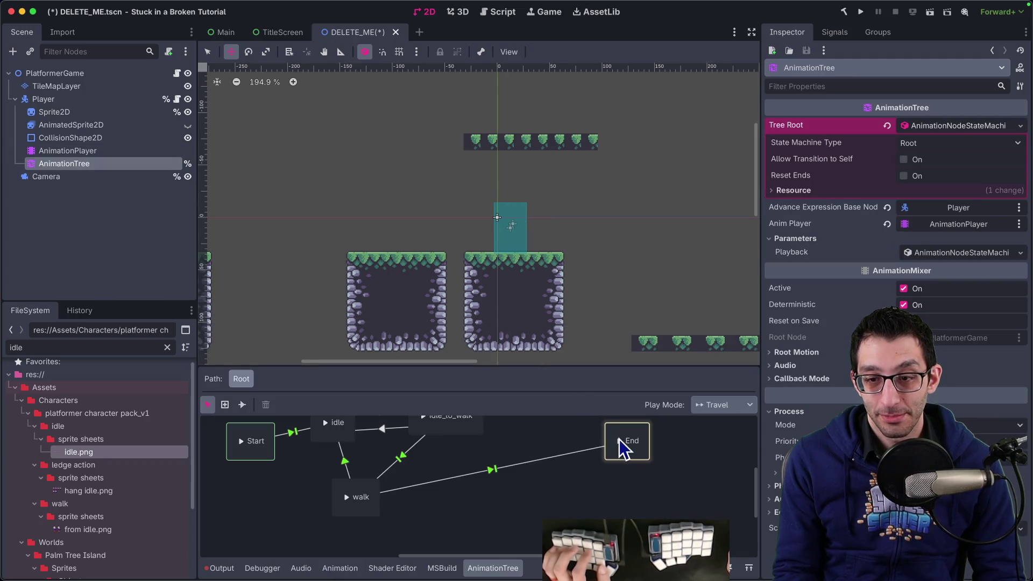
pyautogui.click(748, 405)
pyautogui.click(724, 437)
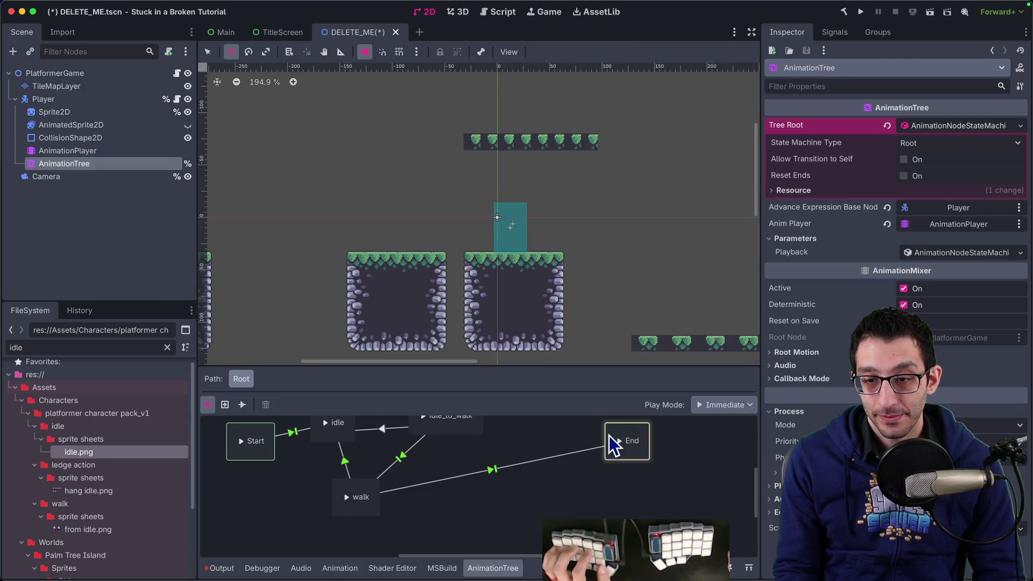
pyautogui.click(724, 405)
pyautogui.click(732, 423)
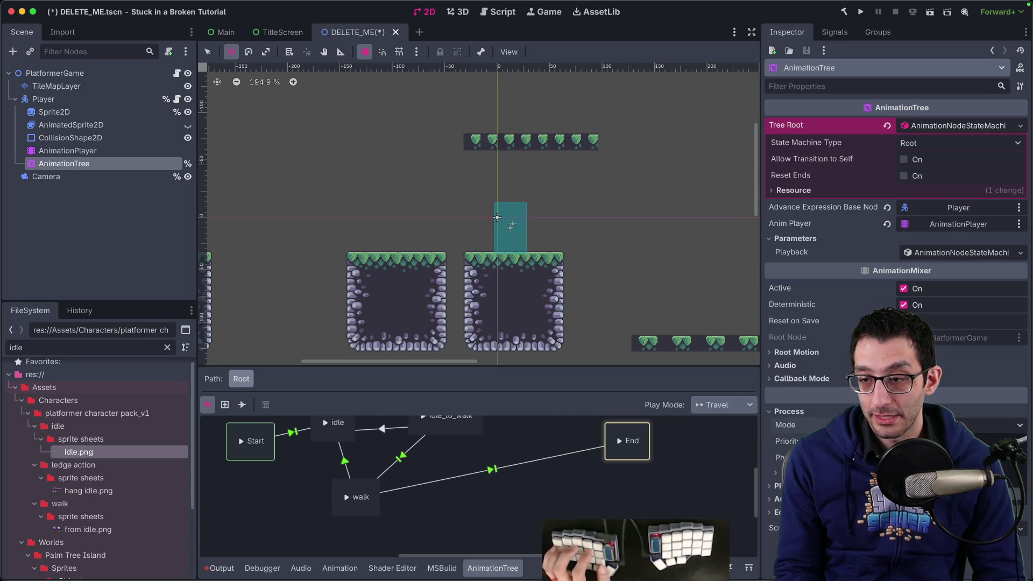
# Assign the idle sprite sheet to the Sprite2D texture via Quick Load.
pyautogui.click(54, 111)
pyautogui.click(947, 124)
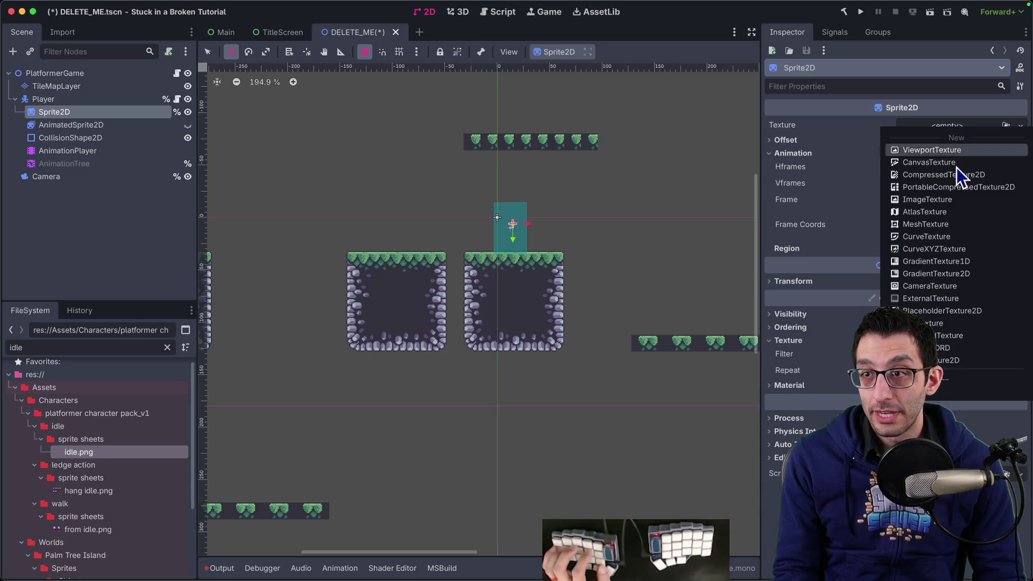
pyautogui.click(947, 379)
pyautogui.write('idle')
pyautogui.press('Return')
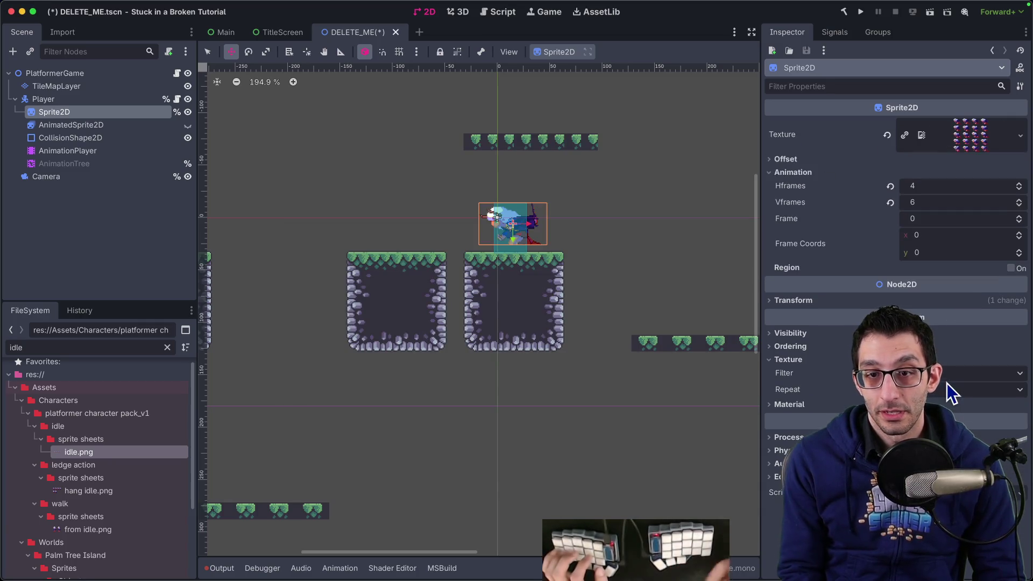
# Keep Hframes at 4 and set Vframes to 5.
pyautogui.moveTo(963, 126)
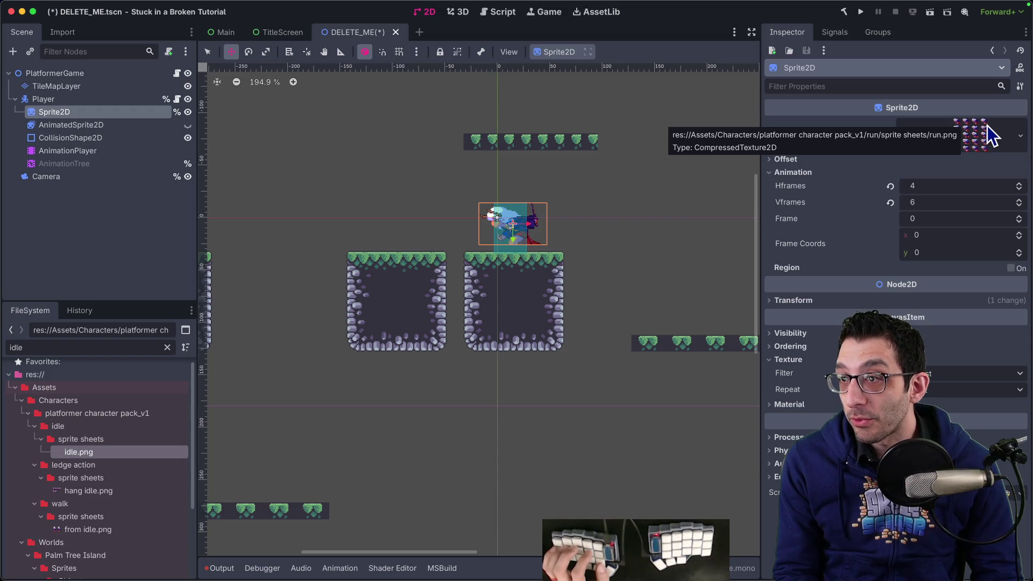
pyautogui.click(945, 189)
pyautogui.press('Tab')
pyautogui.write('5')
pyautogui.press('Tab')
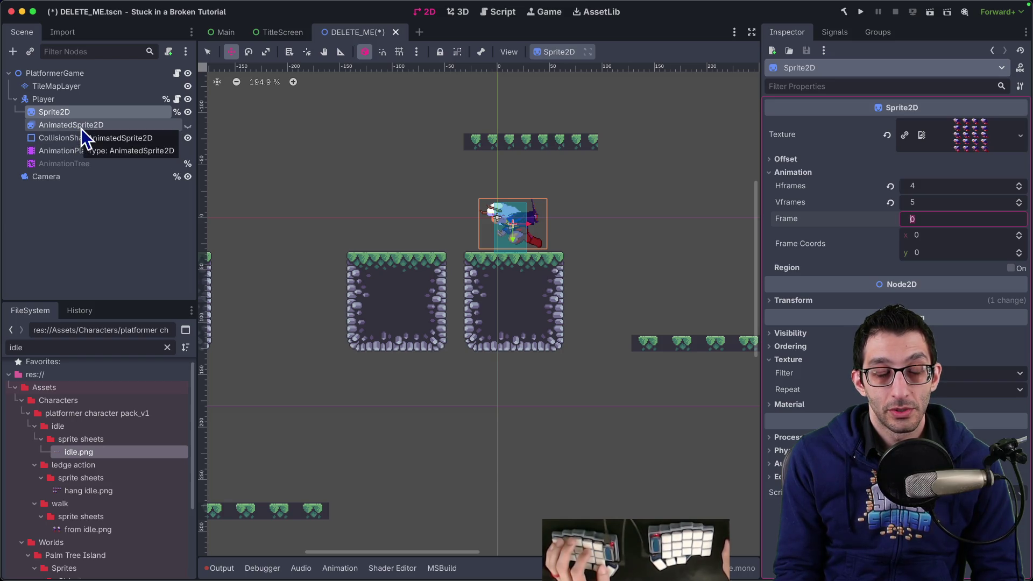
pyautogui.click(80, 152)
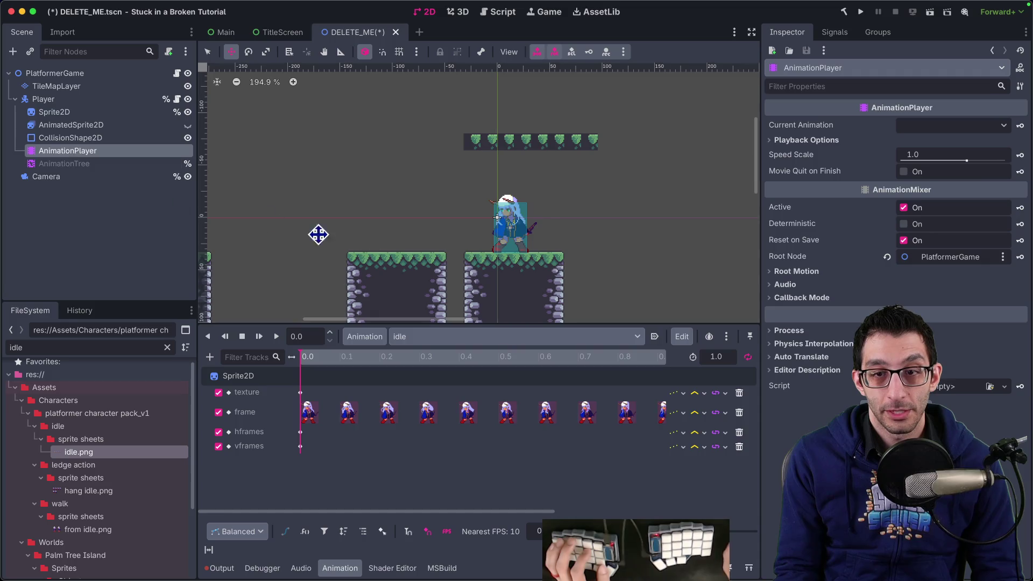
# Create a new animation named 'run' in the AnimationPlayer.
pyautogui.click(431, 336)
pyautogui.click(375, 337)
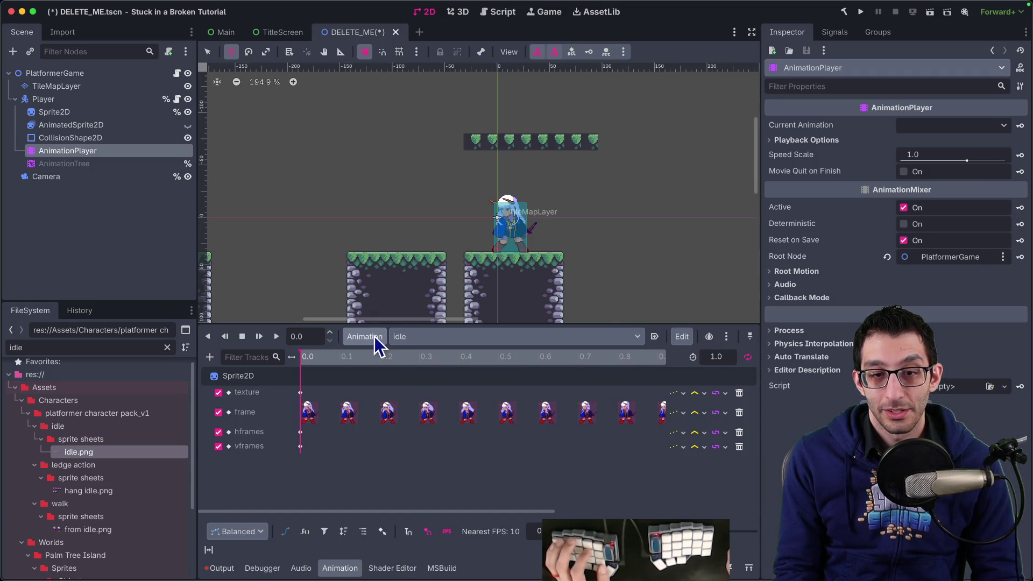
pyautogui.click(374, 337)
pyautogui.click(390, 356)
pyautogui.write('run')
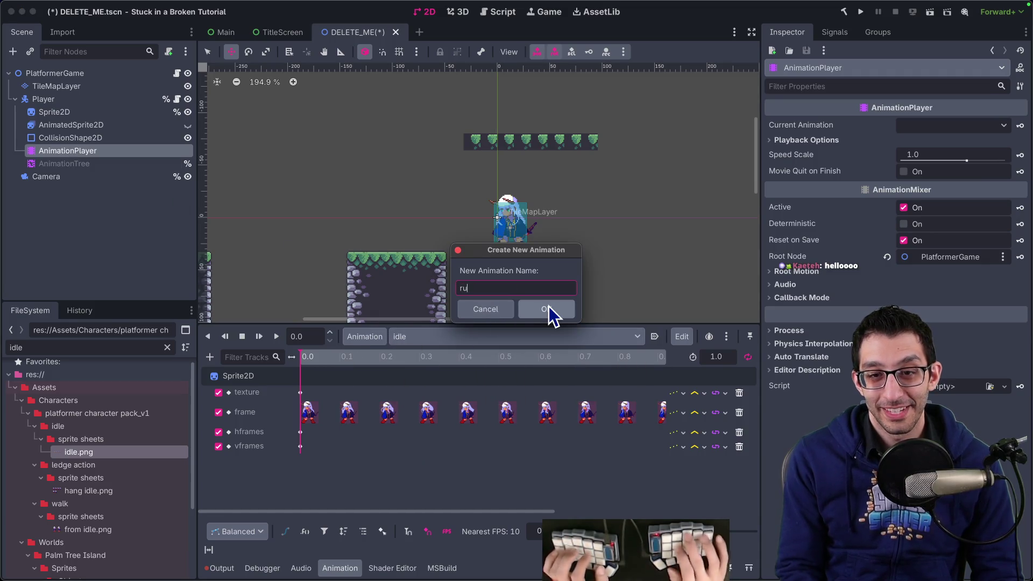
pyautogui.click(552, 307)
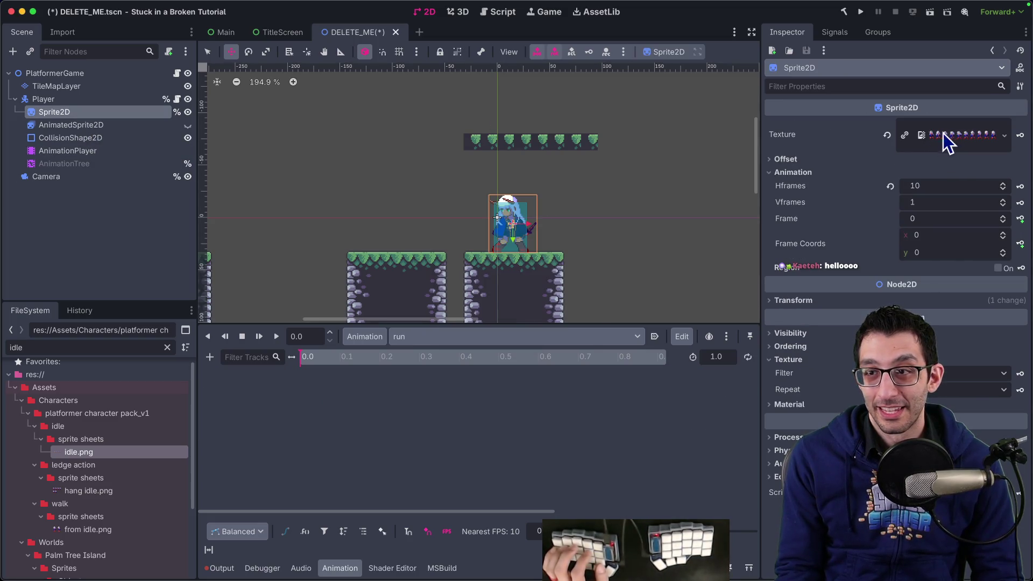
# Quick-load run.png as the sprite texture and set Hframes 4, Vframes 5.
pyautogui.rightClick(947, 136)
pyautogui.click(939, 381)
pyautogui.write('run')
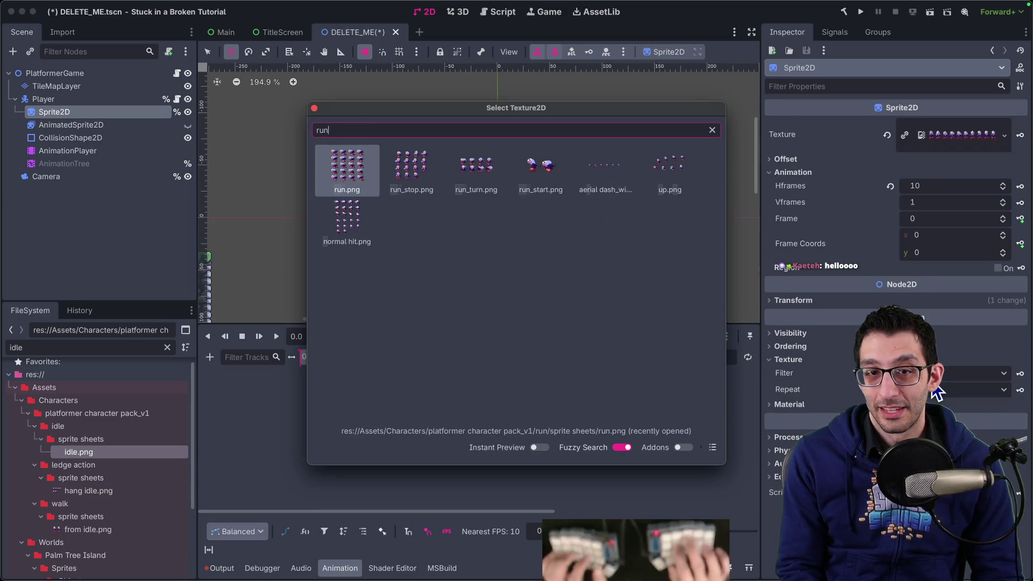
pyautogui.press('Return')
pyautogui.click(944, 189)
pyautogui.write('4')
pyautogui.press('Tab')
pyautogui.write('5')
pyautogui.press('Return')
# Key the sprite's texture, hframes and vframes tracks into the run animation.
pyautogui.click(76, 151)
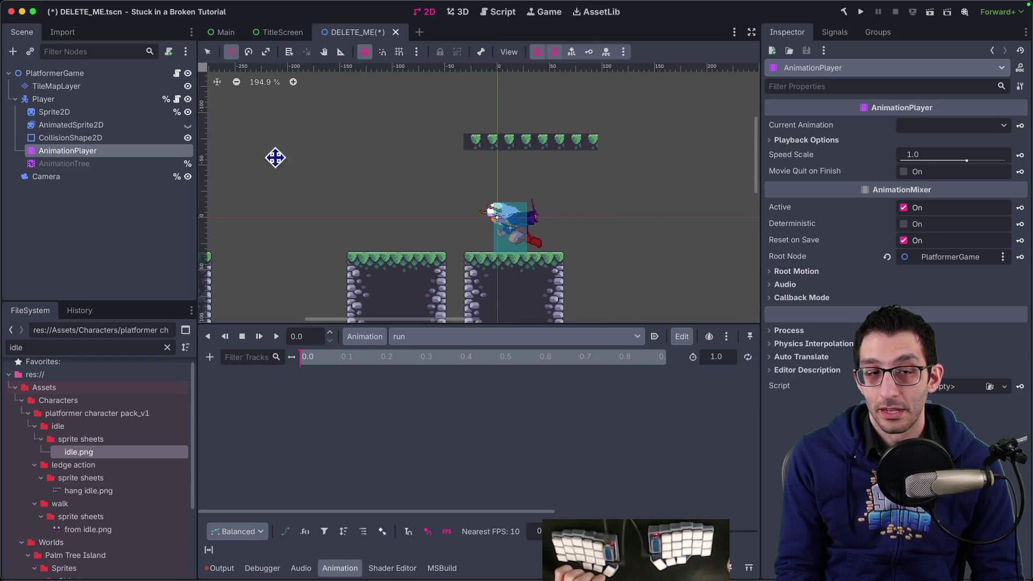
pyautogui.click(44, 113)
pyautogui.click(1020, 135)
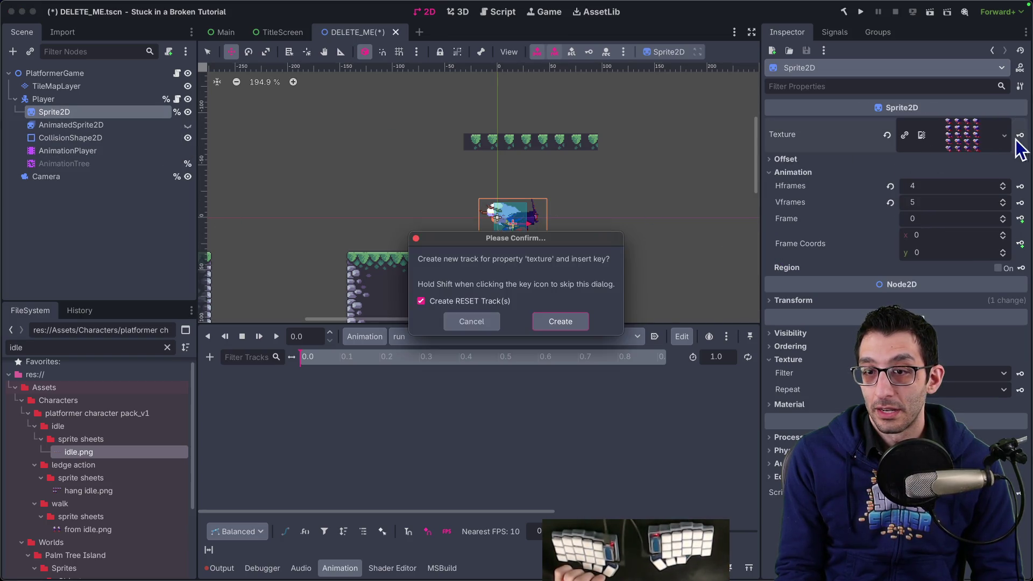
pyautogui.press('Return')
pyautogui.click(1020, 186)
pyautogui.press('Return')
pyautogui.click(1020, 203)
pyautogui.press('Return')
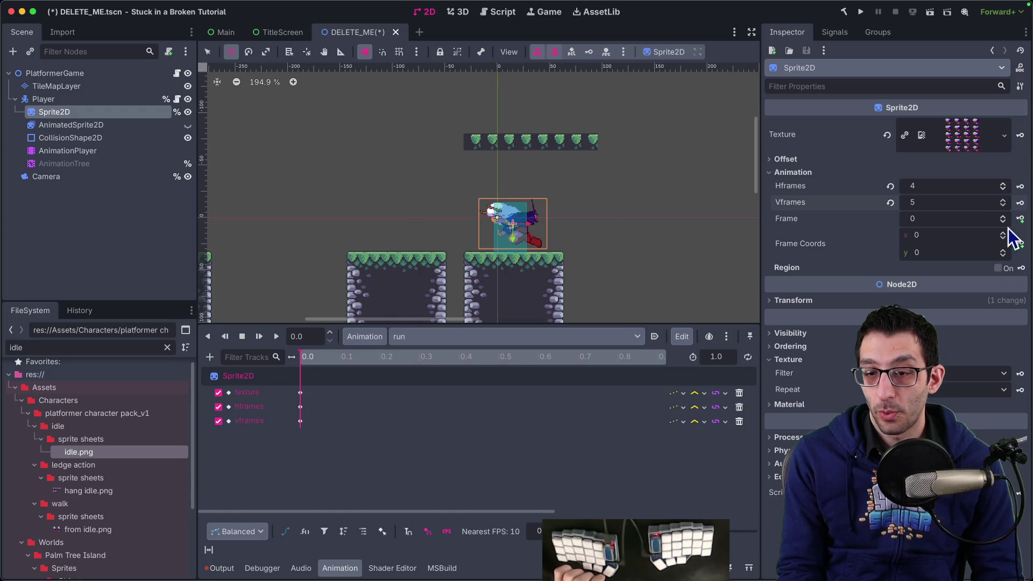
# Set run length to 2 seconds with looping, key successive Frame values, and play it.
pyautogui.doubleClick(716, 357)
pyautogui.write('2')
pyautogui.click(749, 357)
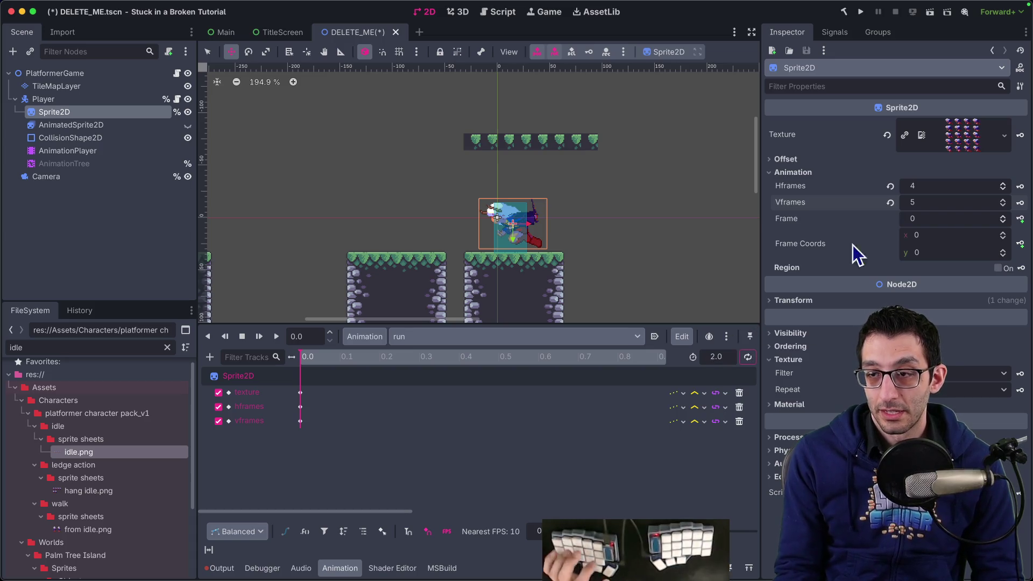
pyautogui.click(1021, 219)
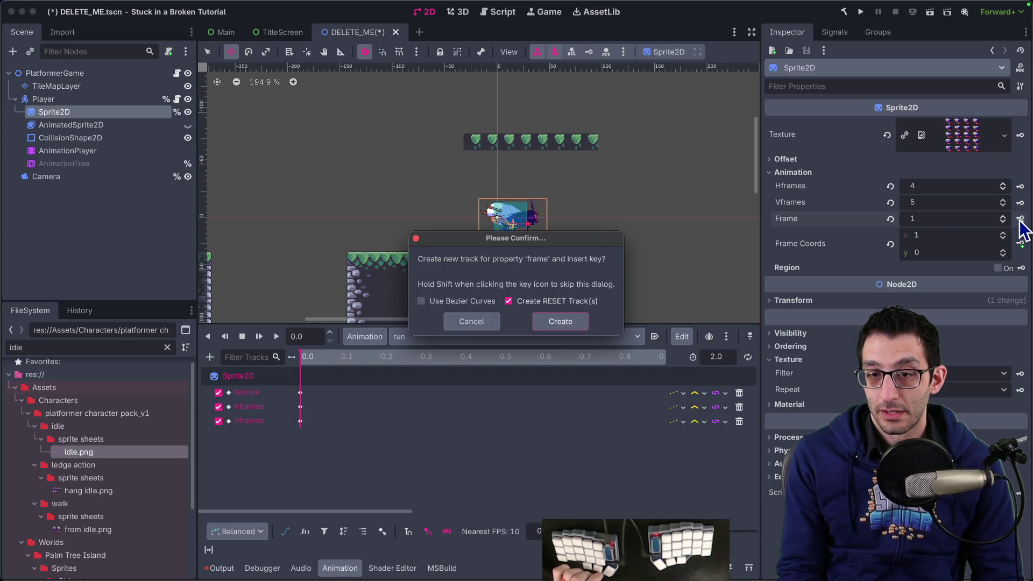
pyautogui.press('Return')
pyautogui.click(1021, 219)
pyautogui.click(1021, 219)
pyautogui.click(1021, 220)
pyautogui.click(1021, 220)
pyautogui.click(1021, 220)
pyautogui.click(1021, 219)
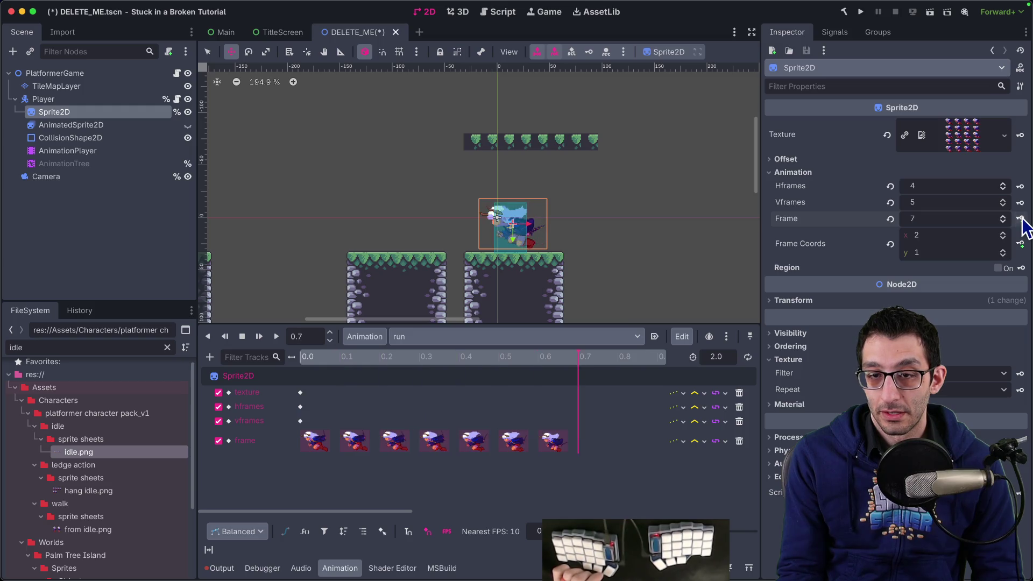
pyautogui.click(1021, 219)
pyautogui.click(1021, 220)
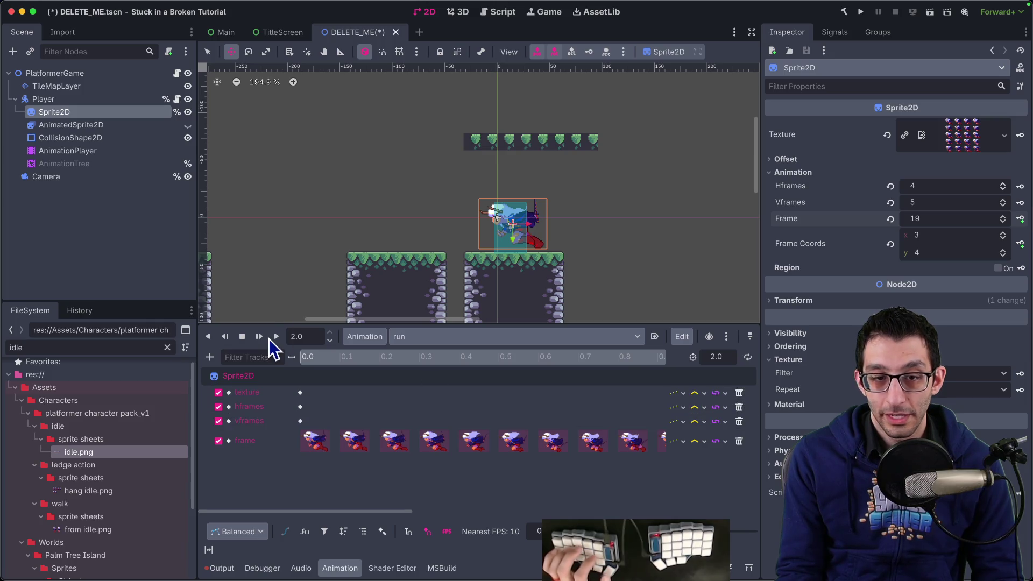
pyautogui.click(275, 337)
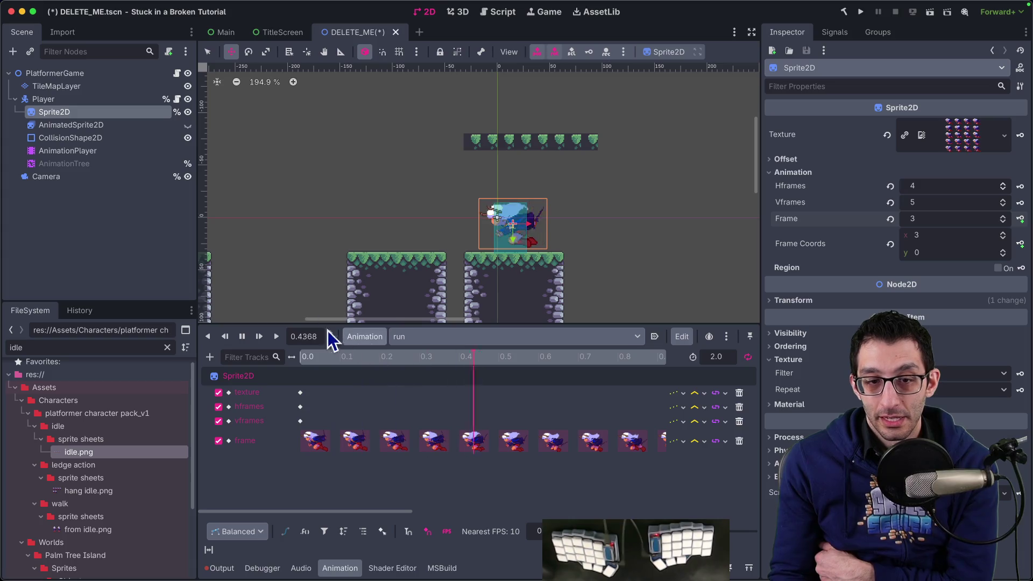
pyautogui.click(242, 337)
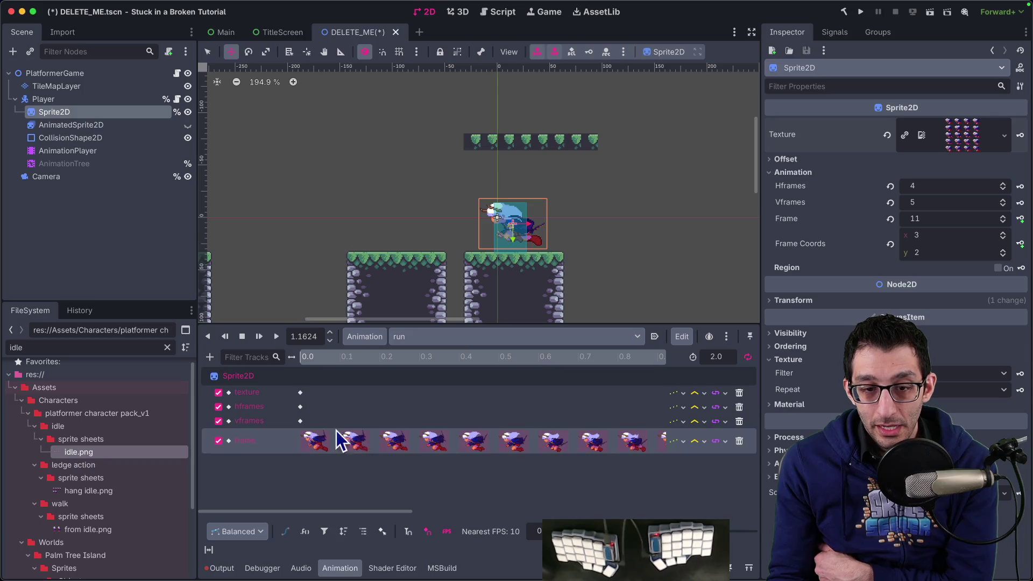
pyautogui.moveTo(303, 362); pyautogui.dragTo(466, 369)
pyautogui.moveTo(530, 371); pyautogui.dragTo(634, 377)
pyautogui.hscroll(5, 618, 401)
pyautogui.moveTo(366, 361); pyautogui.dragTo(599, 362)
pyautogui.hscroll(5, 467, 408)
pyautogui.hscroll(5, 467, 399)
pyautogui.moveTo(365, 355)
pyautogui.mouseDown()
pyautogui.moveTo(579, 376)
pyautogui.moveTo(515, 379)
pyautogui.moveTo(556, 387)
pyautogui.mouseUp()
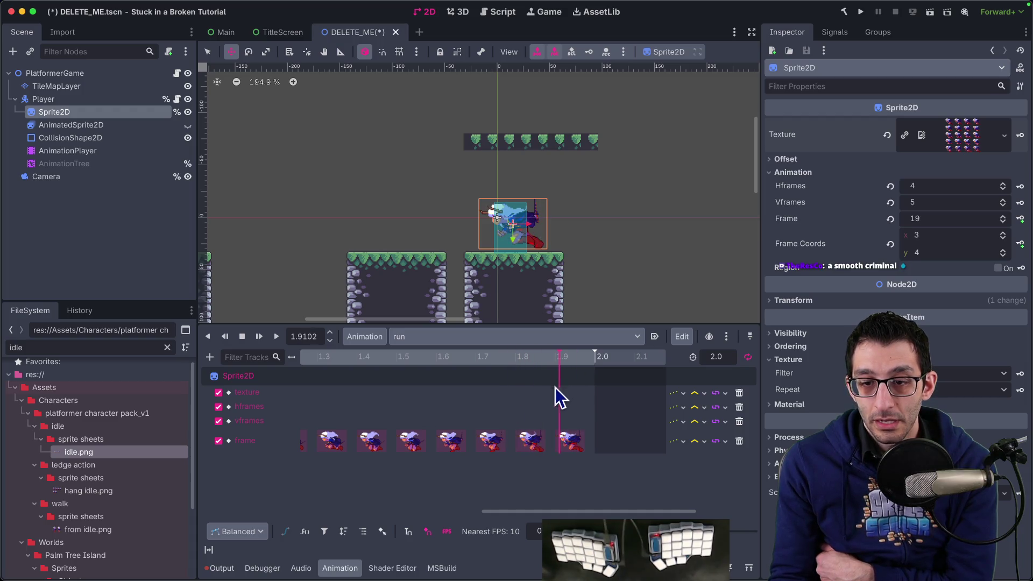
pyautogui.click(563, 441)
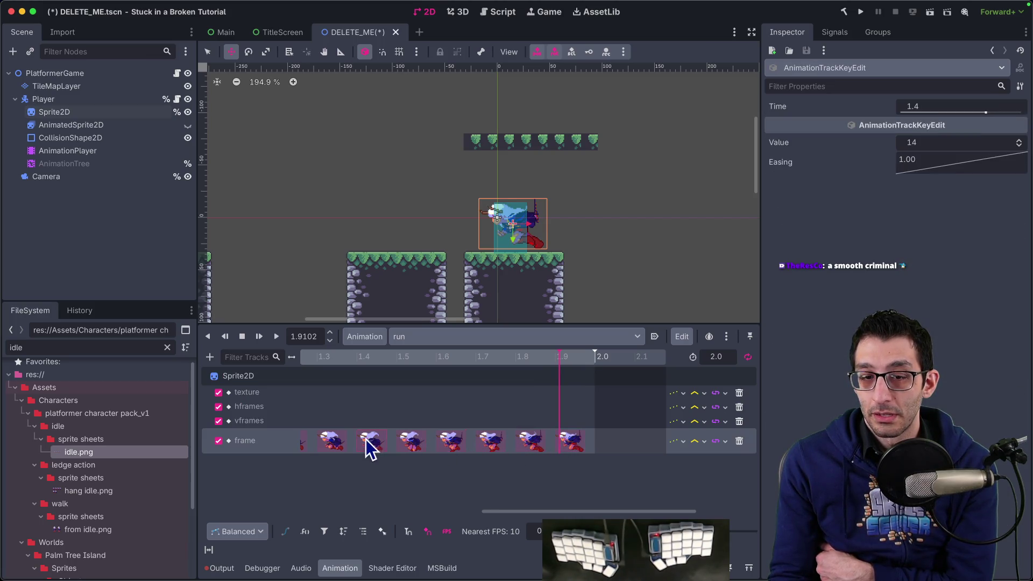
pyautogui.hscroll(-6, 332, 441)
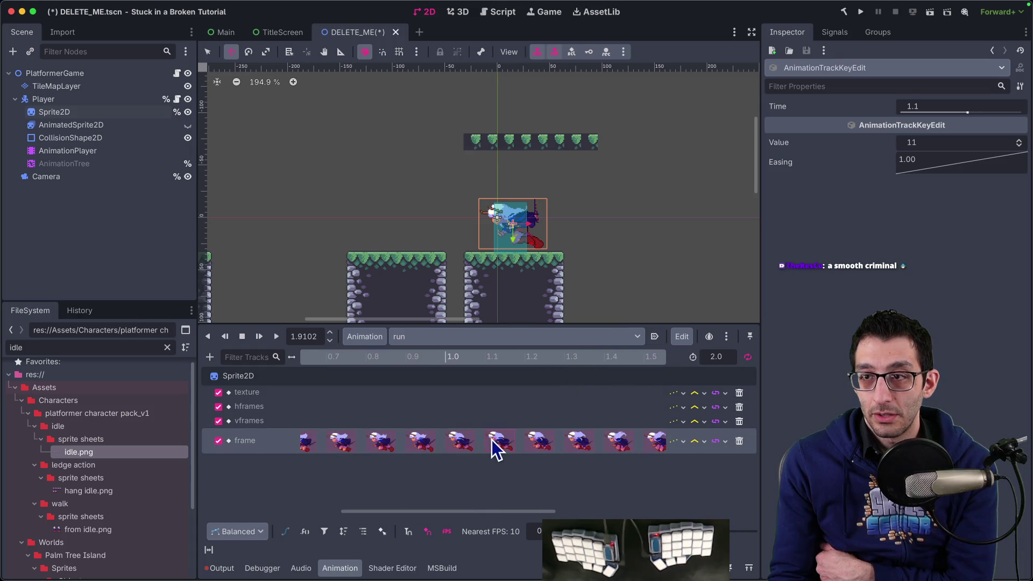
pyautogui.moveTo(232, 578)
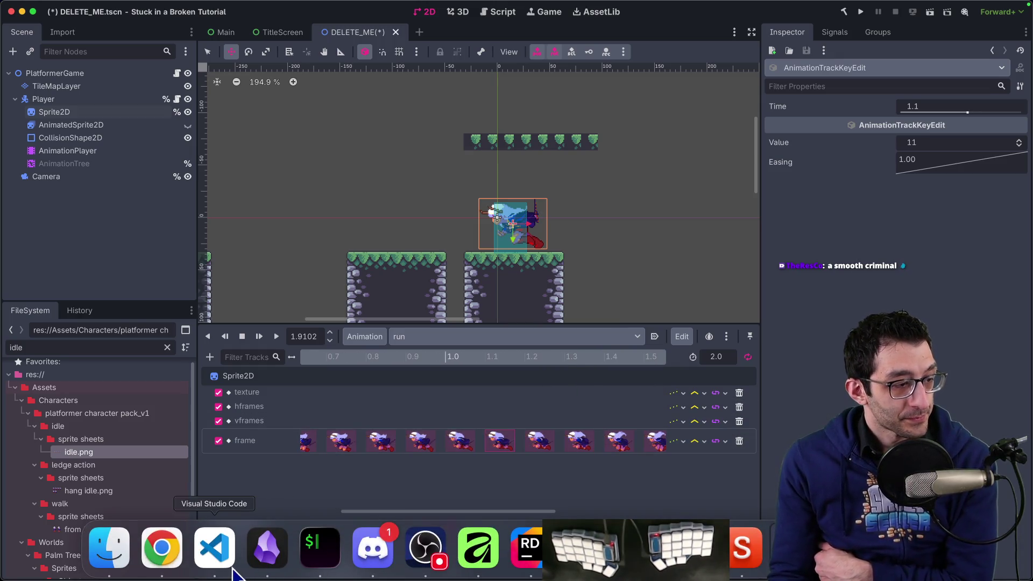
pyautogui.click(117, 557)
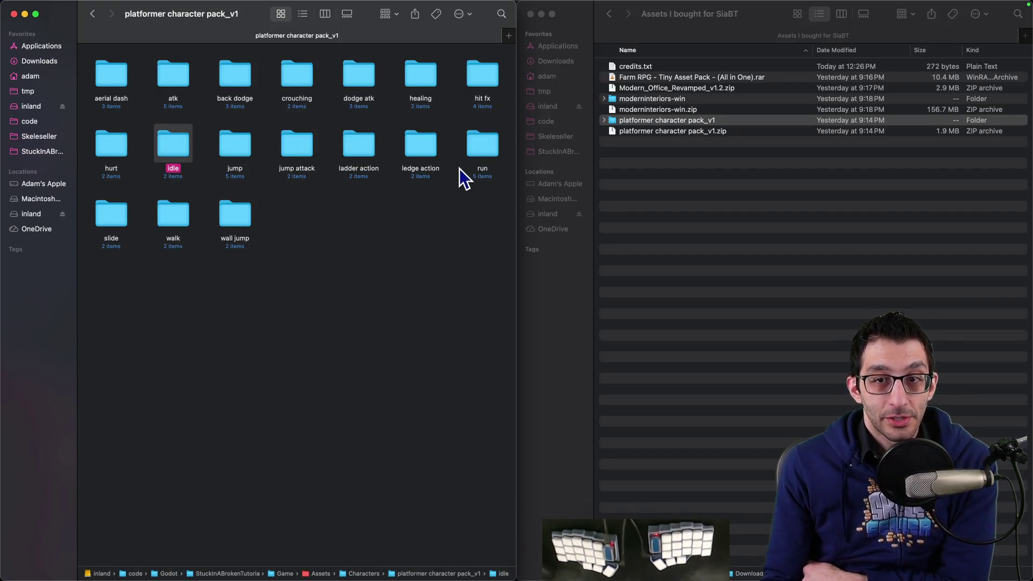
# Open run.png from the run > sprite sheets folder in Affinity.
pyautogui.doubleClick(484, 151)
pyautogui.doubleClick(353, 80)
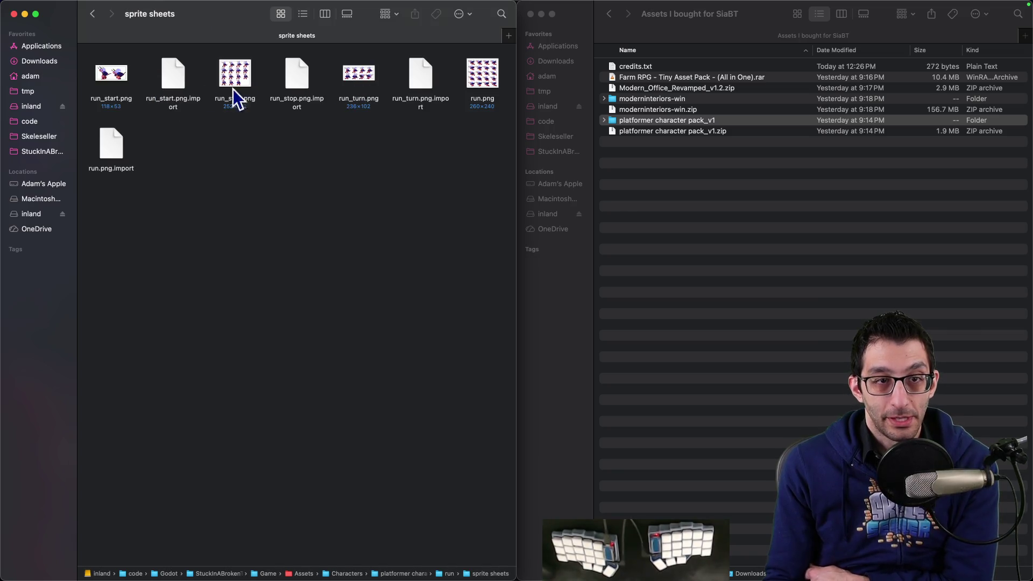
pyautogui.rightClick(488, 80)
pyautogui.moveTo(537, 97)
pyautogui.click(659, 97)
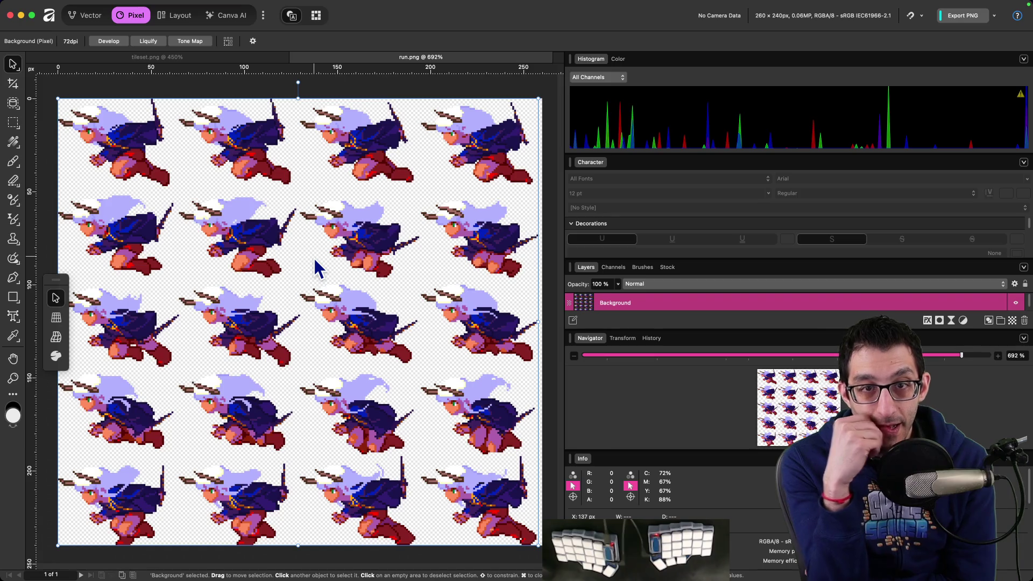
# Bring the running game forward, then return to the Godot editor.
pyautogui.click(789, 548)
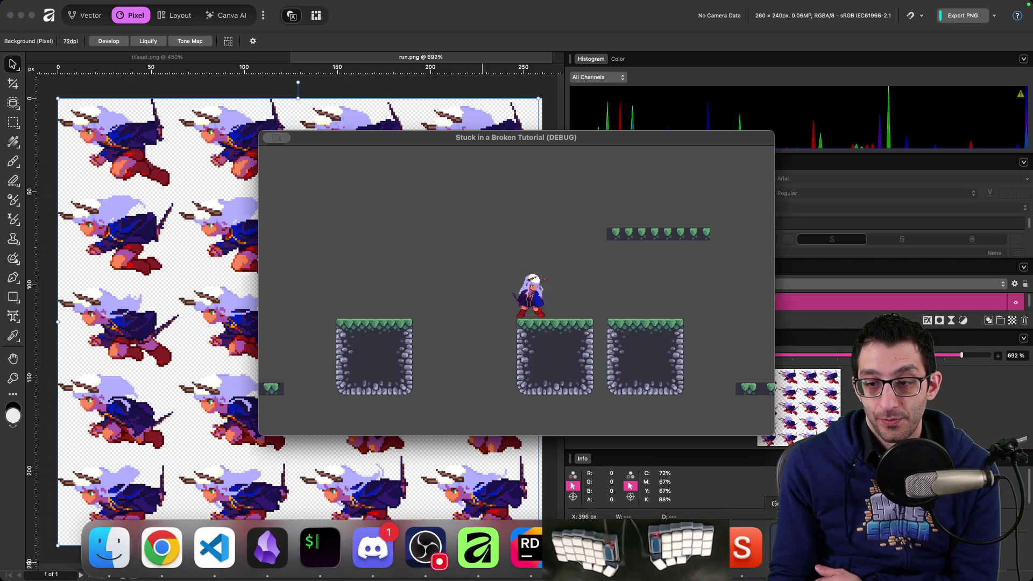
pyautogui.click(685, 549)
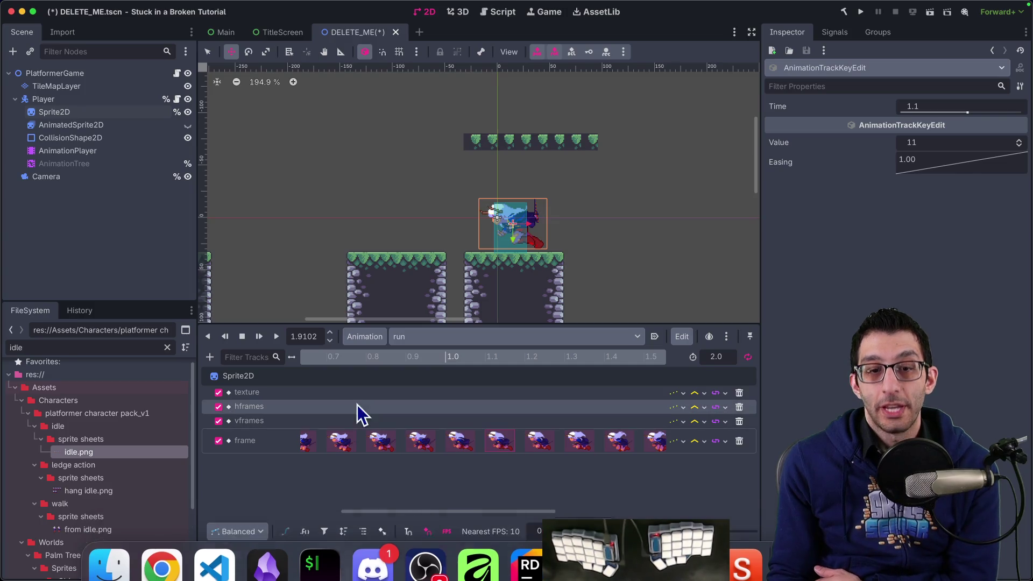
# Select the AnimationTree, re-enable its processing, and enlarge the state-machine graph area.
pyautogui.click(55, 163)
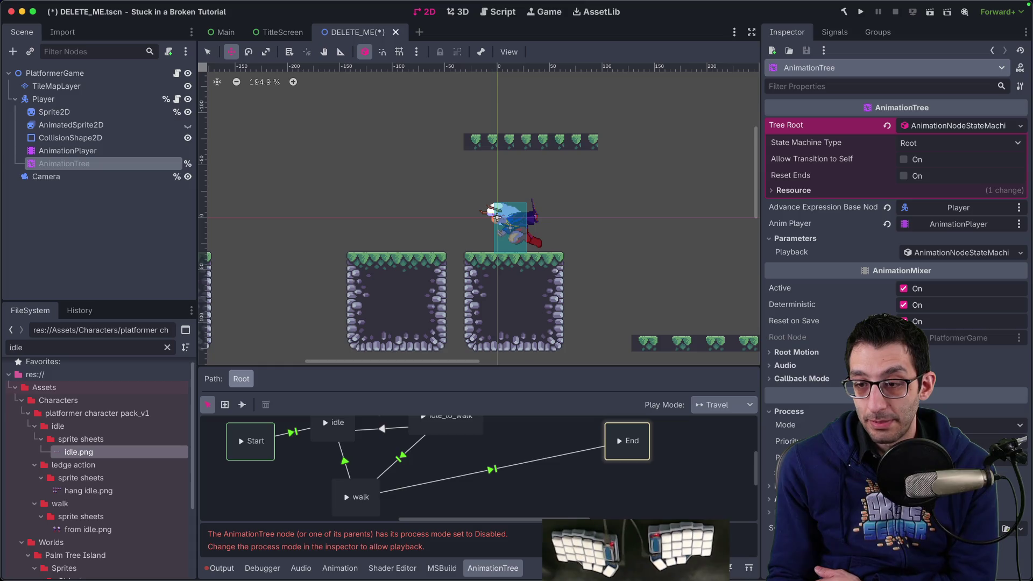
pyautogui.click(990, 441)
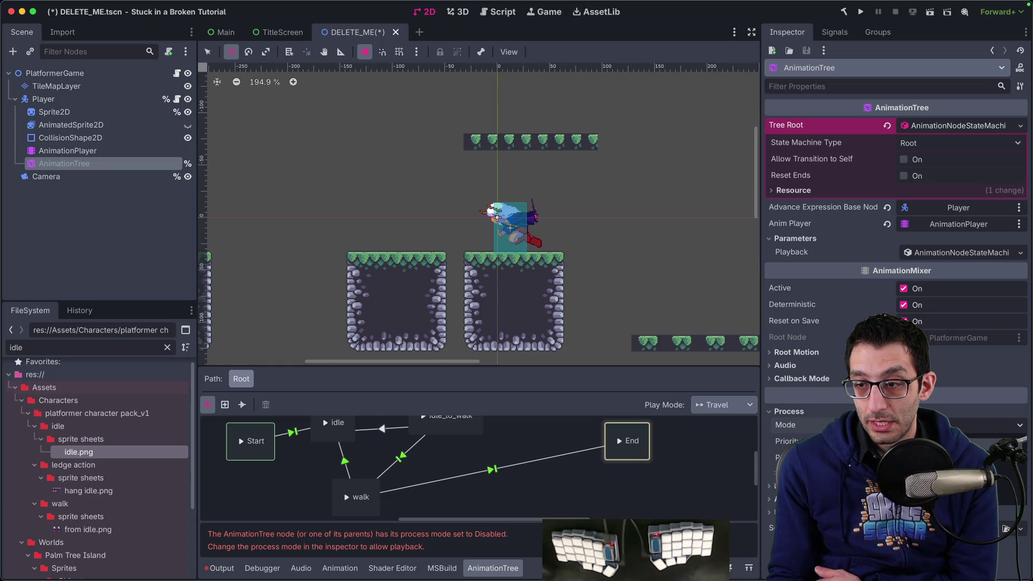
pyautogui.click(497, 482)
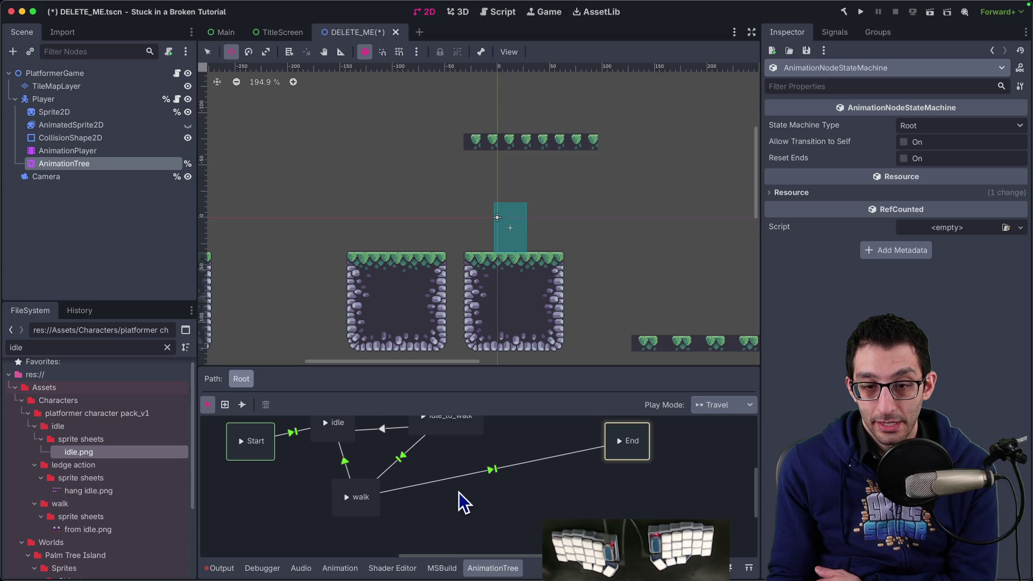
pyautogui.moveTo(537, 365); pyautogui.dragTo(537, 242)
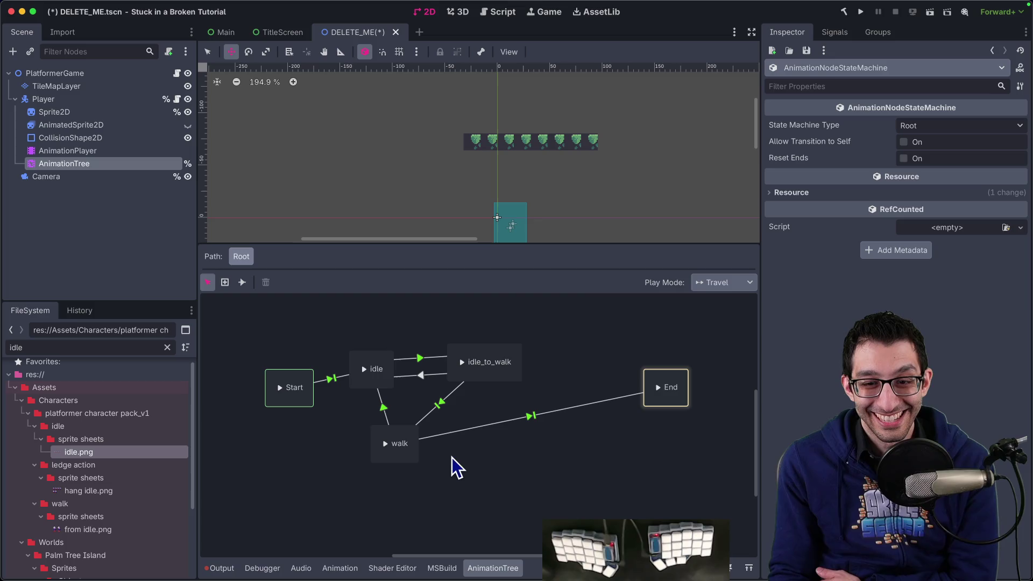
pyautogui.hscroll(5, 457, 461)
pyautogui.hscroll(-5, 438, 477)
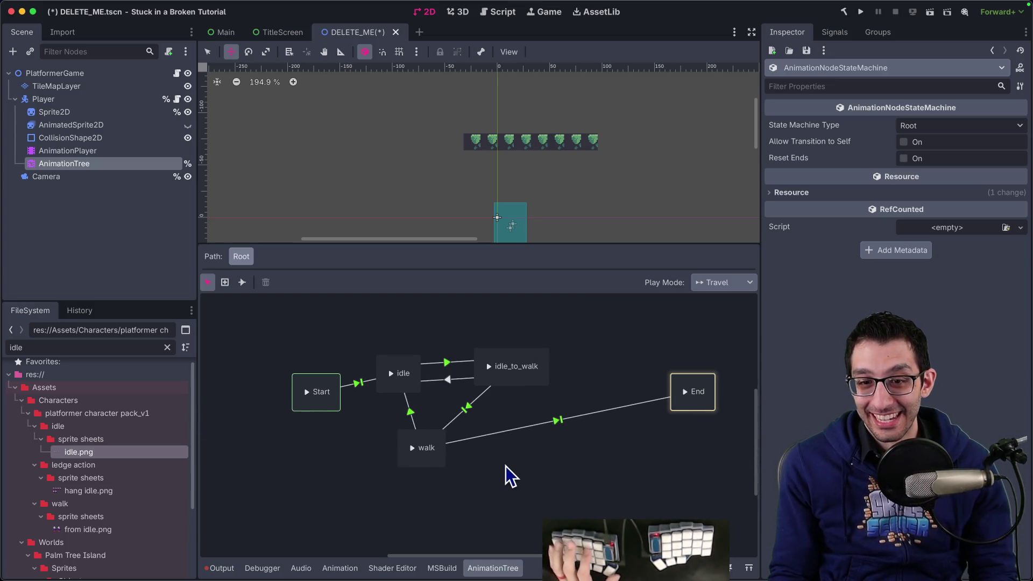
pyautogui.rightClick(363, 348)
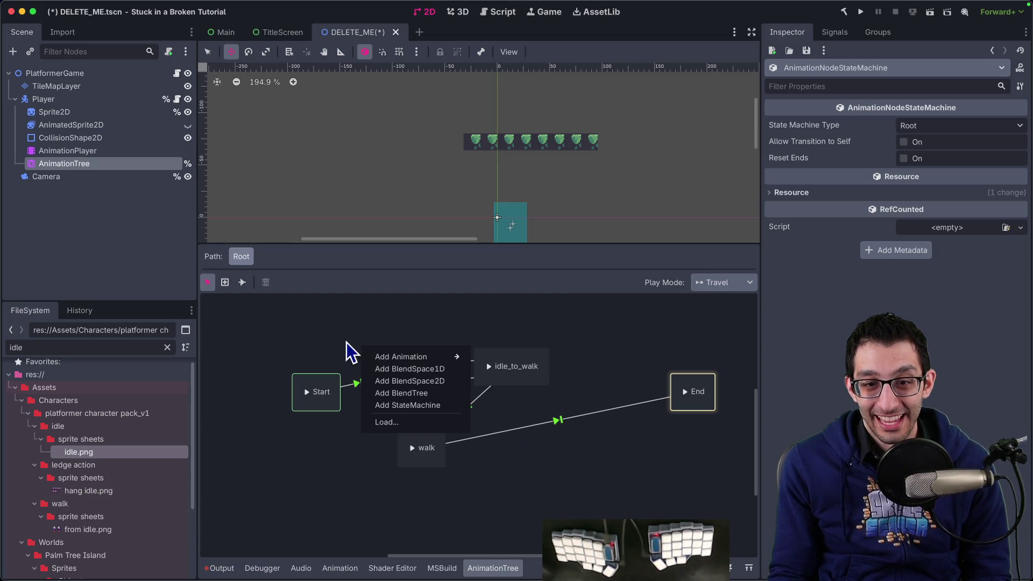
pyautogui.click(344, 339)
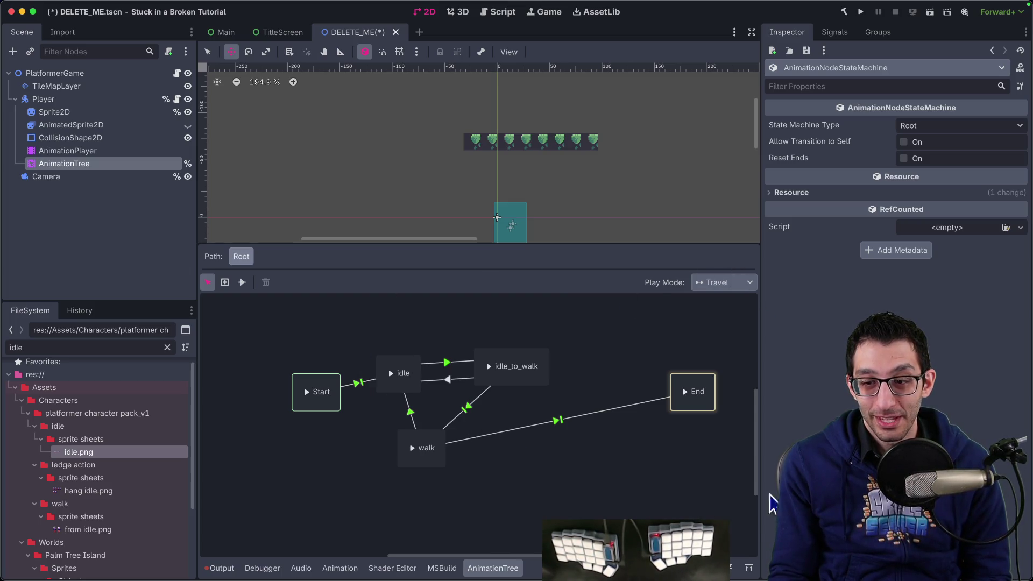
pyautogui.click(749, 568)
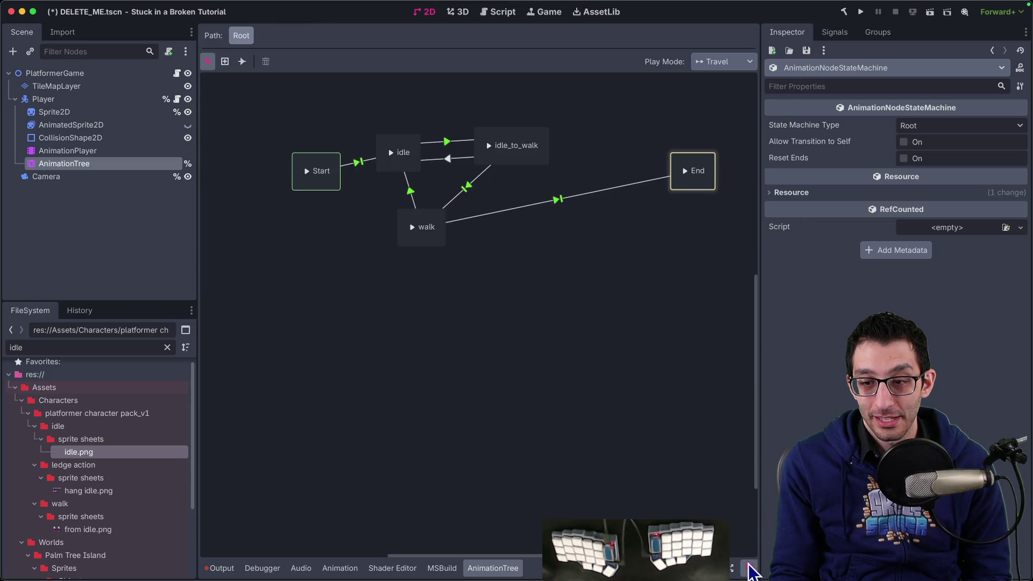
pyautogui.click(749, 569)
# Move walk aside, add a run animation state next to it, and select run_start.png in Finder.
pyautogui.scroll(-3, 557, 386)
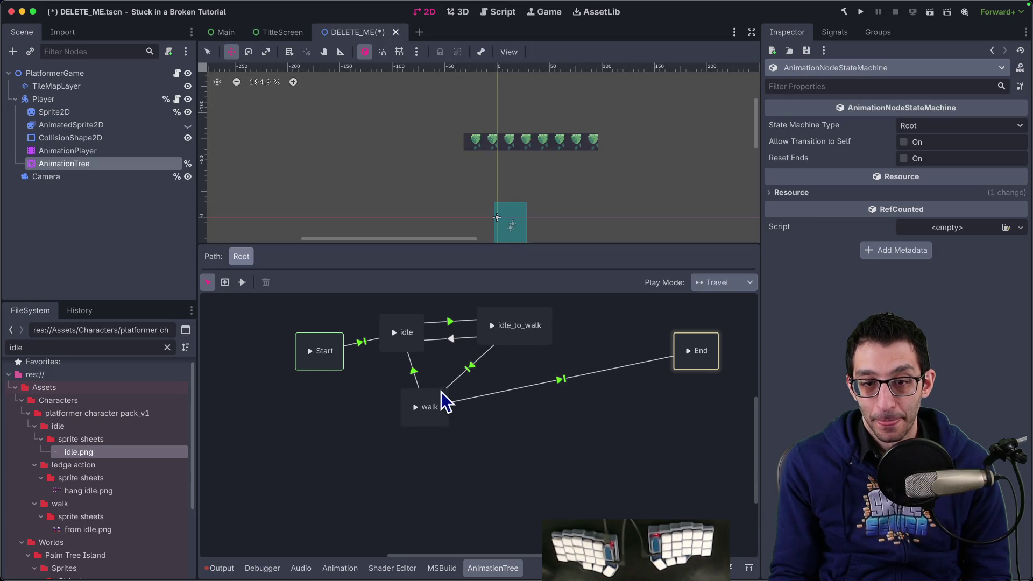
pyautogui.moveTo(444, 420); pyautogui.dragTo(525, 455)
pyautogui.click(412, 430)
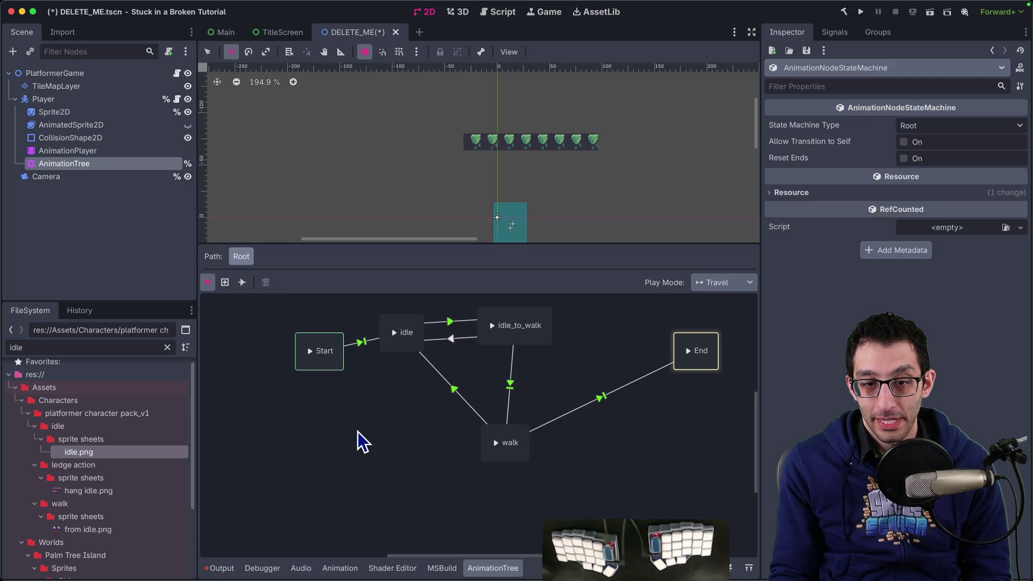
pyautogui.rightClick(366, 442)
pyautogui.moveTo(371, 442)
pyautogui.click(522, 481)
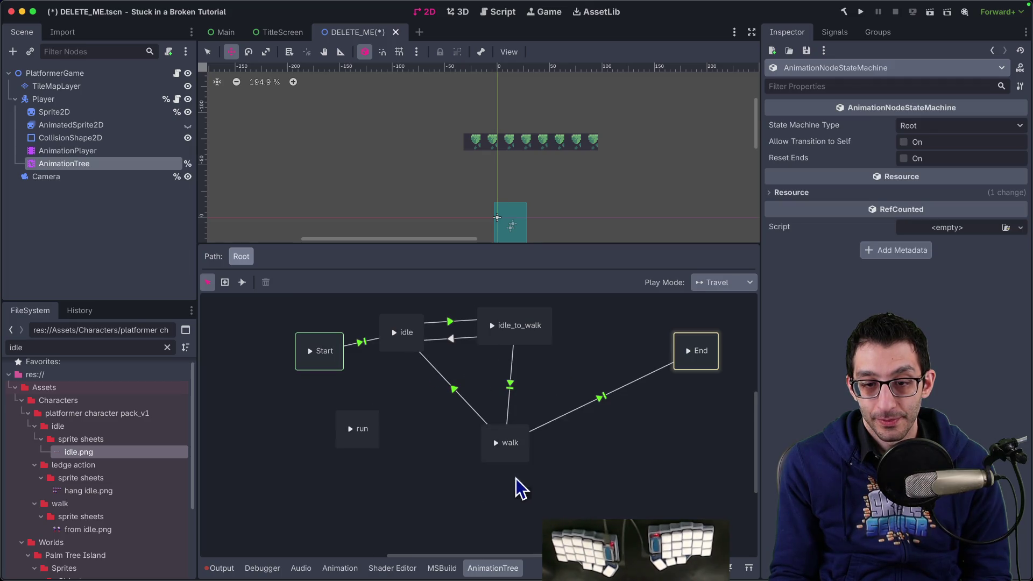
pyautogui.moveTo(355, 446)
pyautogui.mouseDown()
pyautogui.moveTo(372, 466)
pyautogui.moveTo(409, 459)
pyautogui.mouseUp()
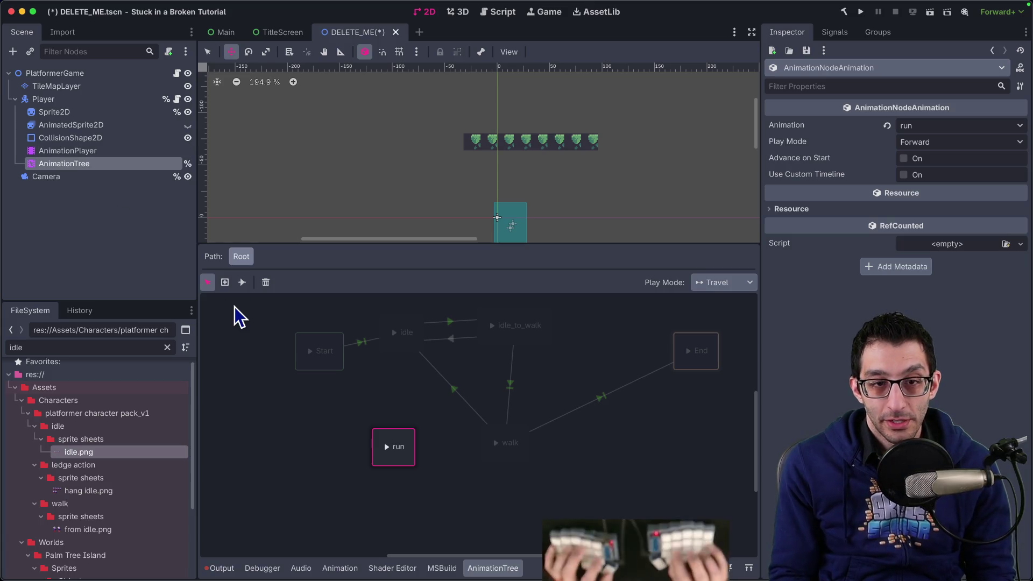
pyautogui.press('super+Tab')
pyautogui.press('Left')
pyautogui.press('Left')
pyautogui.press('Left')
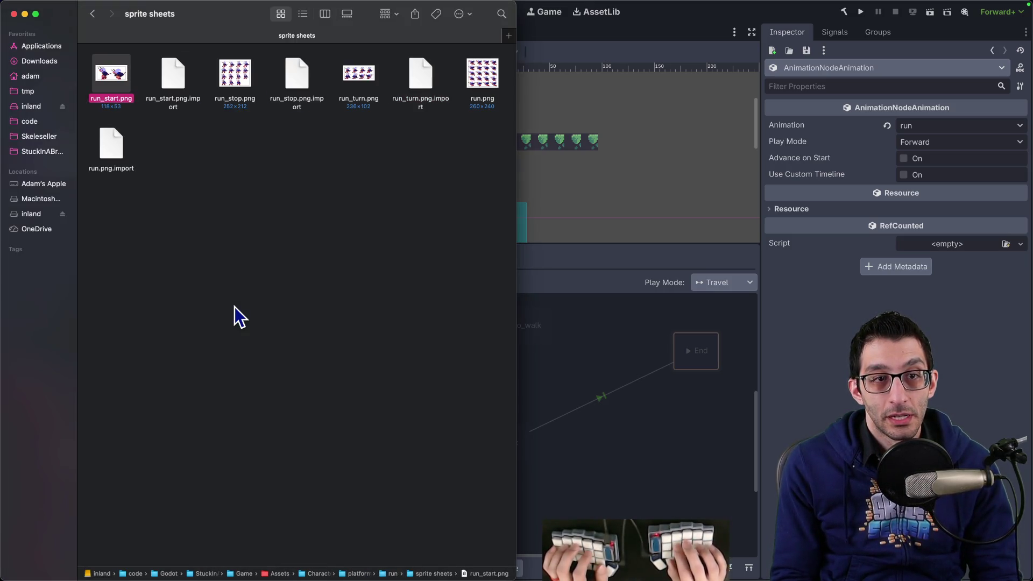
# Quick Look the run_start.png sprite sheet, then return to Godot.
pyautogui.press('space')
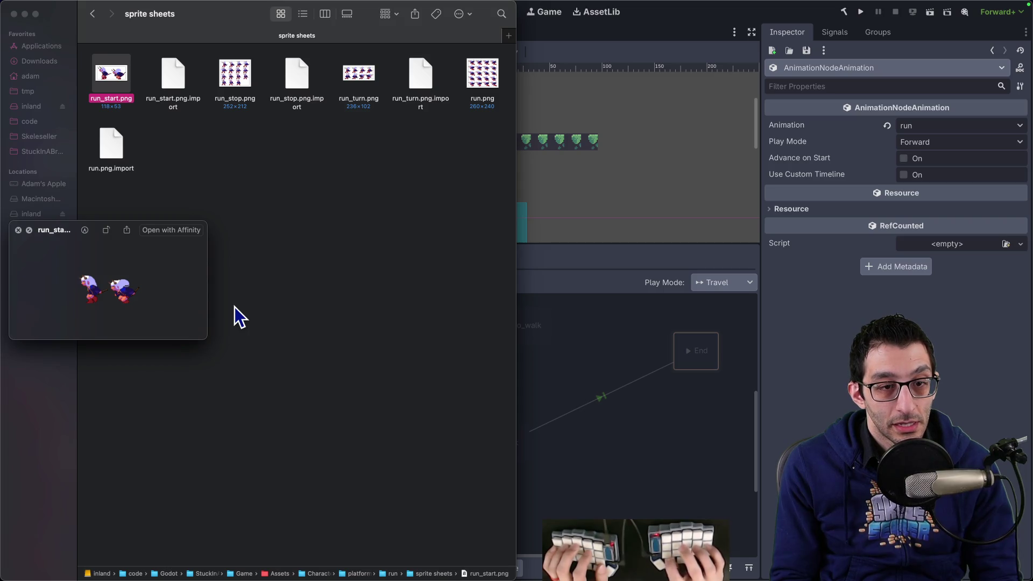
pyautogui.press('space')
pyautogui.press('super+Tab')
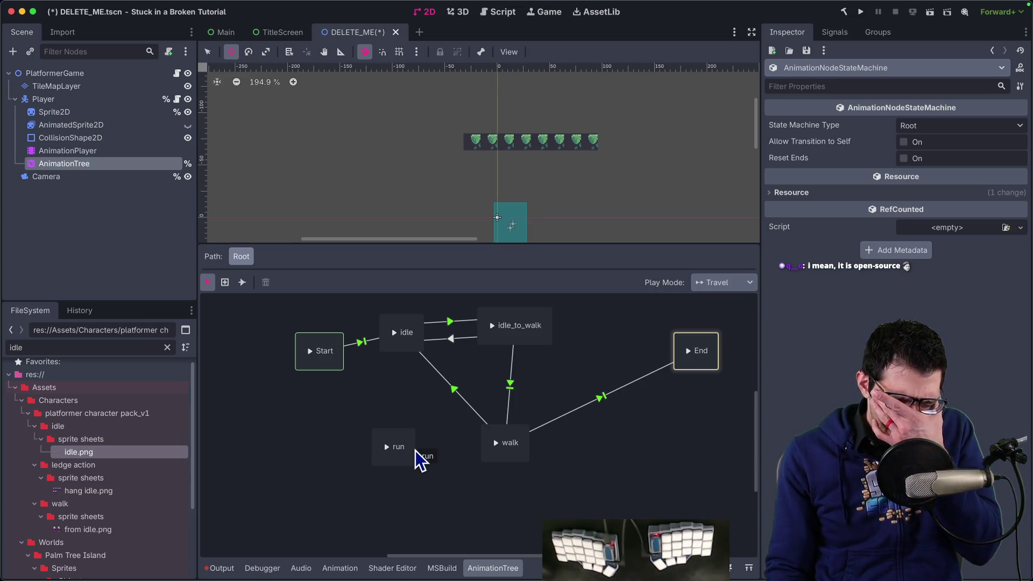
# Draw transitions run→idle and between walk and run in the state machine.
pyautogui.click(243, 283)
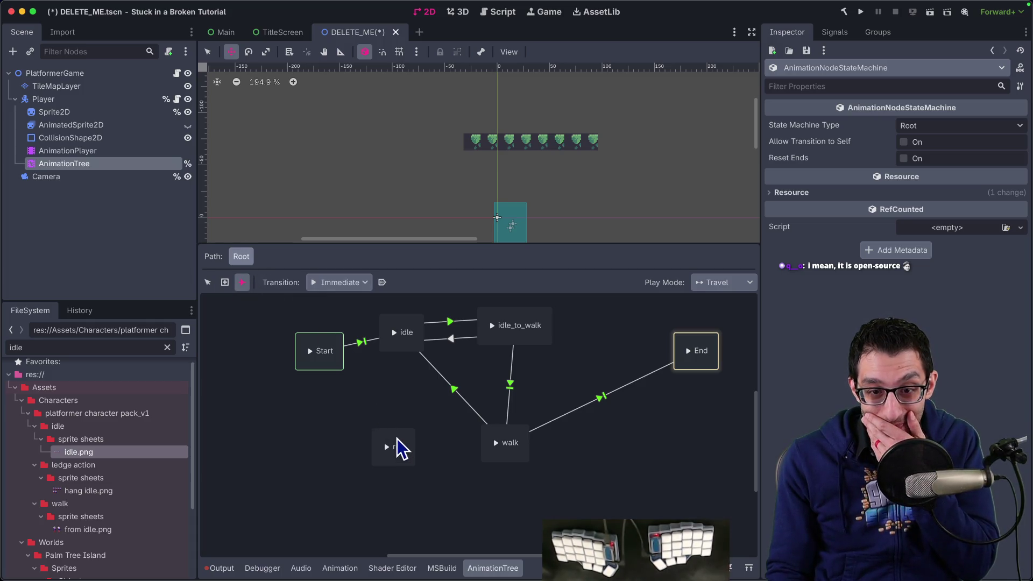
pyautogui.moveTo(400, 428); pyautogui.dragTo(406, 352)
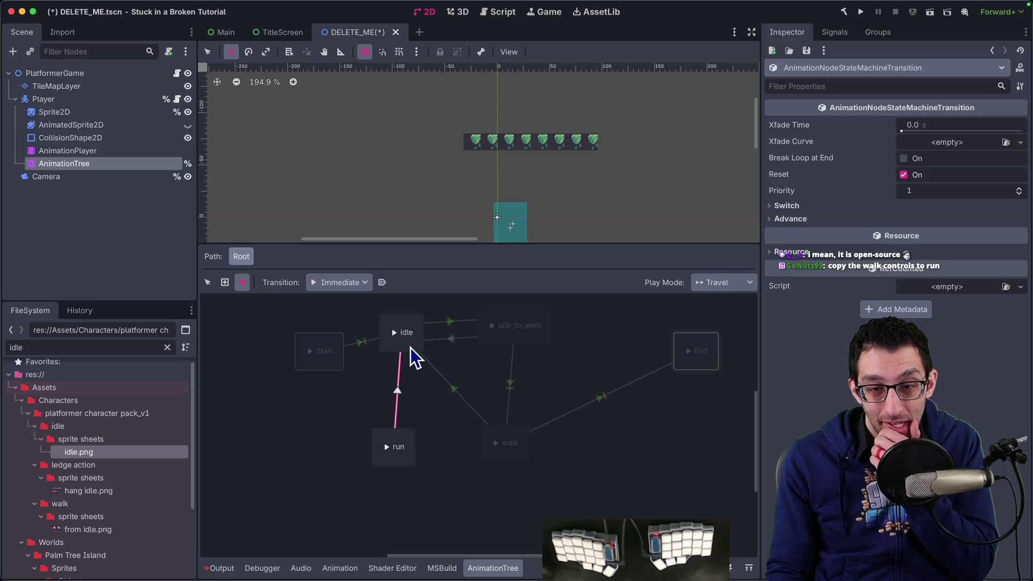
pyautogui.moveTo(511, 443)
pyautogui.mouseDown()
pyautogui.moveTo(407, 454)
pyautogui.moveTo(528, 460)
pyautogui.moveTo(501, 466)
pyautogui.mouseUp()
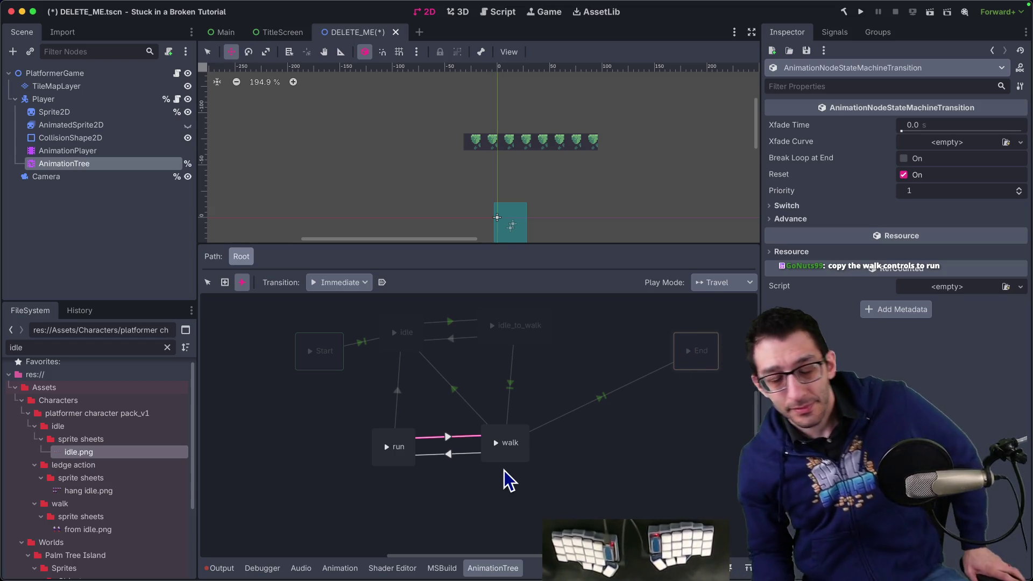
pyautogui.click(208, 282)
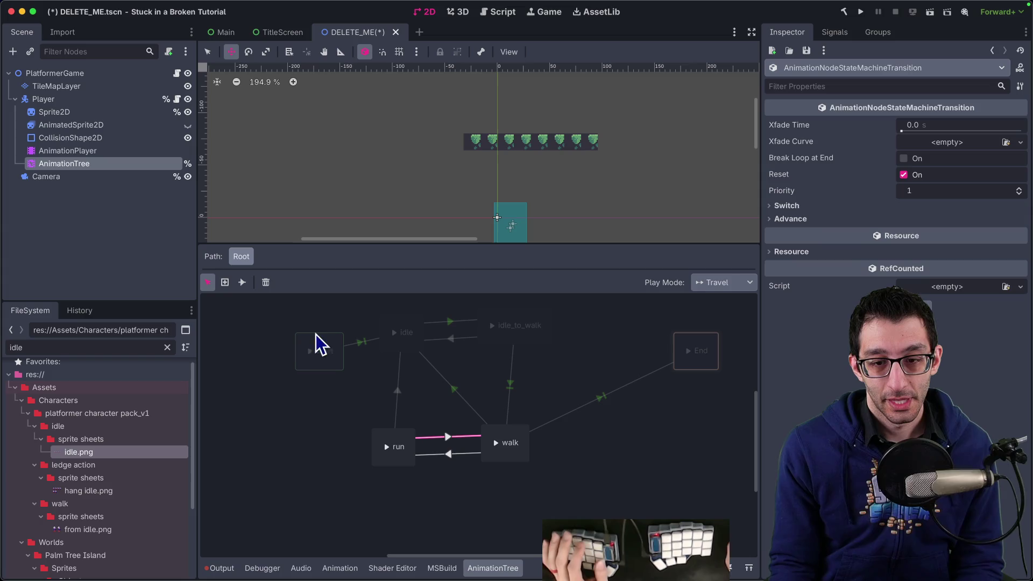
# Inspect the walk-to-run transition, check Finder and the running game, then return to Godot.
pyautogui.click(81, 156)
pyautogui.click(81, 164)
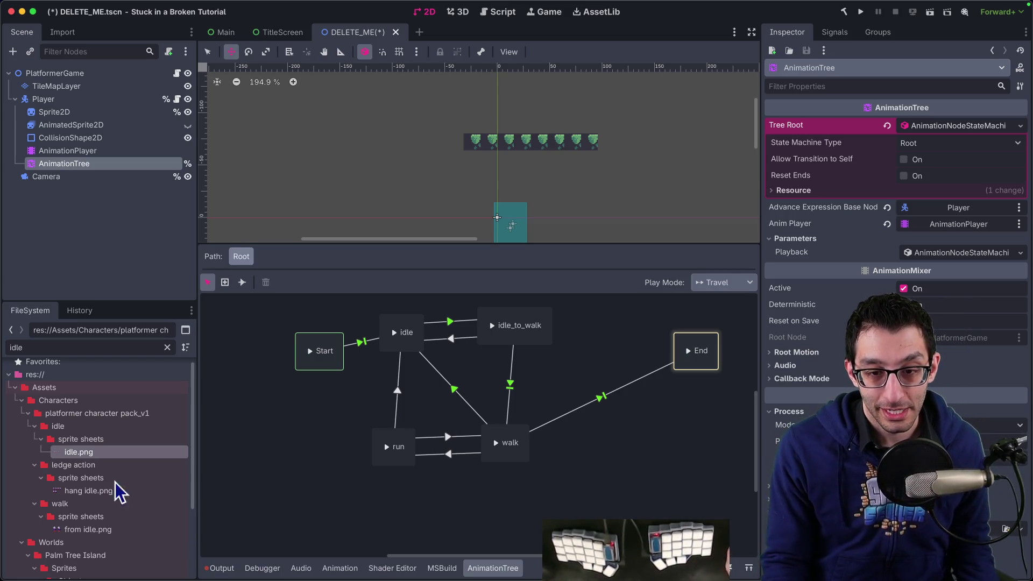
pyautogui.click(441, 455)
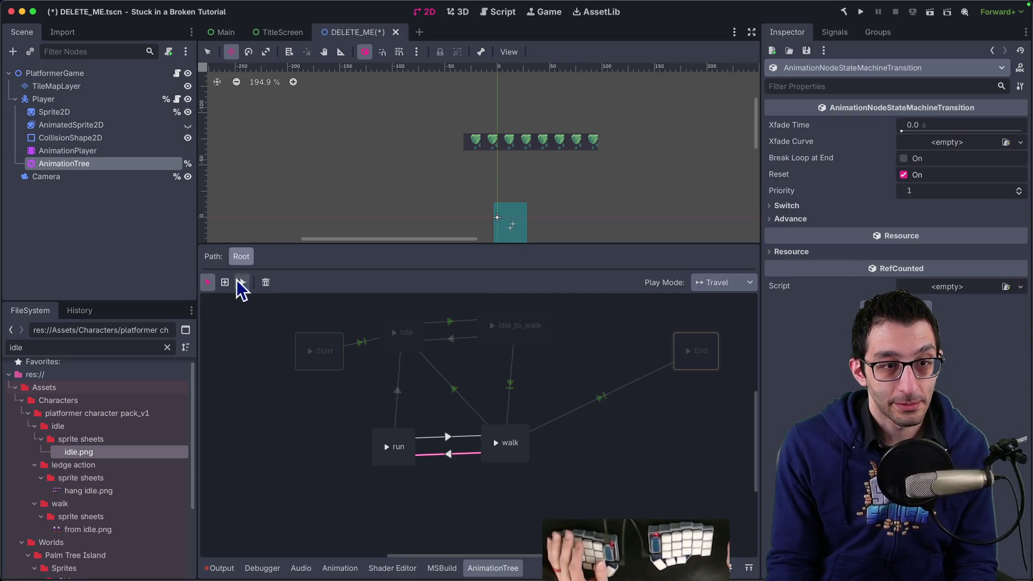
pyautogui.moveTo(107, 574)
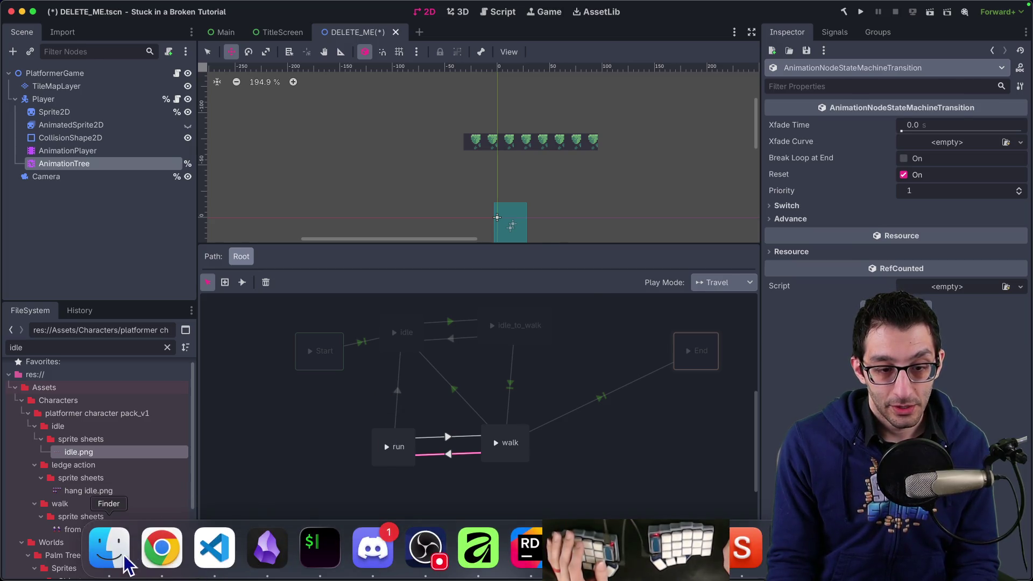
pyautogui.click(108, 549)
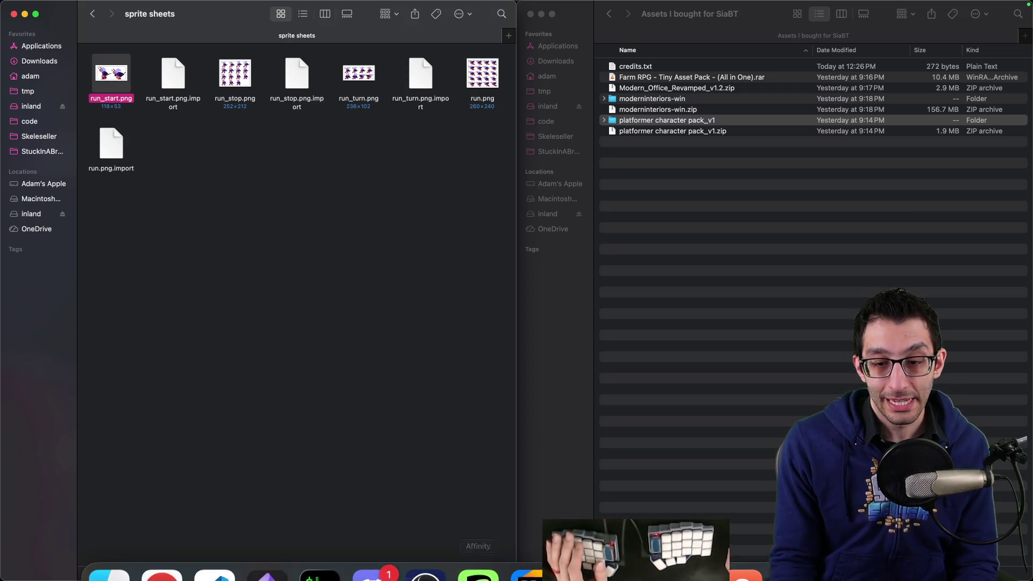
pyautogui.click(795, 548)
pyautogui.press('super+Tab')
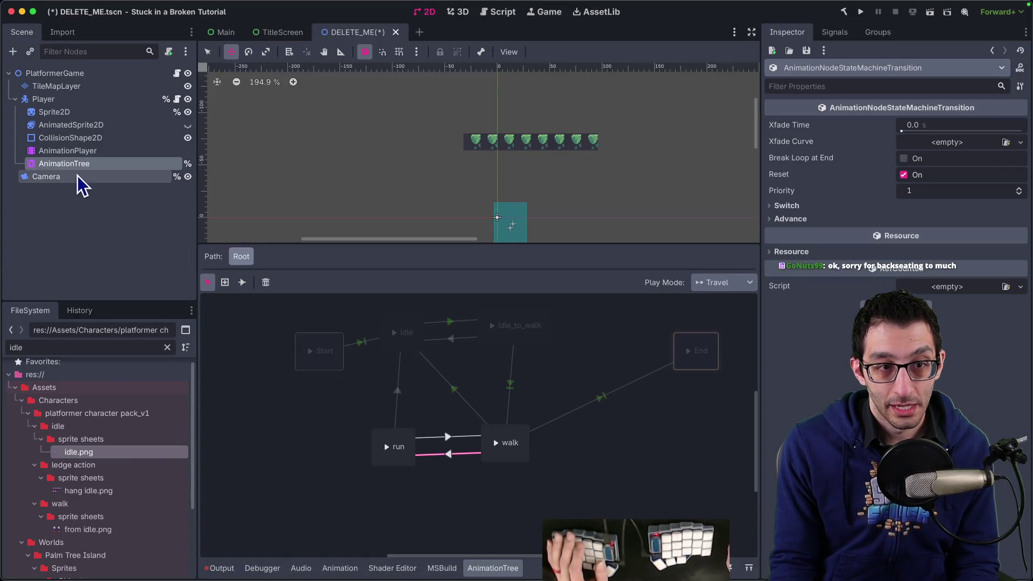
pyautogui.click(75, 170)
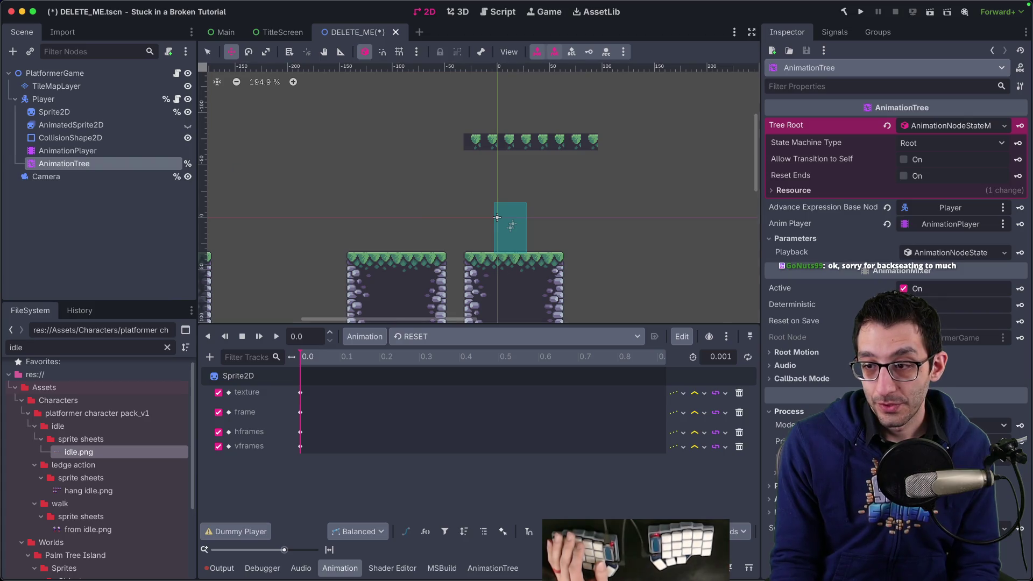
# Create a new run_start animation in the AnimationPlayer.
pyautogui.click(72, 112)
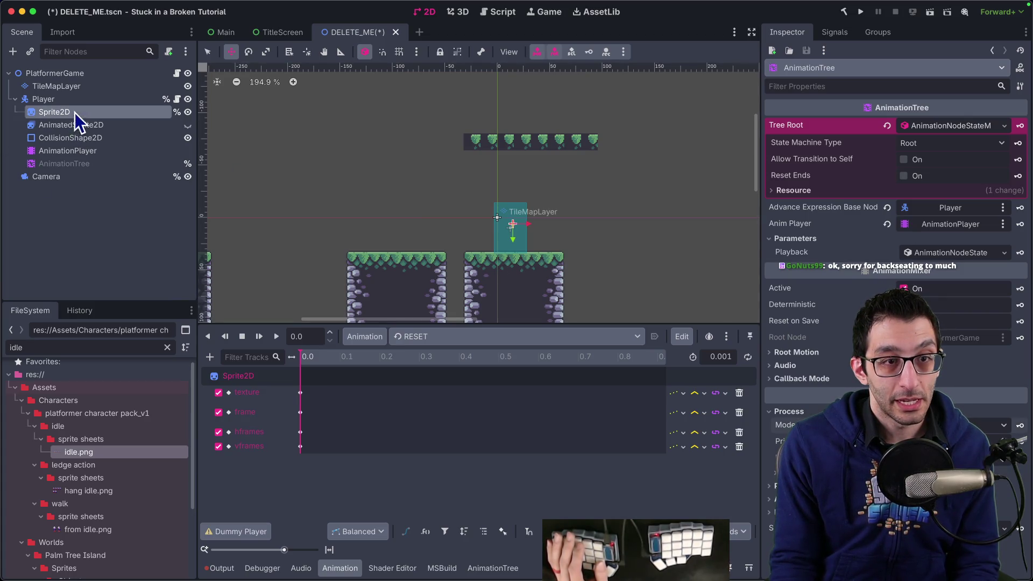
pyautogui.click(954, 129)
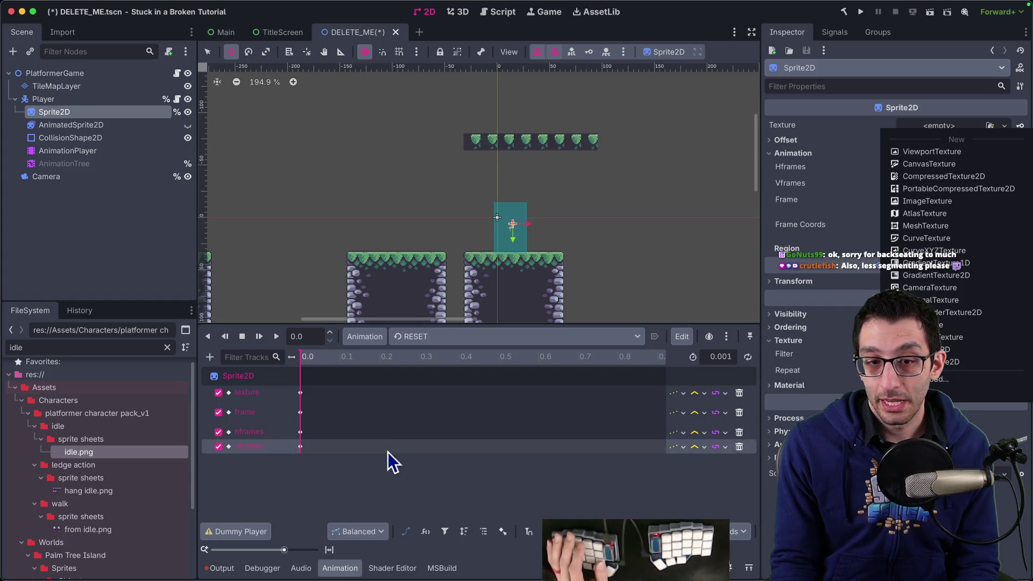
pyautogui.click(66, 153)
pyautogui.click(65, 153)
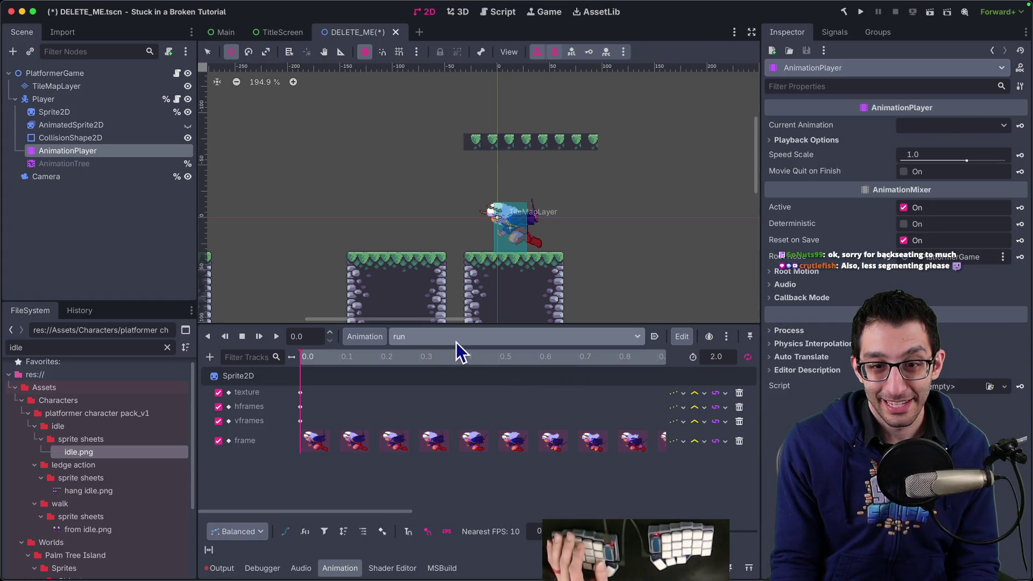
pyautogui.click(382, 336)
pyautogui.click(412, 356)
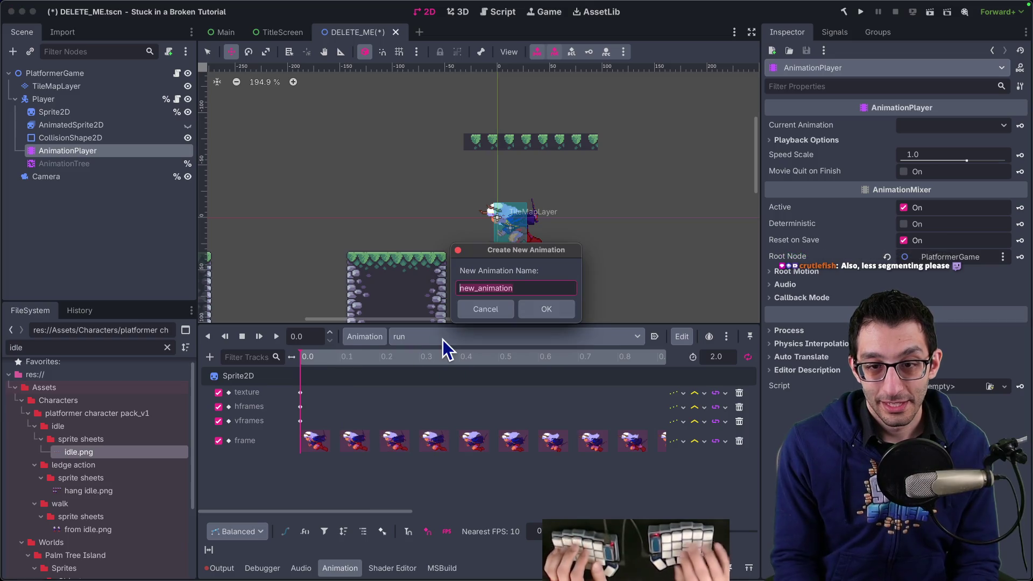
pyautogui.write('run_start')
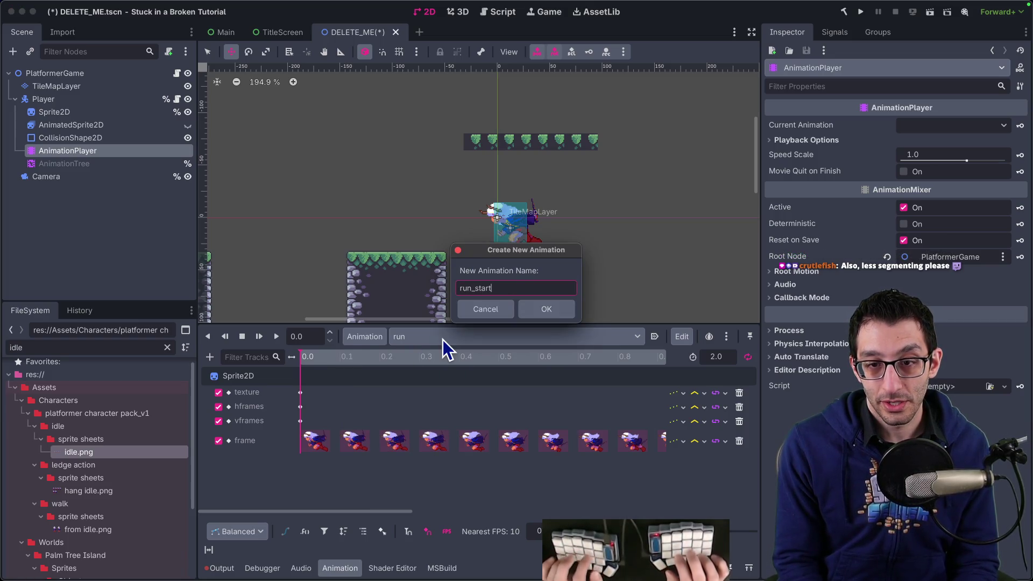
pyautogui.press('Return')
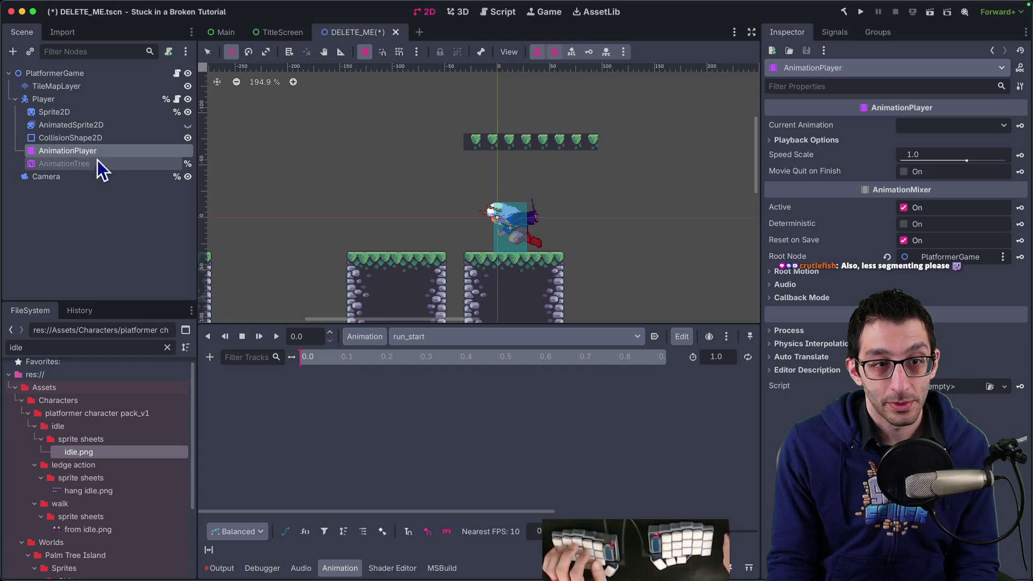
# Quick-load run_start.png as the sprite texture and set it to 2 by 1 frames.
pyautogui.click(83, 113)
pyautogui.click(952, 134)
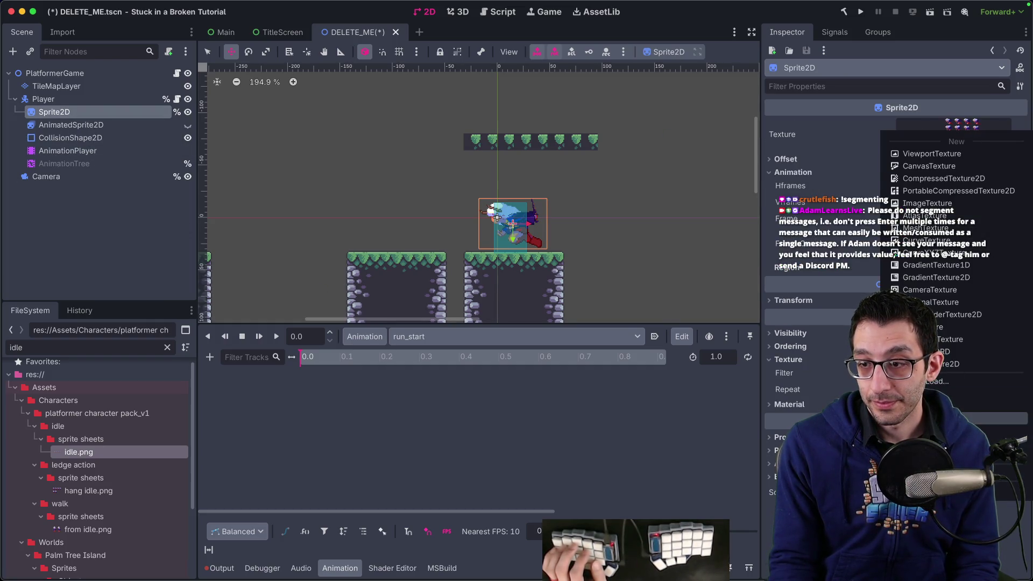
pyautogui.click(947, 379)
pyautogui.write('runstart')
pyautogui.press('Return')
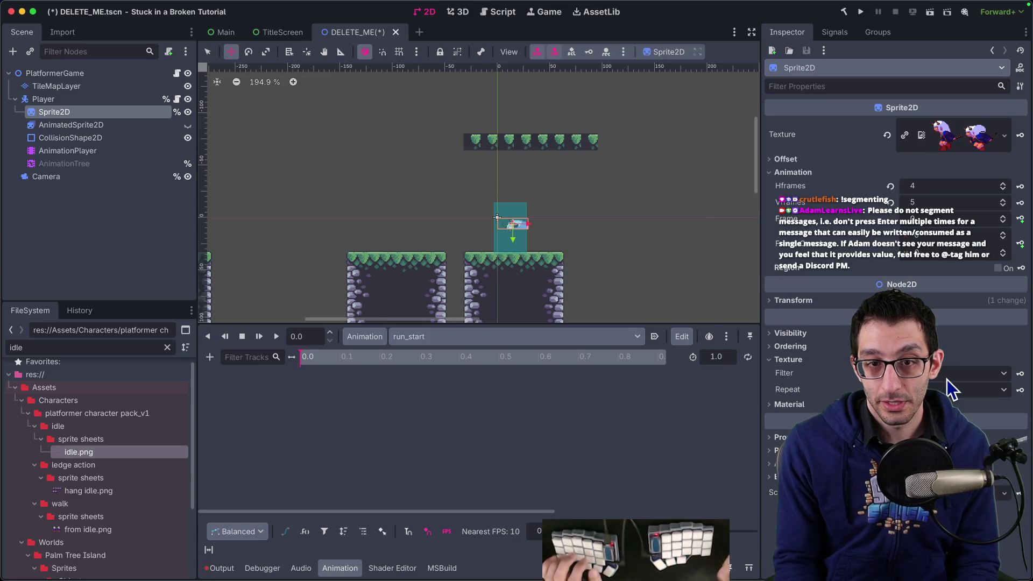
pyautogui.moveTo(970, 192); pyautogui.dragTo(954, 188)
# Key texture, hframes, vframes and frame tracks into run_start with a 0.2-second length.
pyautogui.click(1020, 135)
pyautogui.press('Return')
pyautogui.click(1020, 186)
pyautogui.press('Return')
pyautogui.click(1020, 203)
pyautogui.press('Return')
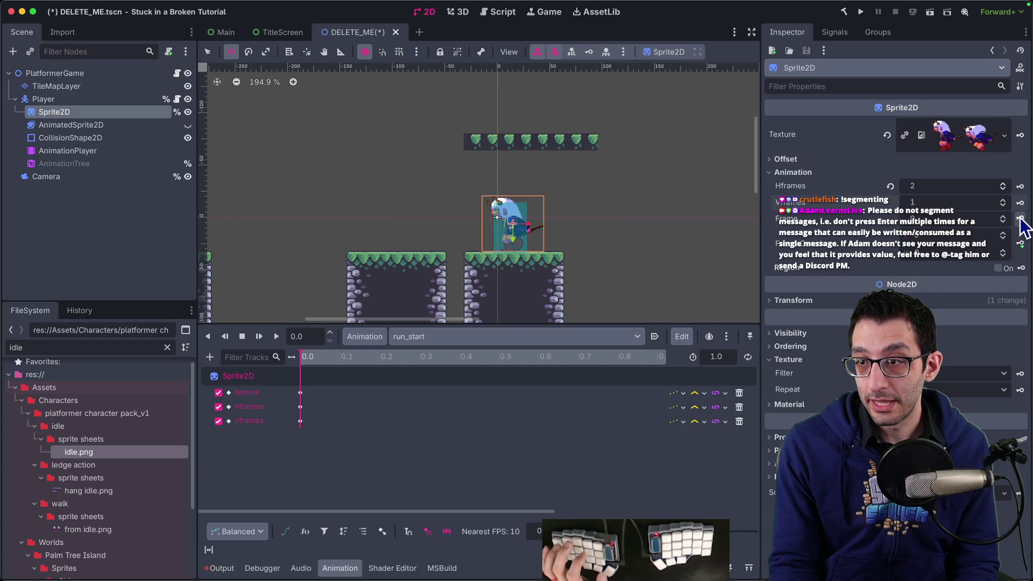
pyautogui.write('0.2')
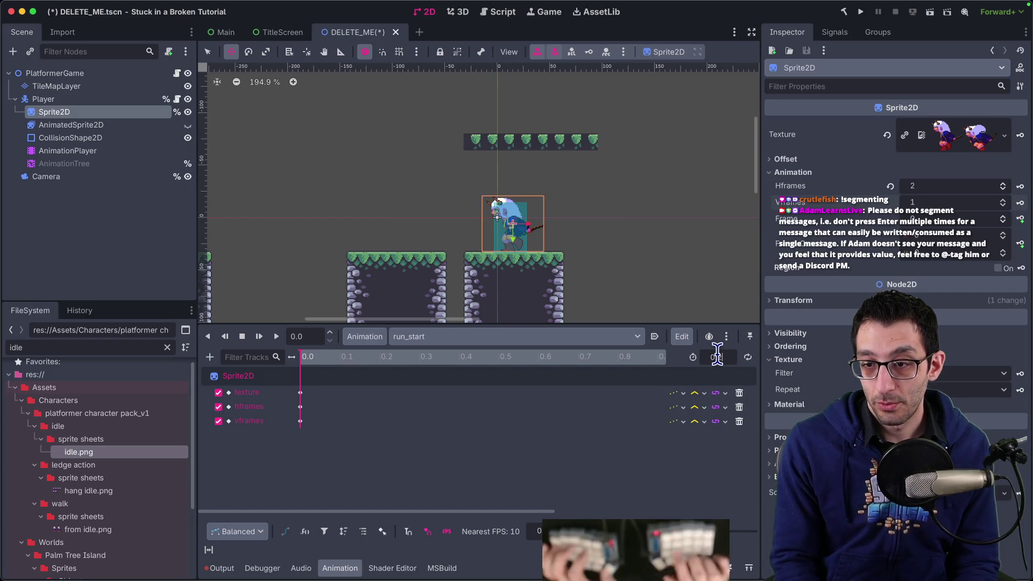
pyautogui.press('Return')
pyautogui.click(1020, 218)
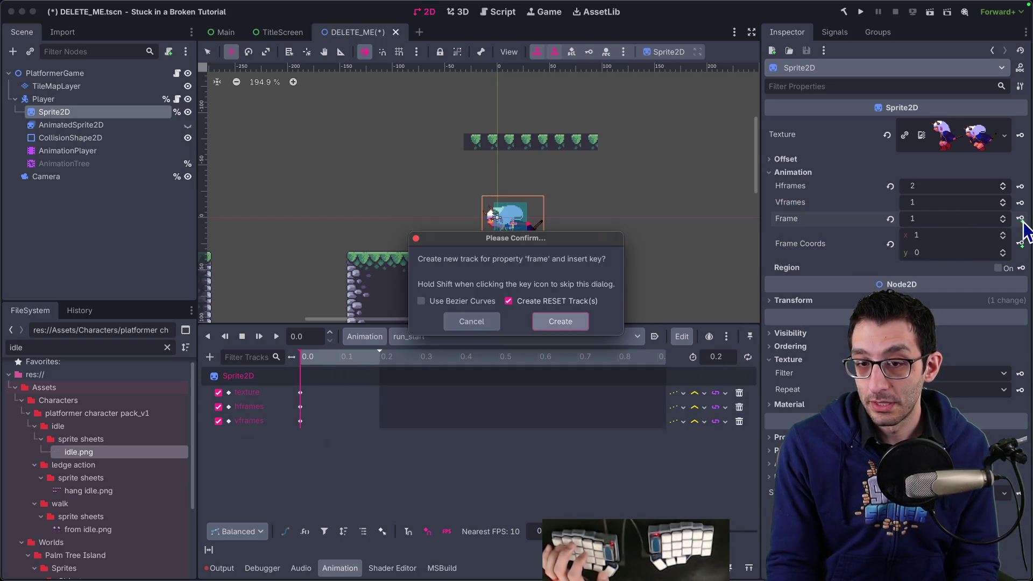
pyautogui.press('Return')
pyautogui.click(1021, 219)
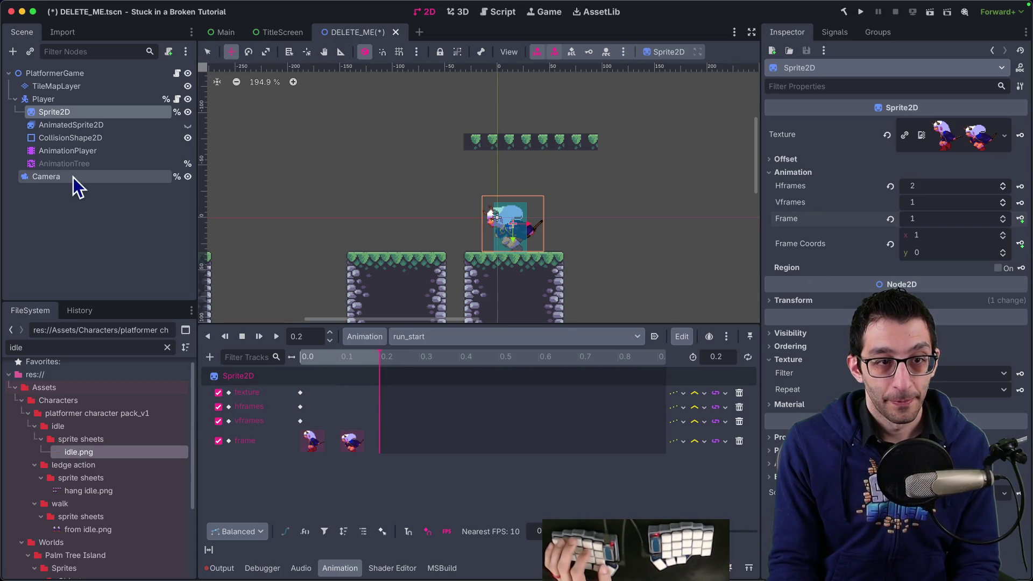
# Select the AnimationTree, expand its processing settings, and show the state machine graph.
pyautogui.click(65, 164)
pyautogui.click(789, 411)
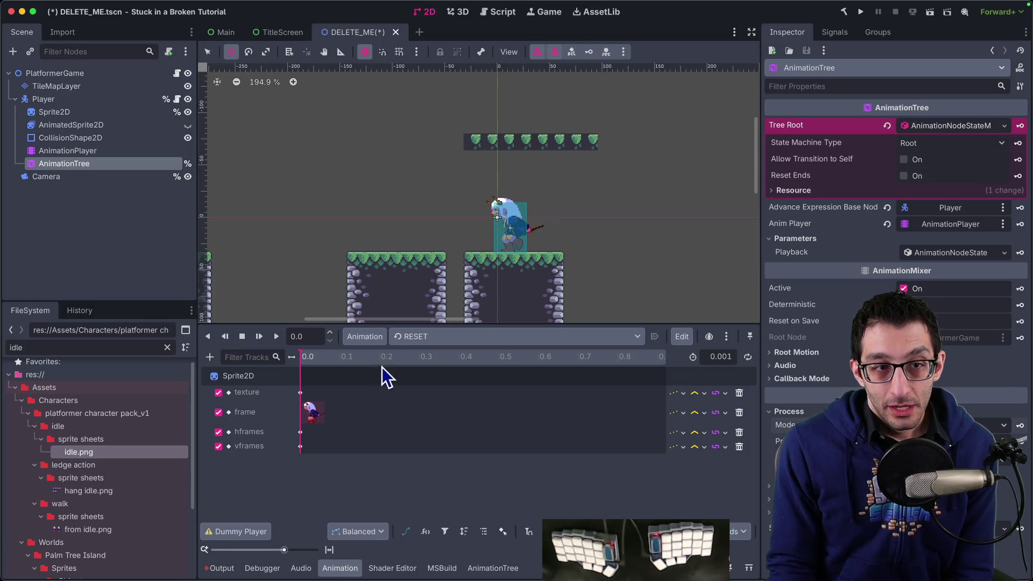
pyautogui.click(87, 164)
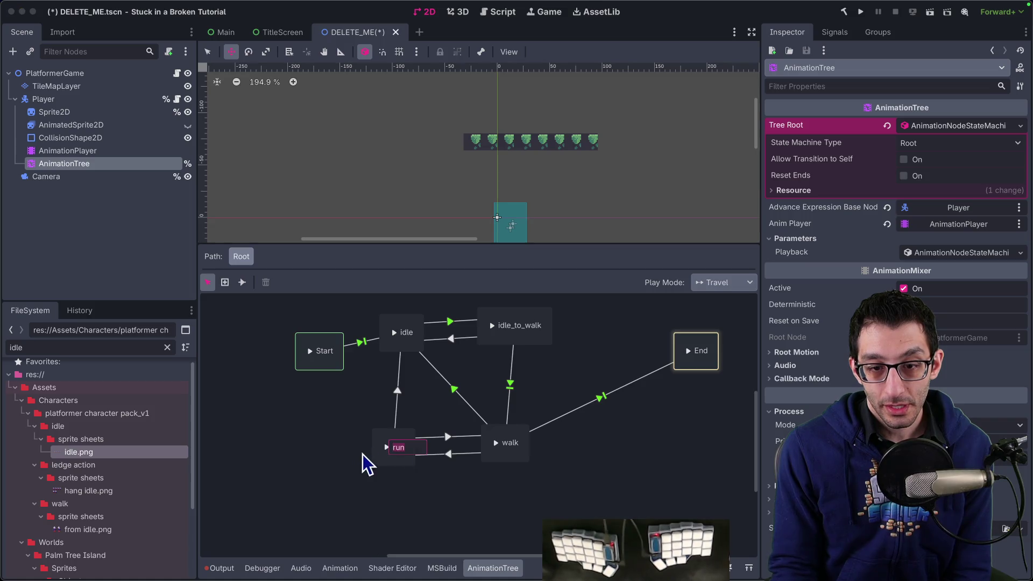
# Shift run left and add a run_start animation state at the lower middle of the graph.
pyautogui.click(383, 460)
pyautogui.moveTo(383, 460); pyautogui.dragTo(318, 462)
pyautogui.click(371, 479)
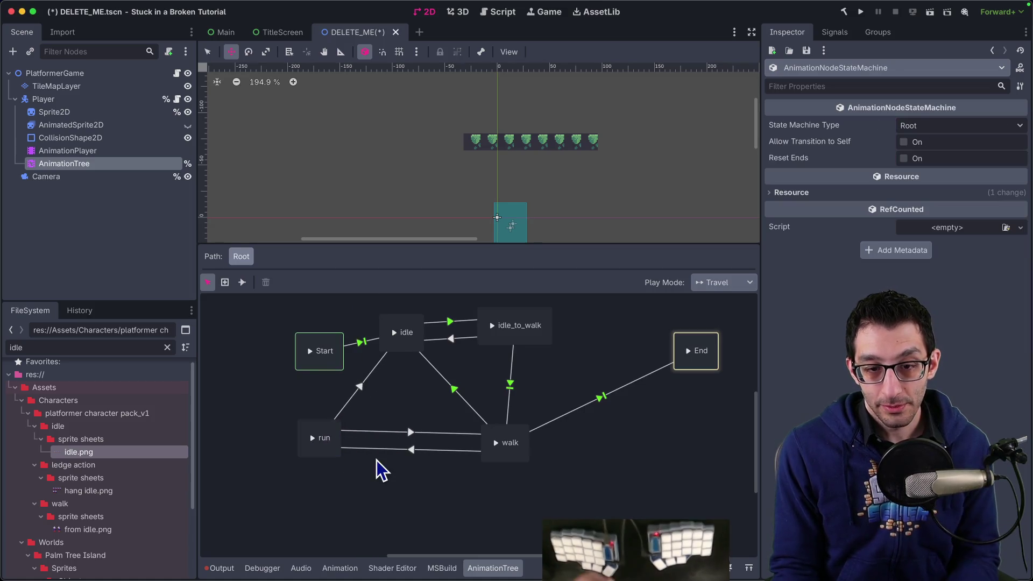
pyautogui.rightClick(378, 472)
pyautogui.moveTo(425, 469)
pyautogui.click(528, 525)
pyautogui.moveTo(401, 472); pyautogui.dragTo(432, 500)
pyautogui.click(465, 494)
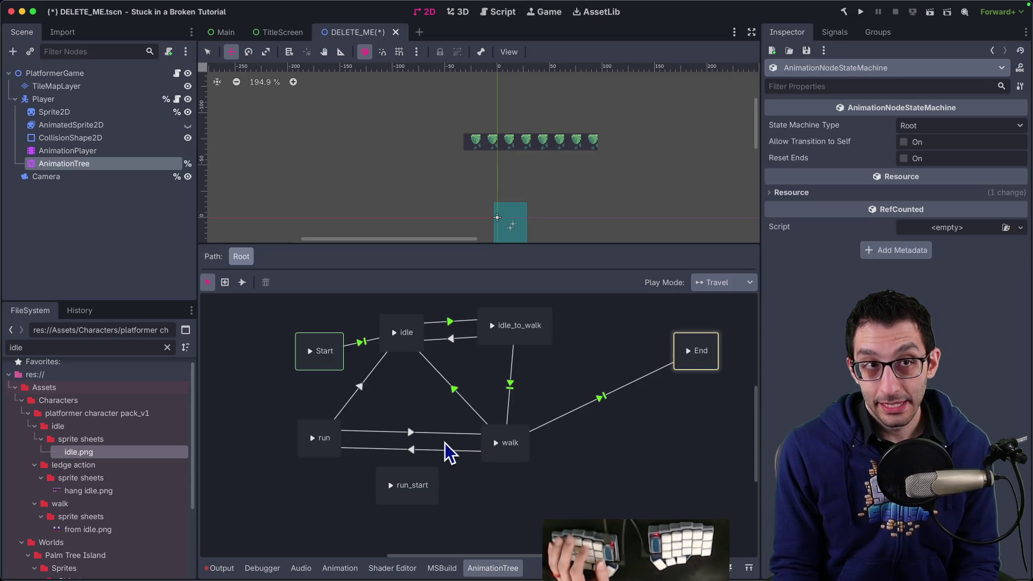
# Delete the run-to-idle and walk-to-run transitions, then connect idle and run_start both ways.
pyautogui.click(368, 378)
pyautogui.press('Delete')
pyautogui.click(410, 441)
pyautogui.press('Delete')
pyautogui.click(242, 282)
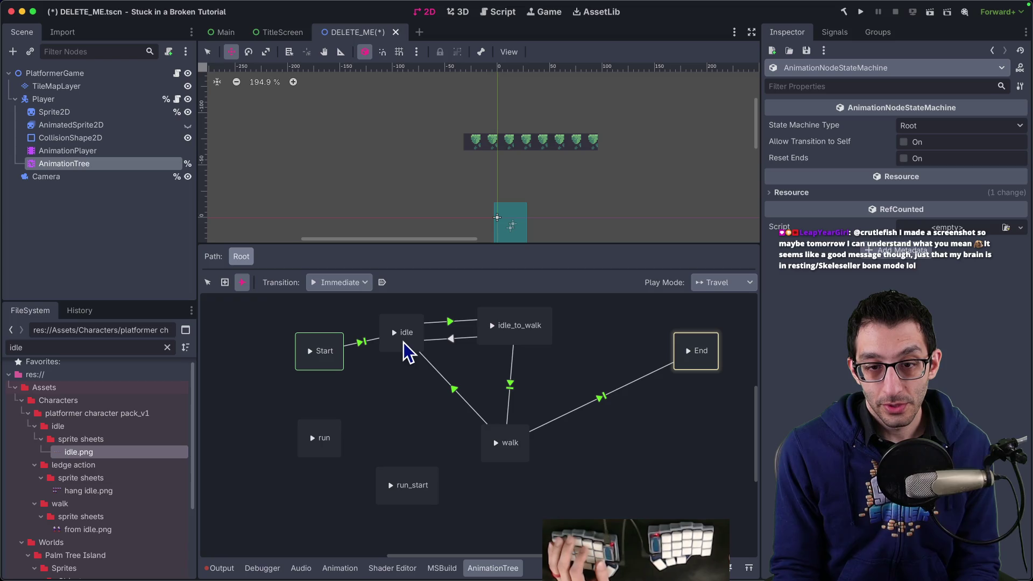
pyautogui.moveTo(411, 417)
pyautogui.mouseDown()
pyautogui.moveTo(406, 485)
pyautogui.moveTo(420, 475)
pyautogui.mouseUp()
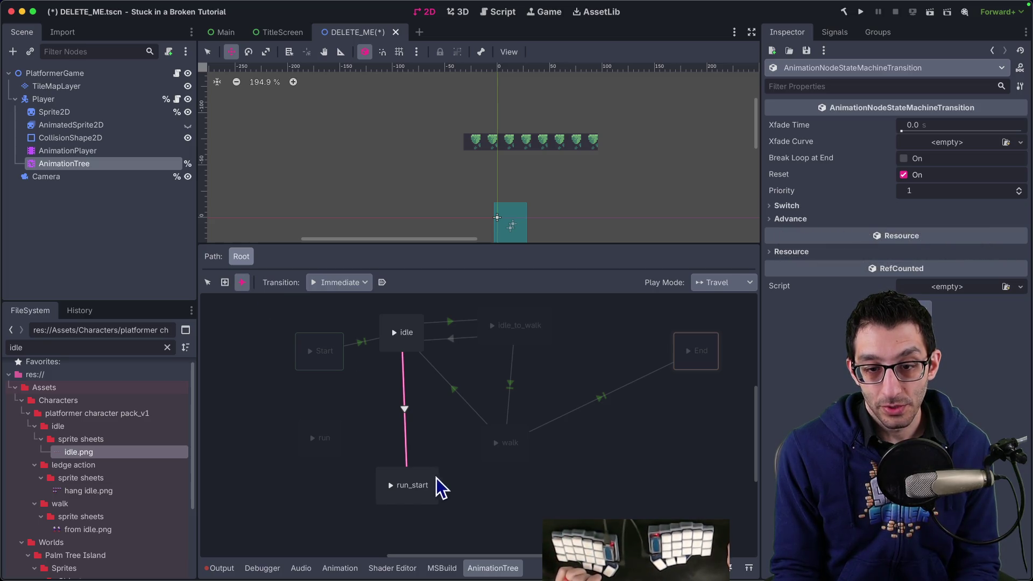
pyautogui.moveTo(413, 350); pyautogui.dragTo(407, 331)
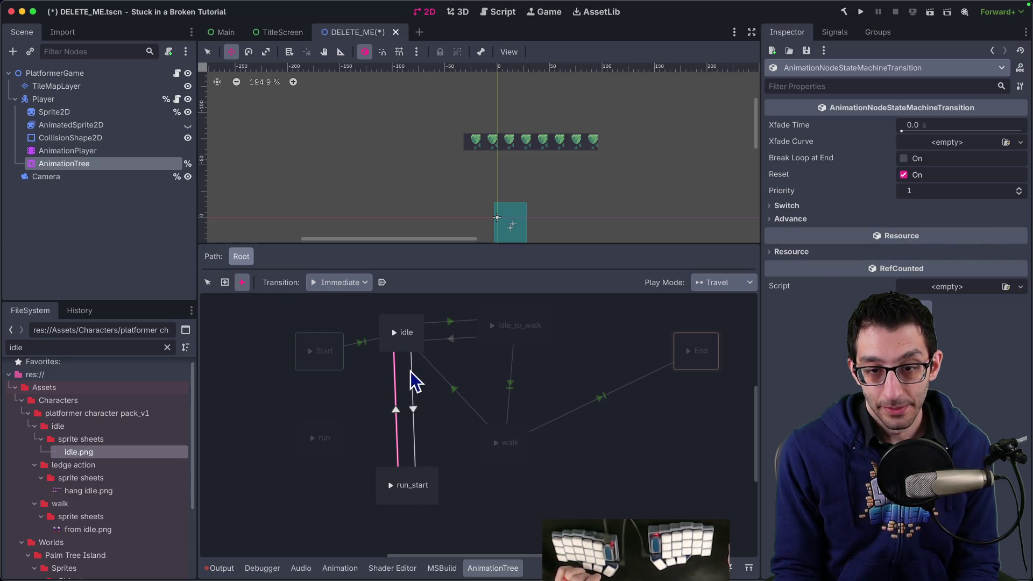
pyautogui.click(207, 283)
# Set idle→run_start to Immediate switch, Auto advance, with expression IsRunning.
pyautogui.click(450, 322)
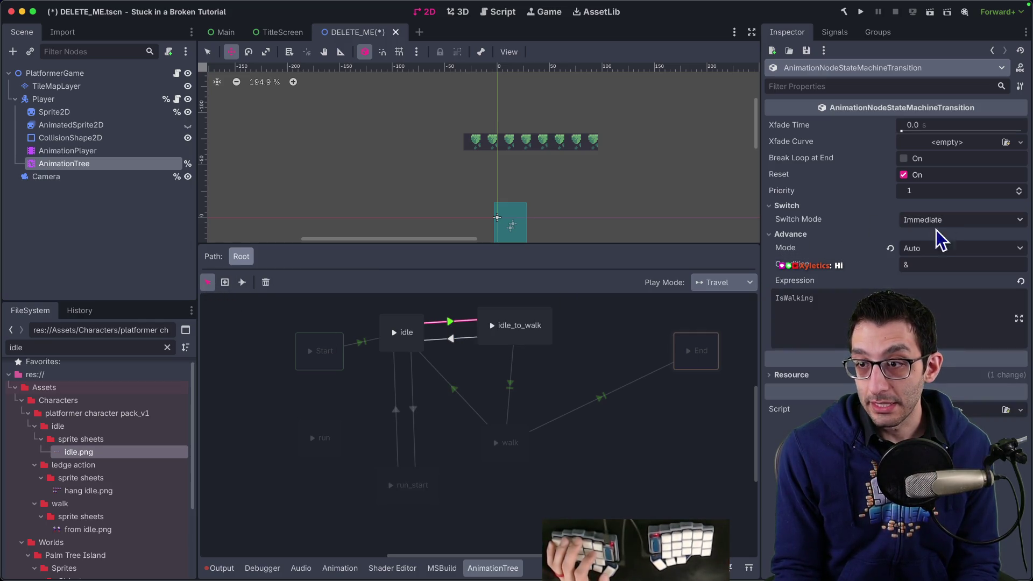
pyautogui.click(414, 412)
pyautogui.click(910, 206)
pyautogui.click(935, 224)
pyautogui.click(937, 238)
pyautogui.click(834, 235)
pyautogui.click(947, 248)
pyautogui.click(939, 279)
pyautogui.click(925, 248)
pyautogui.click(926, 292)
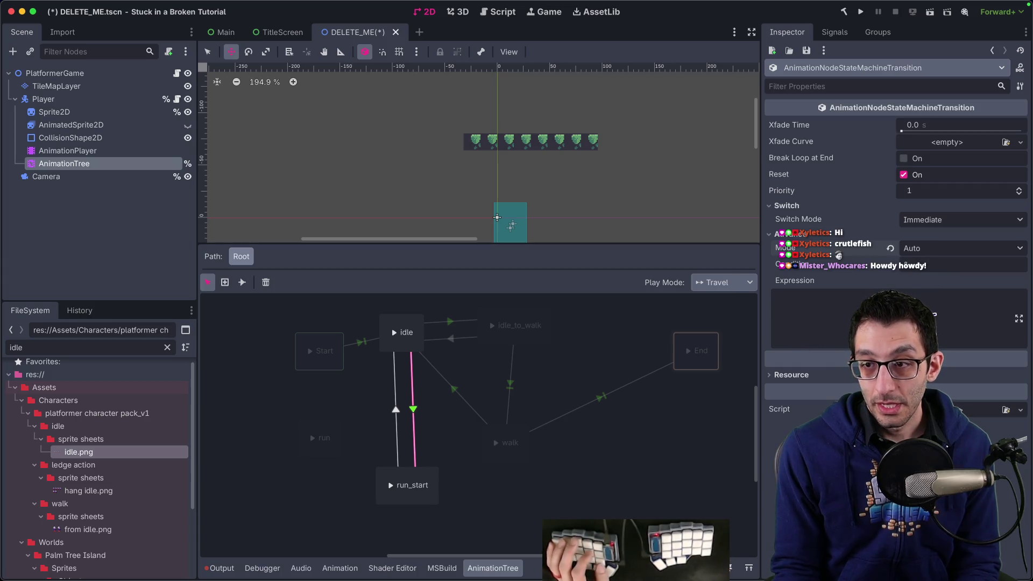
pyautogui.write('IsRunning')
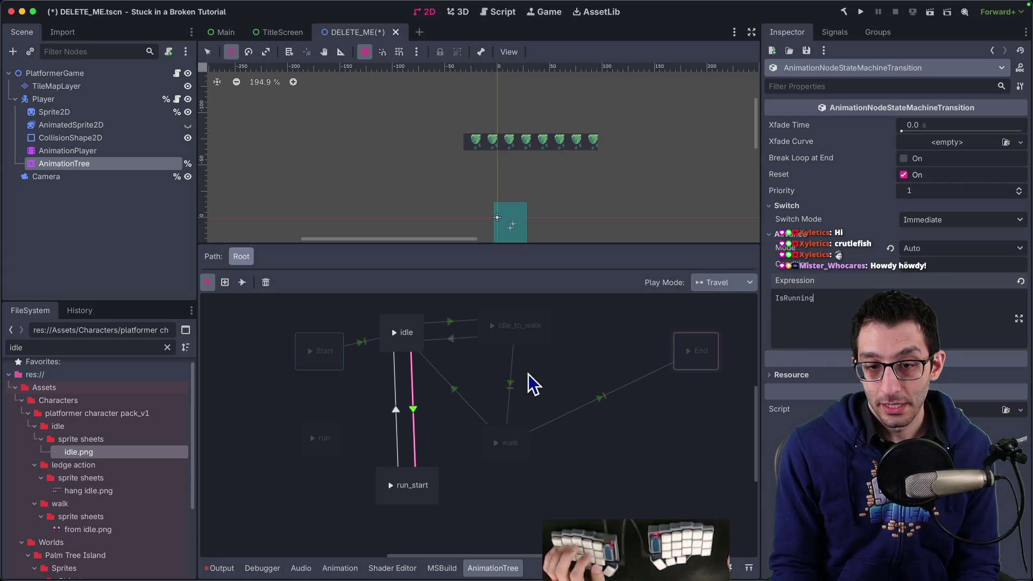
# Set run_start→idle to Auto advance with expression !IsRunning, save the scene, and switch to PlatformerCharacter.cs.
pyautogui.click(397, 414)
pyautogui.click(834, 218)
pyautogui.click(934, 233)
pyautogui.click(946, 280)
pyautogui.click(918, 288)
pyautogui.write('!IsRunning')
pyautogui.hotkey('ctrl', 's')
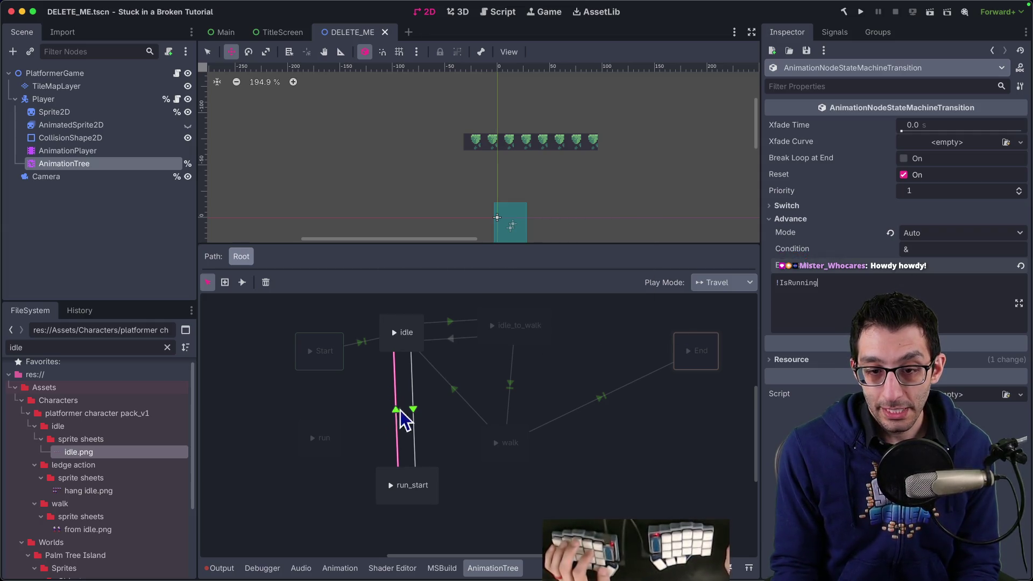
pyautogui.press('super+Tab')
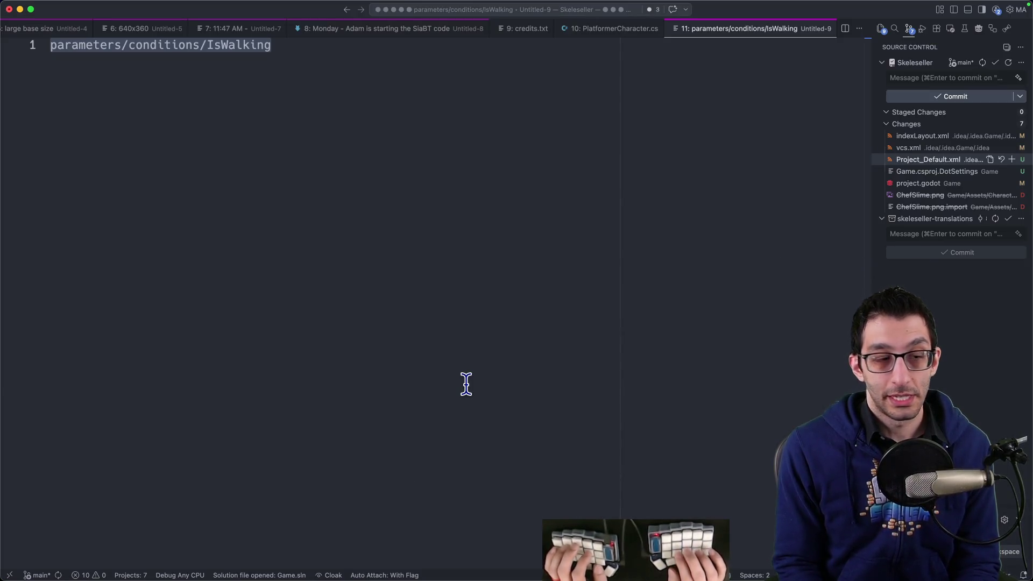
pyautogui.press('super+Tab')
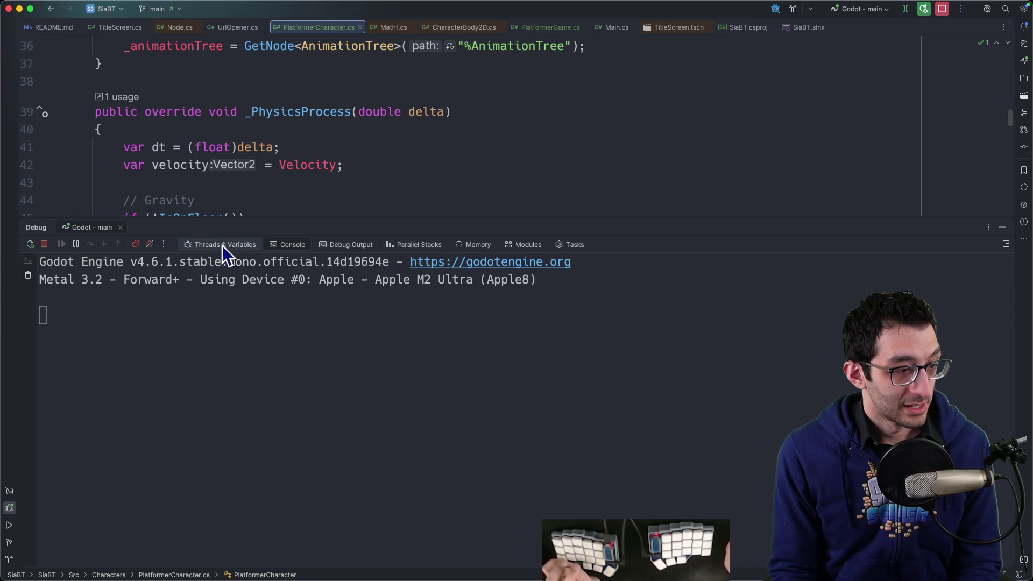
# Hide the debug output and duplicate the IsWalking property, renaming the copy IsRunning.
pyautogui.click(434, 317)
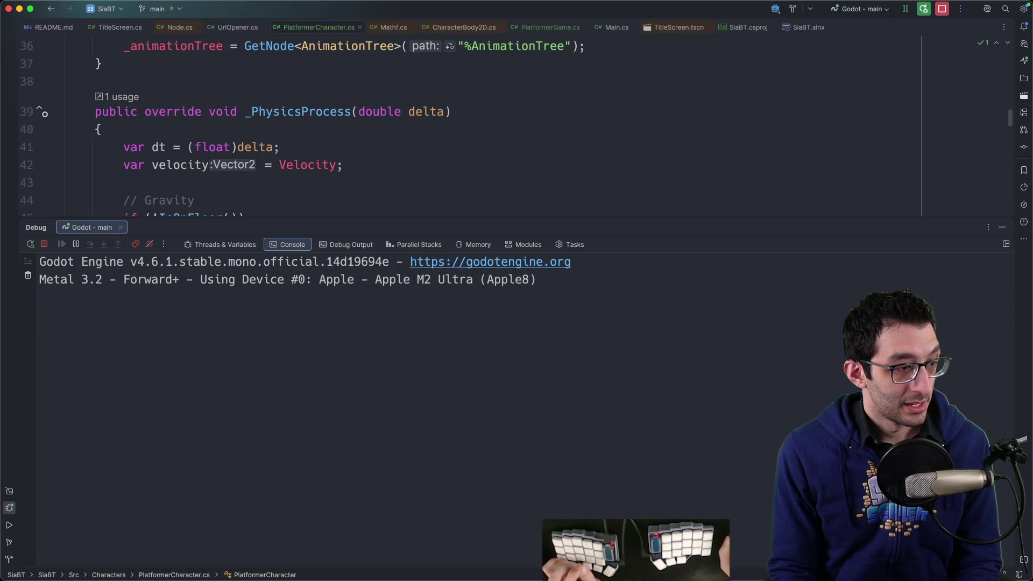
pyautogui.click(315, 192)
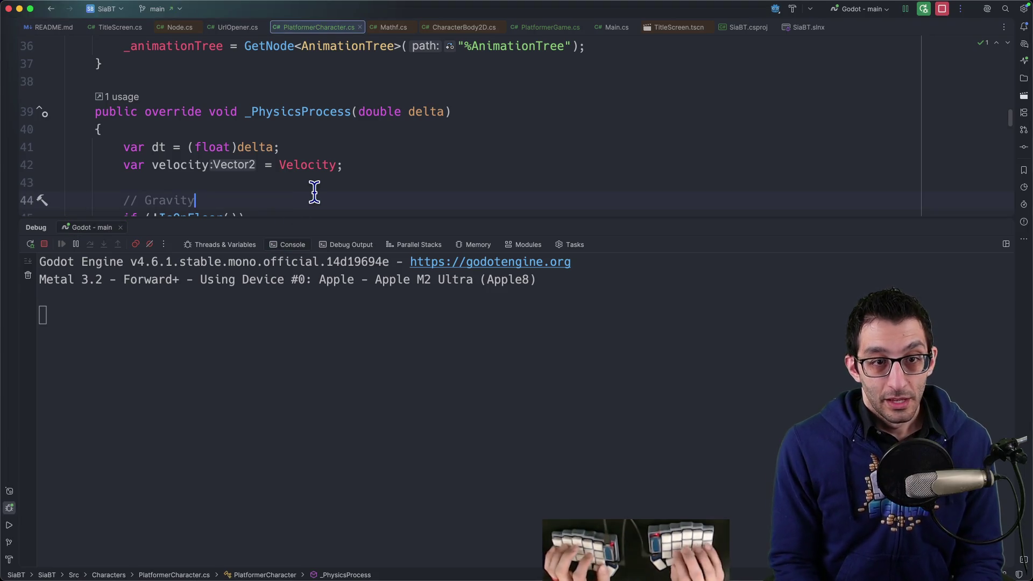
pyautogui.press('super+shift+F12')
pyautogui.scroll(15, 312, 188)
pyautogui.scroll(-4, 317, 242)
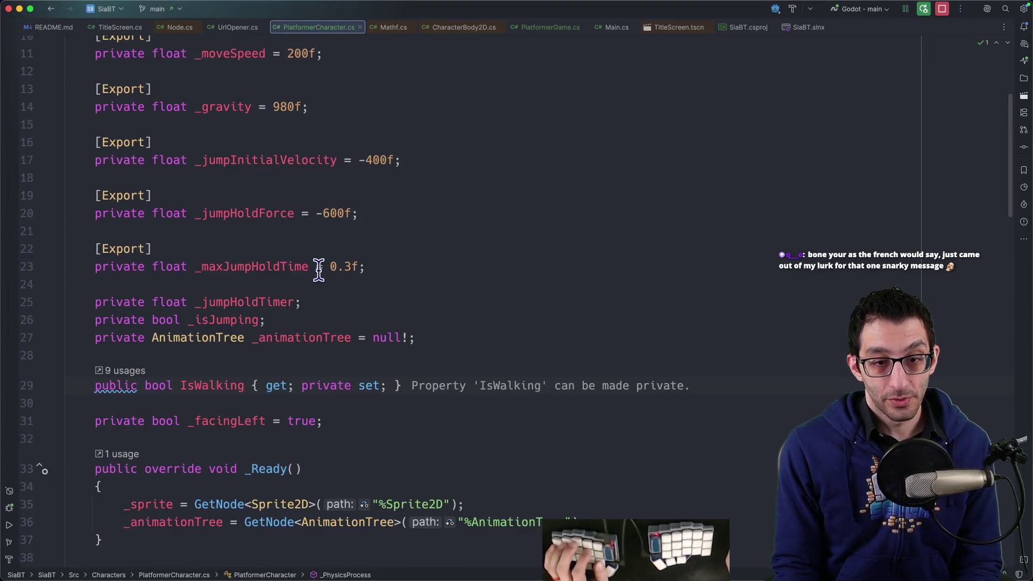
pyautogui.press('super+d')
pyautogui.press('Right')
pyautogui.press('Delete')
pyautogui.press('Delete')
pyautogui.press('Delete')
pyautogui.write('Runn')
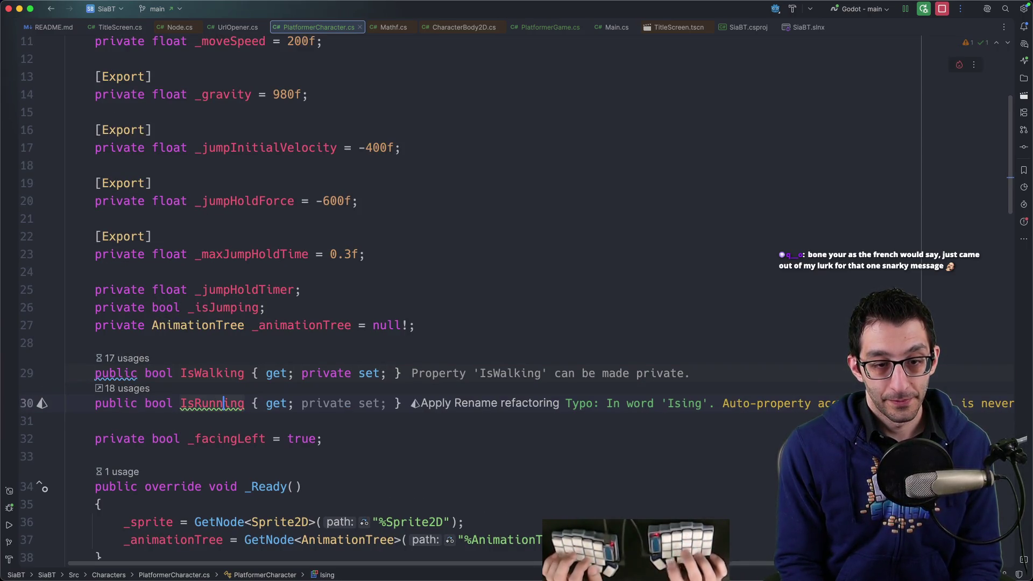
pyautogui.scroll(-20, 397, 350)
pyautogui.click(74, 203)
pyautogui.scroll(20, 388, 359)
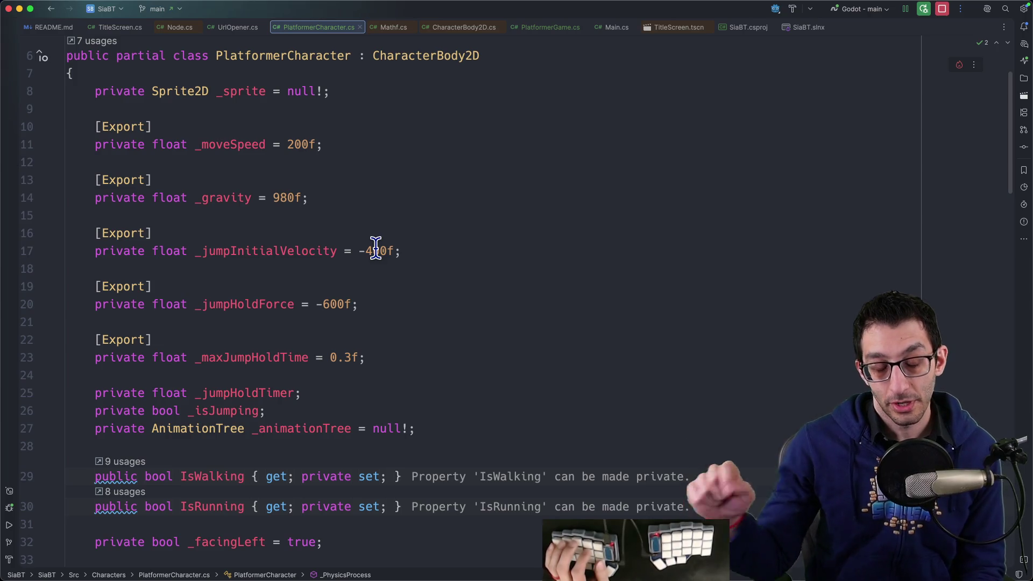
# In _PhysicsProcess, add if (Velocity.X > 0.5f) { IsRunning = true; }.
pyautogui.click(394, 351)
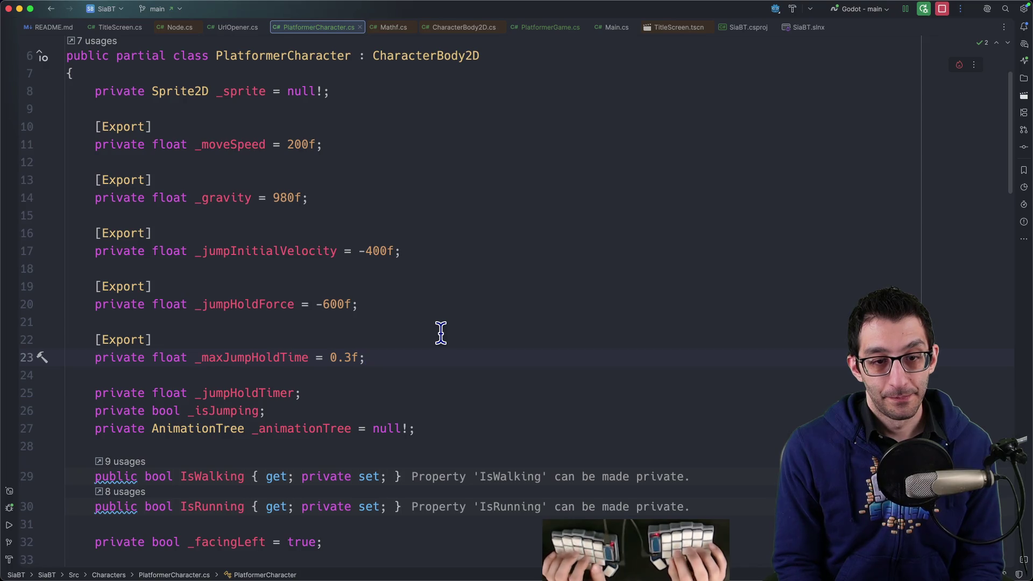
pyautogui.press('super+bracketleft')
pyautogui.scroll(4, 435, 333)
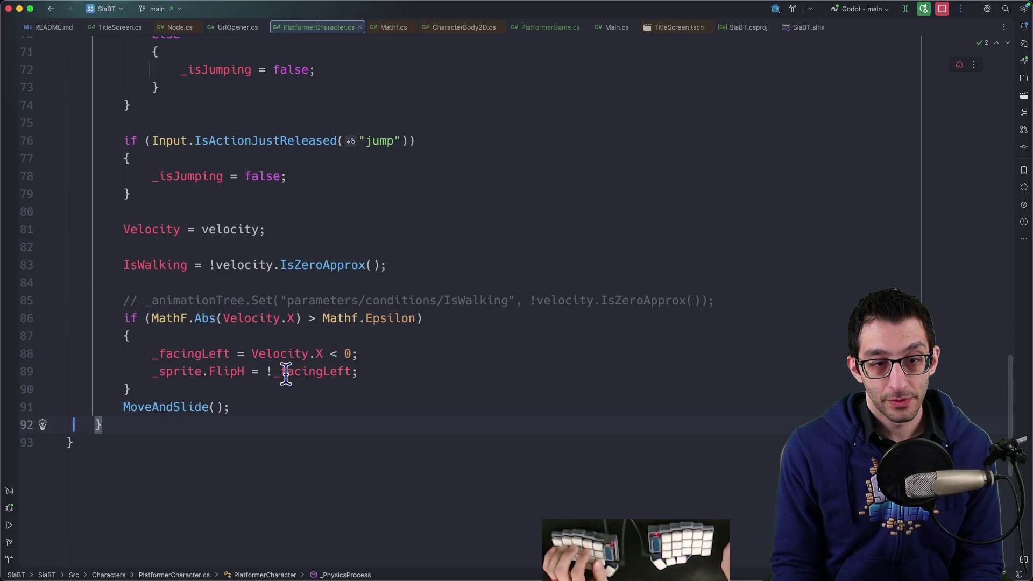
pyautogui.press('Up')
pyautogui.press('Up')
pyautogui.press('End')
pyautogui.press('Return')
pyautogui.press('Return')
pyautogui.write('if (')
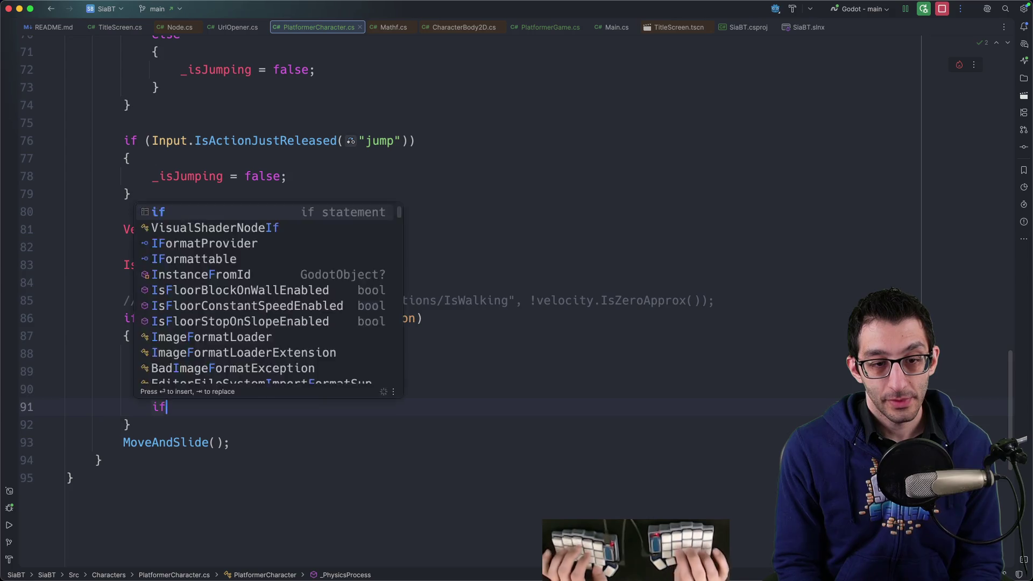
pyautogui.press('Tab')
pyautogui.press('Left')
pyautogui.press('BackSpace')
pyautogui.press('BackSpace')
pyautogui.press('BackSpace')
pyautogui.write('> 0.')
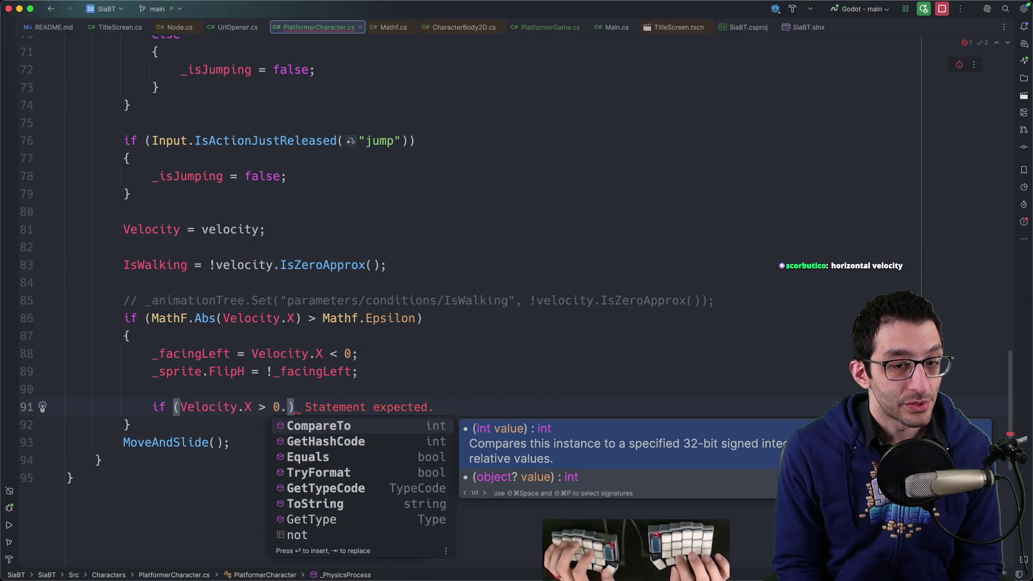
pyautogui.write('5f')
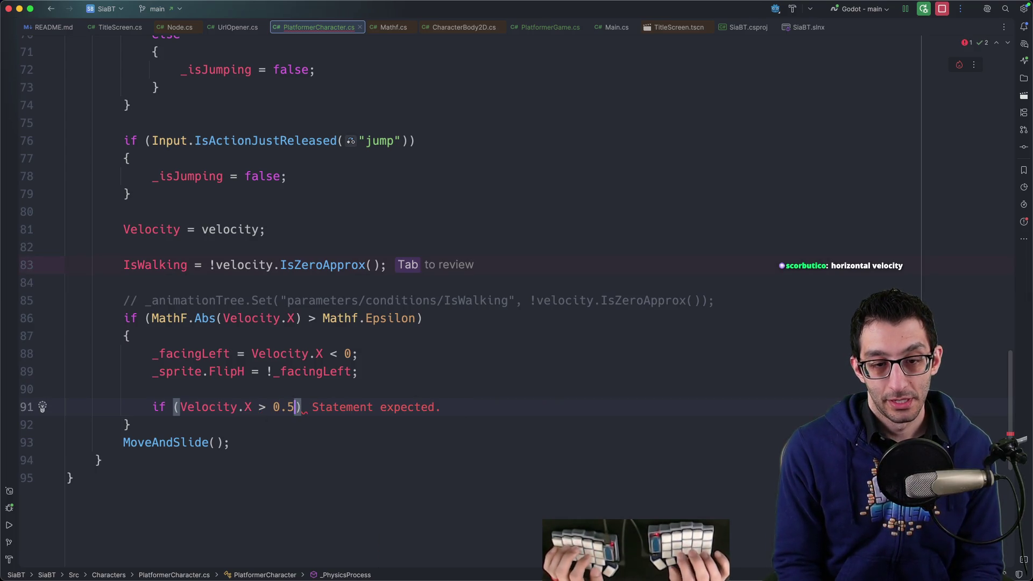
pyautogui.press('Return')
pyautogui.write('{')
pyautogui.press('Return')
pyautogui.write('IsRunning')
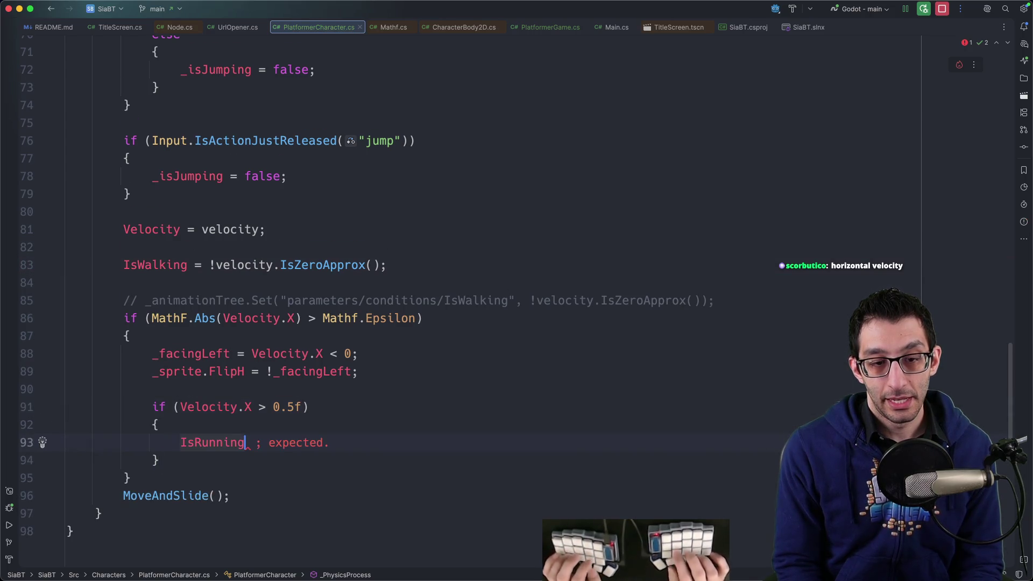
pyautogui.write(' = true;')
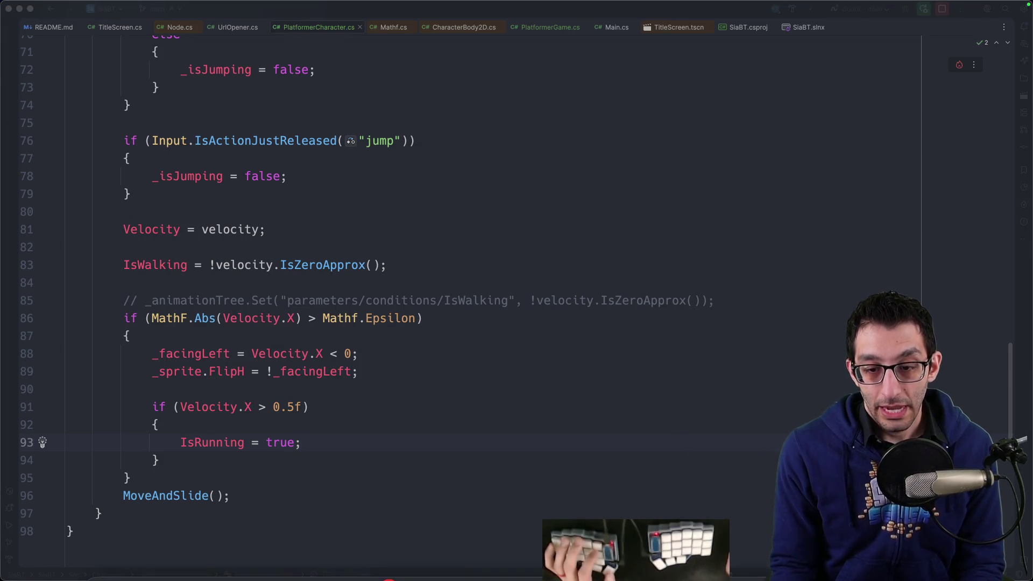
pyautogui.click(689, 549)
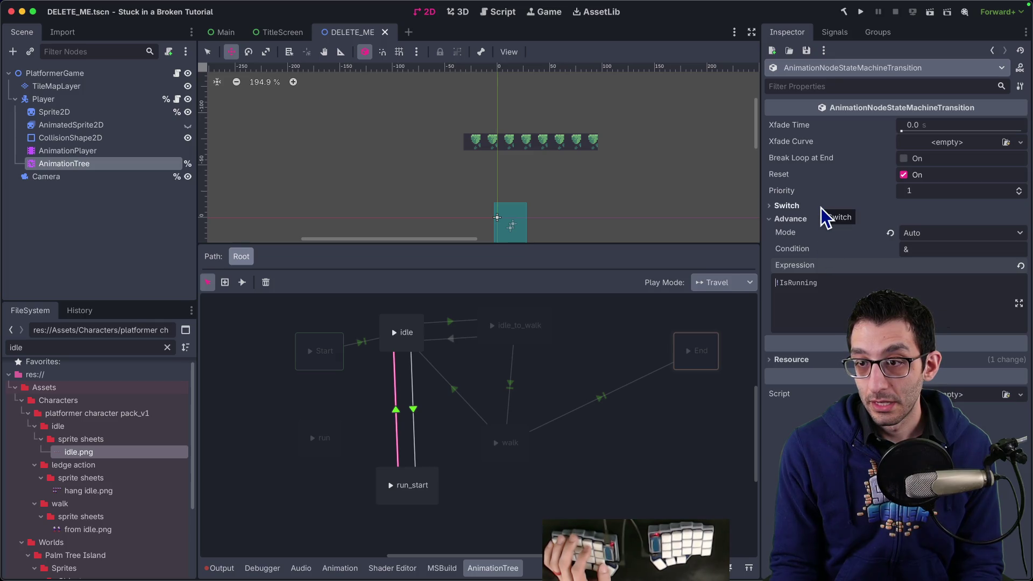
# Lower the idle→run_start transition's Priority to 0.
pyautogui.moveTo(796, 193)
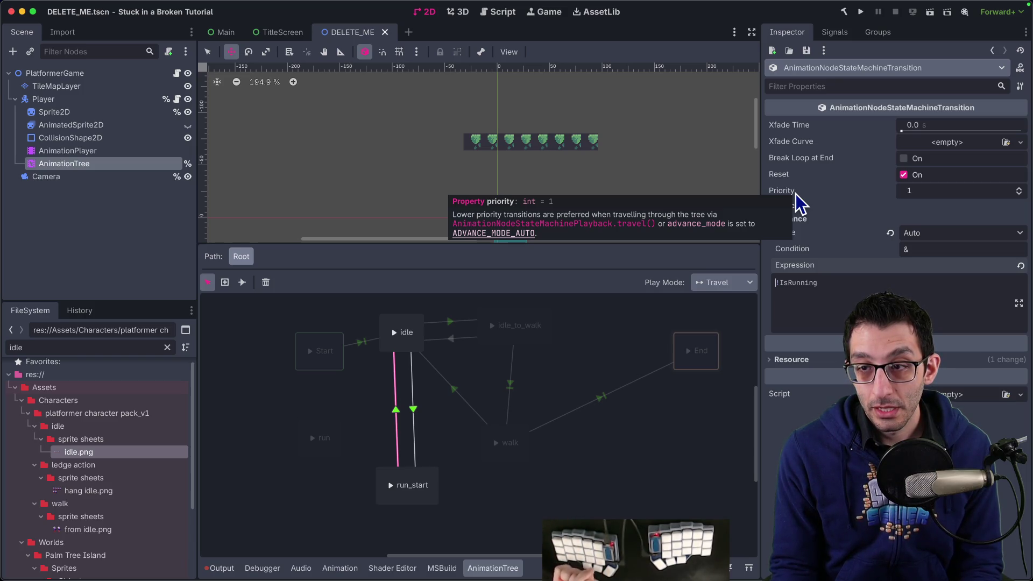
pyautogui.click(415, 412)
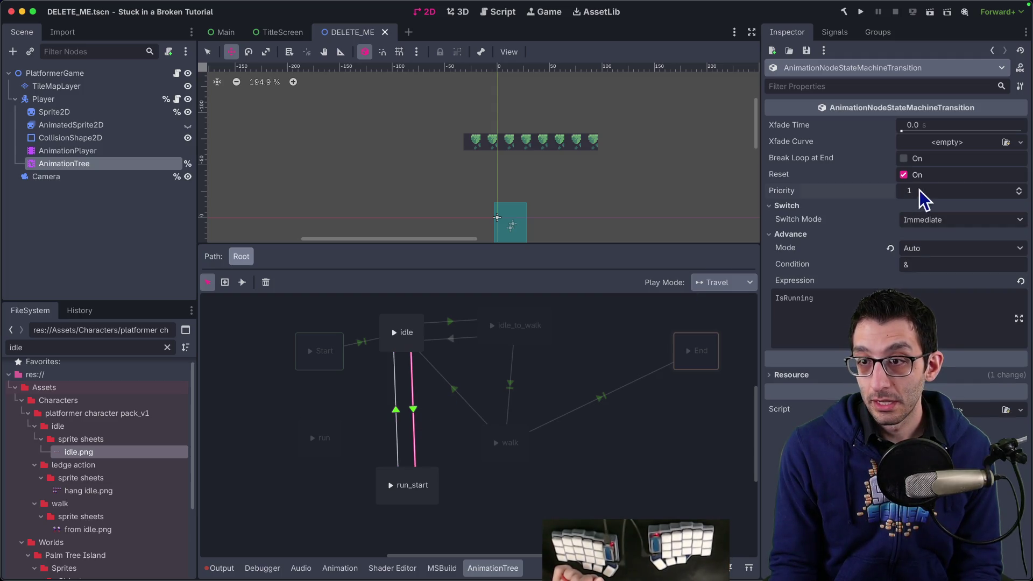
pyautogui.moveTo(919, 191); pyautogui.dragTo(893, 191)
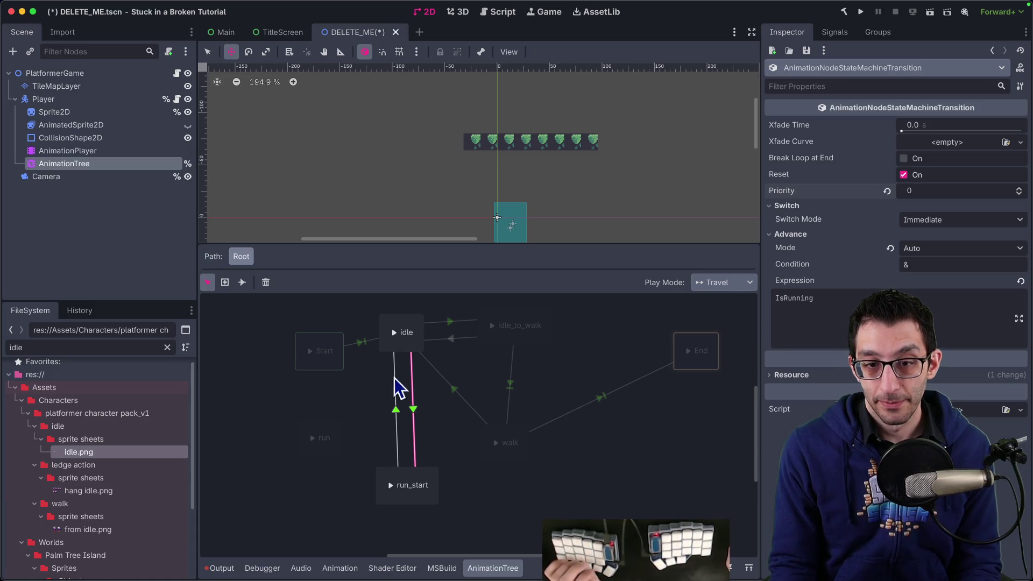
# Extend the run_start→idle expression to !IsRunning && !IsWalking.
pyautogui.click(397, 412)
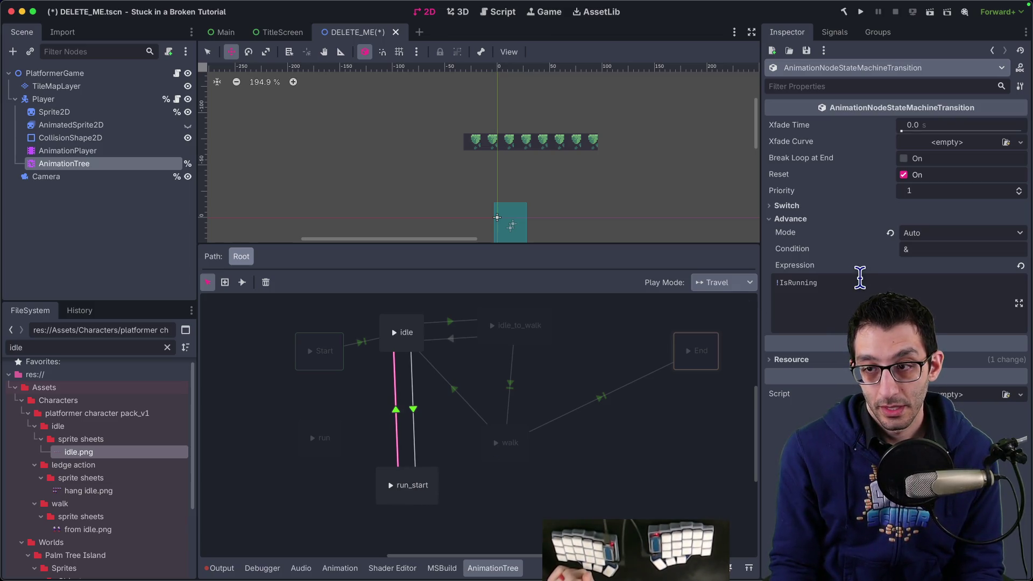
pyautogui.write(' && !IsWalking')
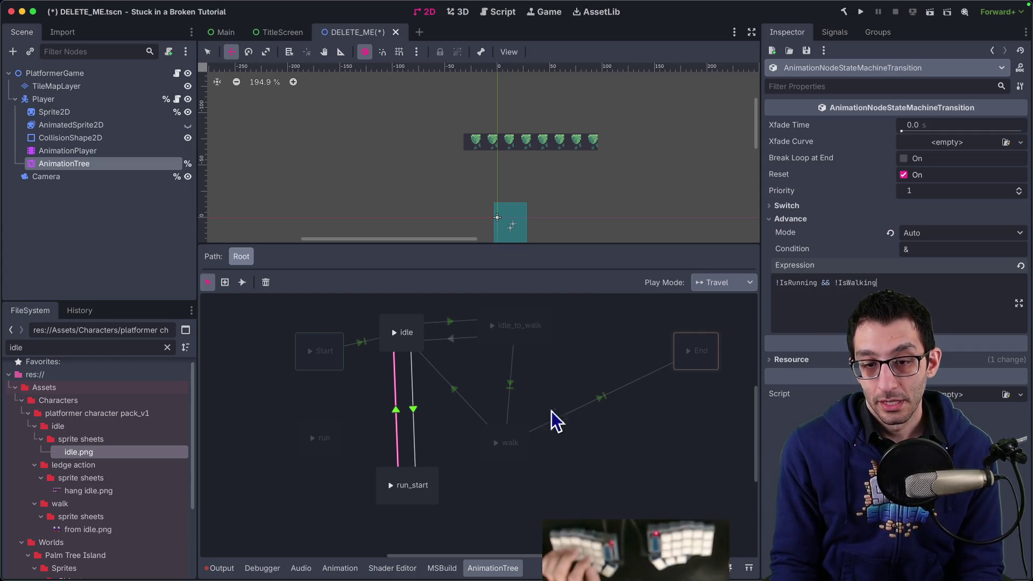
pyautogui.click(544, 436)
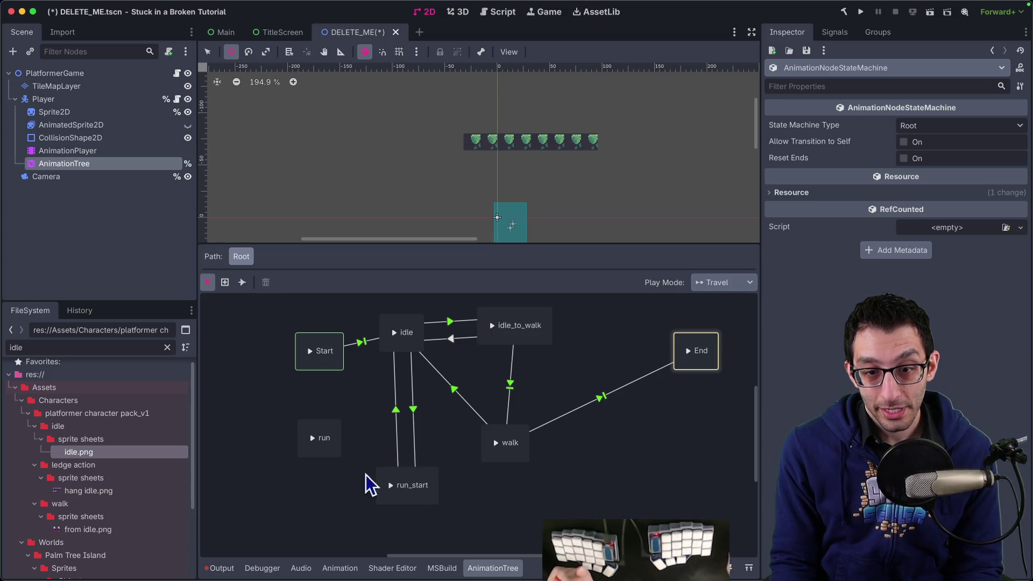
# Set the run_start→walk transition's Advance Mode to Auto.
pyautogui.click(243, 282)
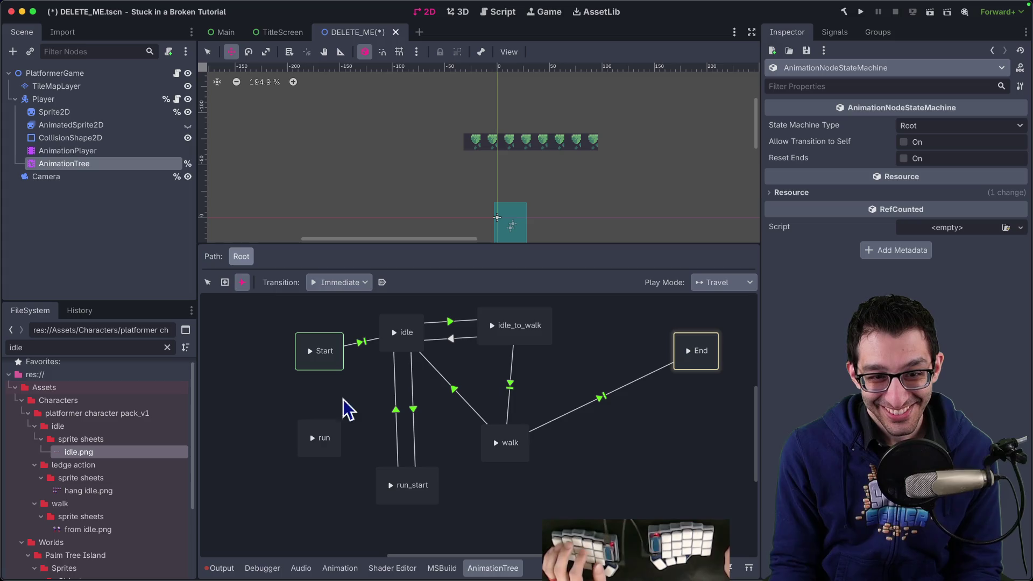
pyautogui.click(461, 466)
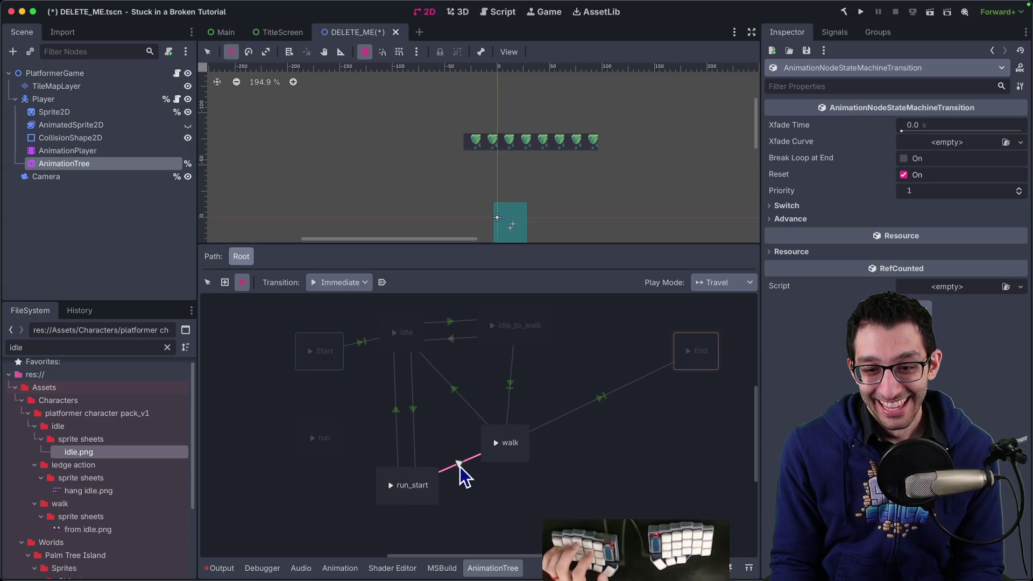
pyautogui.click(208, 282)
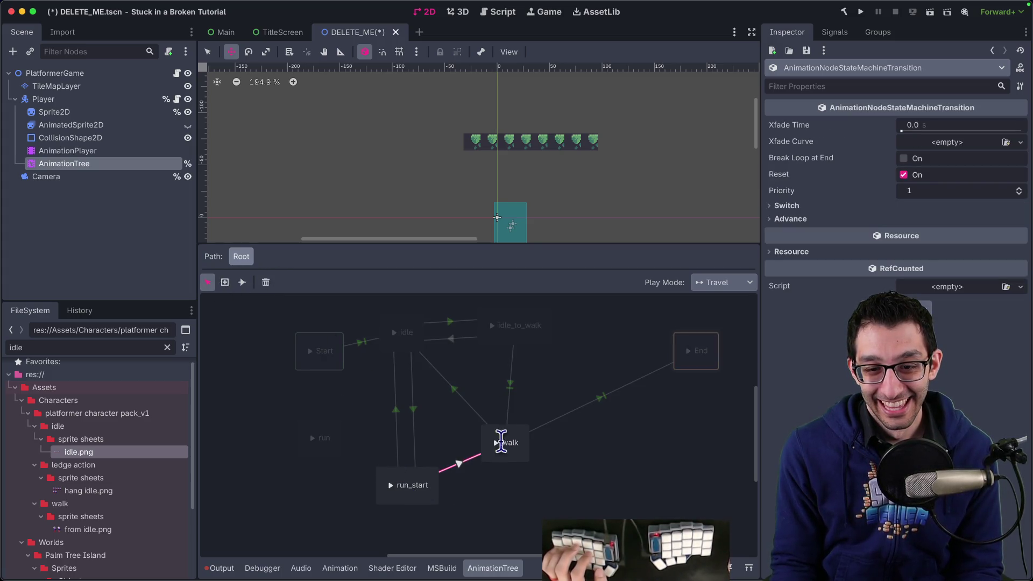
pyautogui.click(902, 208)
pyautogui.click(915, 233)
pyautogui.click(925, 248)
pyautogui.click(937, 287)
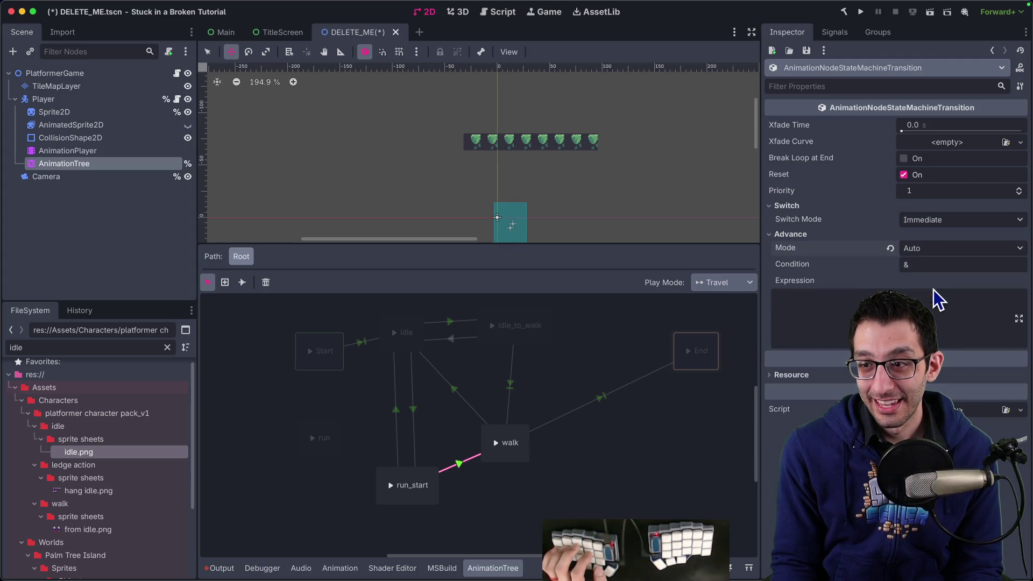
# Give that transition the expression !IsRunning && IsWalking, then save and run the game.
pyautogui.write('!IsRunning && IsWalkin')
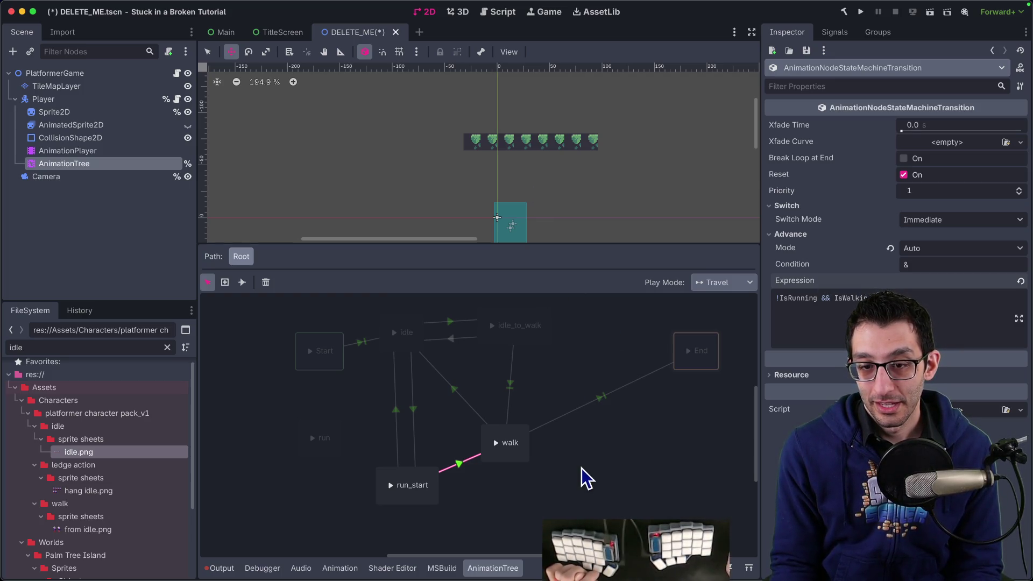
pyautogui.click(582, 468)
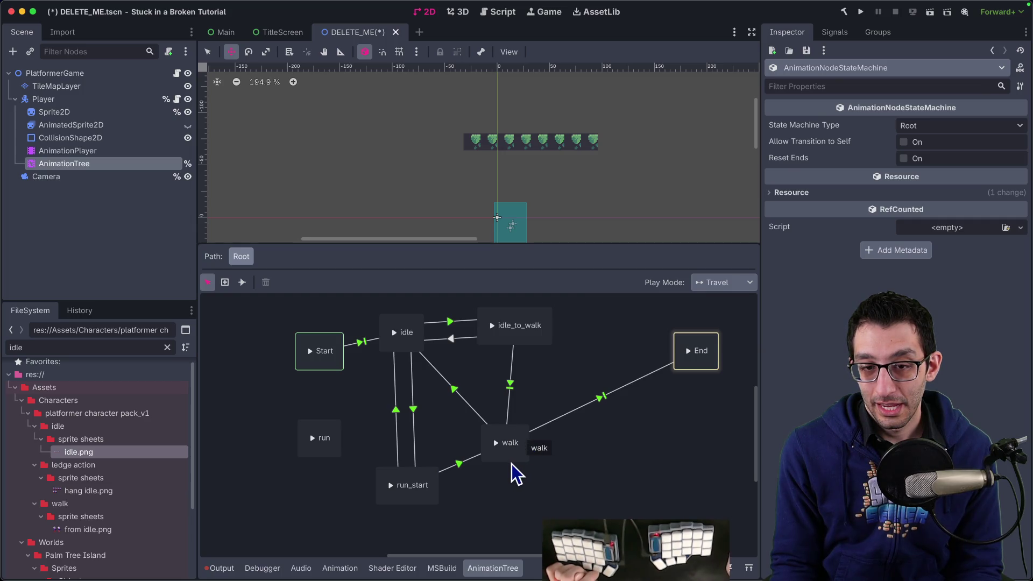
pyautogui.click(862, 12)
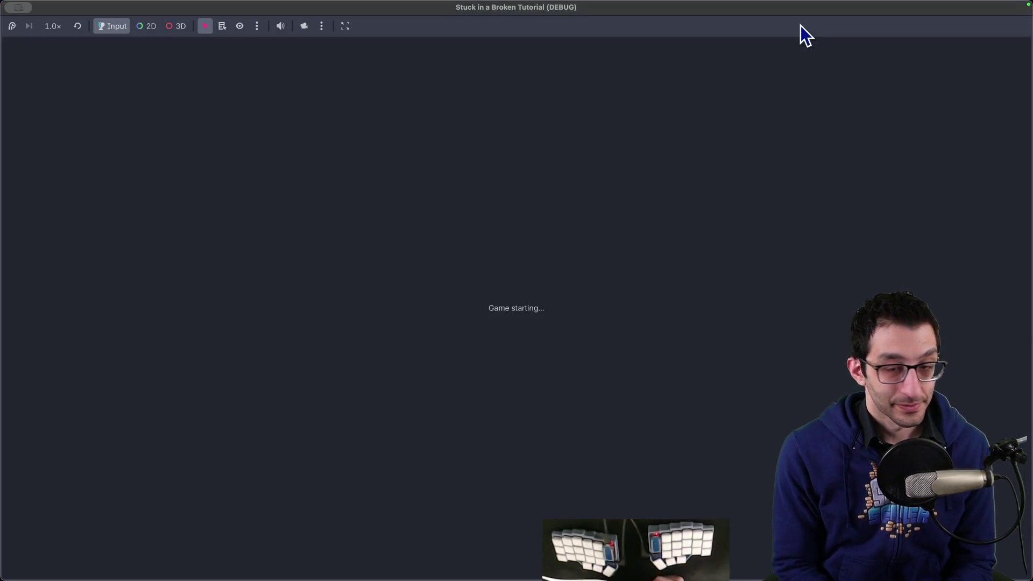
# Playtest walking left and right, stop the game, and return to PlatformerCharacter.cs.
pyautogui.press('Right')
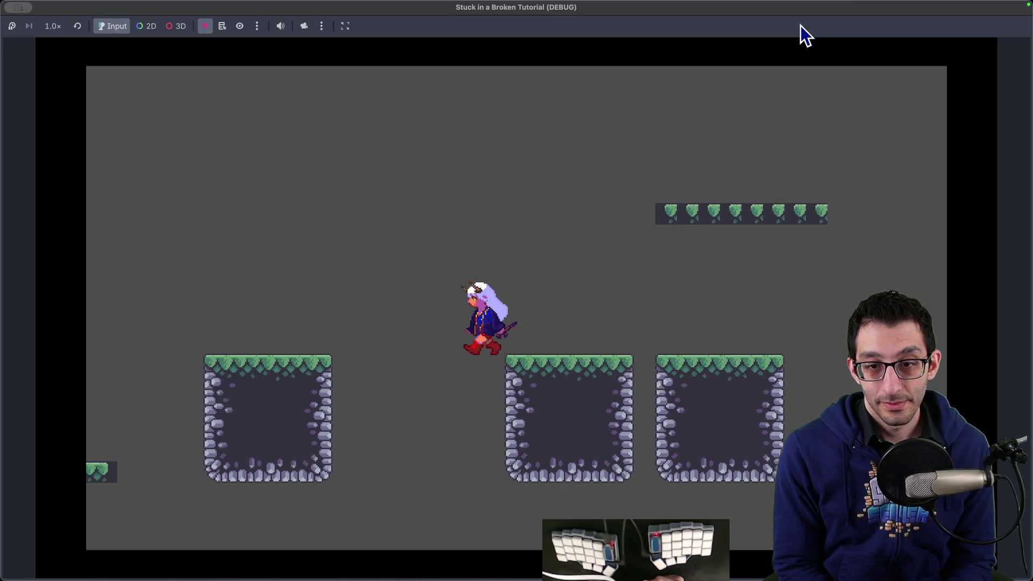
pyautogui.press('Left')
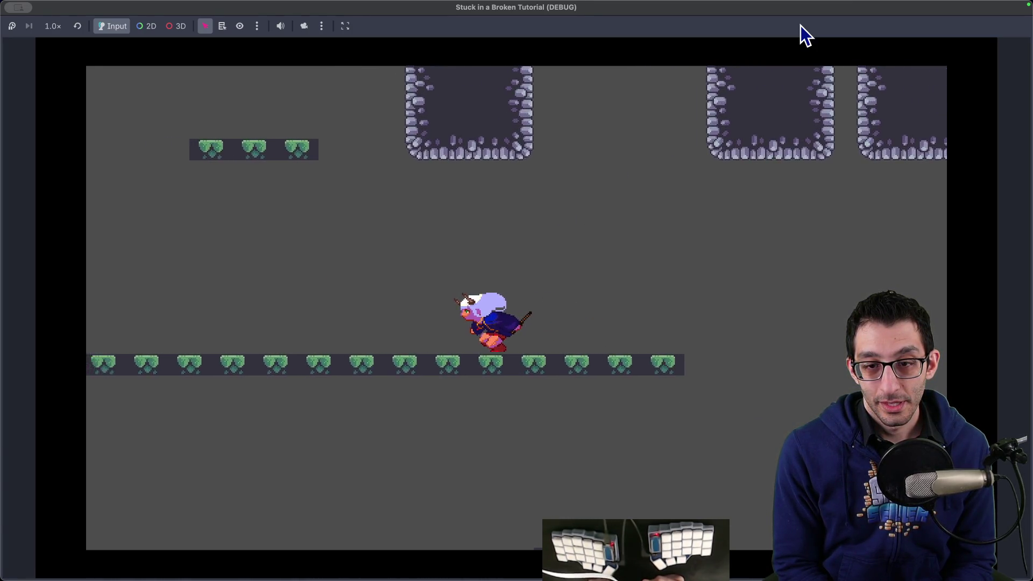
pyautogui.press('Right')
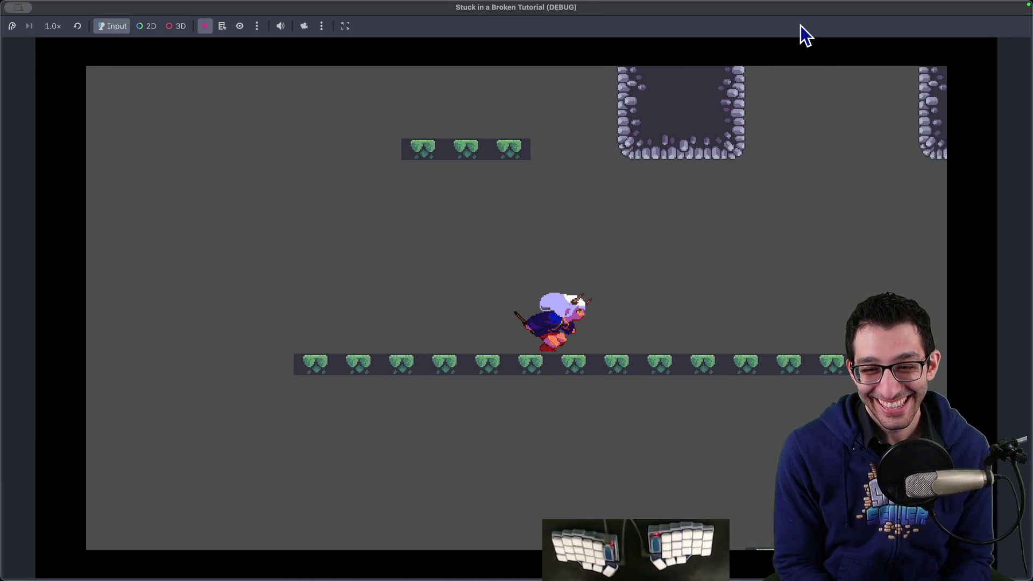
pyautogui.press('Right')
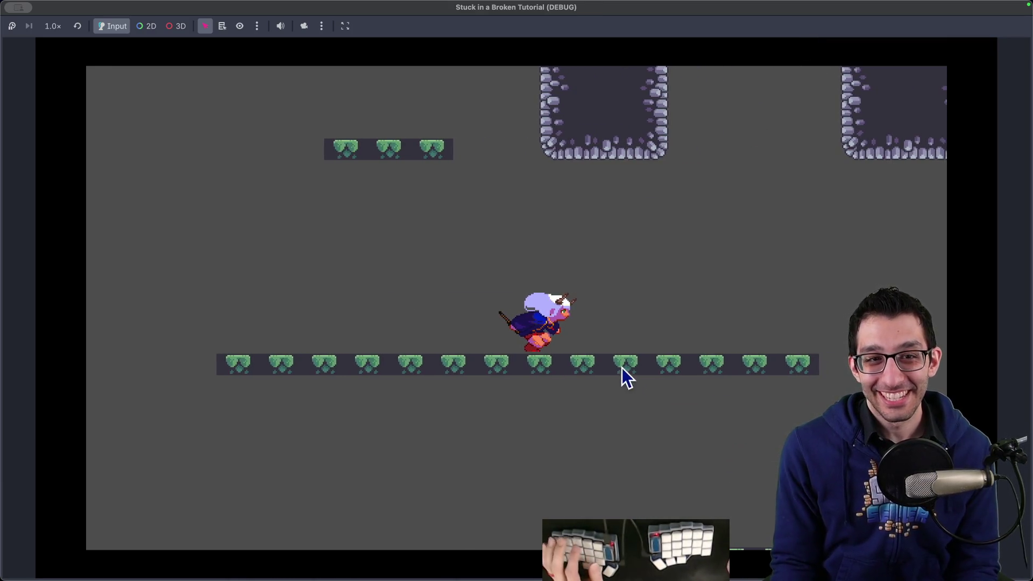
pyautogui.press('super+q')
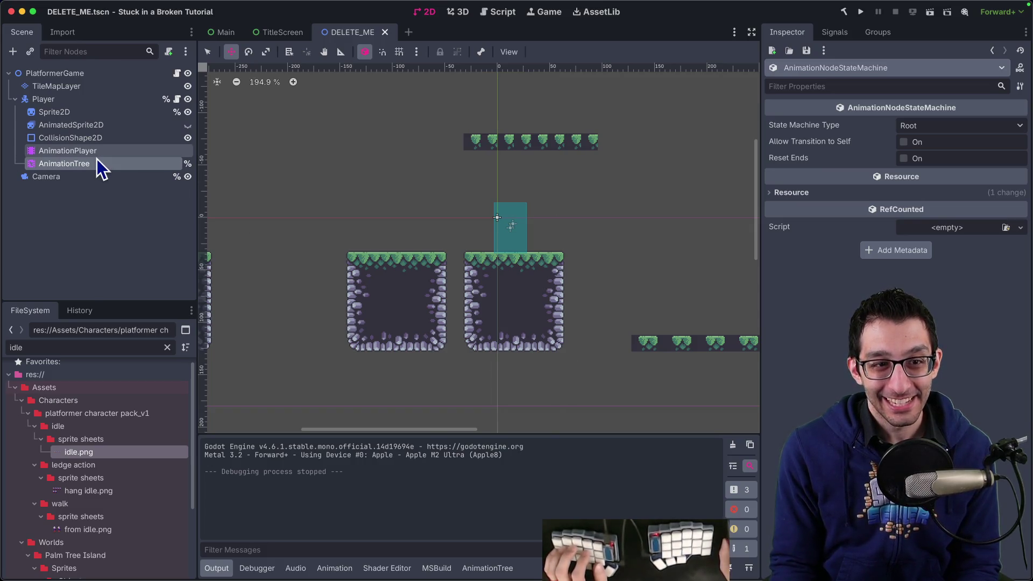
pyautogui.press('Return')
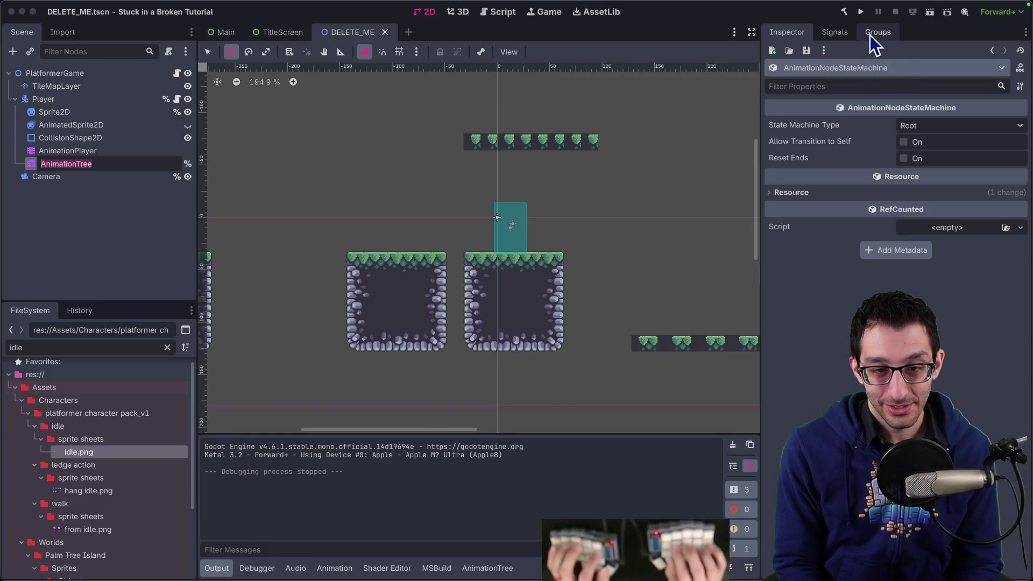
pyautogui.press('super+Tab')
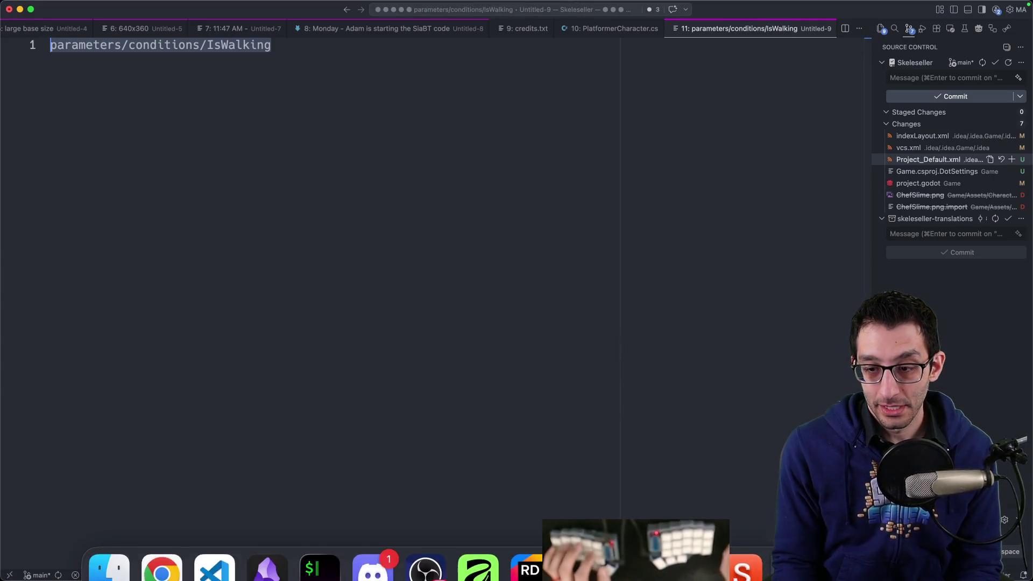
pyautogui.click(528, 565)
# Add an else block after the running check that sets IsRunning = false.
pyautogui.scroll(-1, 388, 397)
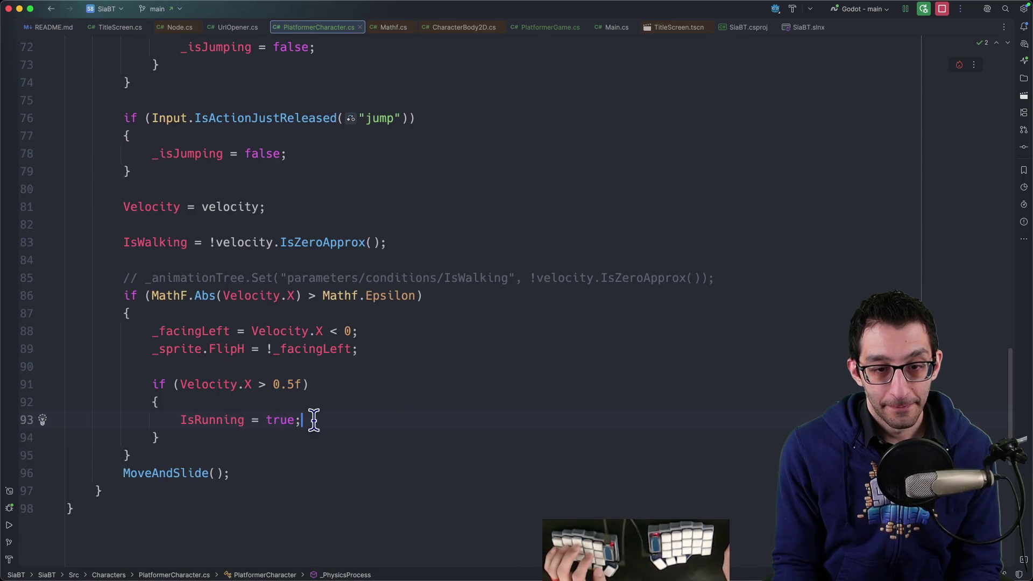
pyautogui.moveTo(313, 420); pyautogui.dragTo(183, 419)
pyautogui.hotkey('ctrl', 'c')
pyautogui.click(177, 454)
pyautogui.write('else')
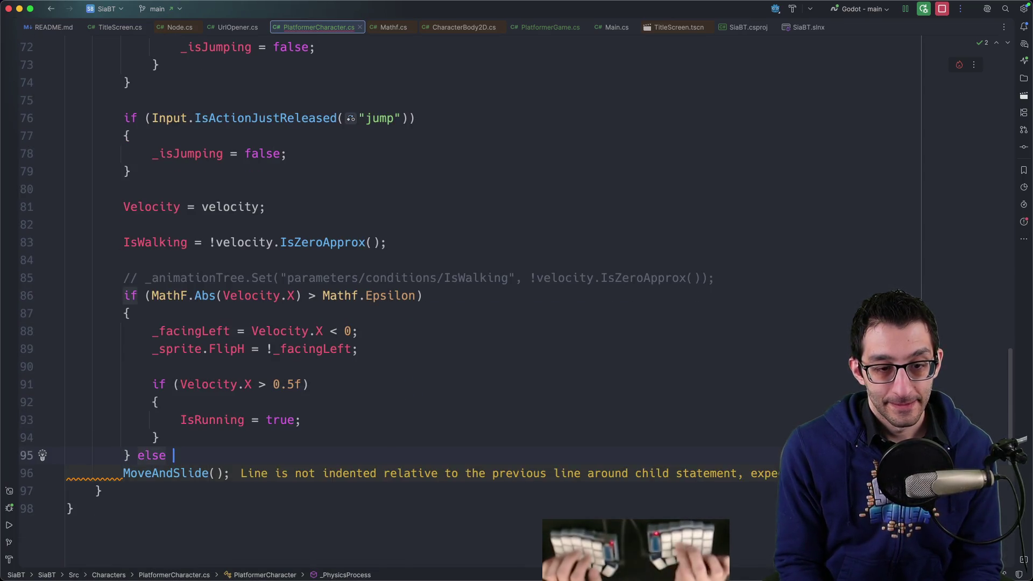
pyautogui.press('Return')
pyautogui.write('{')
pyautogui.press('Return')
pyautogui.hotkey('ctrl', 'v')
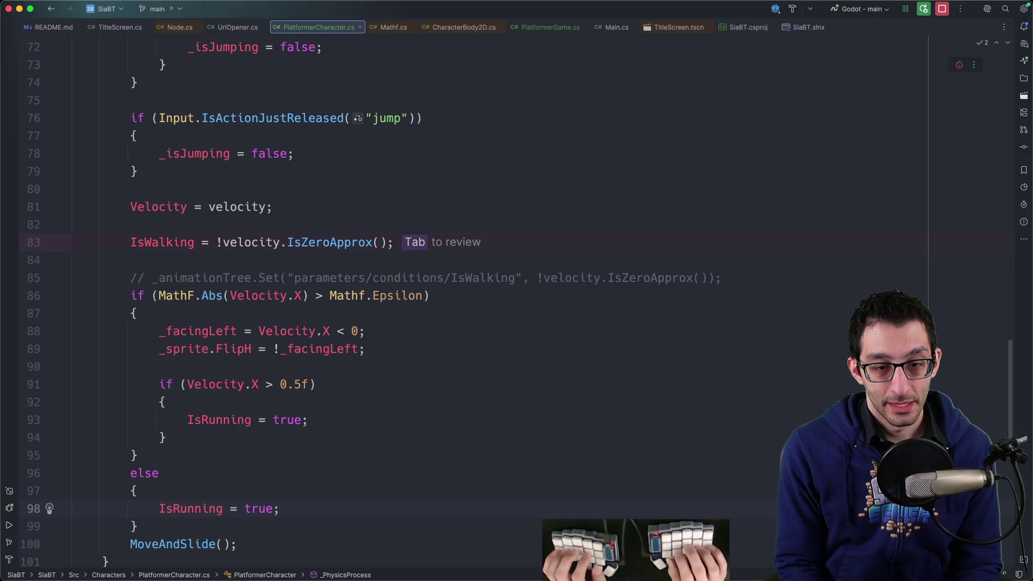
pyautogui.press('BackSpace')
pyautogui.press('BackSpace')
pyautogui.press('BackSpace')
pyautogui.write('false')
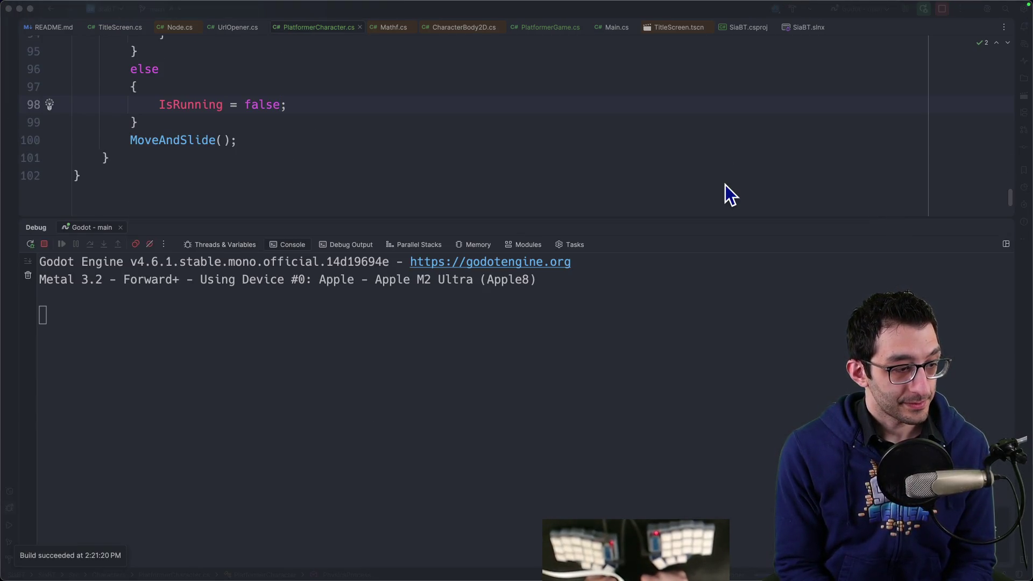
# Playtest the game moving left and right, then return to the code.
pyautogui.press('Left')
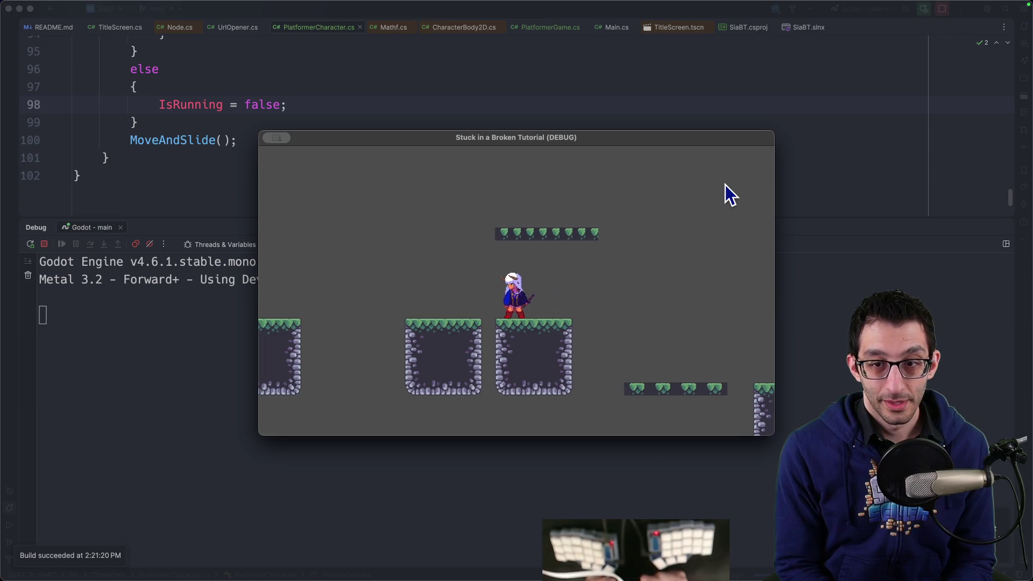
pyautogui.press('Left')
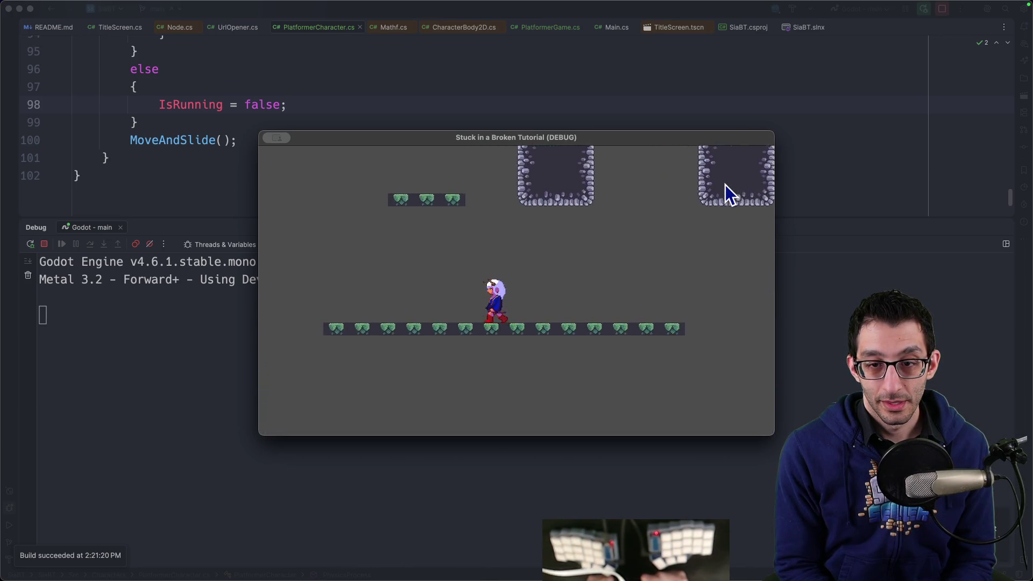
pyautogui.press('Right')
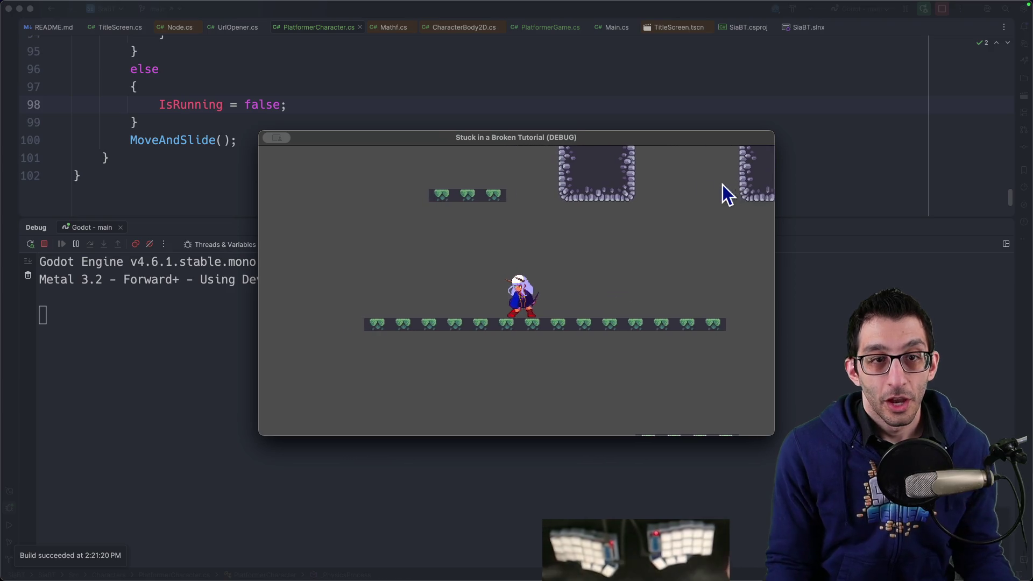
pyautogui.click(207, 130)
# Wrap the running check in MathF.Abs so line 91 reads MathF.Abs(Velocity.X) > 0.5f.
pyautogui.scroll(5, 223, 134)
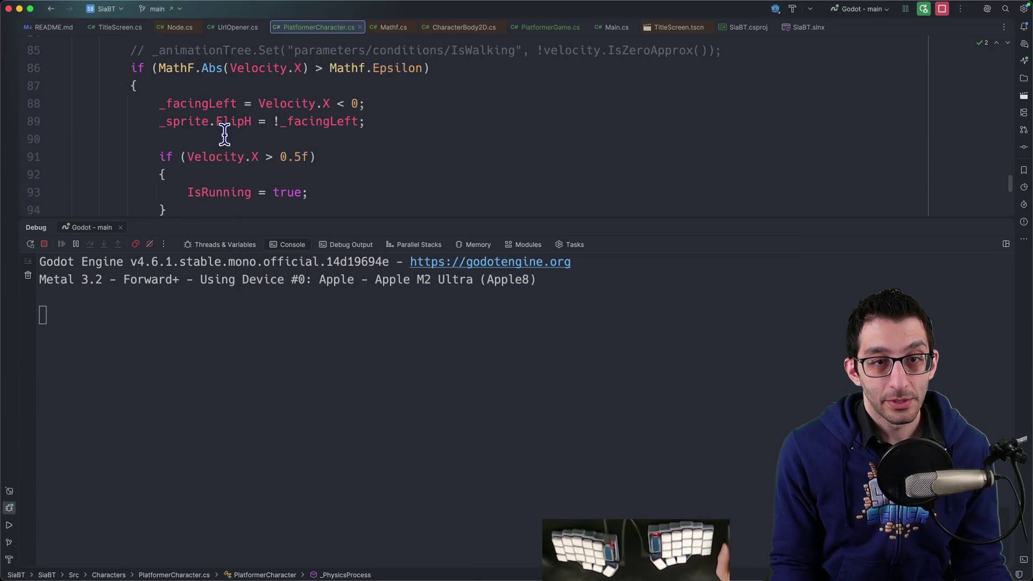
pyautogui.click(187, 156)
pyautogui.write('MathF.')
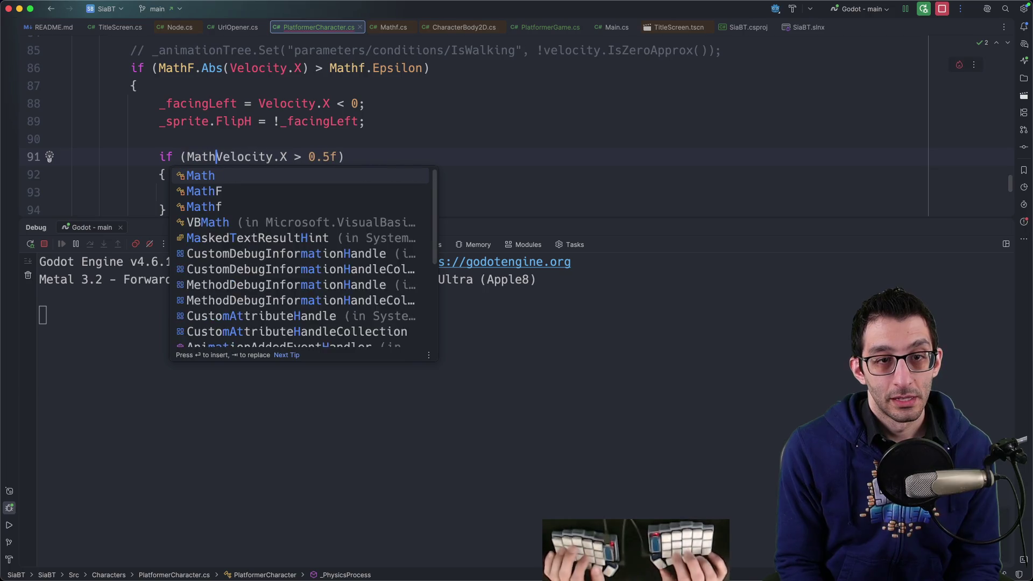
pyautogui.write('Abs')
pyautogui.press('Return')
pyautogui.hotkey('alt', 'Right')
pyautogui.hotkey('alt', 'Right')
pyautogui.write(')')
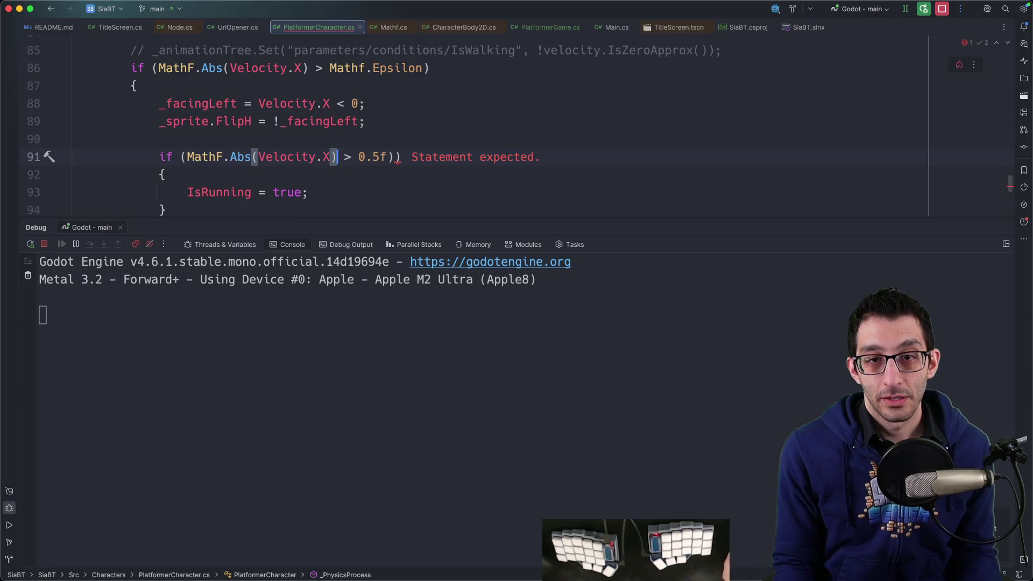
# Build, remove the extra closing parenthesis on line 91, and rebuild and run the game.
pyautogui.press('super+r')
pyautogui.scroll(2, 533, 86)
pyautogui.scroll(-3, 457, 134)
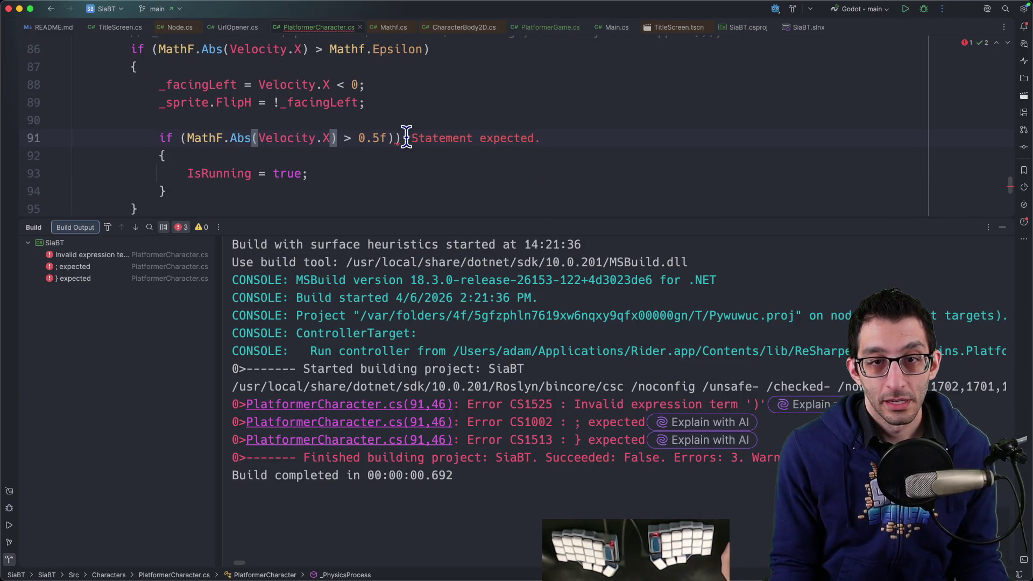
pyautogui.click(406, 138)
pyautogui.press('BackSpace')
pyautogui.hotkey('ctrl', 'r')
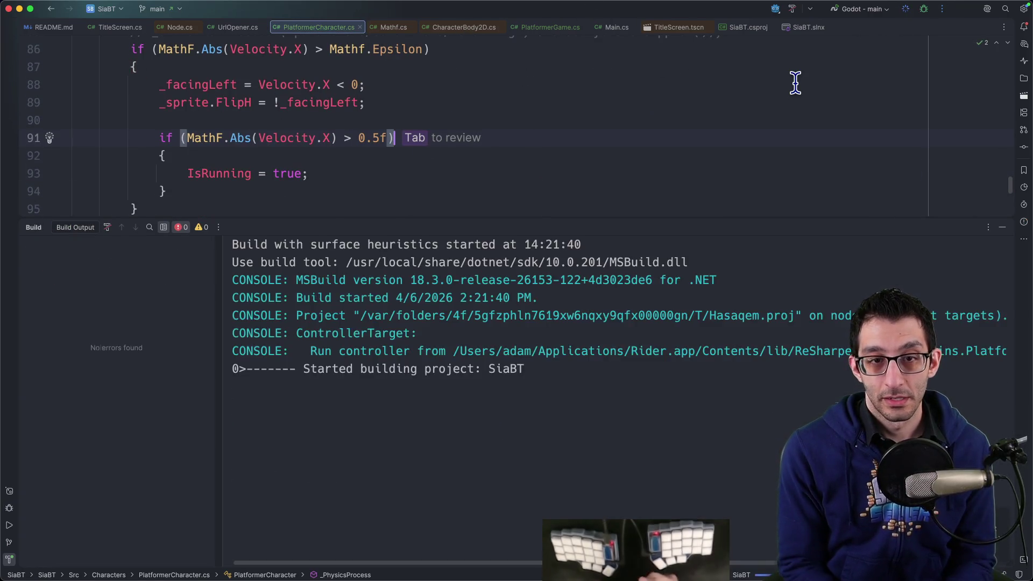
pyautogui.scroll(2, 795, 82)
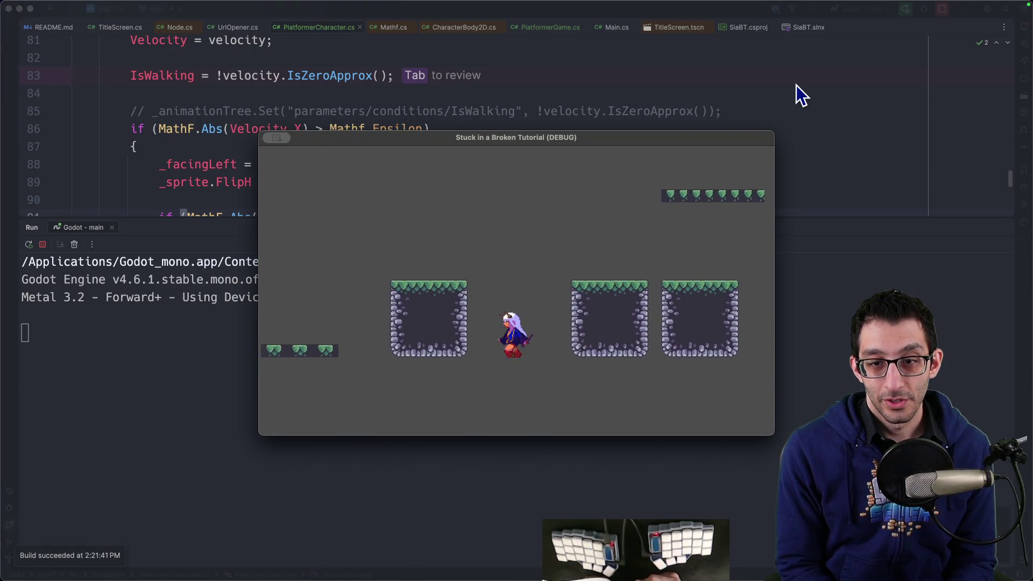
# Walk the character left and right to test running.
pyautogui.press('Left')
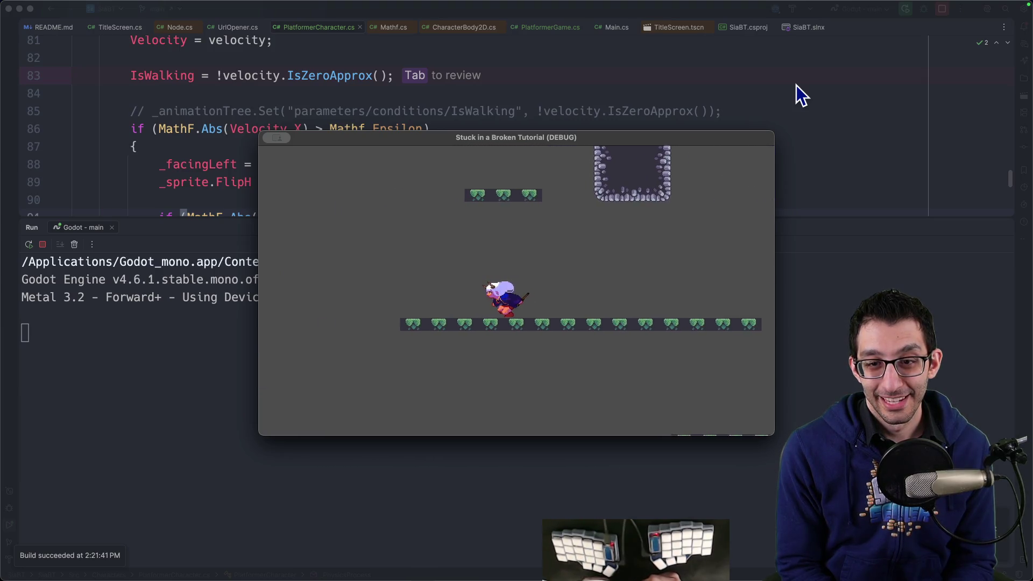
pyautogui.press('Right')
pyautogui.press('Right')
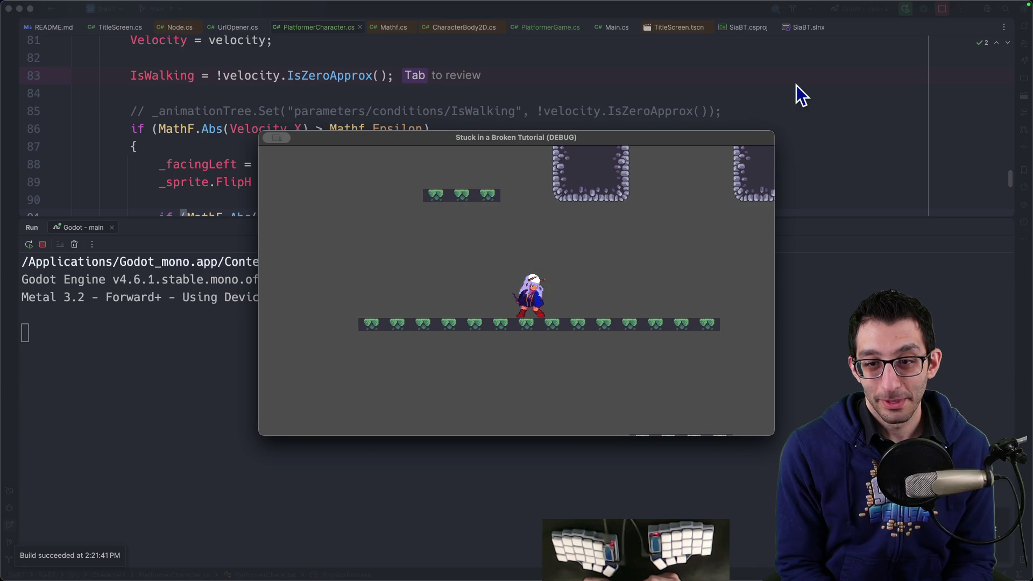
pyautogui.press('Right')
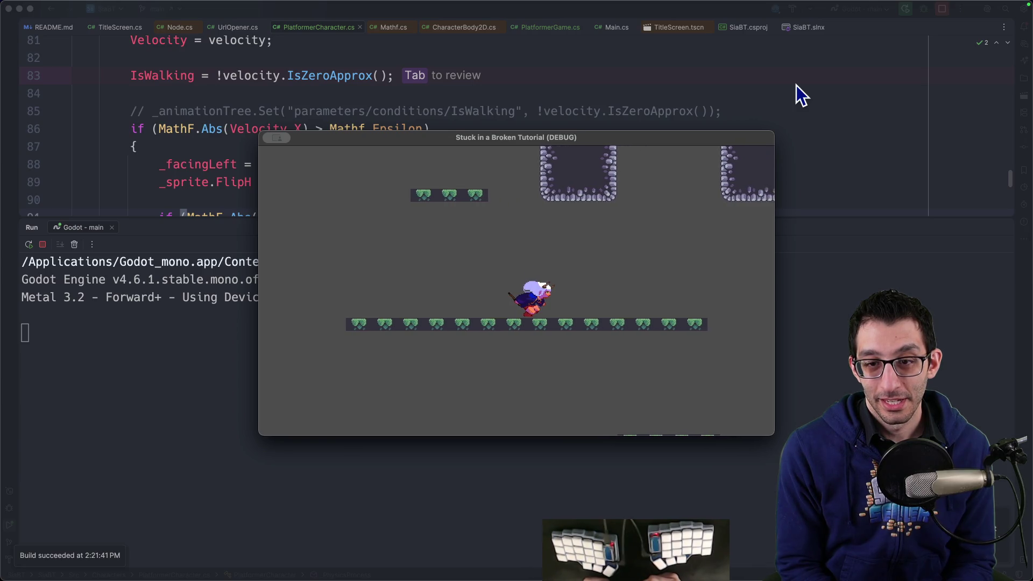
# Hide the Run tool window so PlatformerCharacter.cs fills the editor.
pyautogui.click(302, 129)
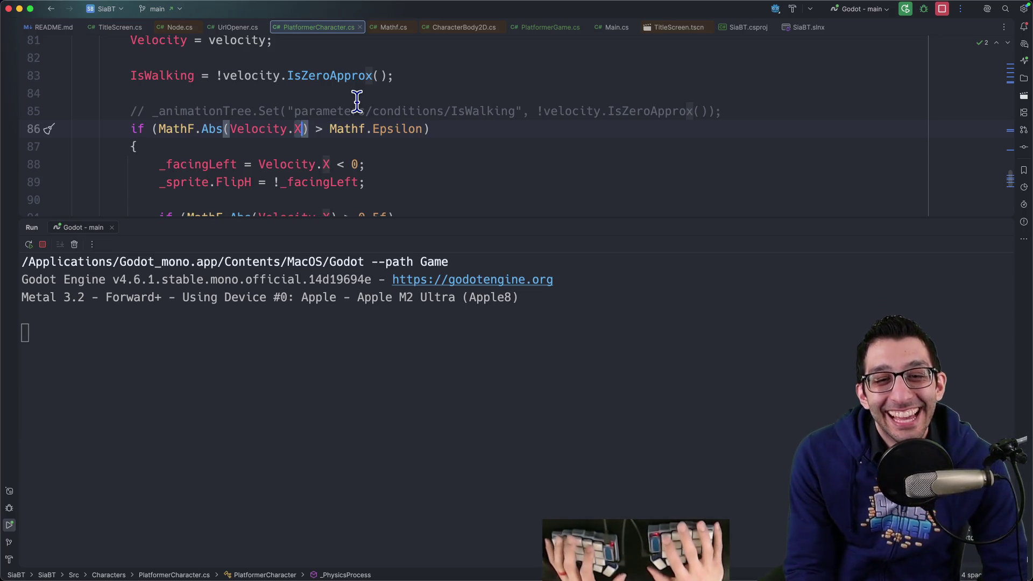
pyautogui.scroll(2, 384, 92)
pyautogui.scroll(8, 383, 92)
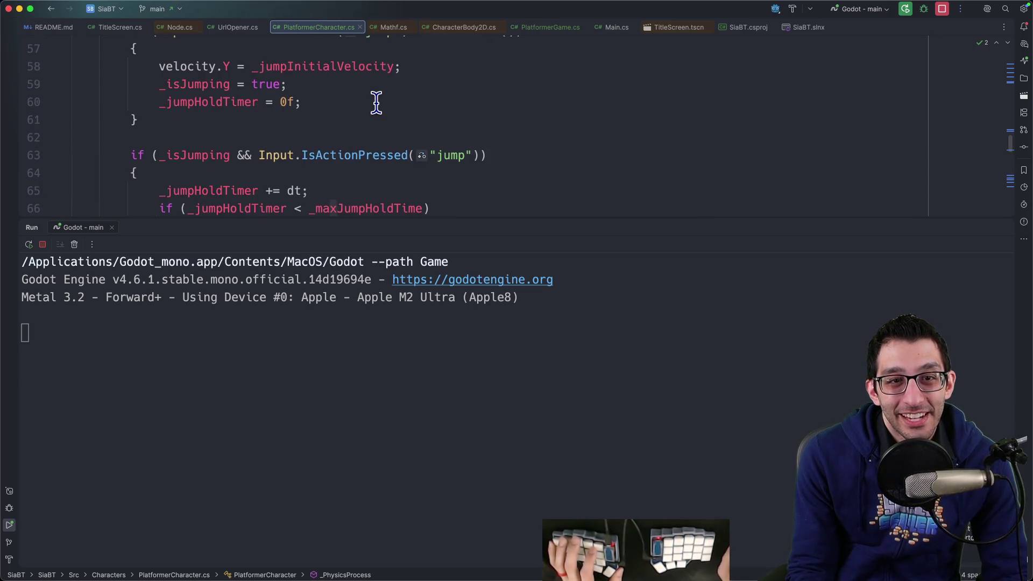
pyautogui.scroll(2, 376, 102)
pyautogui.press('super+4')
pyautogui.scroll(2, 372, 103)
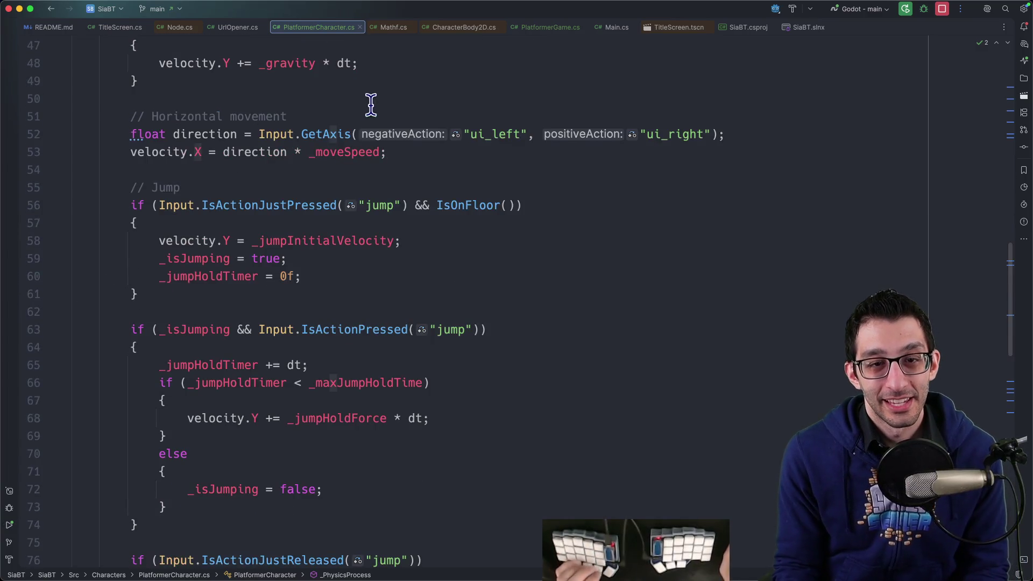
# Inspect where the direction variable is declared from input and used.
pyautogui.doubleClick(266, 153)
pyautogui.scroll(1, 311, 145)
pyautogui.doubleClick(226, 154)
pyautogui.press('super+c')
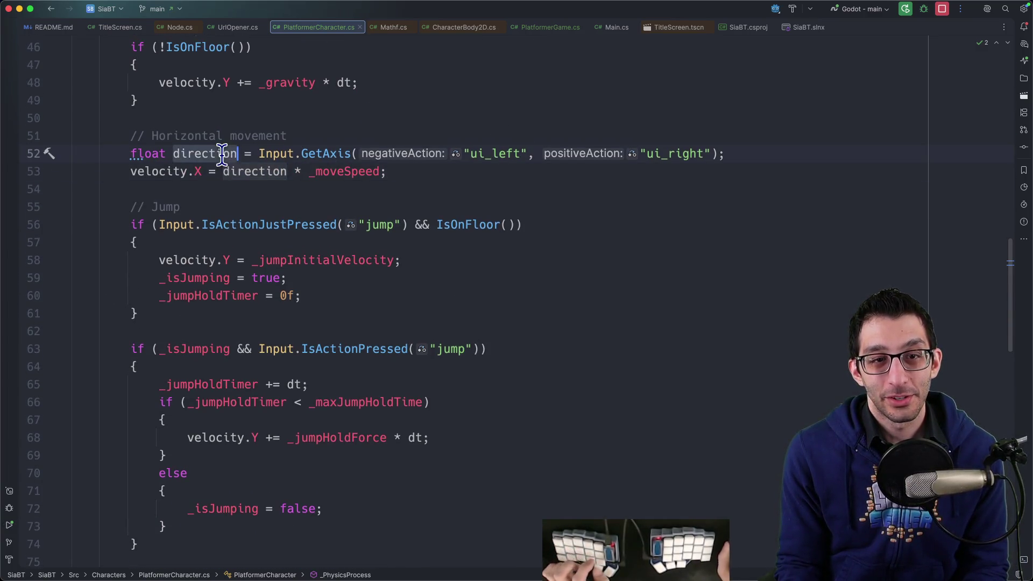
pyautogui.scroll(-10, 469, 196)
pyautogui.scroll(-1, 305, 240)
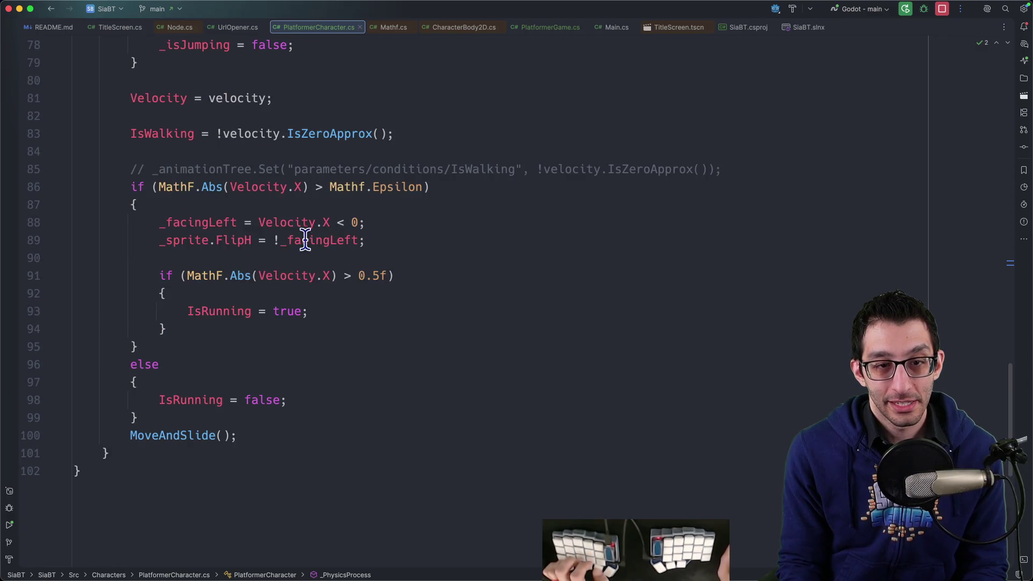
# Change the running check to MathF.Abs(direction) > 0.5f and launch a debug build.
pyautogui.doubleClick(275, 275)
pyautogui.press('super+v')
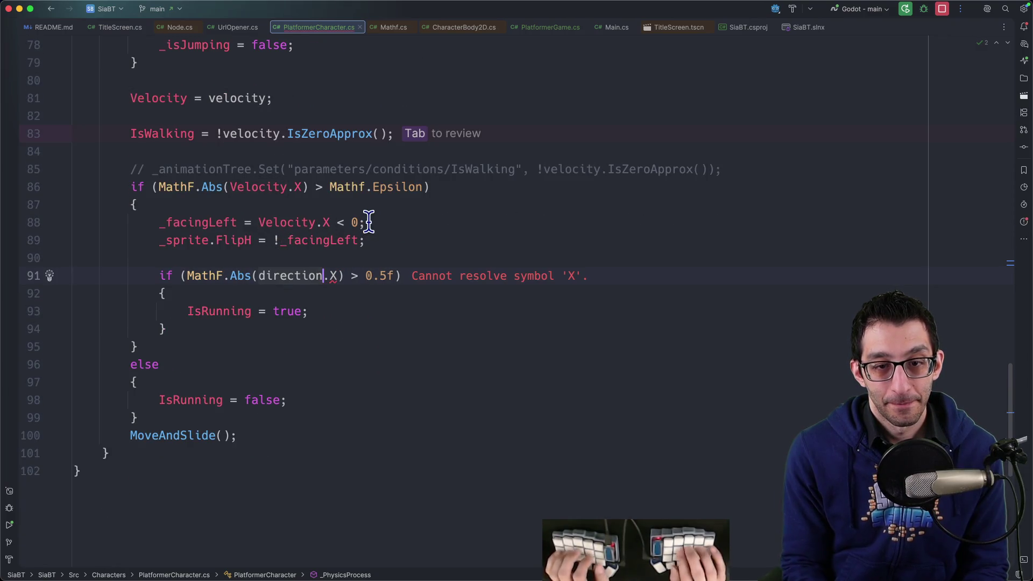
pyautogui.scroll(15, 369, 222)
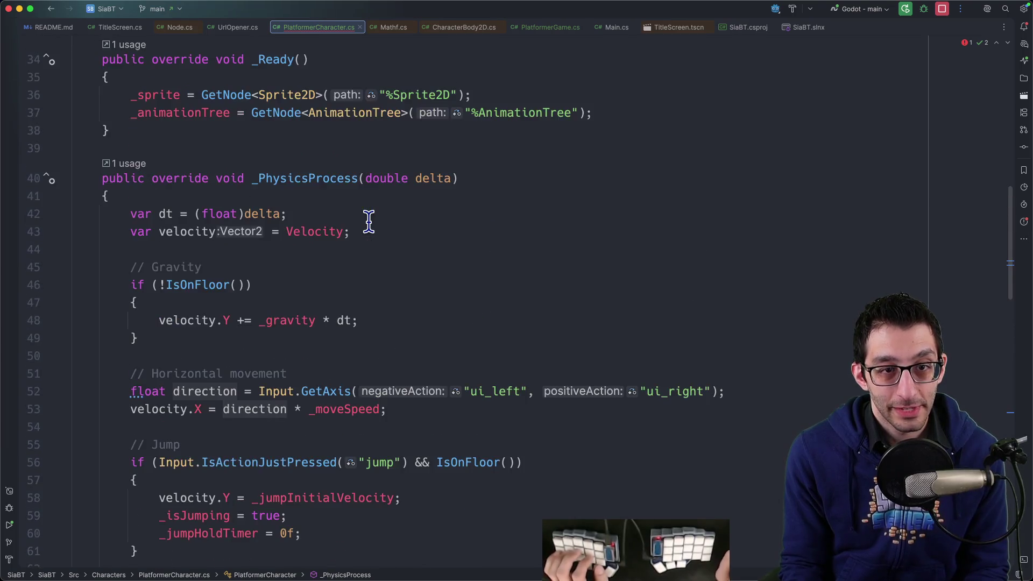
pyautogui.scroll(-2, 371, 227)
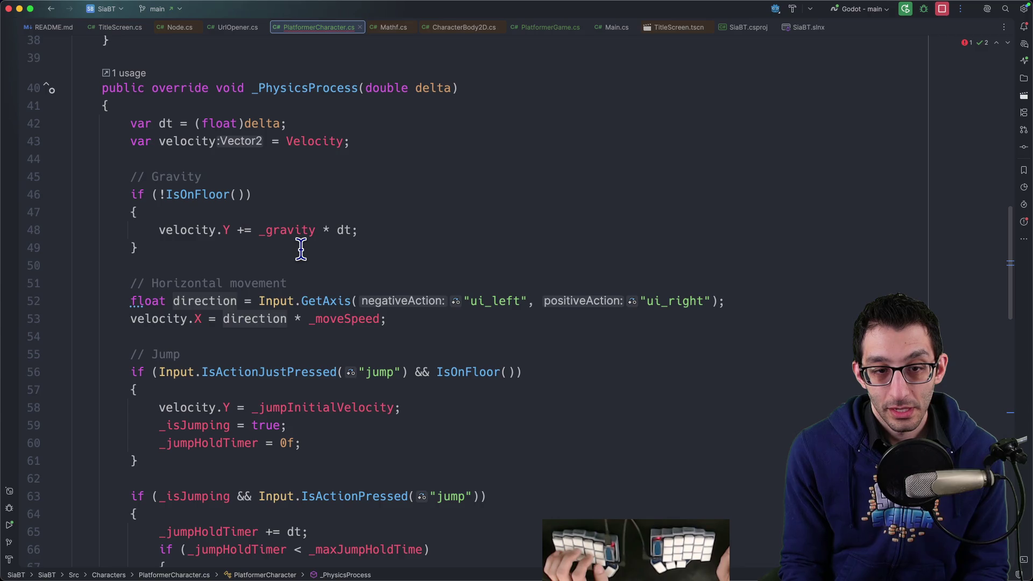
pyautogui.scroll(-13, 301, 249)
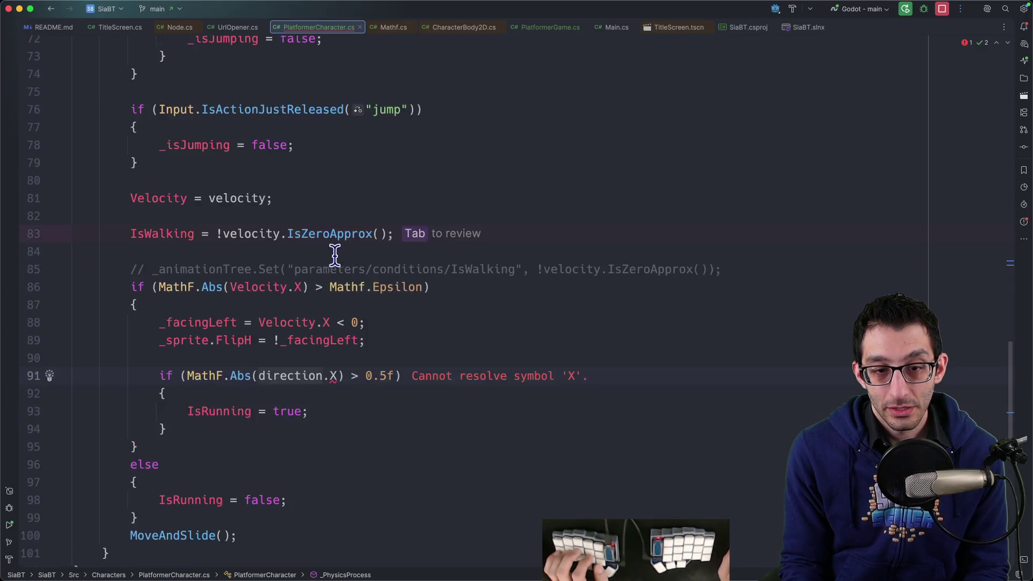
pyautogui.press('Tab')
pyautogui.press('Tab')
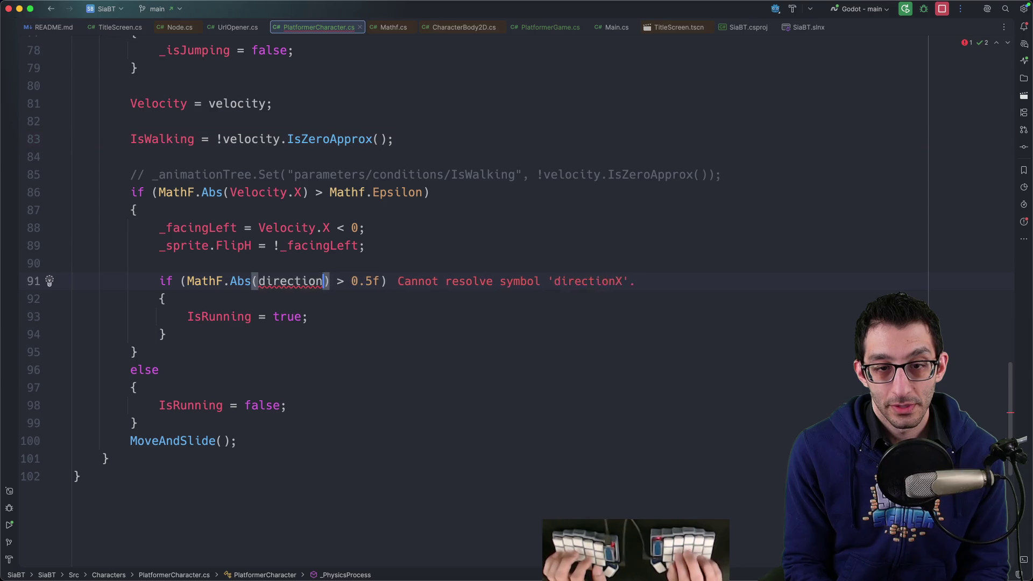
pyautogui.hotkey('ctrl', 'd')
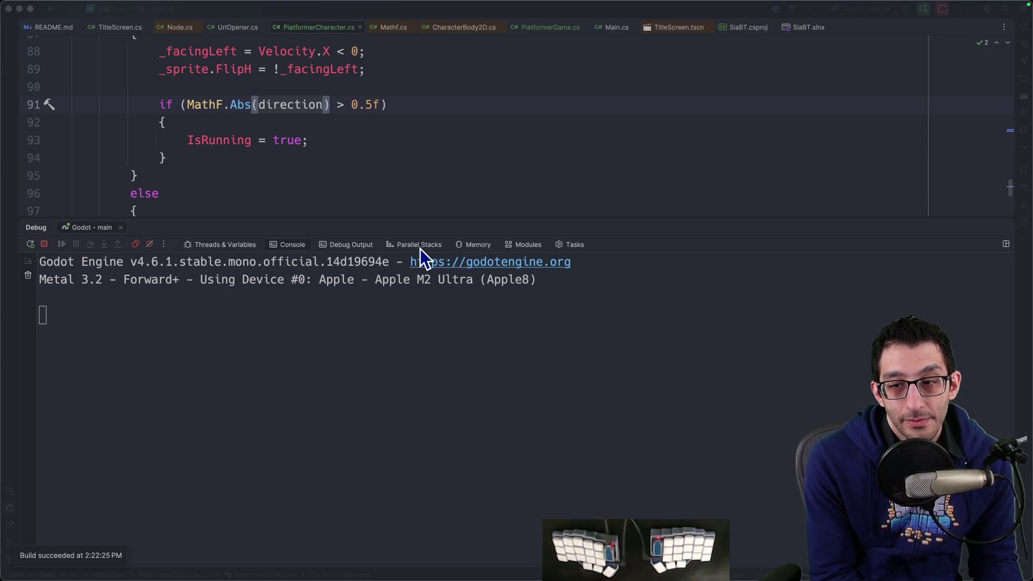
# Run the character left and right repeatedly, then breakpoint the IsRunning = true line 93.
pyautogui.press('Right')
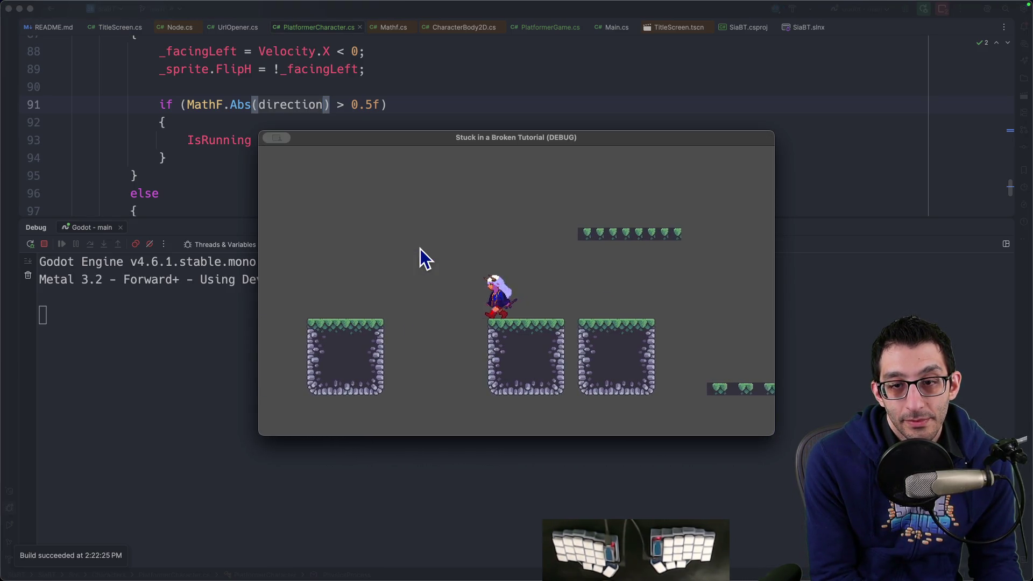
pyautogui.press('Left')
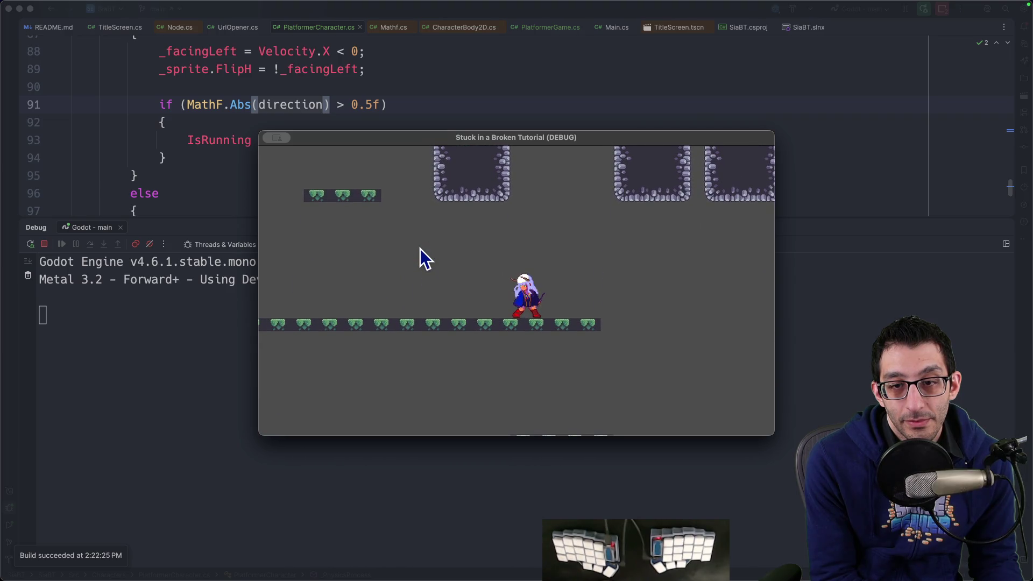
pyautogui.press('Left')
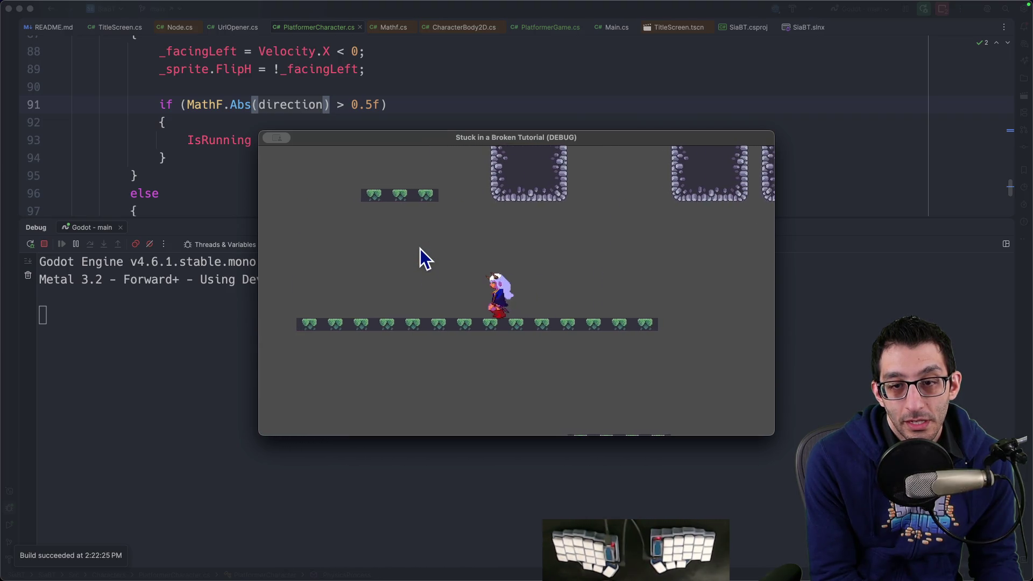
pyautogui.press('Right')
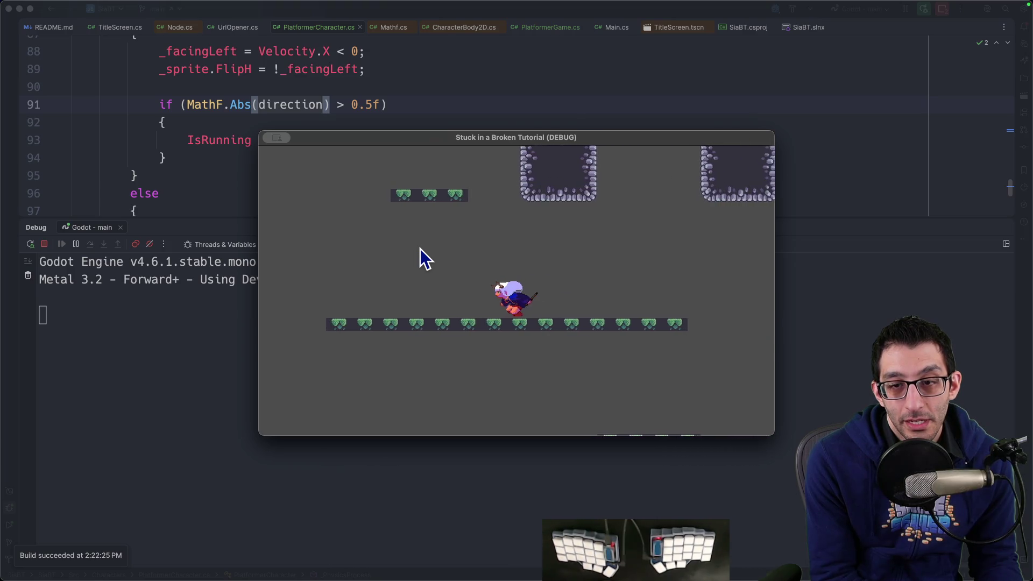
pyautogui.press('Left')
pyautogui.press('Right')
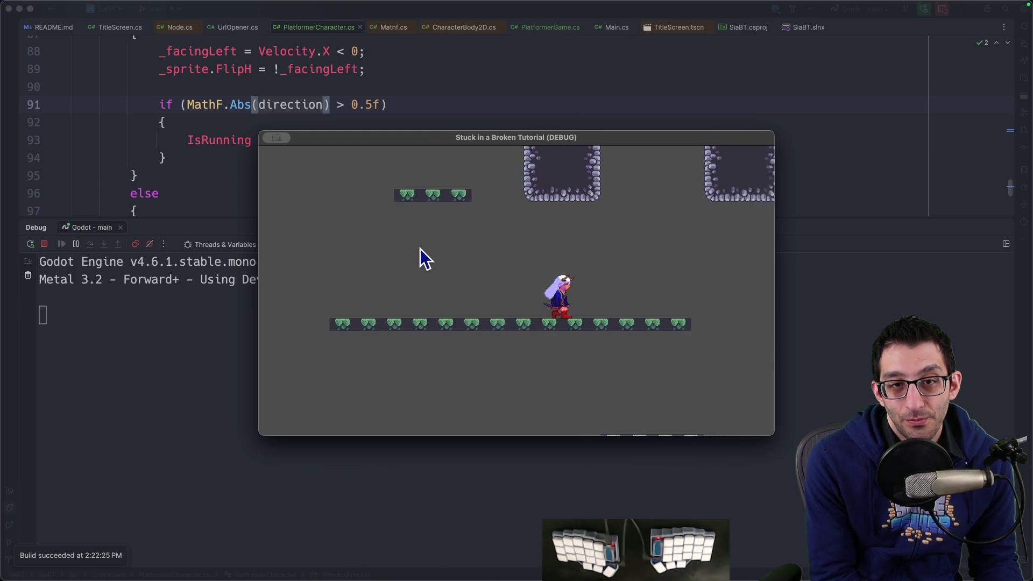
pyautogui.press('Left')
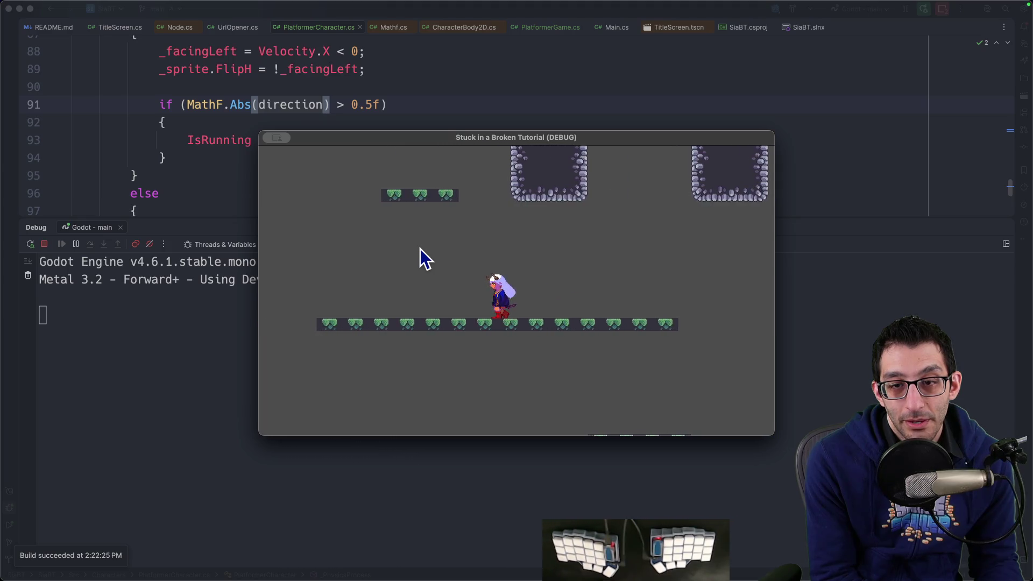
pyautogui.press('Right')
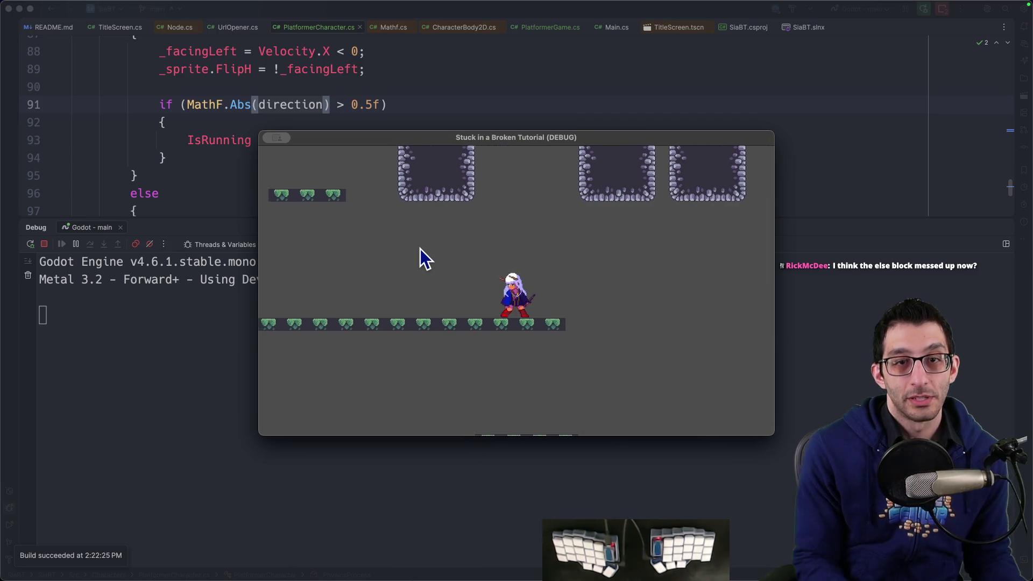
pyautogui.click(34, 141)
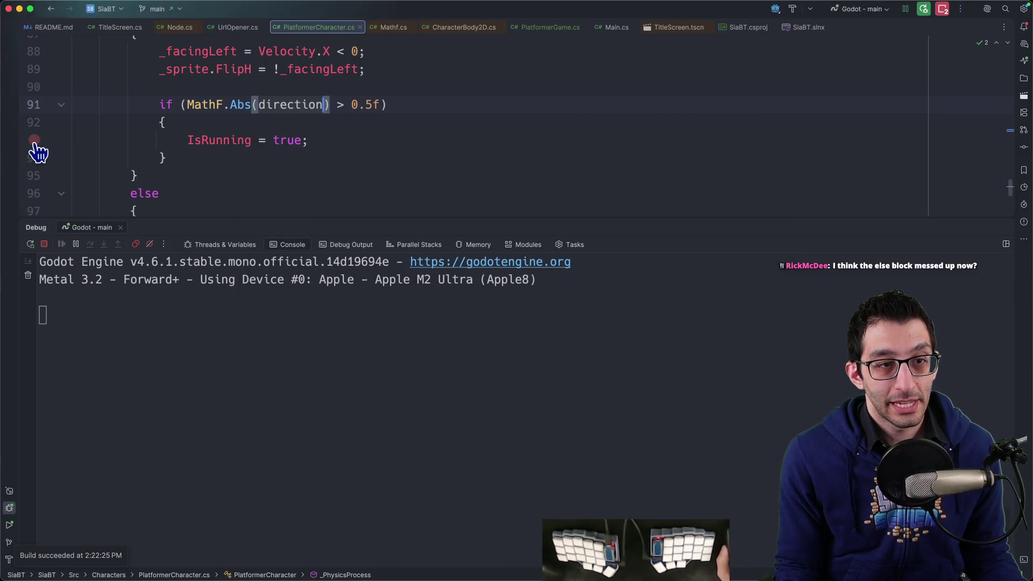
# Hit the breakpoint moving left, see direction ≈ -0.554, remove it, resume, and close the game.
pyautogui.click(759, 565)
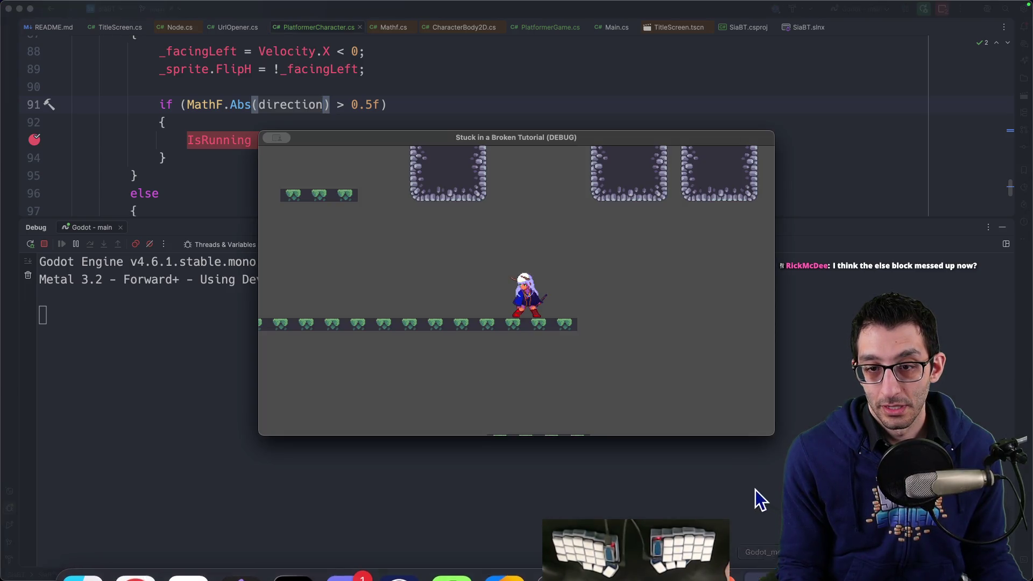
pyautogui.press('Left')
pyautogui.moveTo(294, 104)
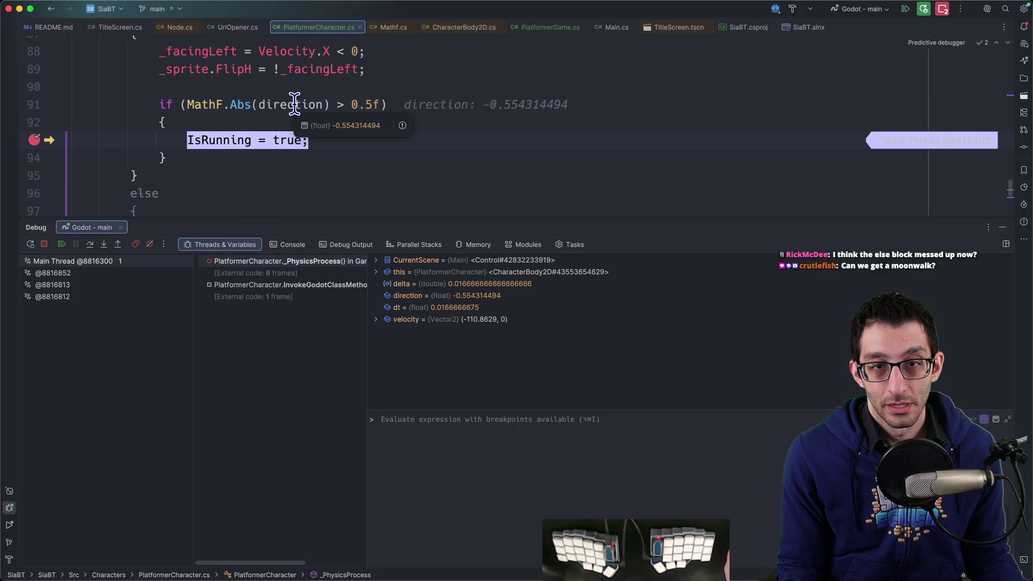
pyautogui.click(34, 140)
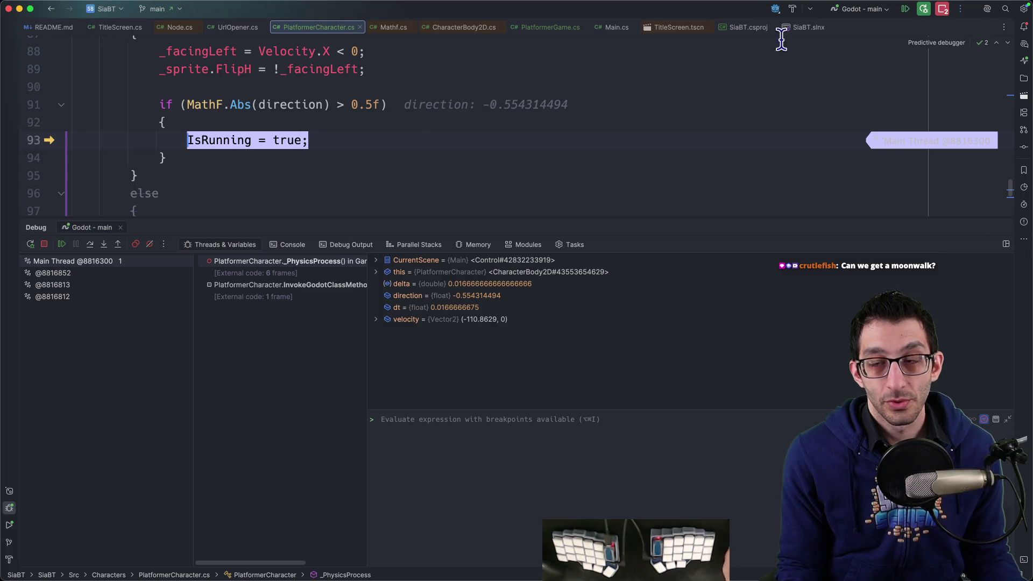
pyautogui.click(909, 11)
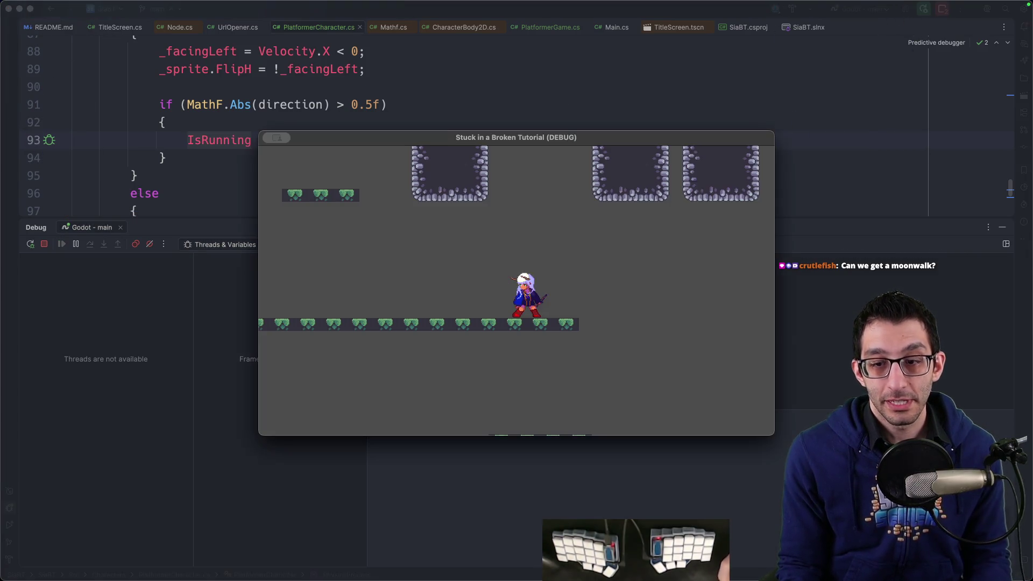
pyautogui.moveTo(662, 548)
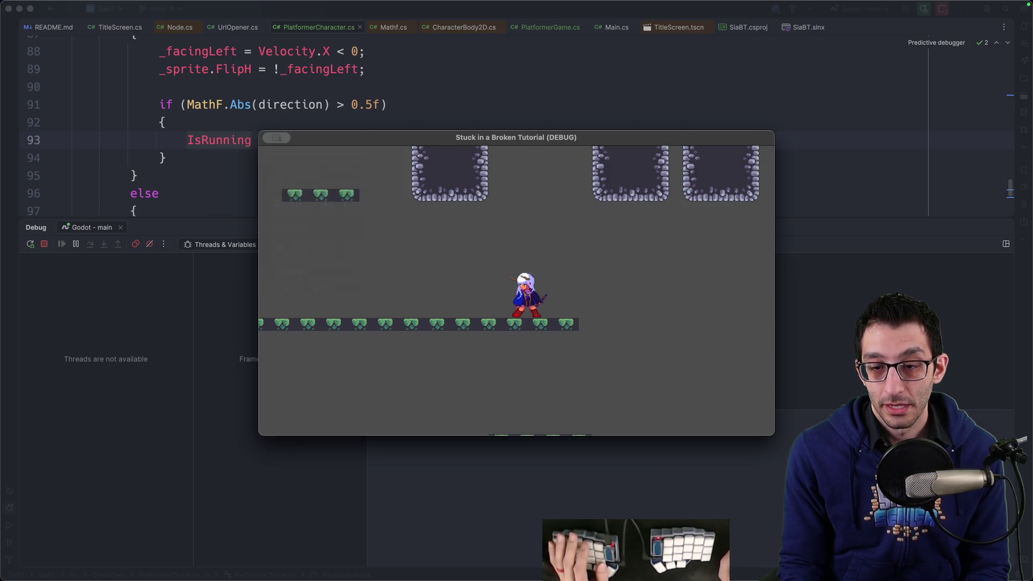
pyautogui.click(267, 138)
# Connect idle_to_walk to run with a new transition in the player's state machine.
pyautogui.click(716, 547)
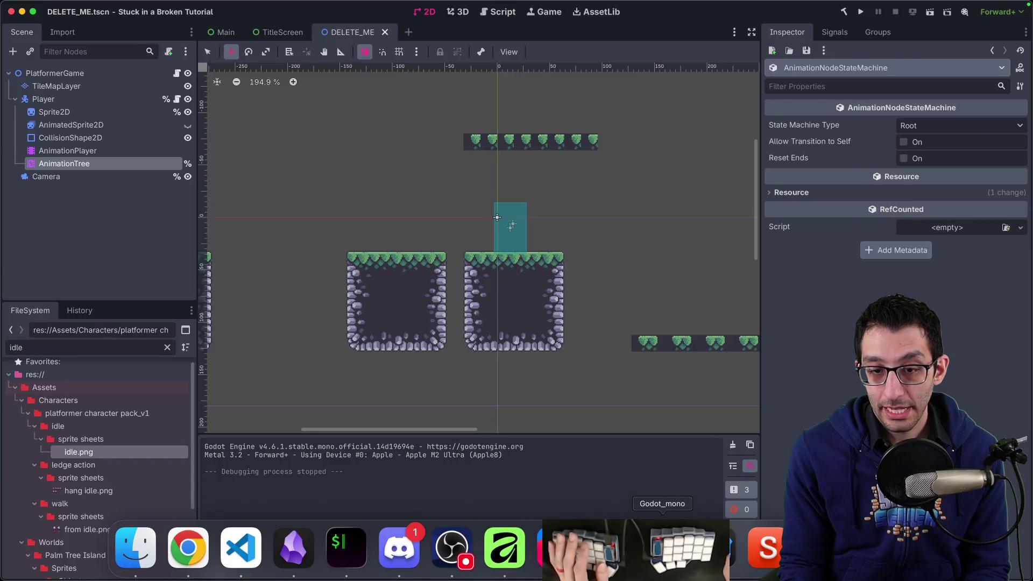
pyautogui.click(99, 164)
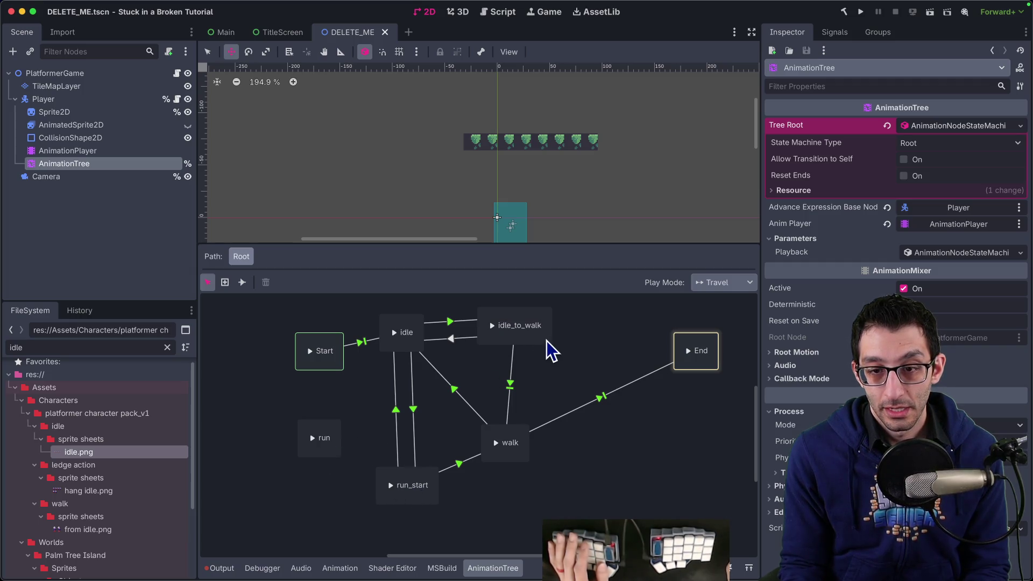
pyautogui.click(516, 340)
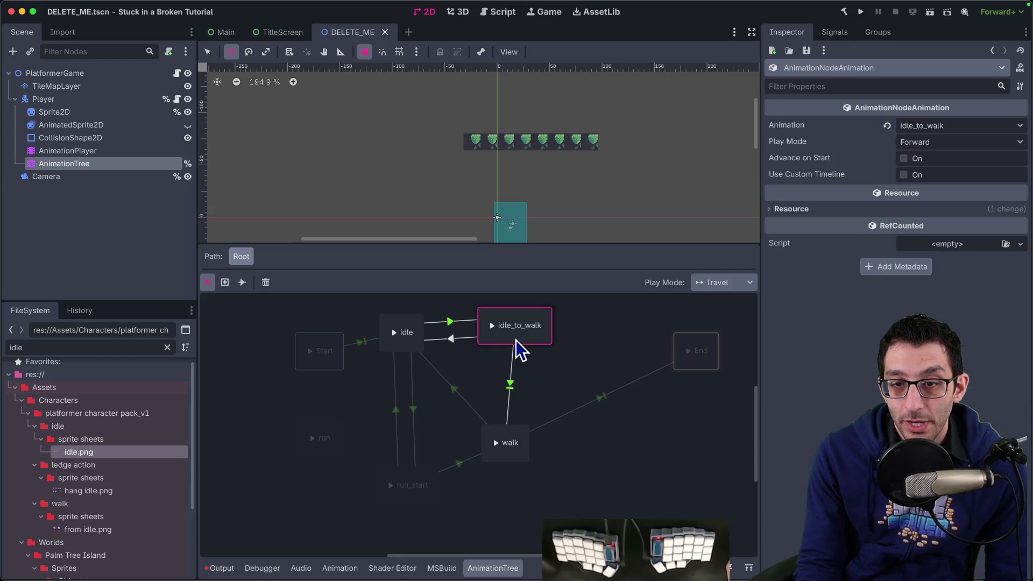
pyautogui.click(242, 282)
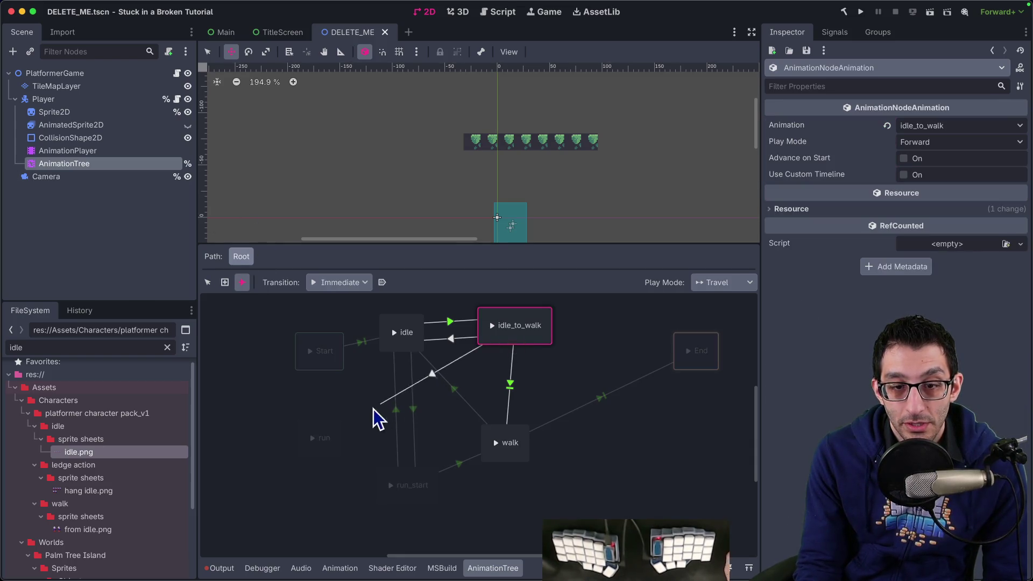
pyautogui.moveTo(340, 451); pyautogui.dragTo(341, 448)
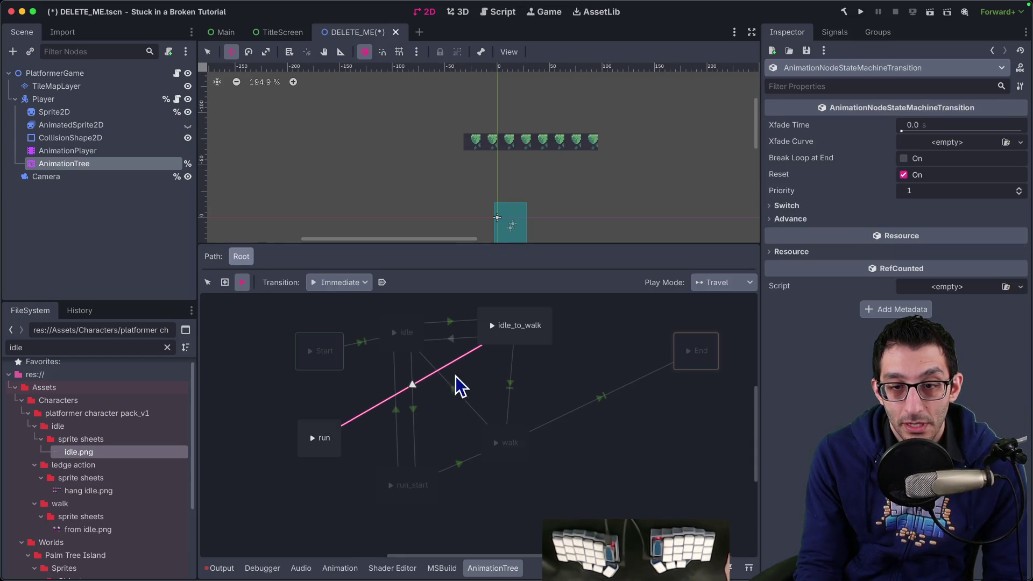
pyautogui.click(208, 282)
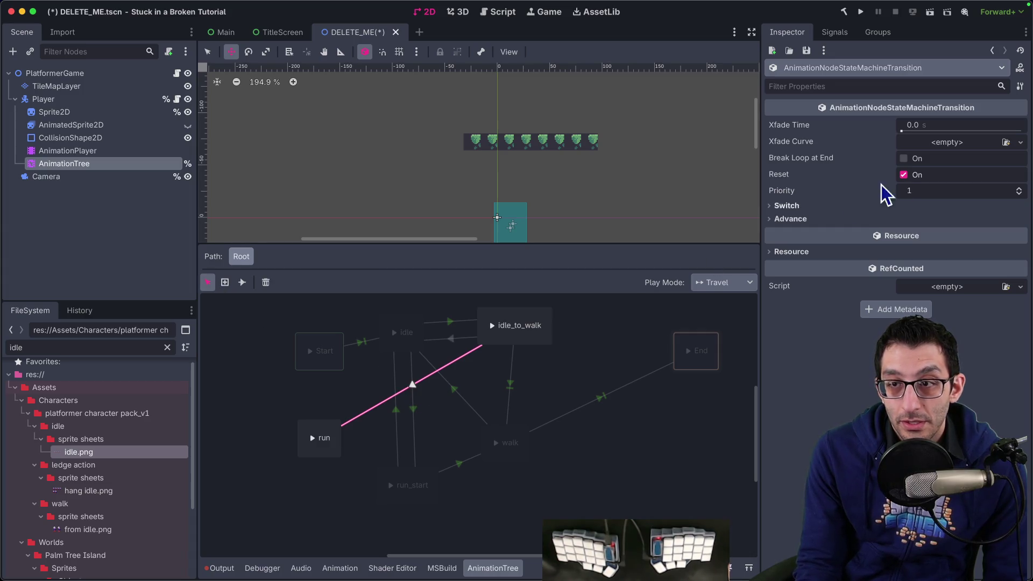
# Give the transition Immediate switching and Auto advance on IsRunning, then launch the game.
pyautogui.click(858, 206)
pyautogui.click(922, 219)
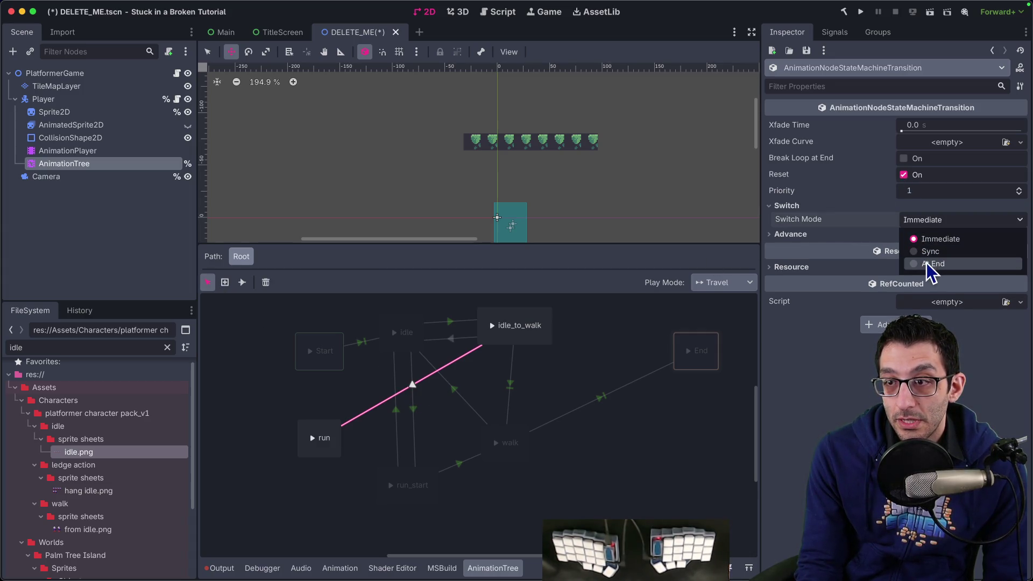
pyautogui.click(867, 241)
pyautogui.click(860, 237)
pyautogui.click(911, 248)
pyautogui.click(932, 284)
pyautogui.moveTo(792, 250)
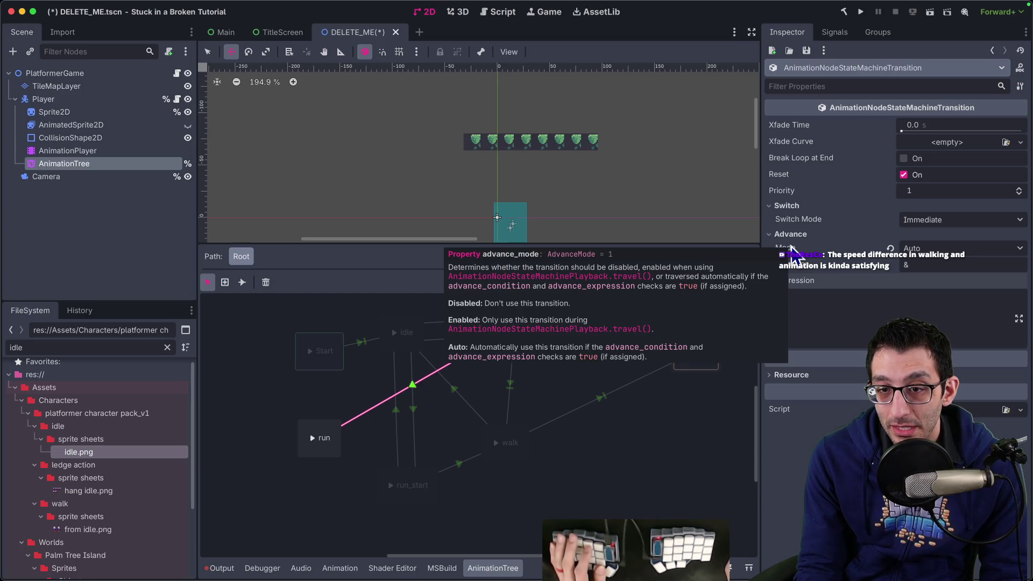
pyautogui.click(842, 311)
pyautogui.write('IsRunning')
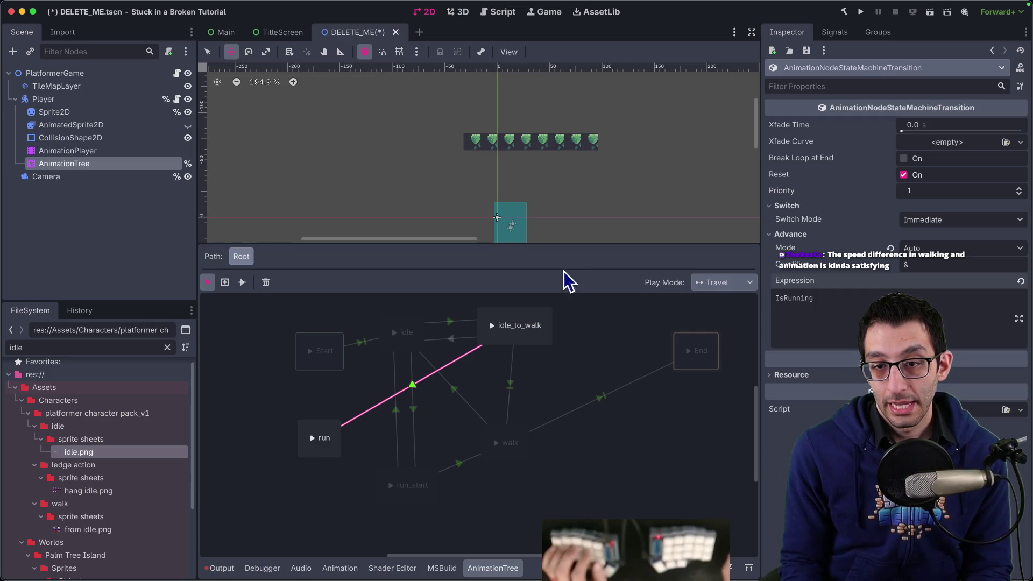
pyautogui.click(510, 384)
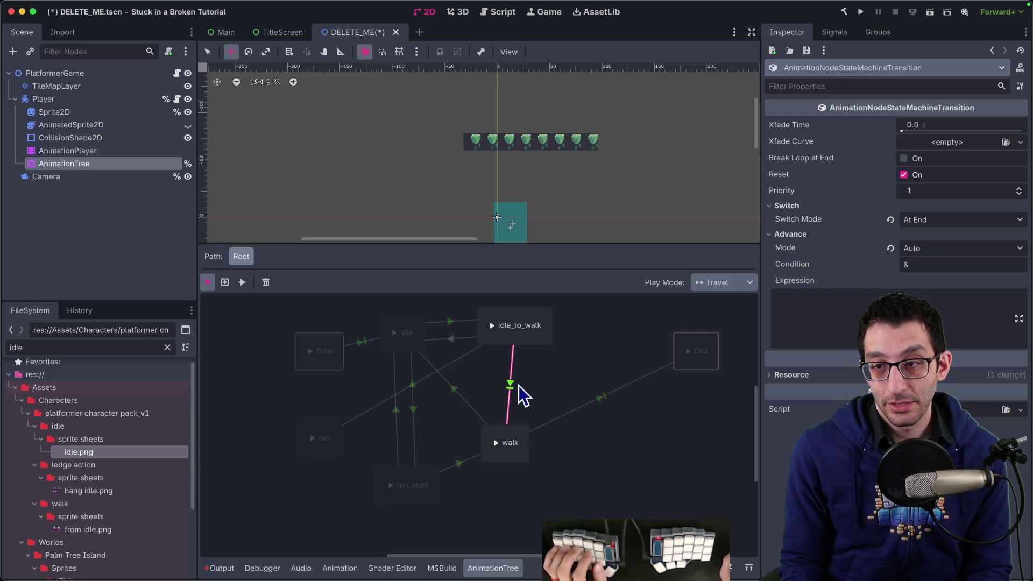
pyautogui.click(413, 387)
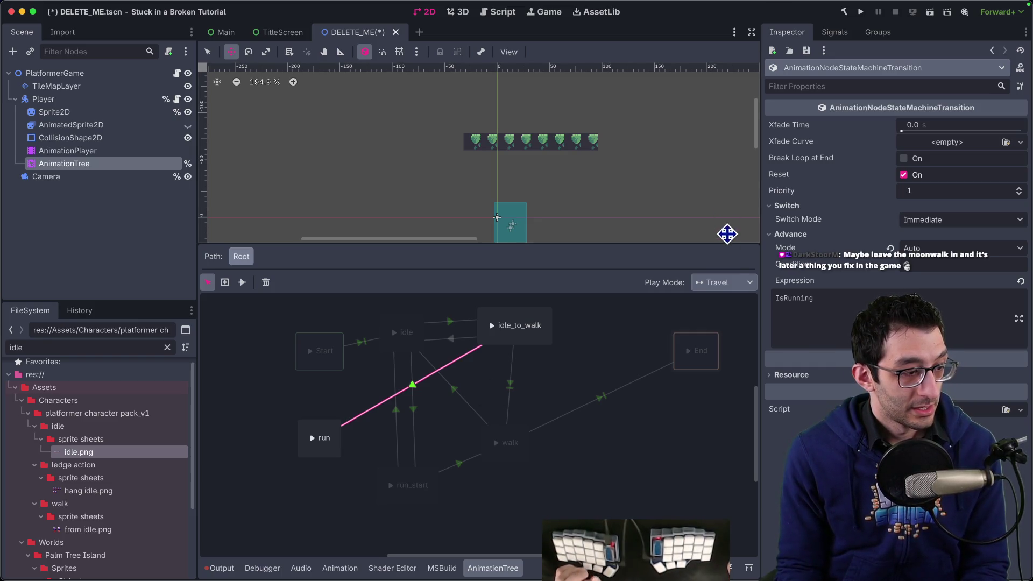
pyautogui.click(862, 12)
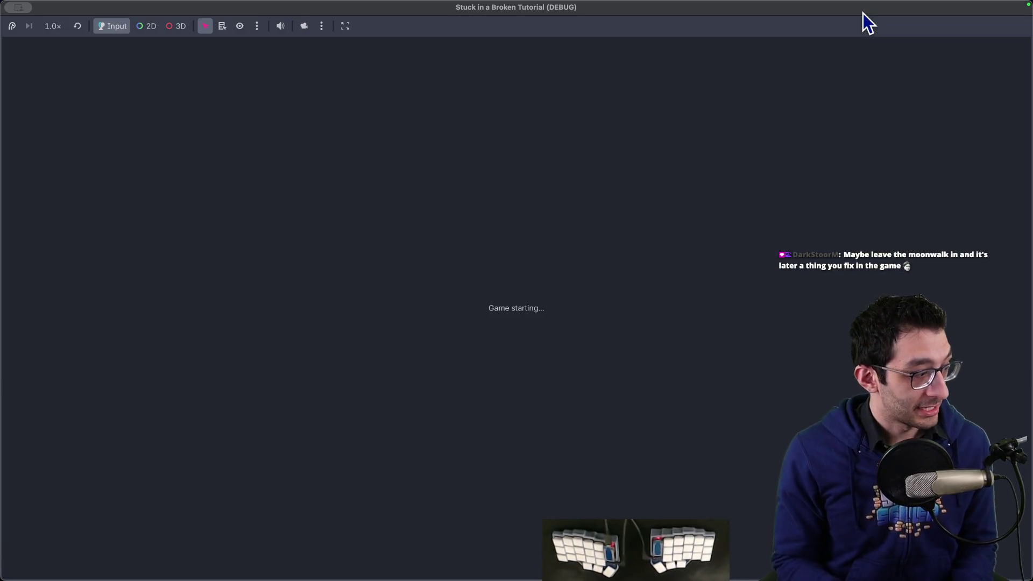
# Move the character left, stop the test run, and return to the AnimationTree graph.
pyautogui.press('Left')
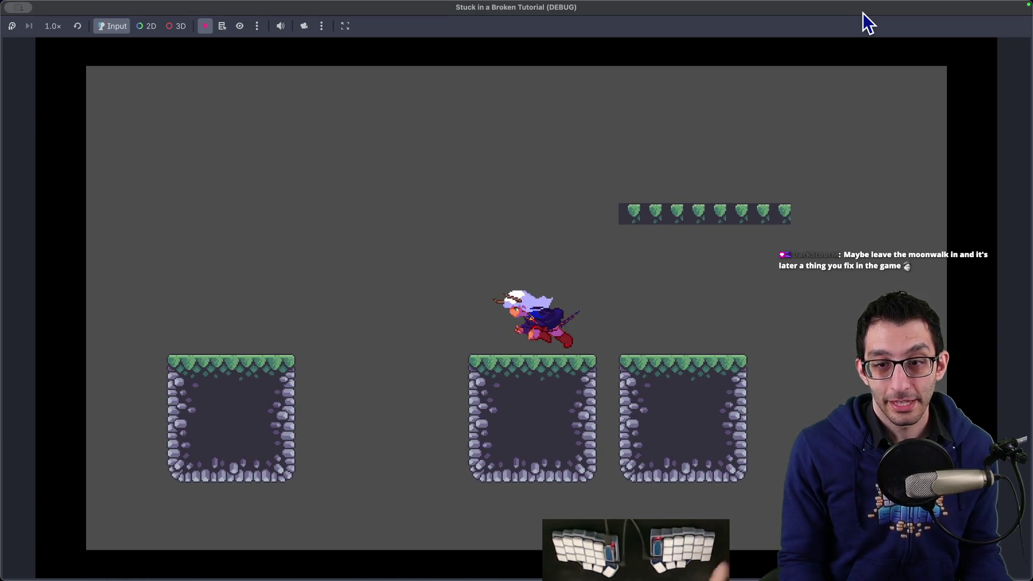
pyautogui.press('super+period')
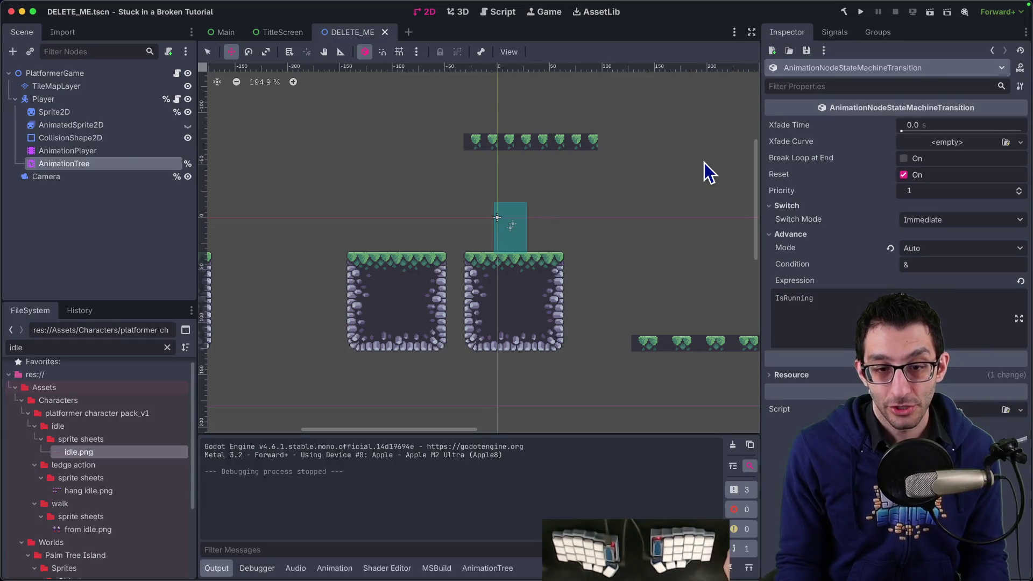
pyautogui.click(61, 150)
pyautogui.click(64, 162)
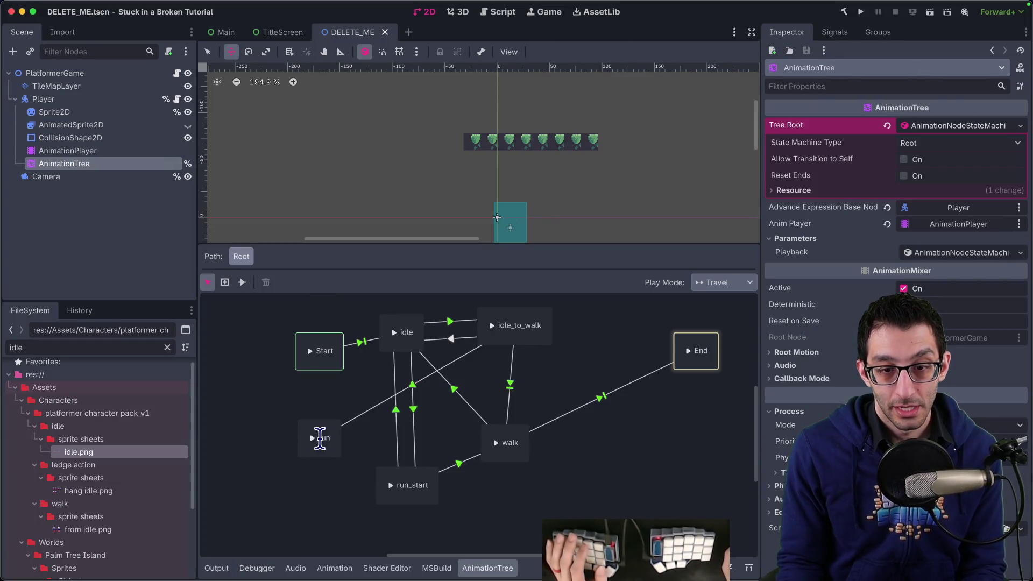
# Connect run to idle with a transition that auto-advances on '!IsRunning && !IsWalking'.
pyautogui.click(248, 280)
pyautogui.moveTo(386, 377); pyautogui.dragTo(396, 345)
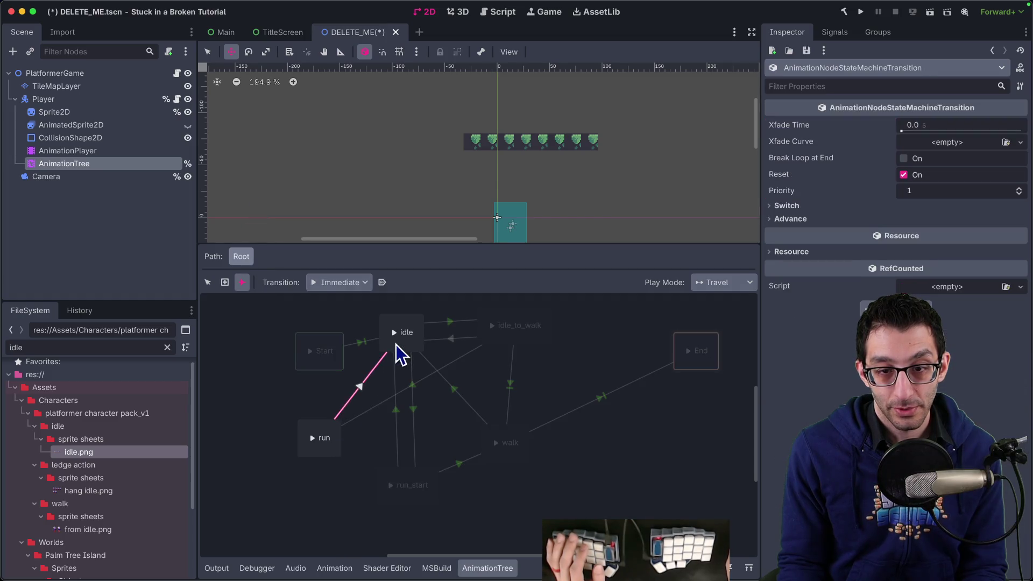
pyautogui.click(792, 219)
pyautogui.click(915, 232)
pyautogui.click(918, 269)
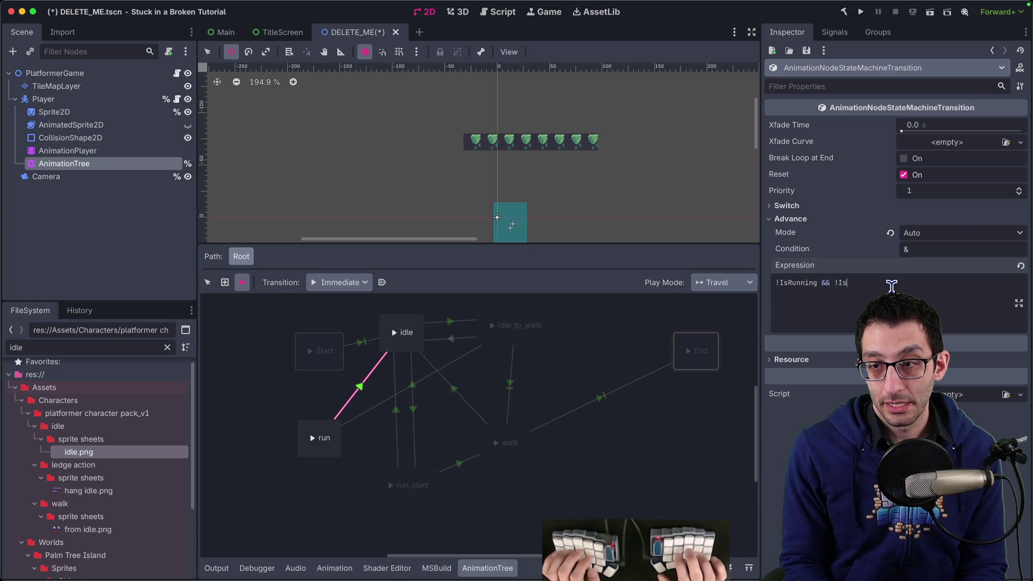
pyautogui.write('Walking')
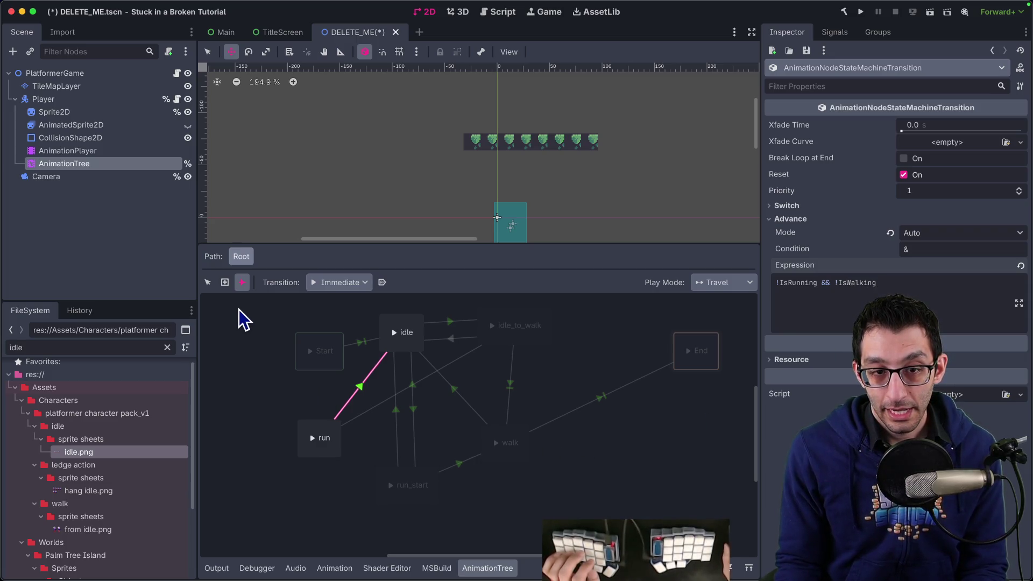
# Set the run-to-walk transition to Auto advance on '!IsRunning && IsWalking'.
pyautogui.click(431, 441)
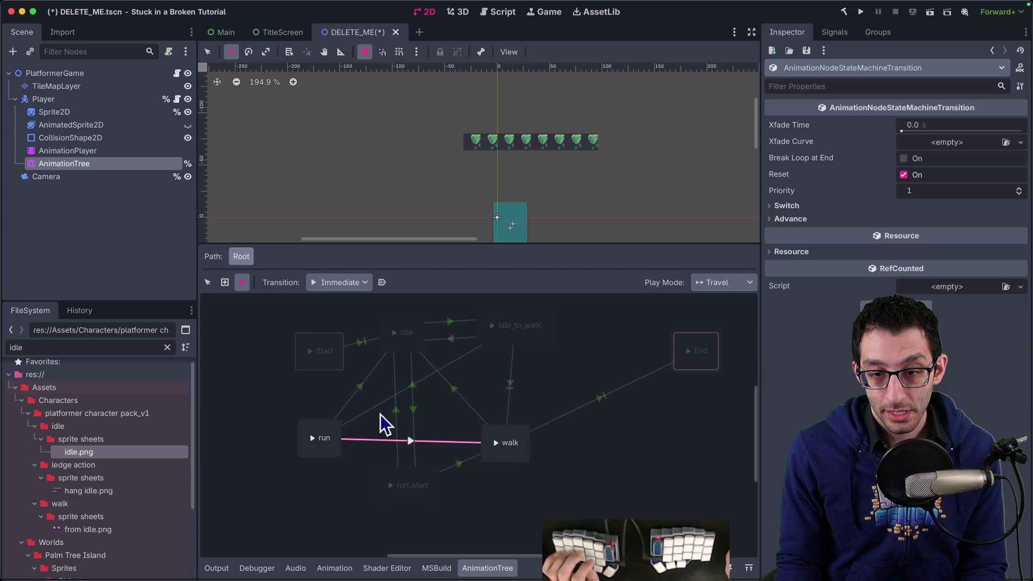
pyautogui.click(208, 283)
pyautogui.click(783, 206)
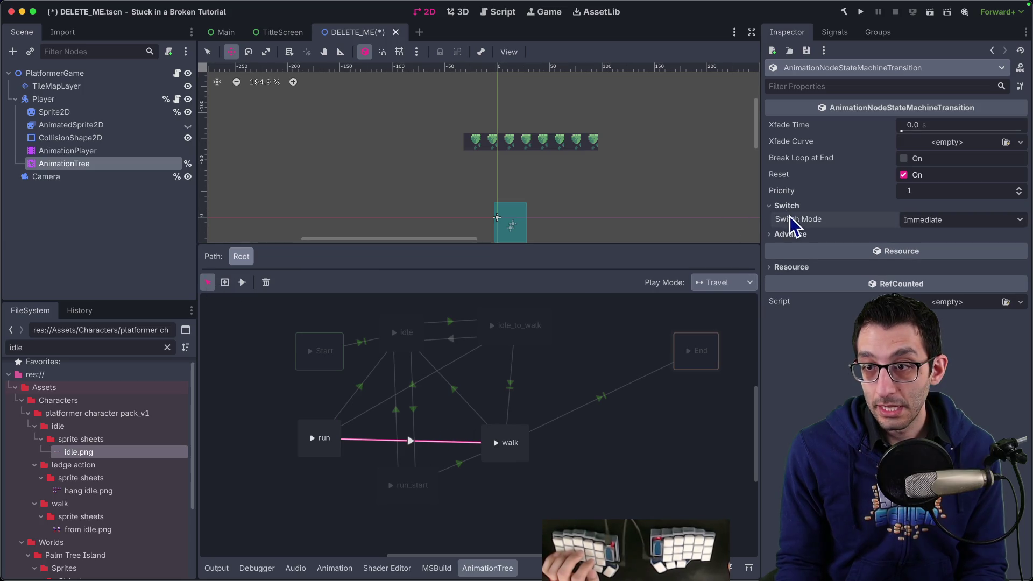
pyautogui.click(789, 234)
pyautogui.click(944, 248)
pyautogui.click(943, 293)
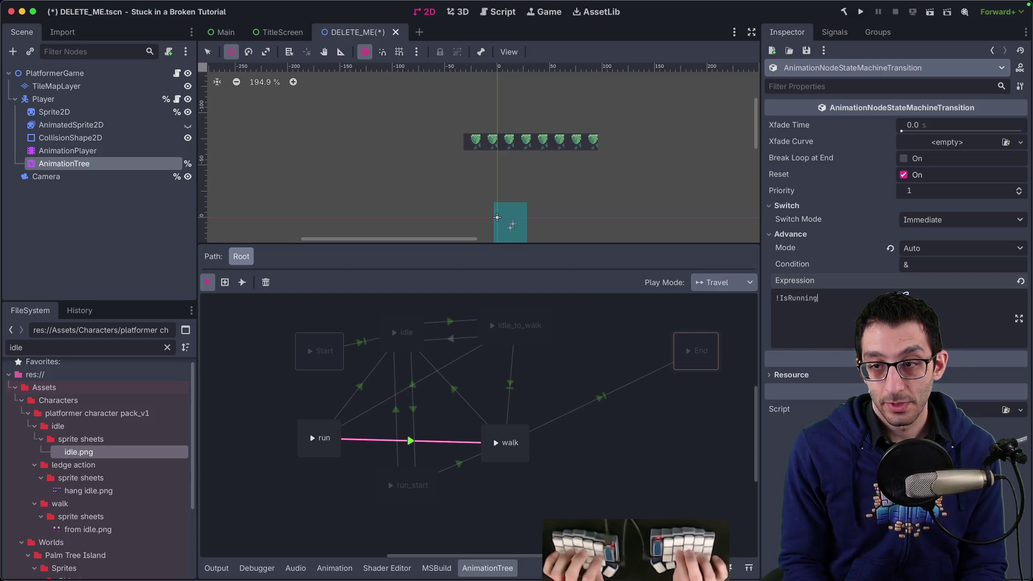
# Launch the game, run the character left and right several times, then stop it.
pyautogui.click(860, 12)
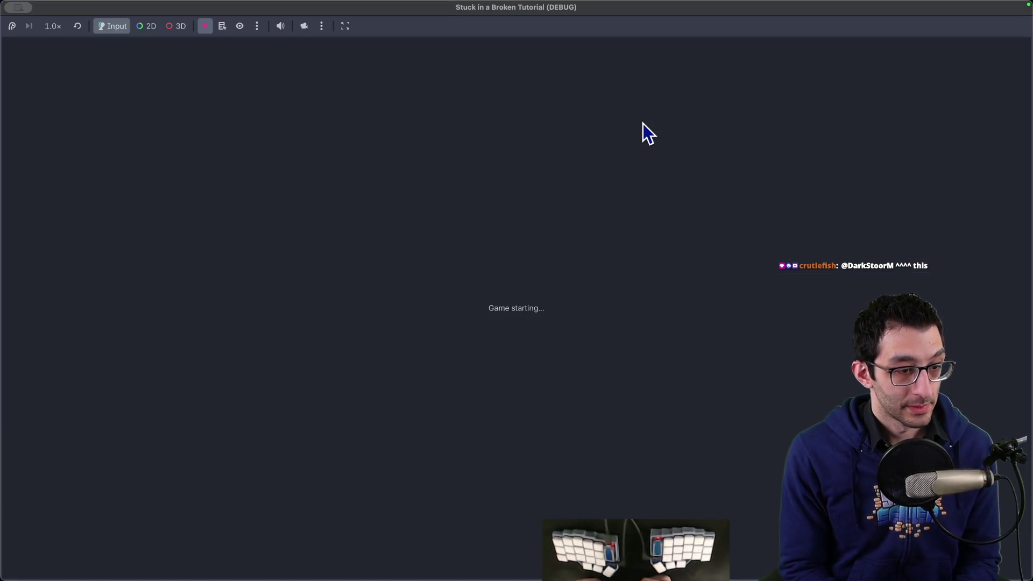
pyautogui.press('Left')
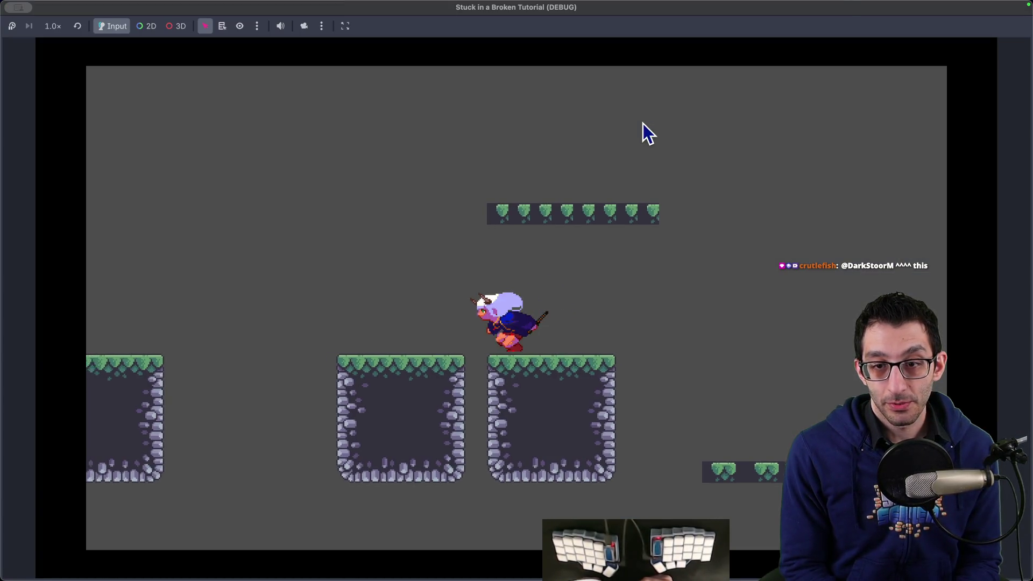
pyautogui.press('Right')
pyautogui.press('Left')
pyautogui.press('Right')
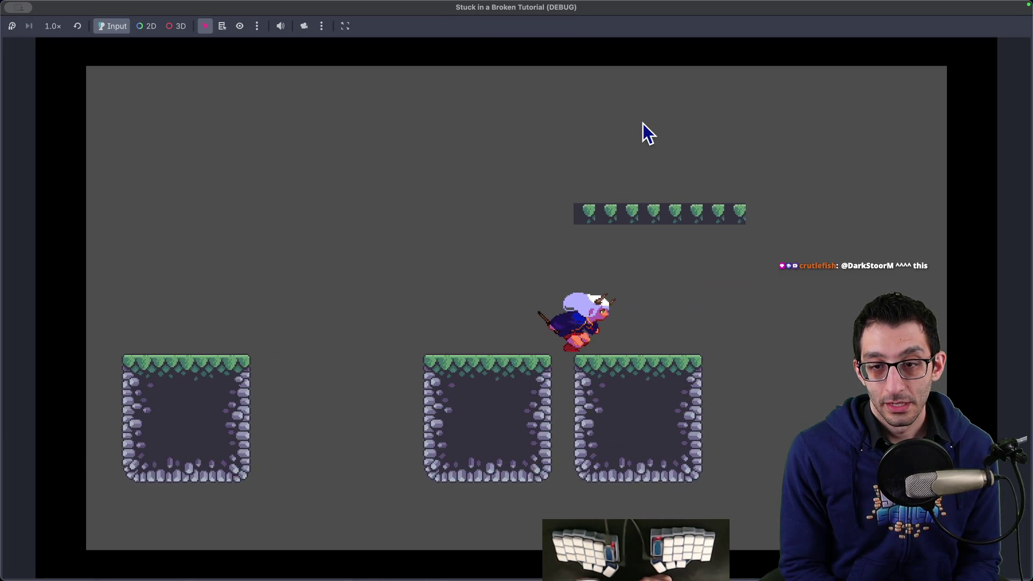
pyautogui.press('Left')
pyautogui.press('Left')
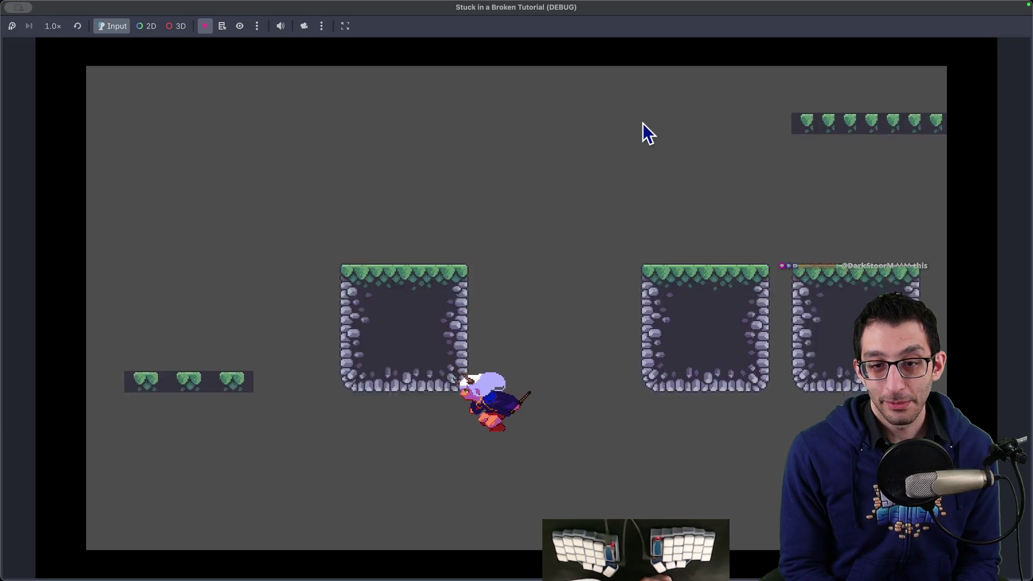
pyautogui.press('super+q')
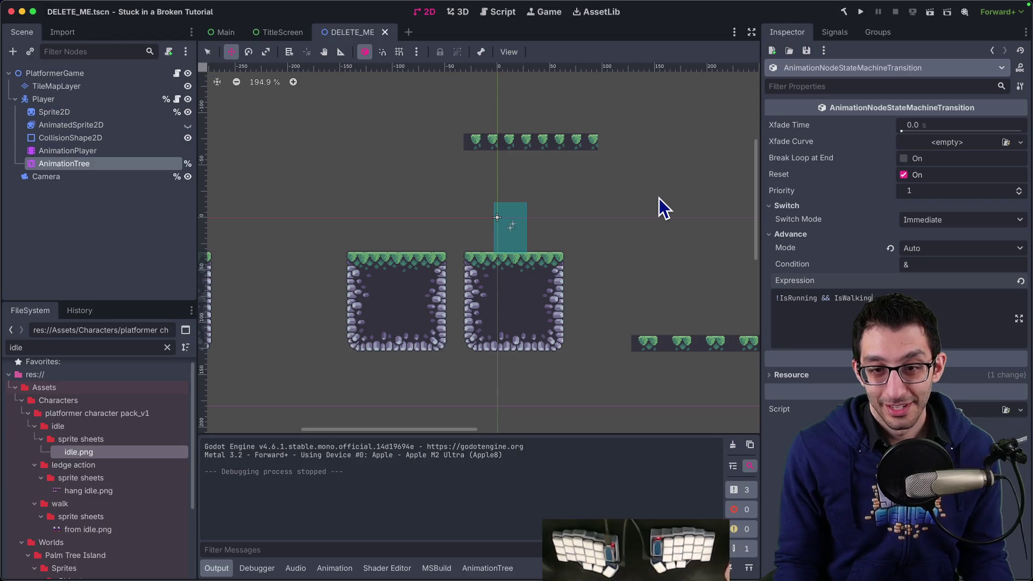
# Set the run_start-to-run transition's Advance Mode to Auto.
pyautogui.click(59, 162)
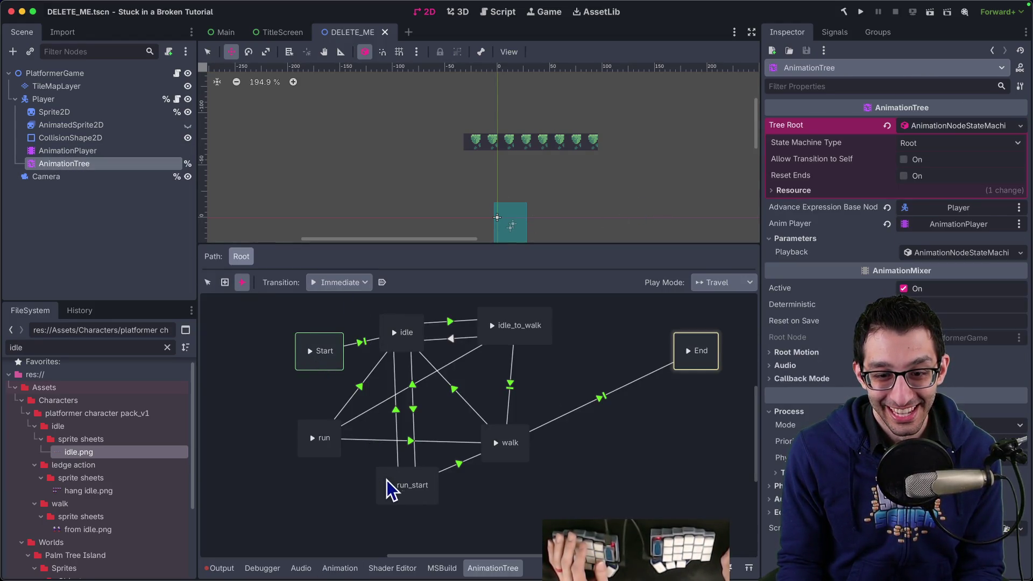
pyautogui.click(359, 461)
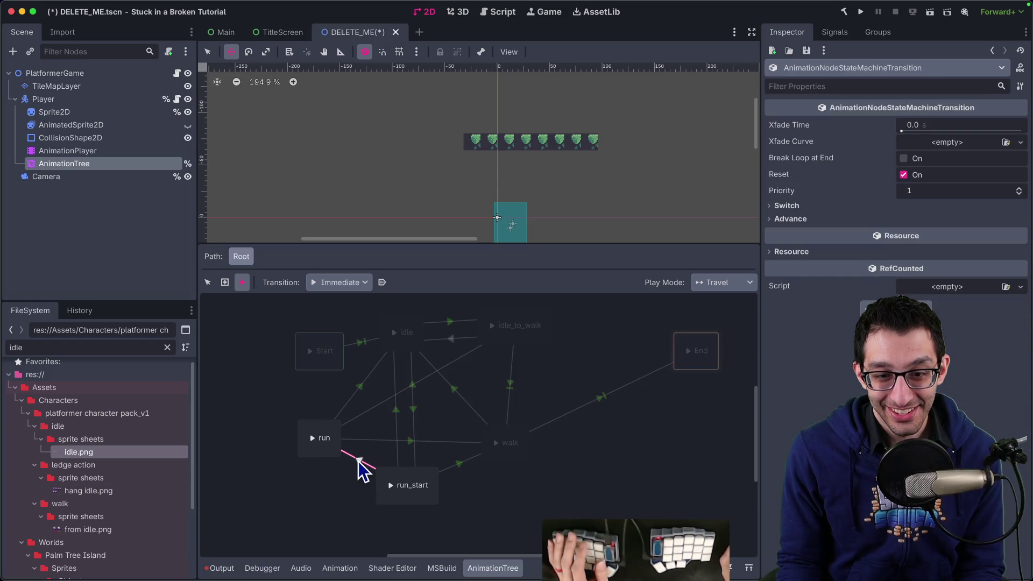
pyautogui.click(868, 207)
pyautogui.click(869, 207)
pyautogui.click(869, 218)
pyautogui.click(925, 233)
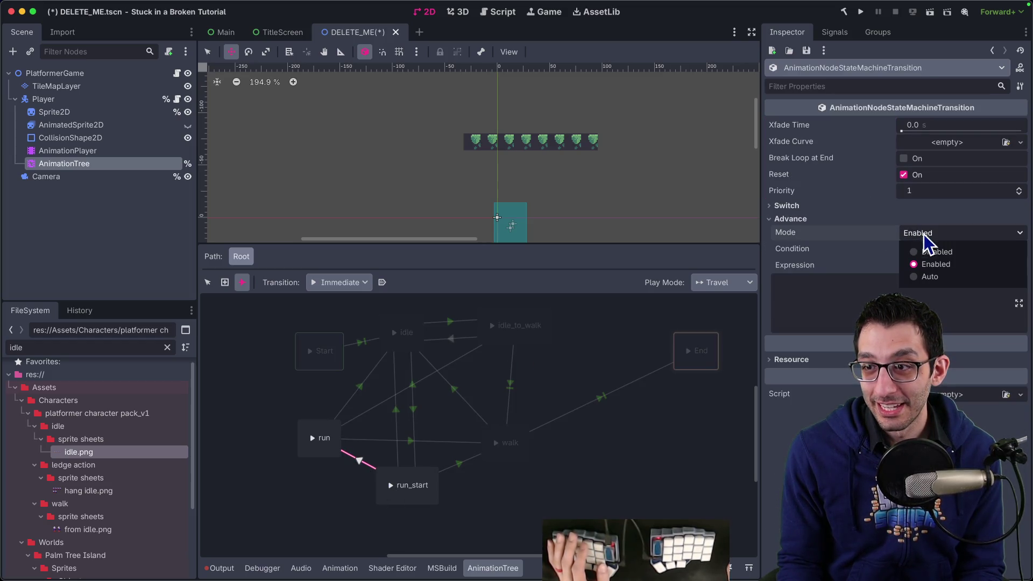
pyautogui.click(921, 277)
pyautogui.click(869, 218)
pyautogui.click(869, 207)
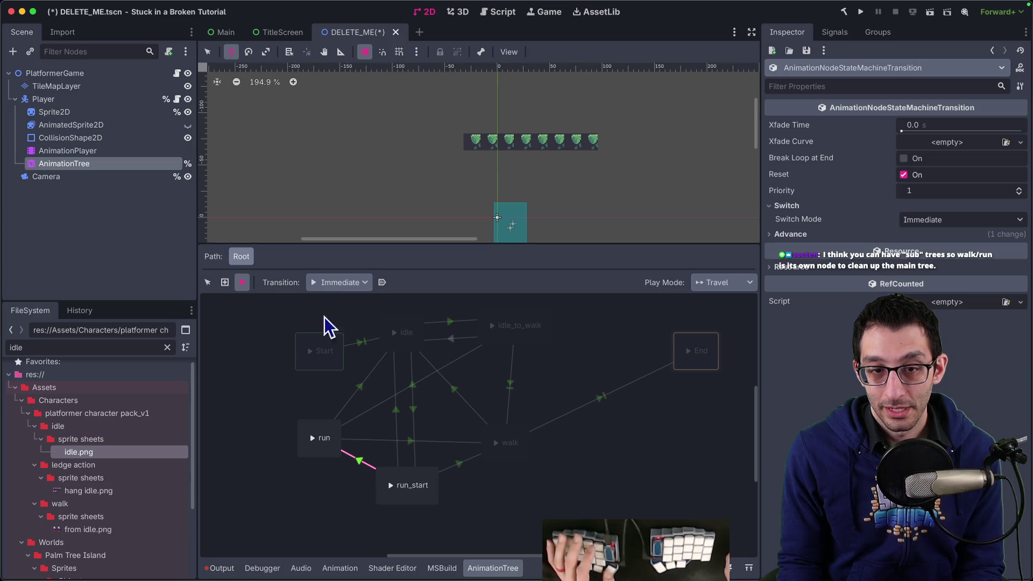
# Compare with idle_to_walk→walk, confirm run_start–run switches At End, and launch the game.
pyautogui.click(509, 383)
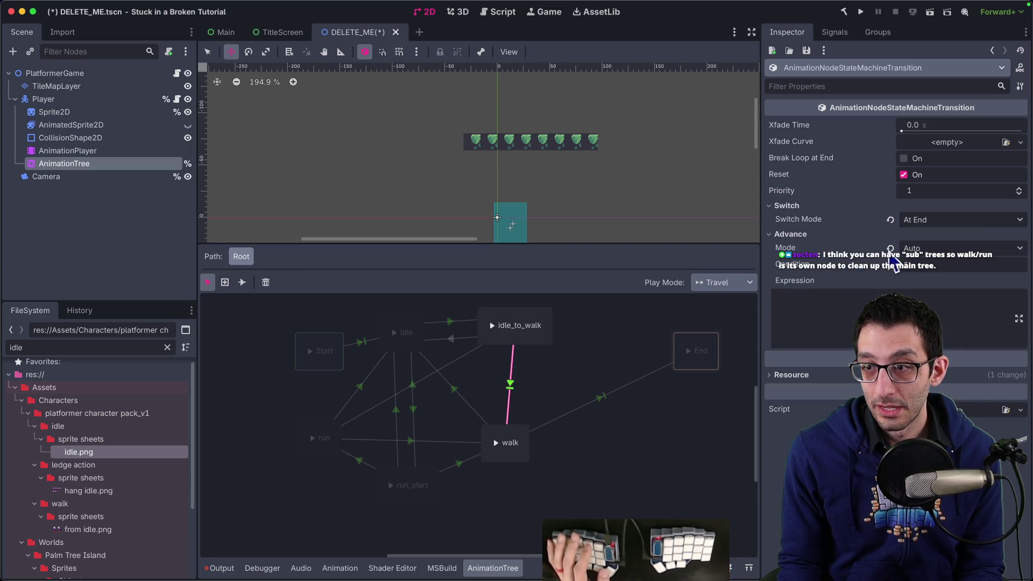
pyautogui.click(360, 461)
pyautogui.click(980, 220)
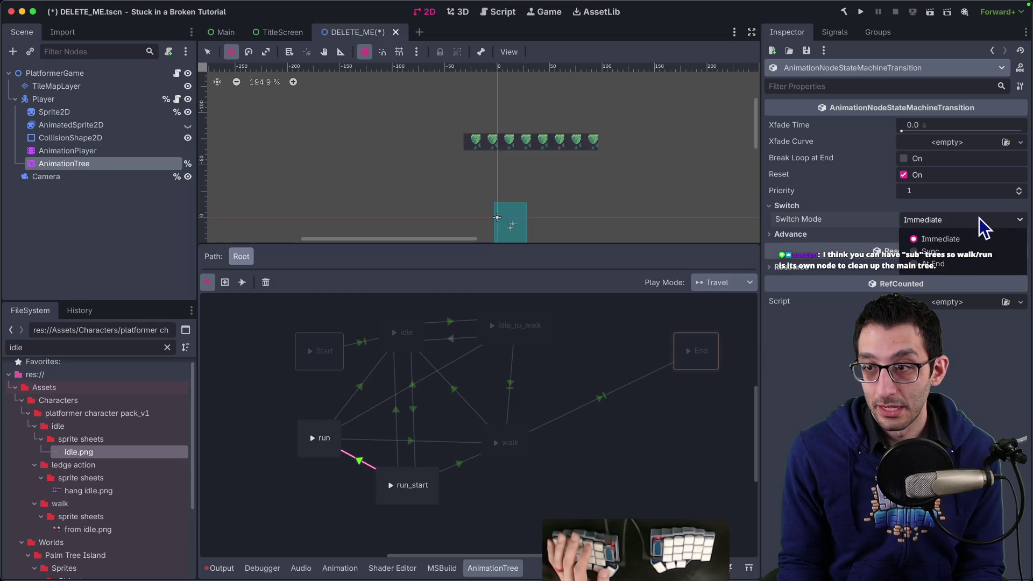
pyautogui.click(944, 265)
pyautogui.click(861, 11)
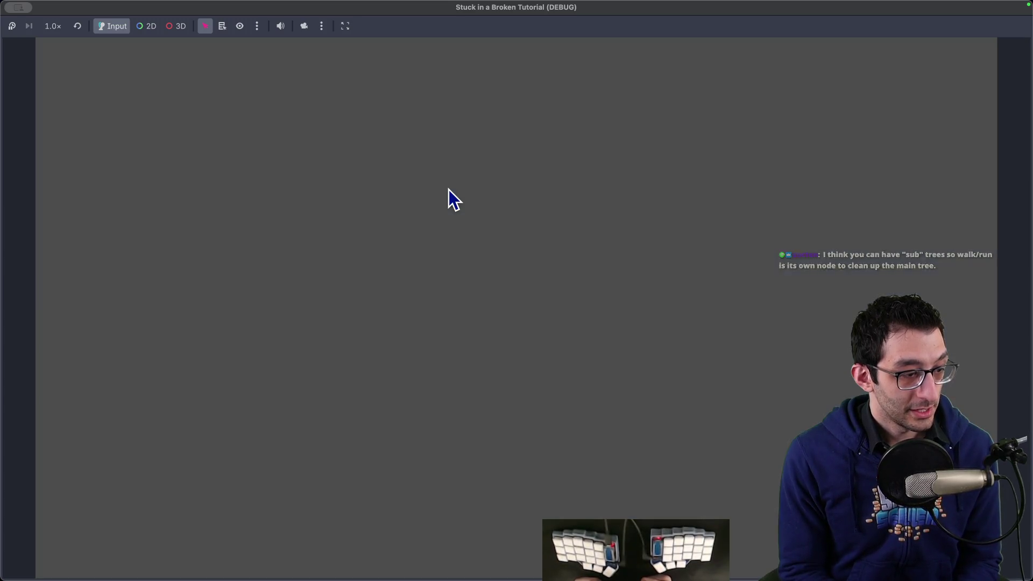
# Test running and stopping, then paste the chat's sub-tree tip as a TODO doc bullet.
pyautogui.press('Left')
pyautogui.press('Right')
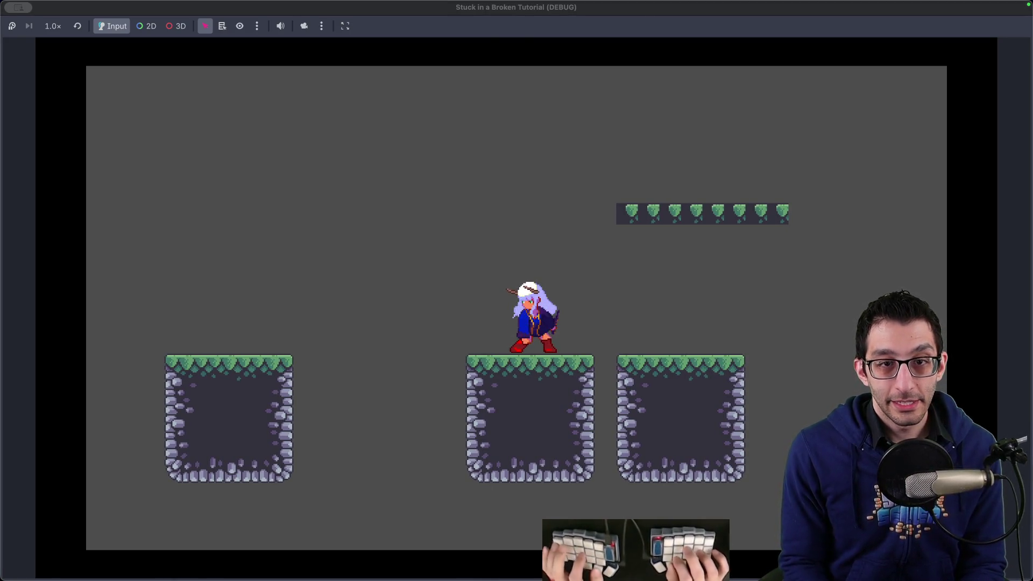
pyautogui.press('super+Tab')
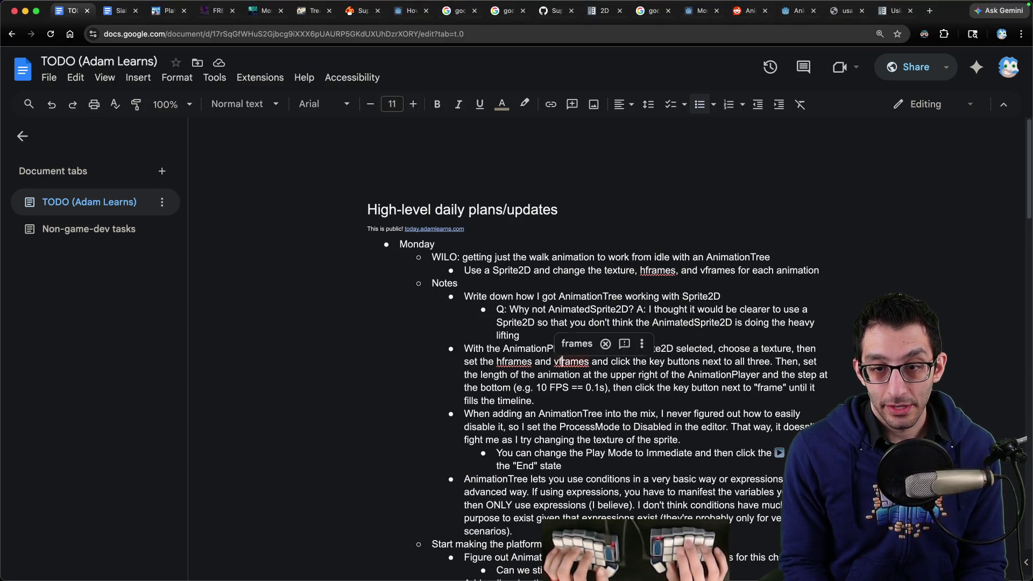
pyautogui.press('Return')
pyautogui.press('Up')
pyautogui.press('super+v')
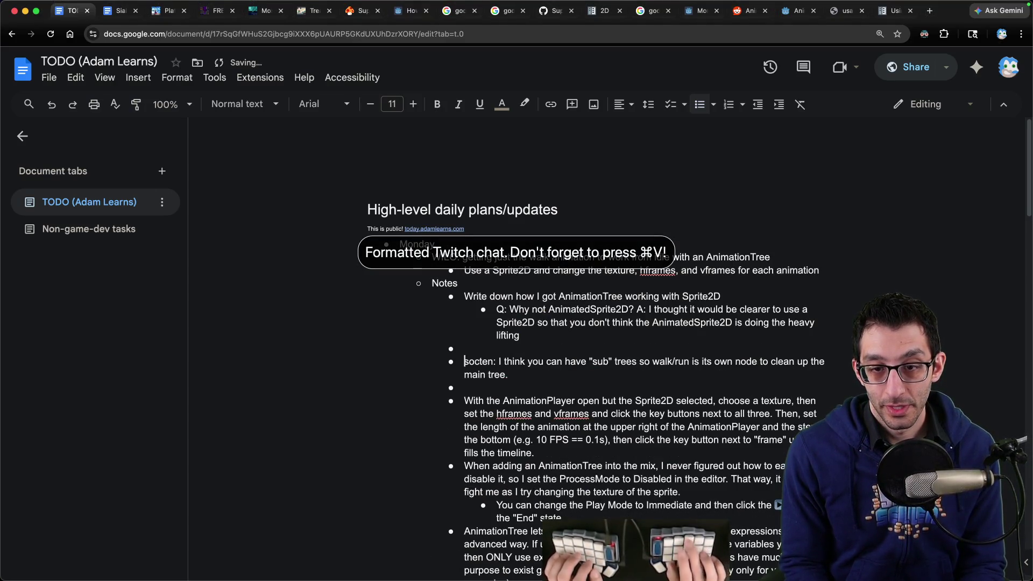
pyautogui.press('BackSpace')
pyautogui.press('BackSpace')
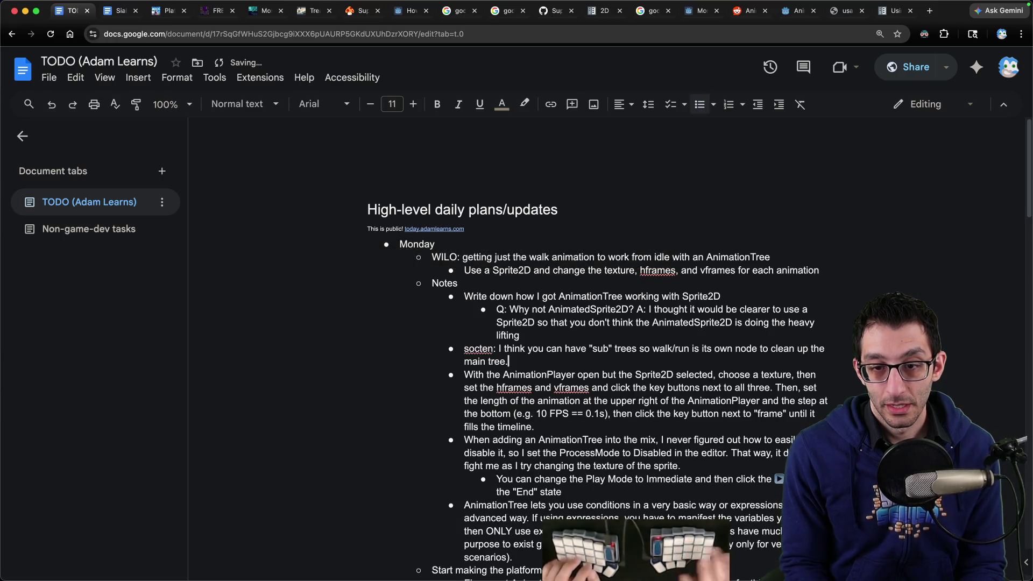
pyautogui.hotkey('ctrl', 'Up')
pyautogui.click(517, 438)
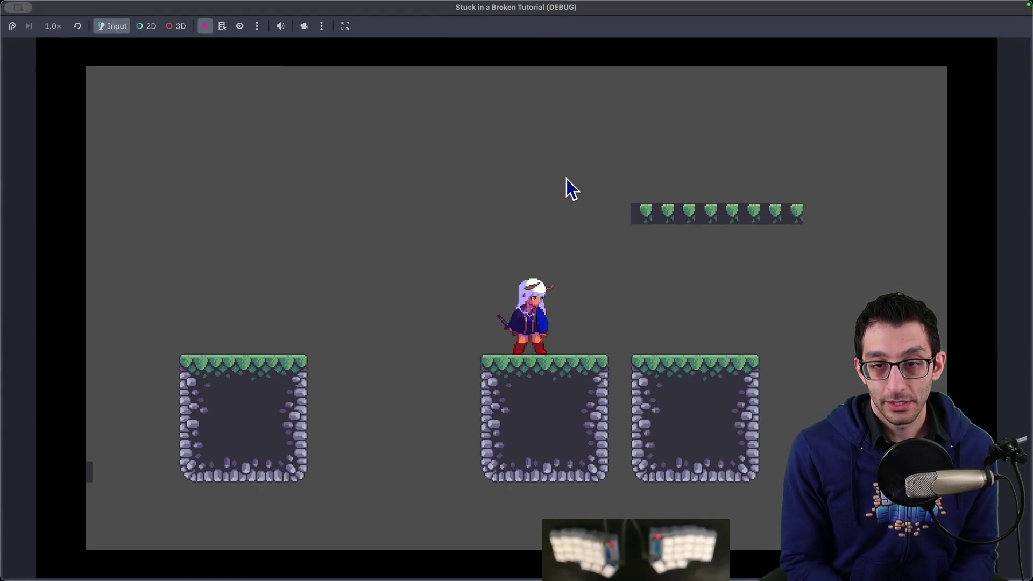
# Run and dash the character back and forth across the platforms, then quit the game.
pyautogui.press('Left')
pyautogui.press('Right')
pyautogui.press('Left')
pyautogui.press('Right')
pyautogui.press('Left')
pyautogui.press('Left')
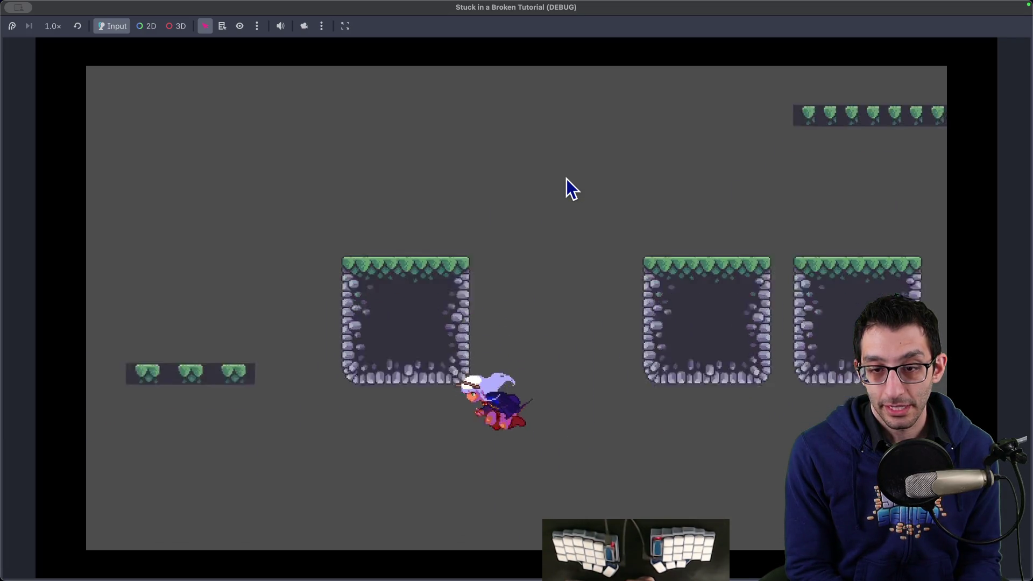
pyautogui.press('Right')
pyautogui.press('Right')
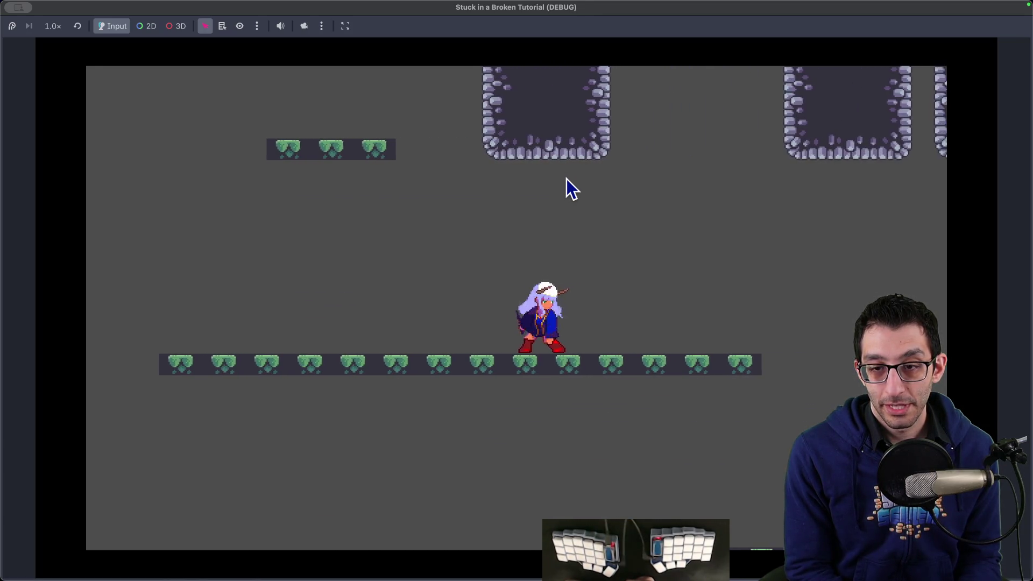
pyautogui.press('Left')
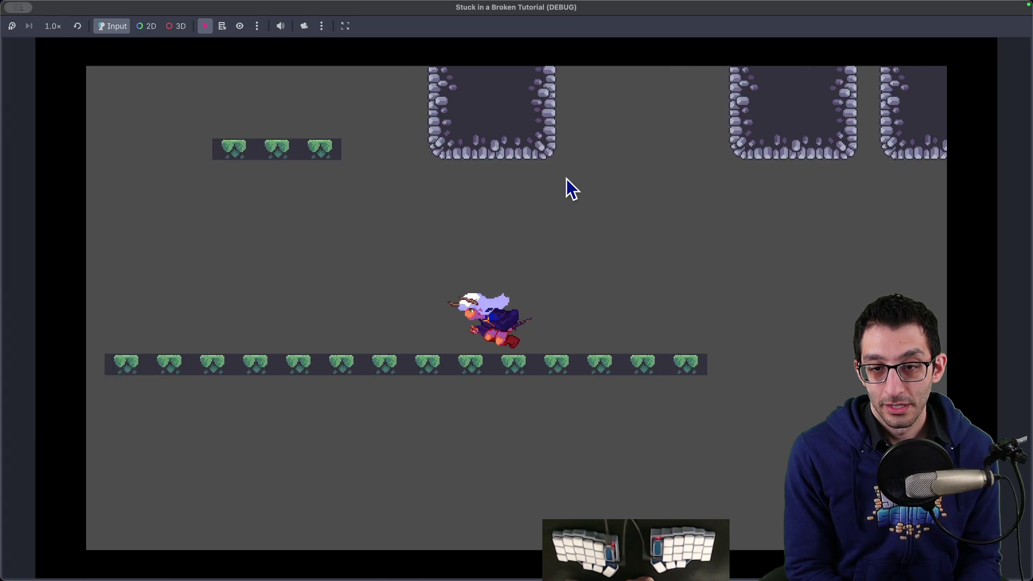
pyautogui.press('Left')
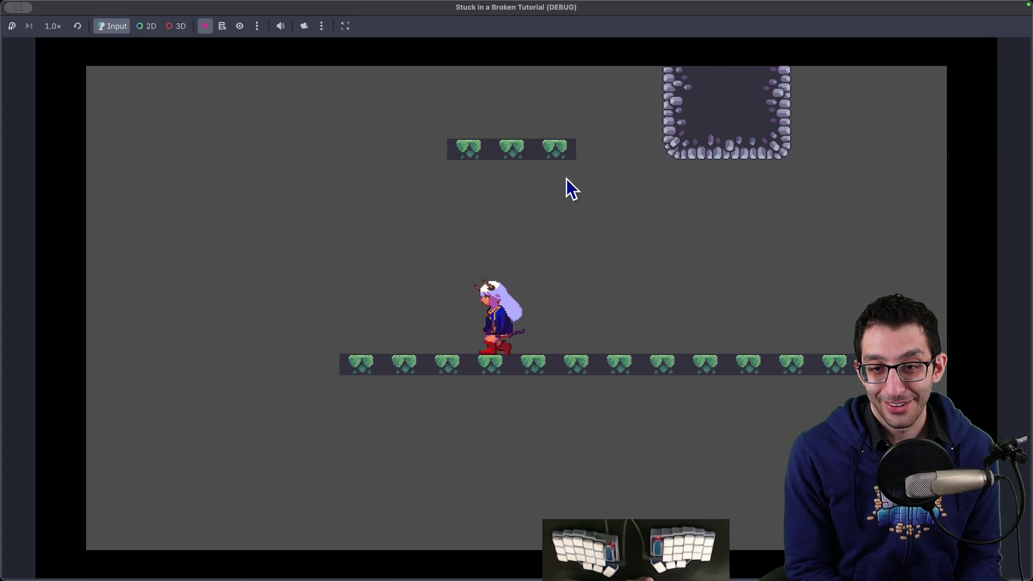
pyautogui.press('Right')
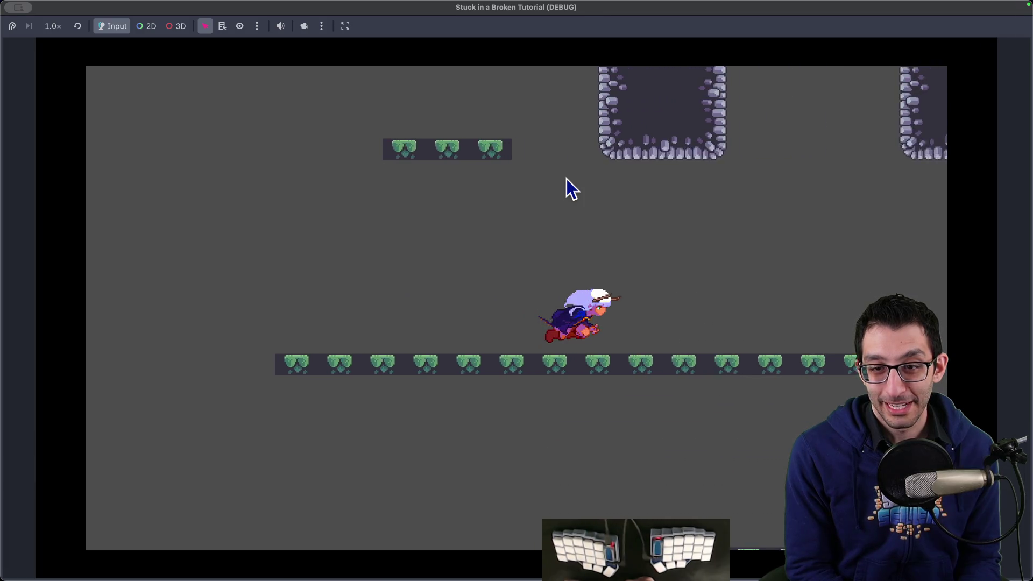
pyautogui.press('Left')
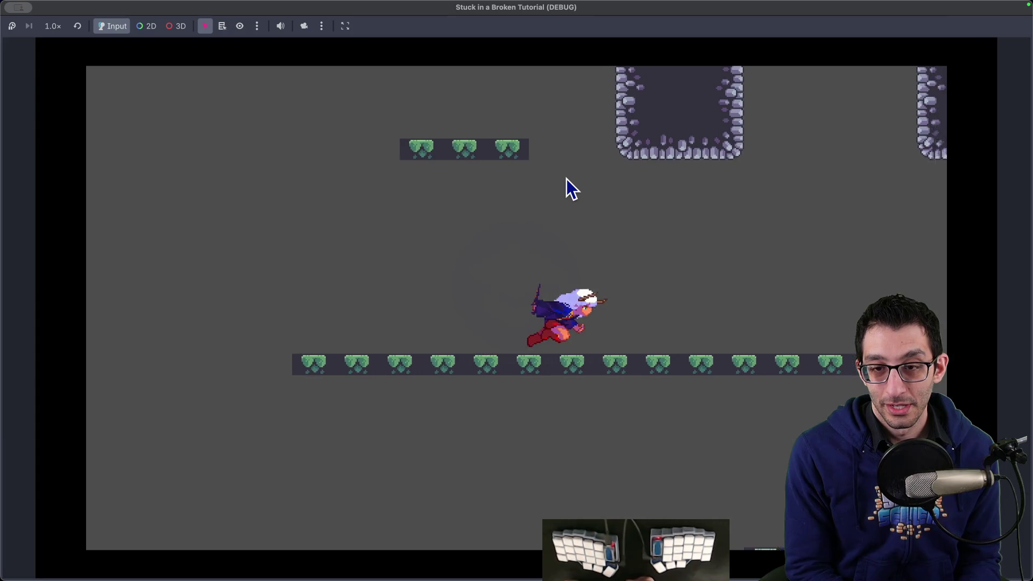
pyautogui.press('Right')
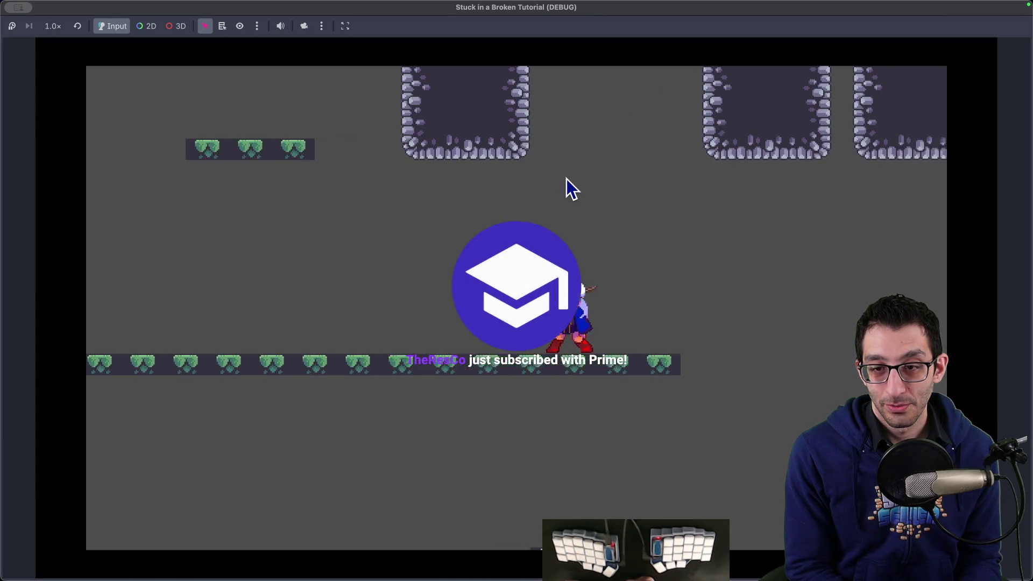
pyautogui.press('Left')
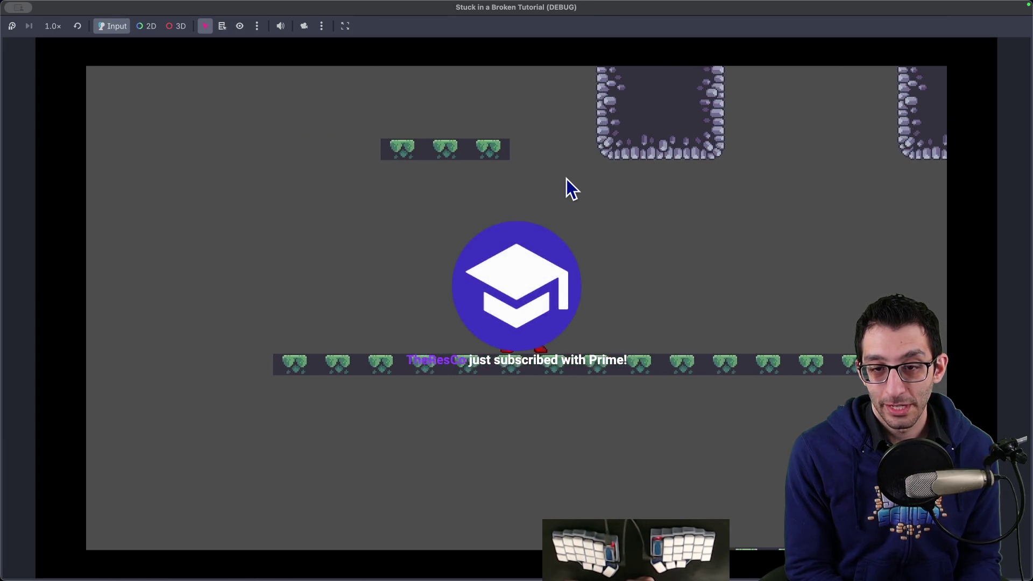
pyautogui.press('Left')
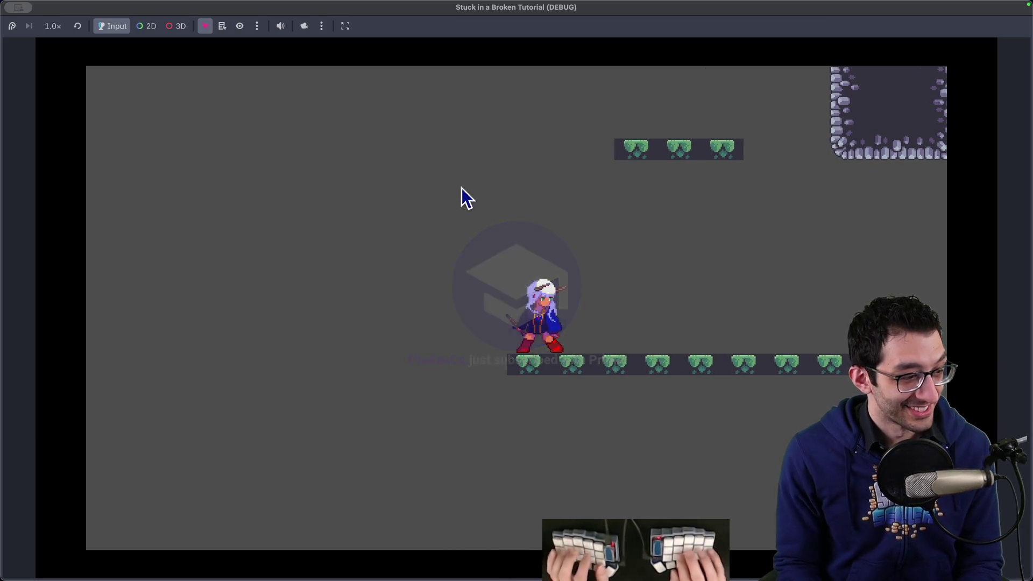
pyautogui.press('super+q')
# Give the walk-to-run transition Auto advance on IsRunning, then save and run the game.
pyautogui.moveTo(663, 546)
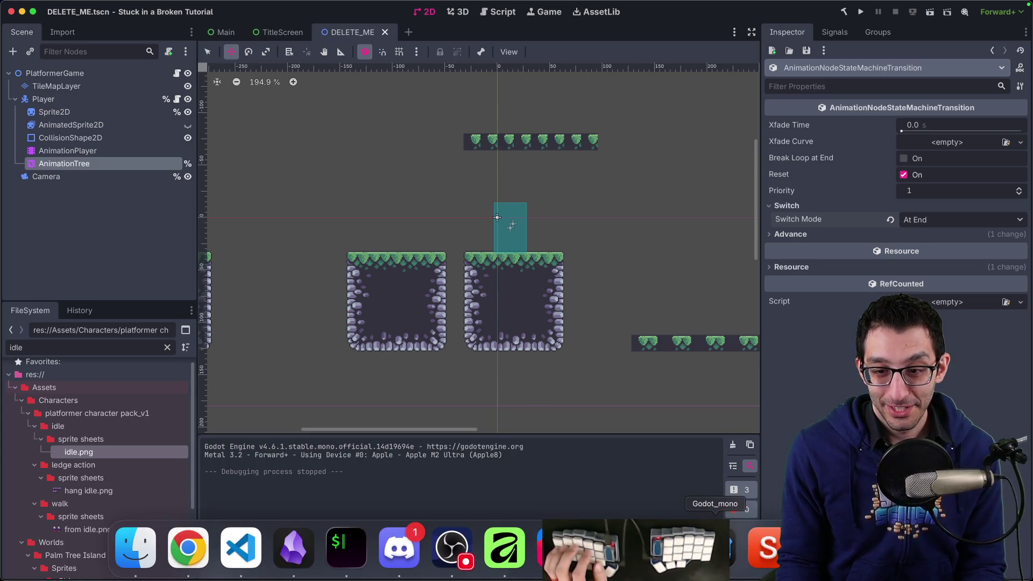
pyautogui.click(68, 151)
pyautogui.click(70, 163)
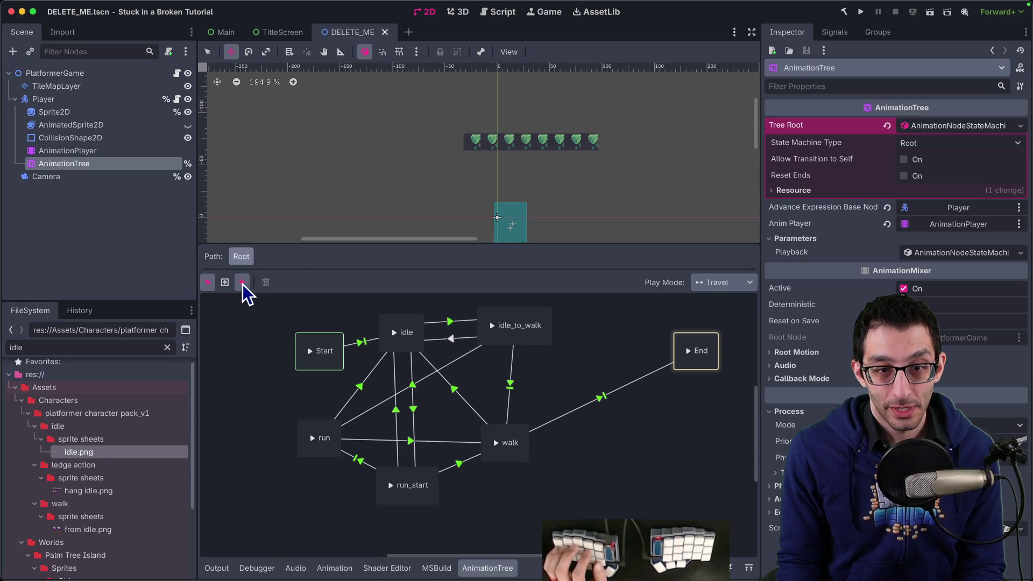
pyautogui.click(358, 448)
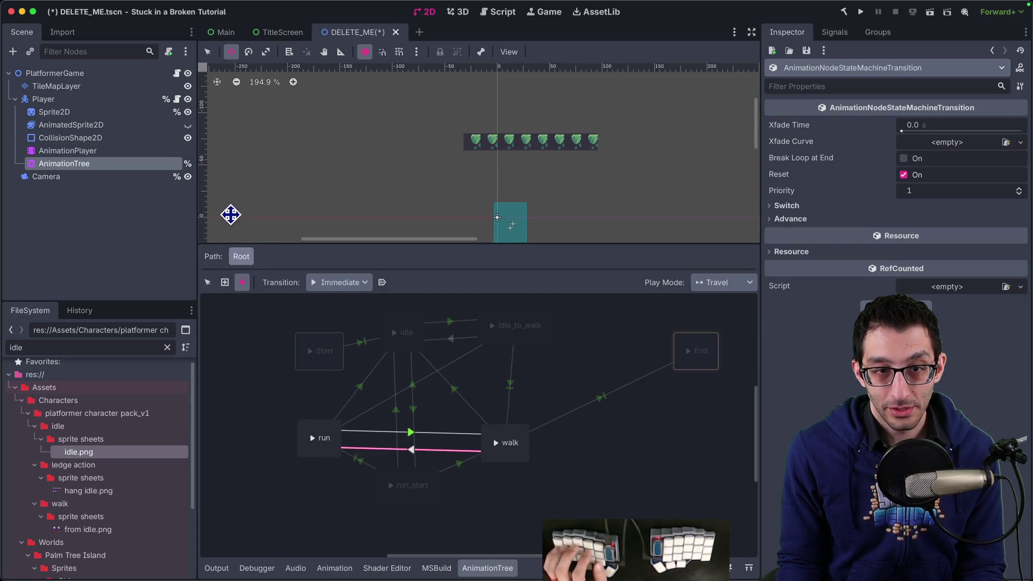
pyautogui.click(207, 282)
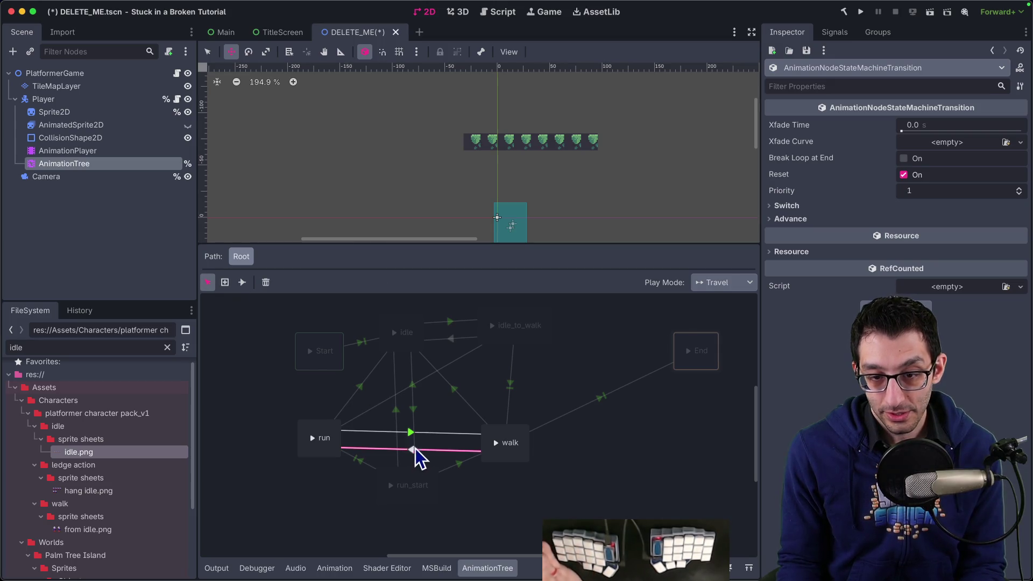
pyautogui.click(829, 209)
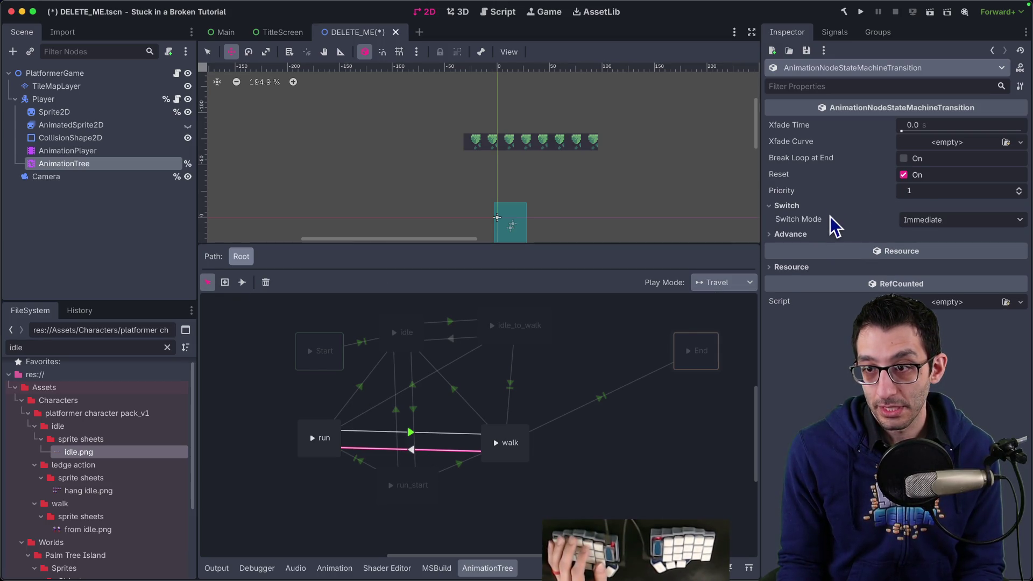
pyautogui.click(852, 235)
pyautogui.click(958, 248)
pyautogui.click(932, 293)
pyautogui.write('IsRunning')
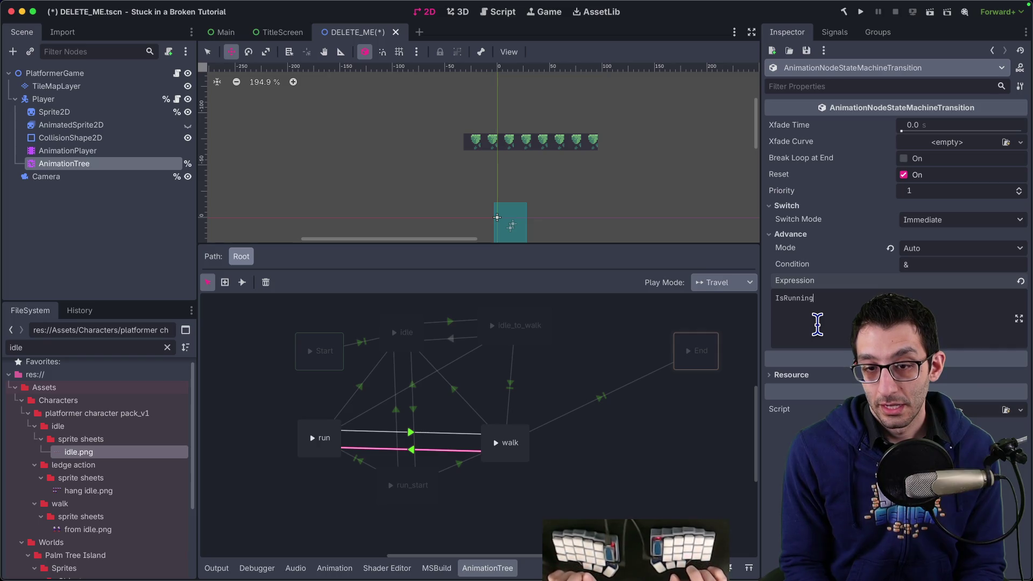
pyautogui.click(861, 11)
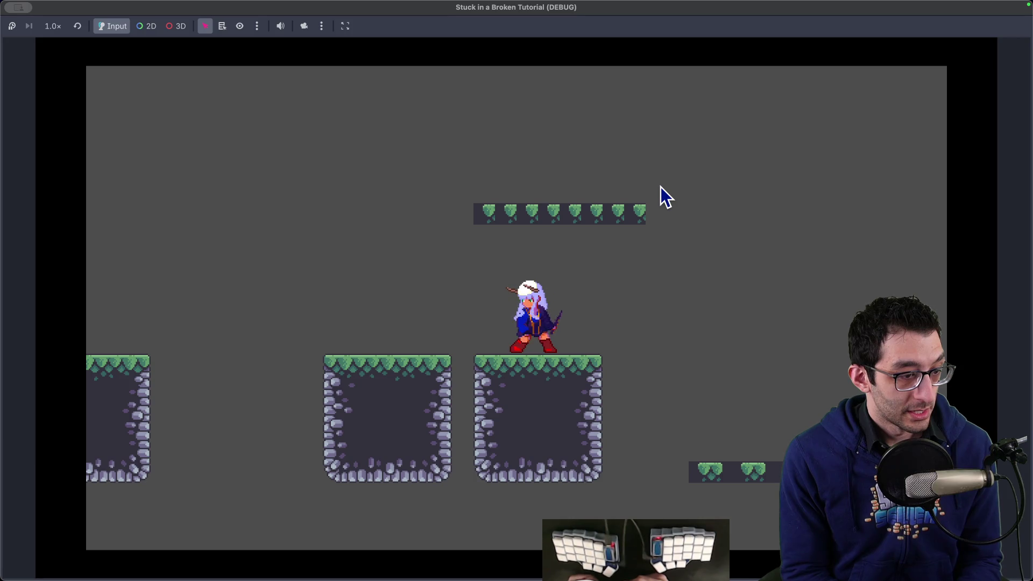
# Jump, run and dash the character around the level, then quit and select AnimationPlayer.
pyautogui.press('space')
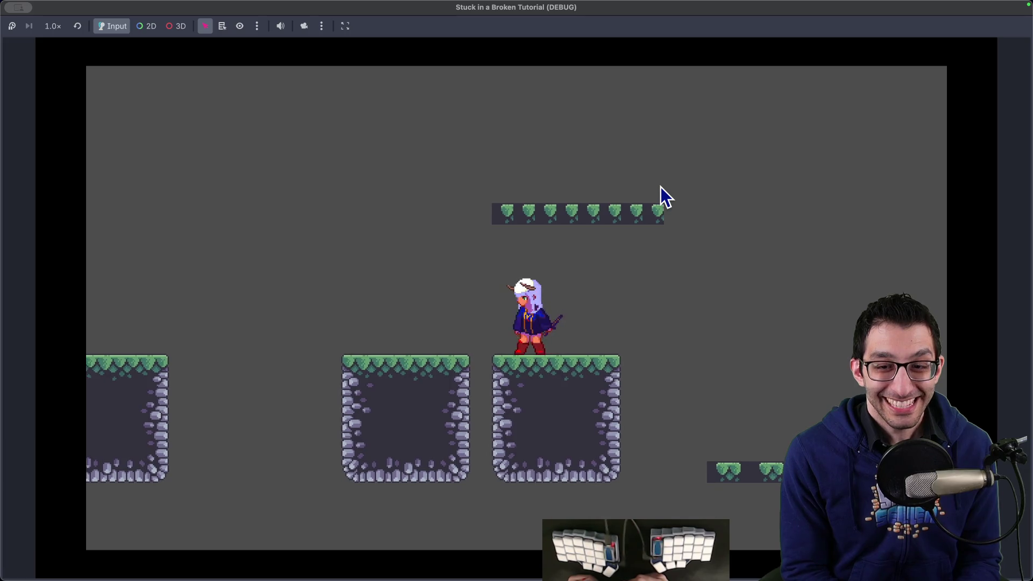
pyautogui.press('Left')
pyautogui.press('space')
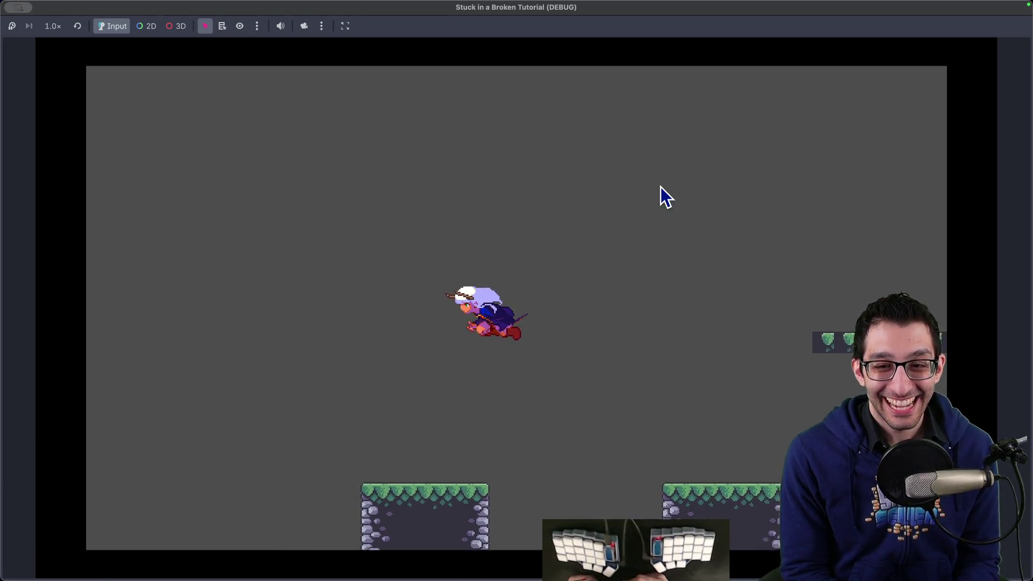
pyautogui.press('Right')
pyautogui.press('Left')
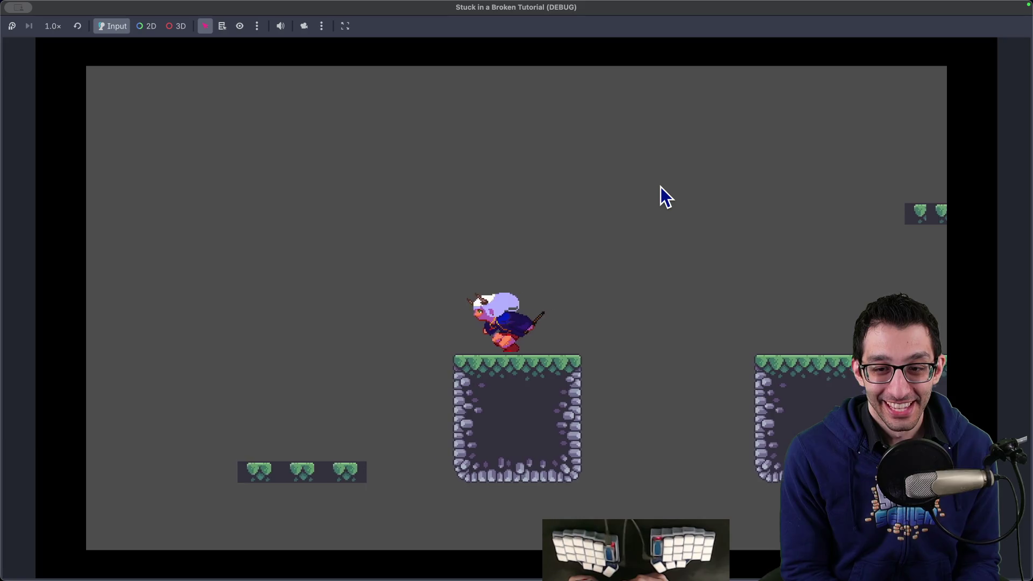
pyautogui.press('Left')
pyautogui.press('Right')
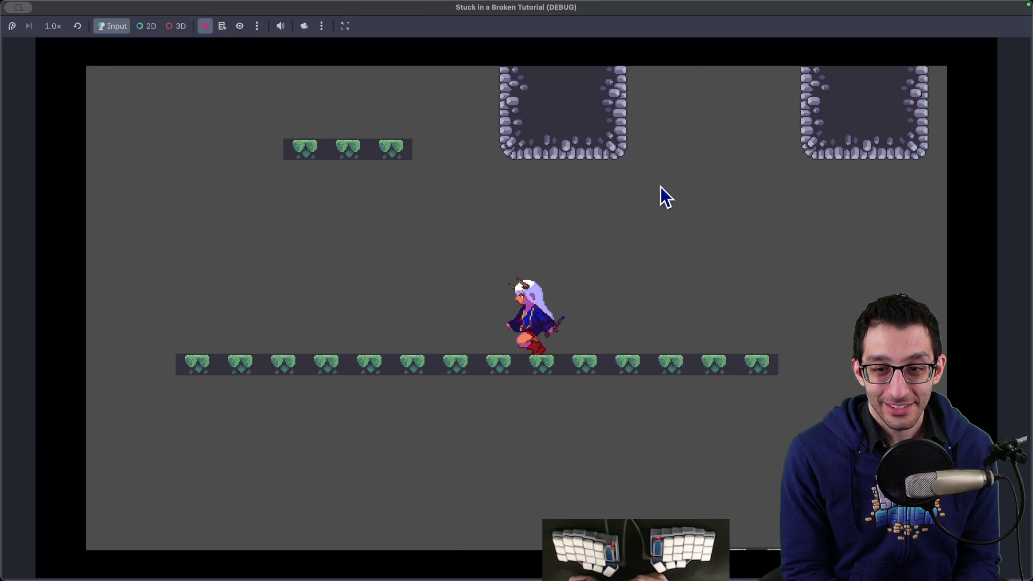
pyautogui.press('Right')
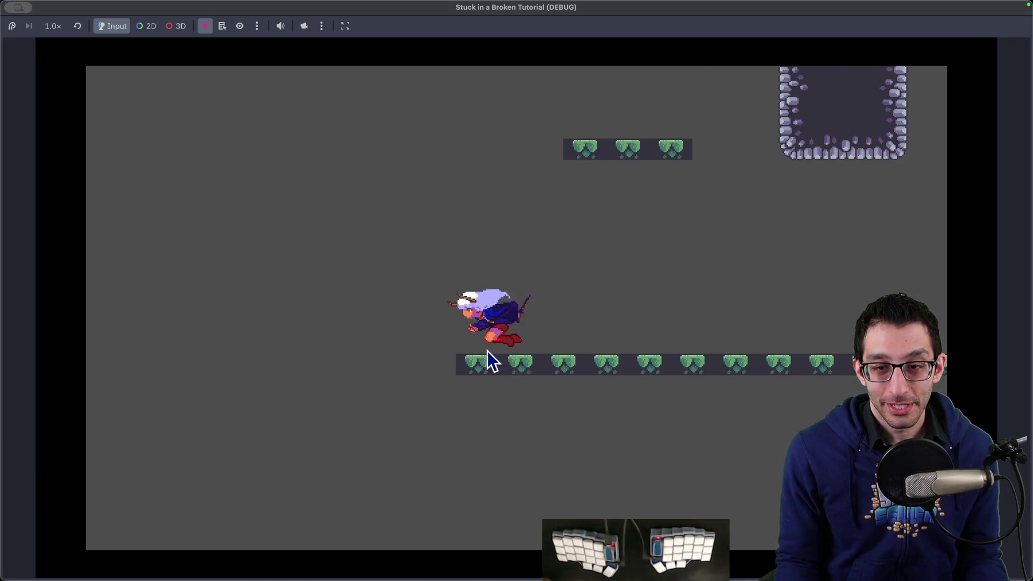
pyautogui.press('Right')
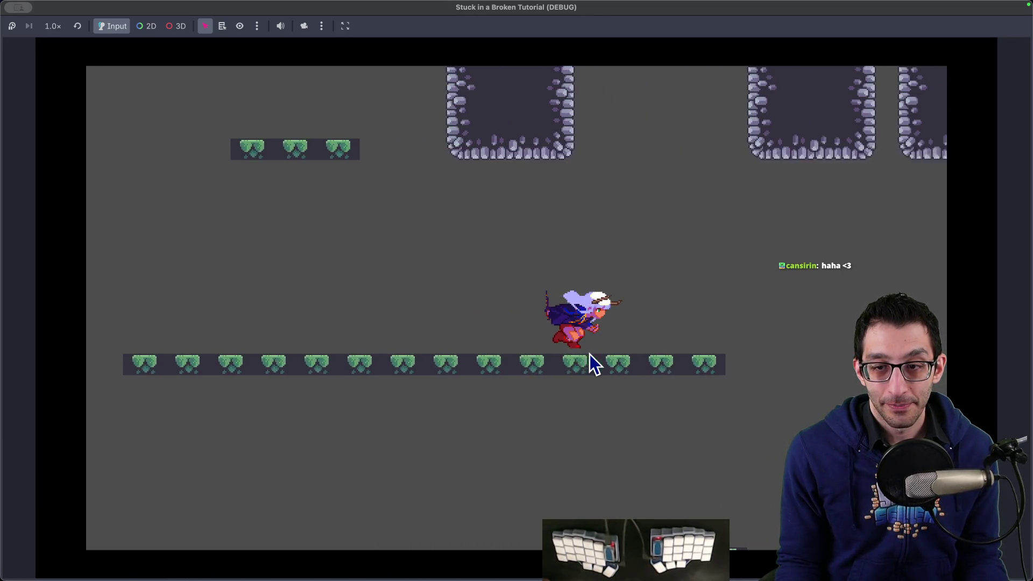
pyautogui.press('Left')
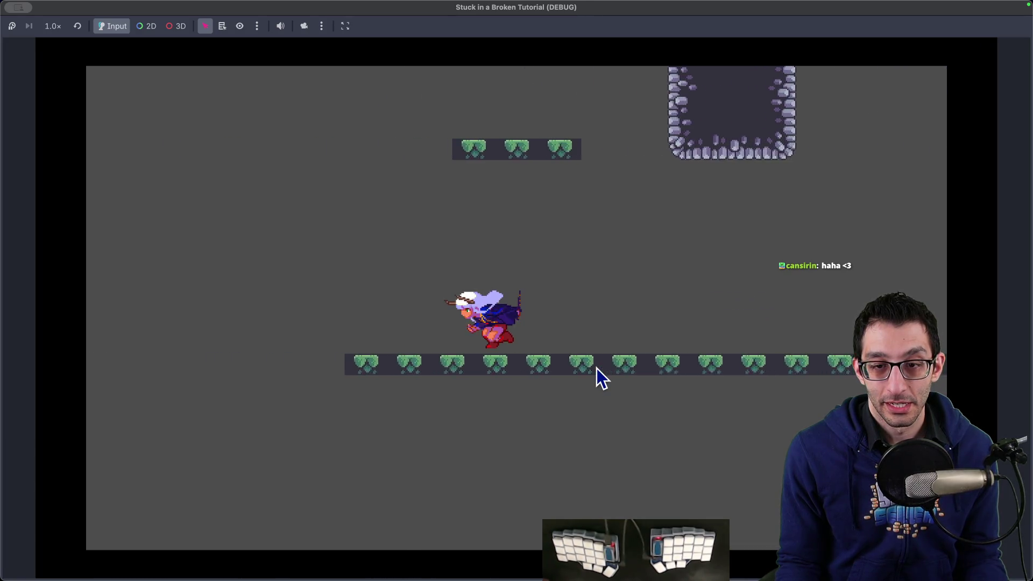
pyautogui.press('Right')
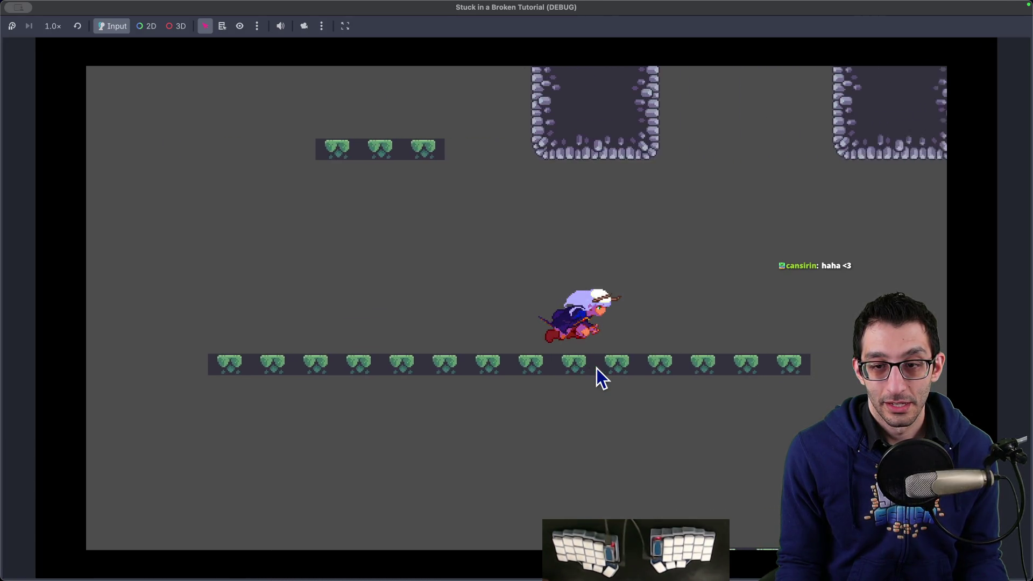
pyautogui.press('Right')
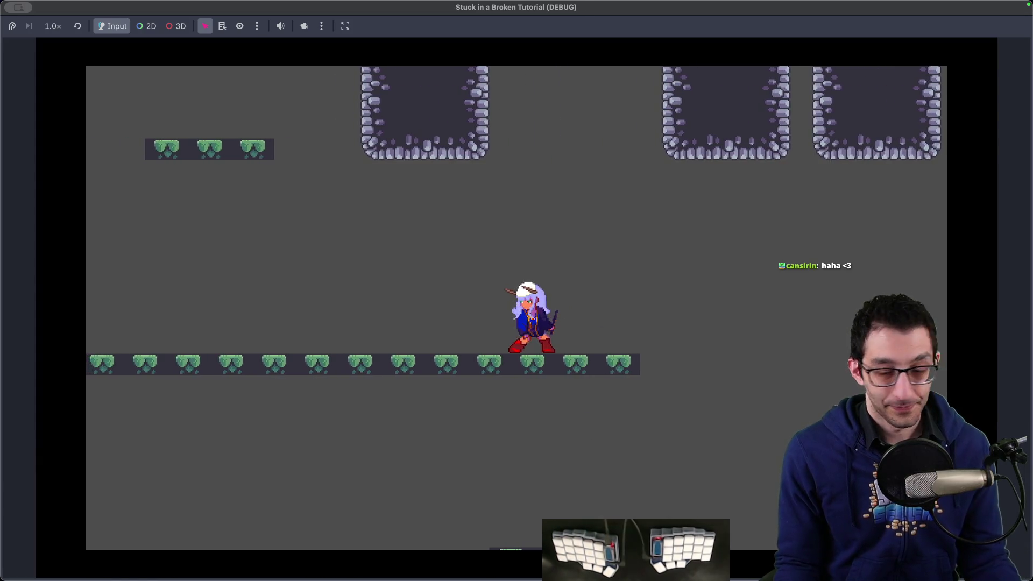
pyautogui.moveTo(662, 573)
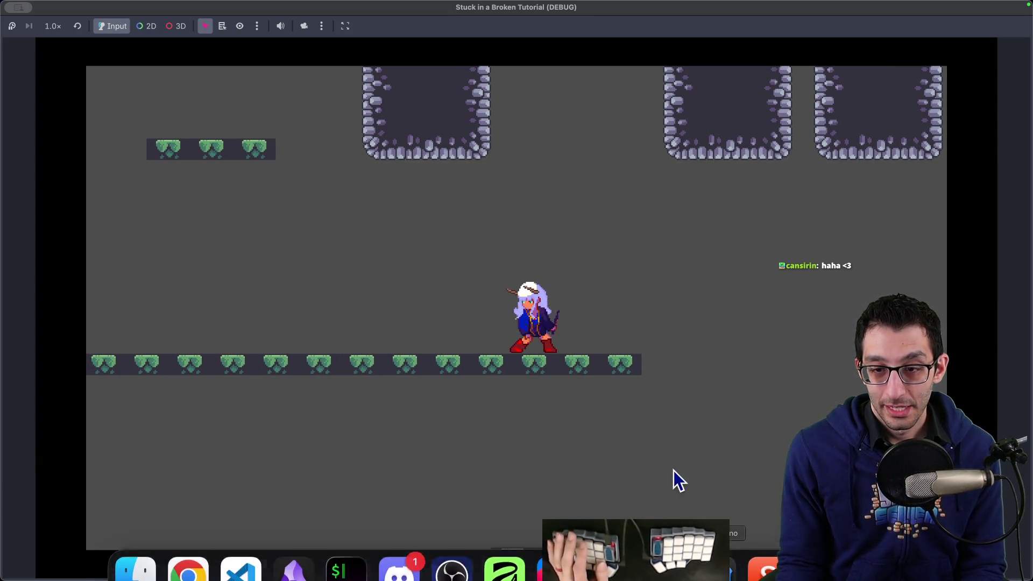
pyautogui.press('super+q')
pyautogui.click(65, 151)
# Load the run animation in the AnimationPlayer and pan the timeline across its frame keys.
pyautogui.click(72, 163)
pyautogui.click(78, 154)
pyautogui.click(440, 342)
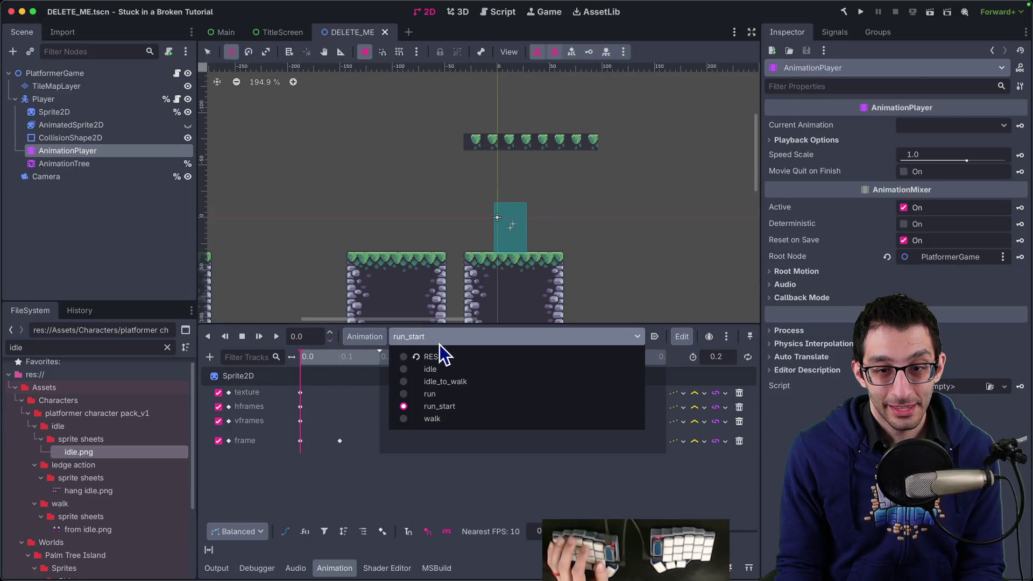
pyautogui.click(445, 396)
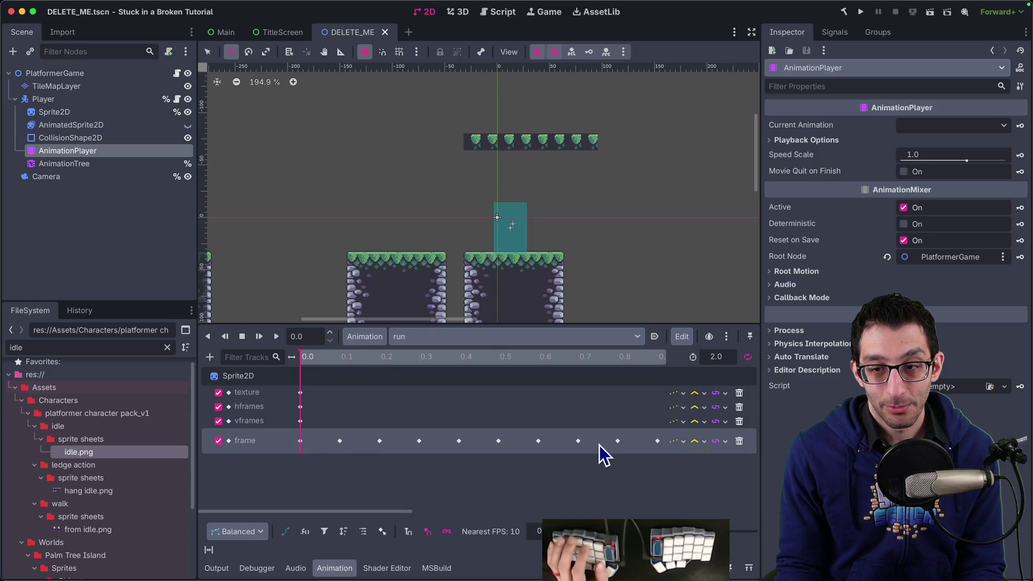
pyautogui.moveTo(628, 464); pyautogui.dragTo(301, 470)
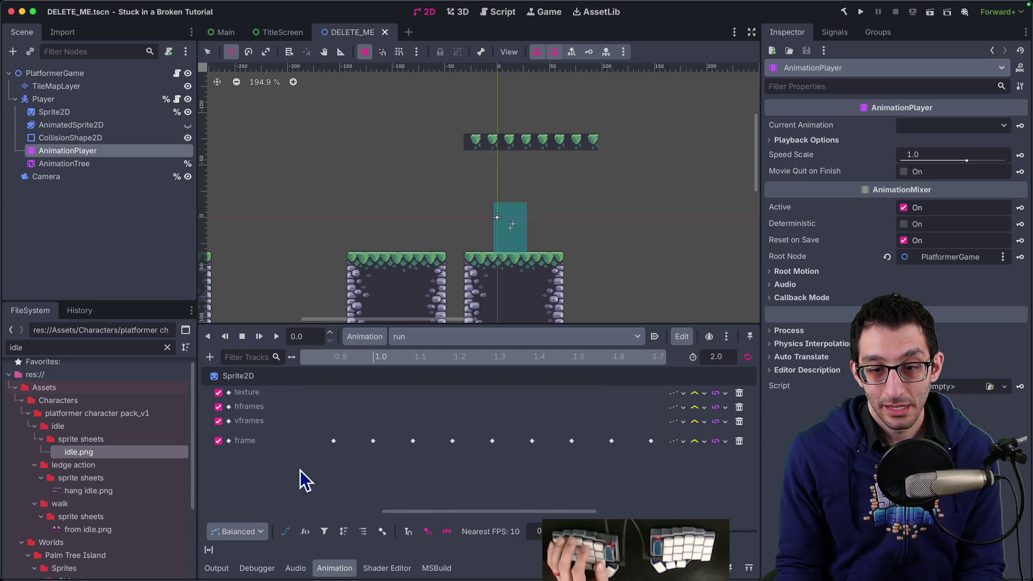
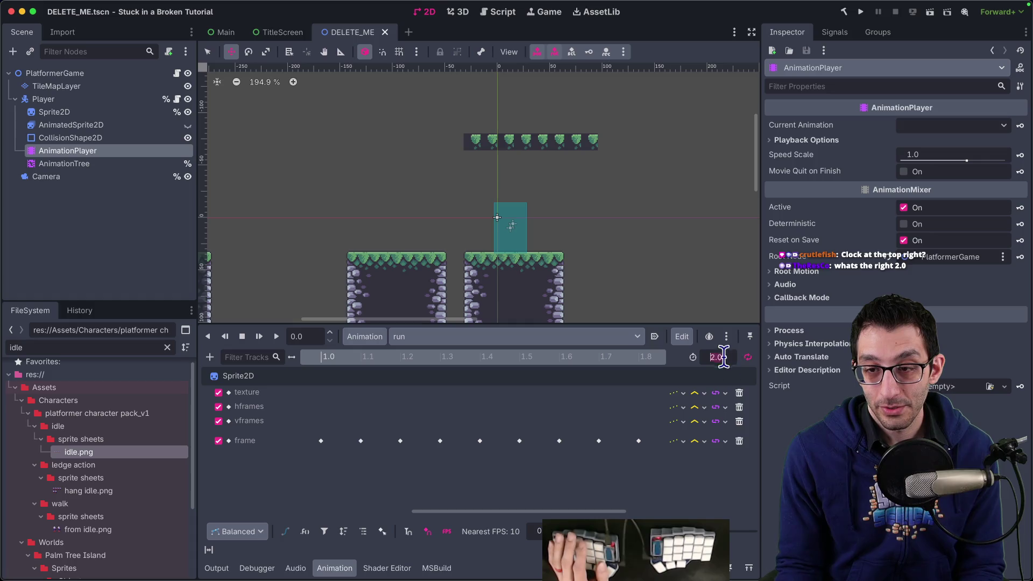
# Set the run animation length to 1.0 s.
pyautogui.write('1')
pyautogui.press('Return')
pyautogui.moveTo(568, 426)
pyautogui.mouseDown()
pyautogui.moveTo(386, 415)
pyautogui.moveTo(637, 424)
pyautogui.mouseUp()
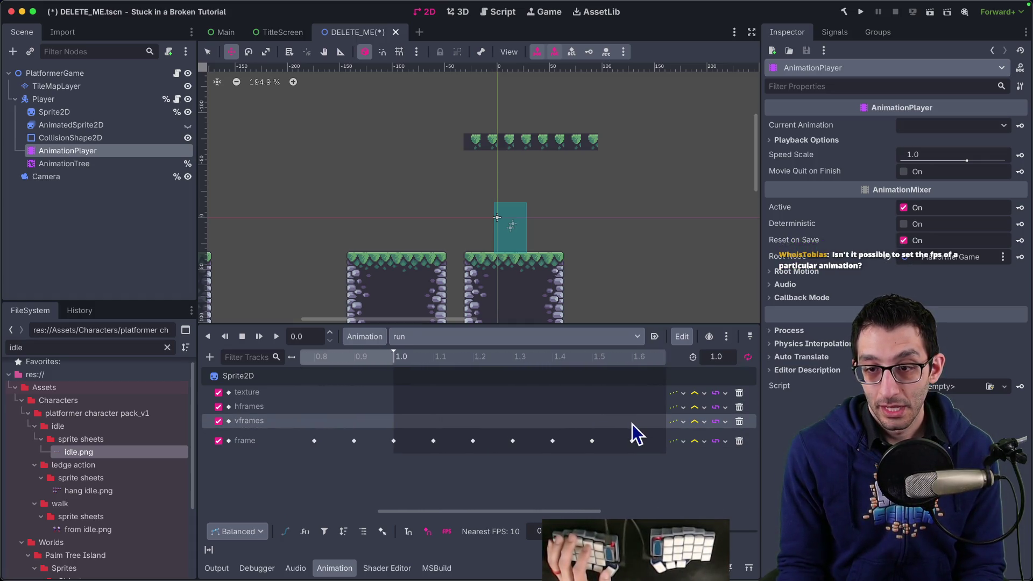
pyautogui.click(726, 340)
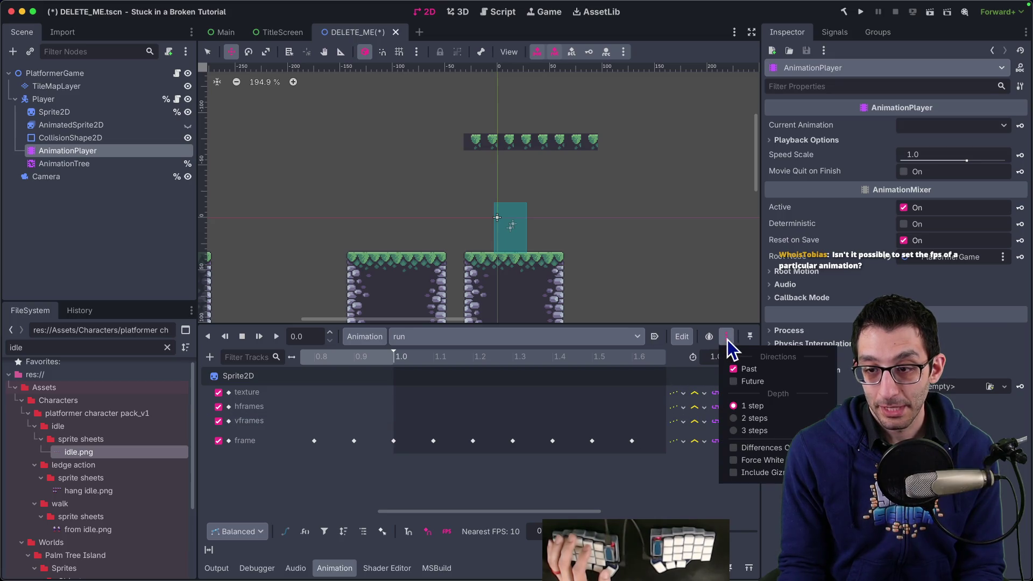
pyautogui.click(728, 340)
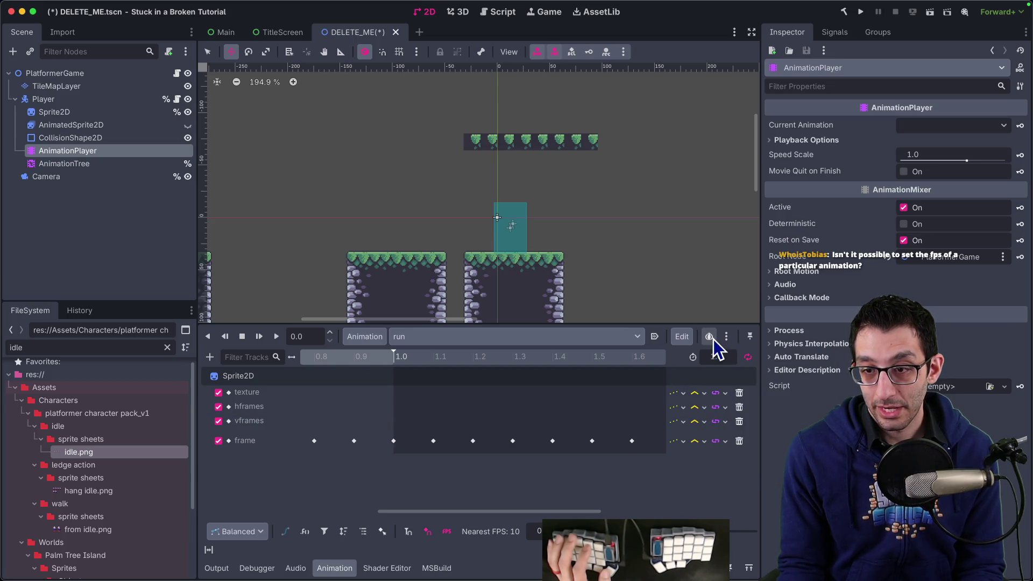
pyautogui.click(685, 340)
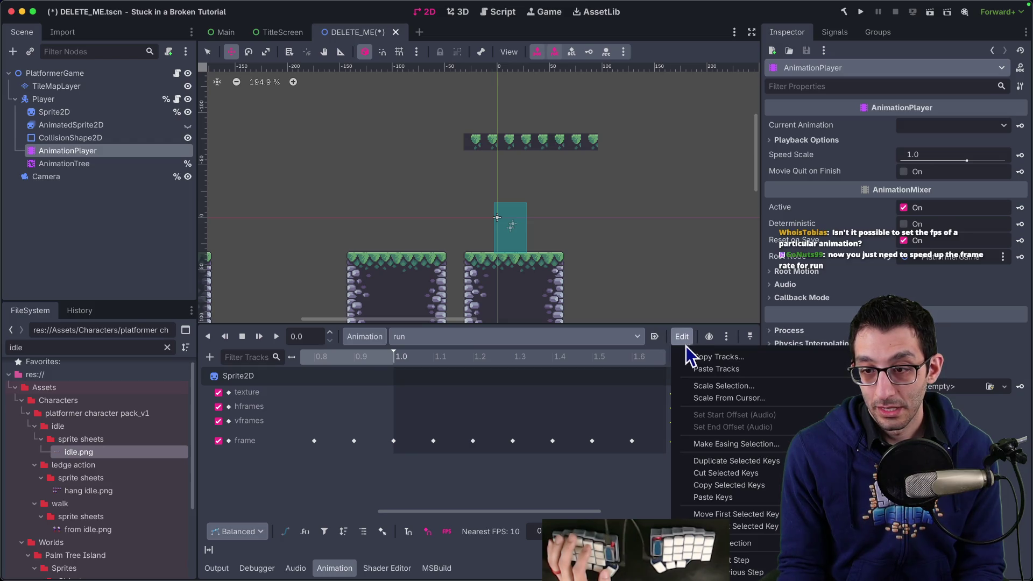
pyautogui.click(634, 387)
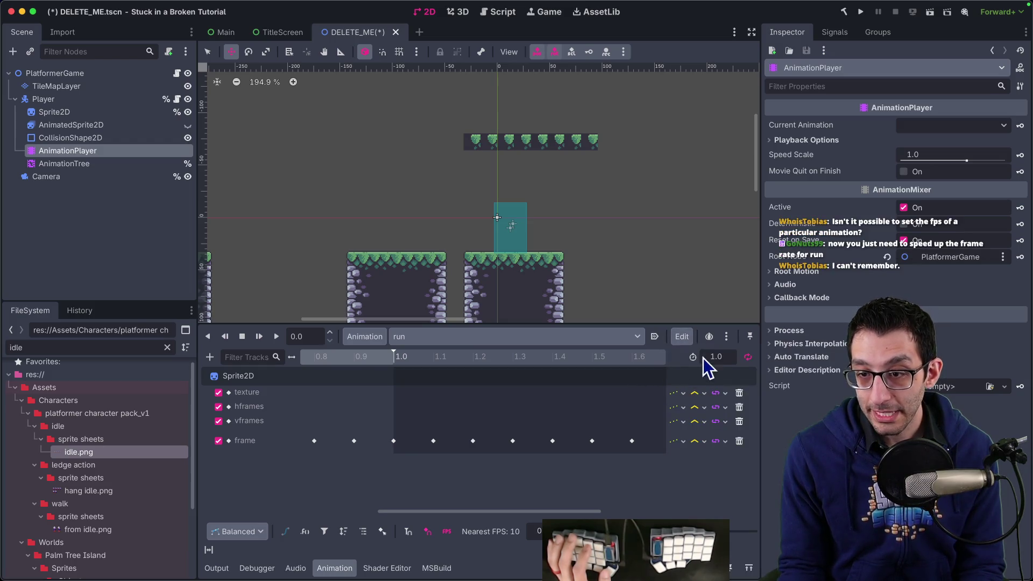
# Box-select the frame track keyframes and scale them from the cursor by 0.5.
pyautogui.hscroll(3, 454, 402)
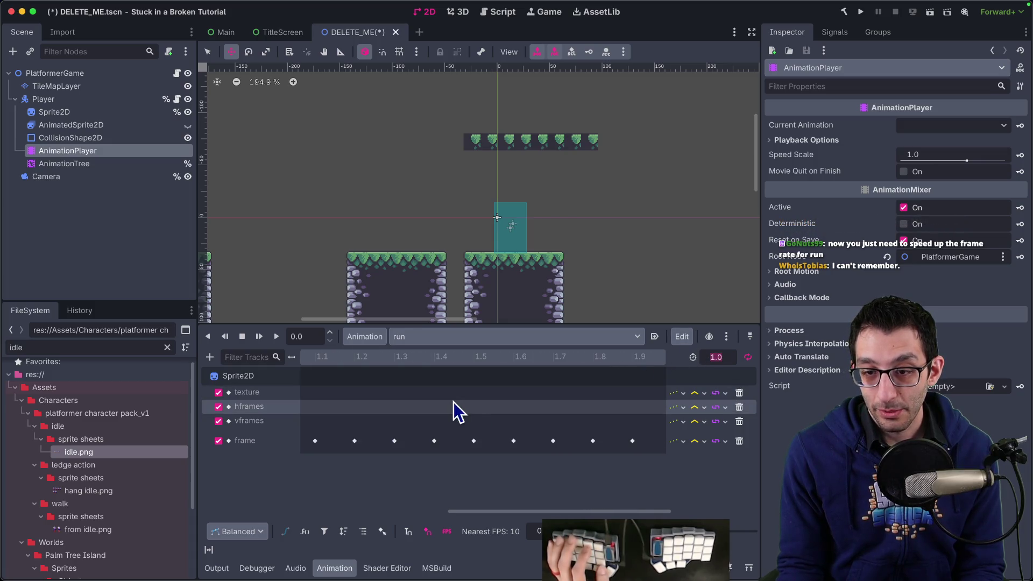
pyautogui.hscroll(3, 470, 403)
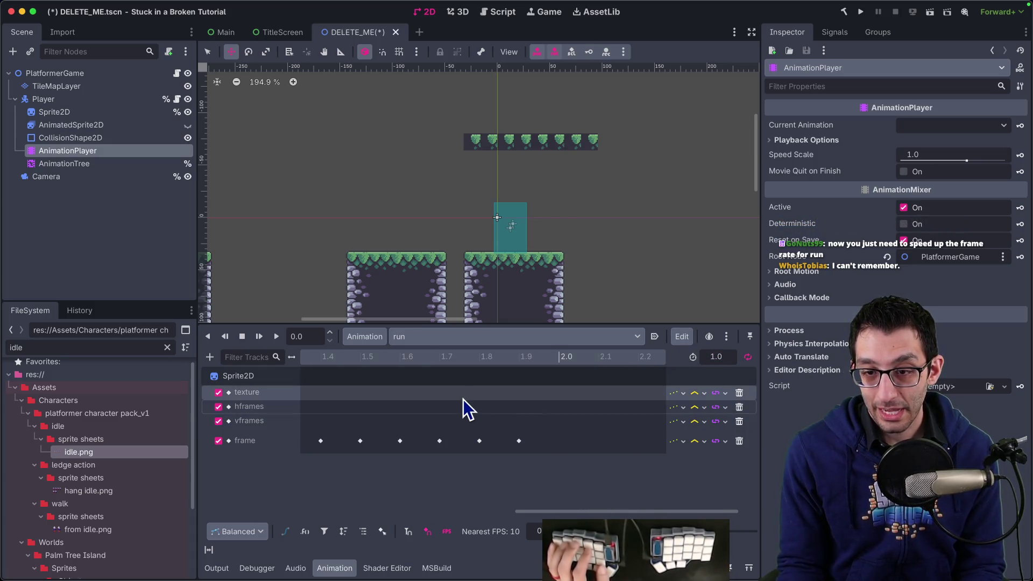
pyautogui.scroll(-10, 485, 409)
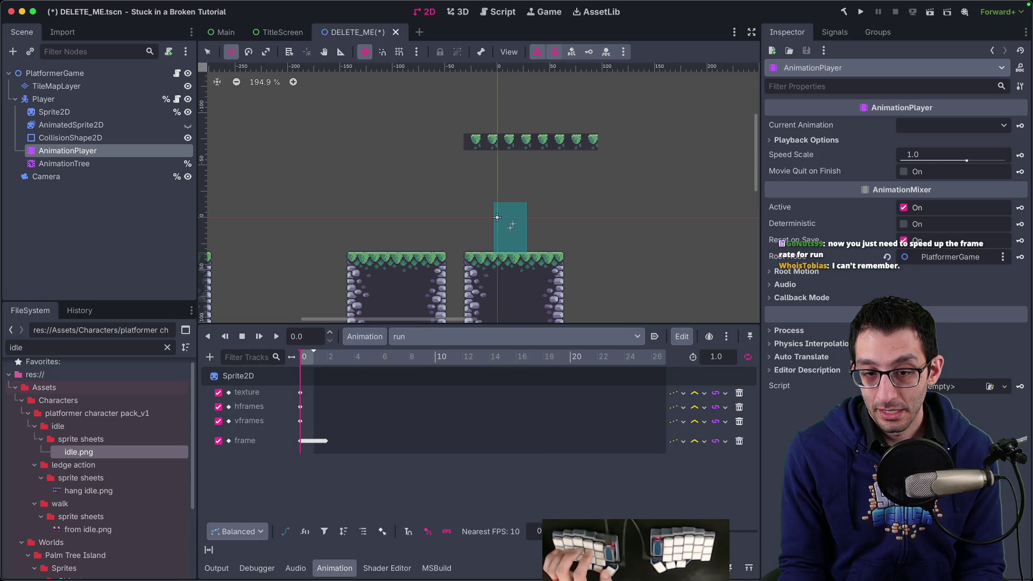
pyautogui.moveTo(511, 421); pyautogui.dragTo(263, 466)
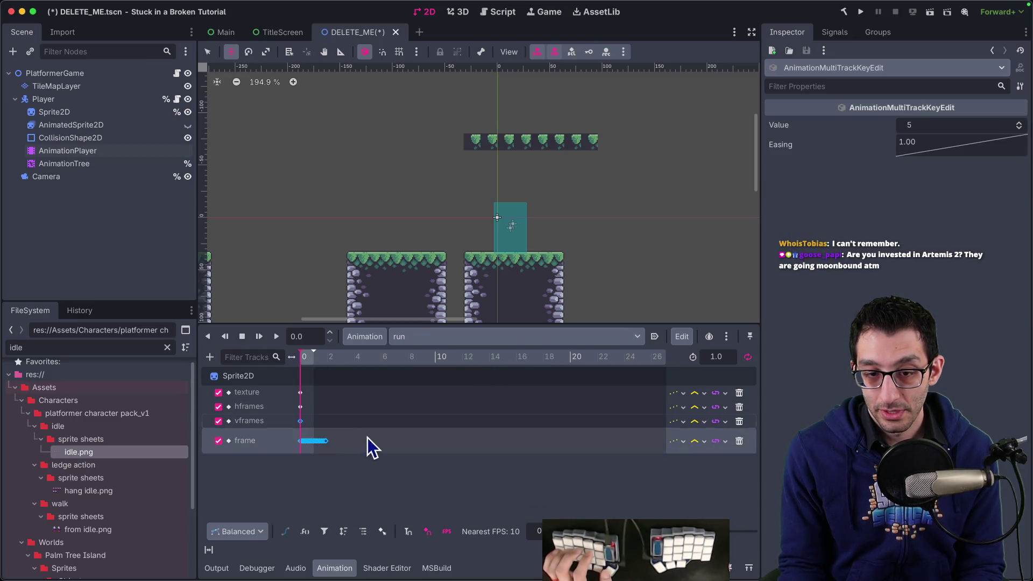
pyautogui.click(409, 406)
pyautogui.moveTo(380, 431)
pyautogui.mouseDown()
pyautogui.moveTo(281, 460)
pyautogui.moveTo(289, 457)
pyautogui.mouseUp()
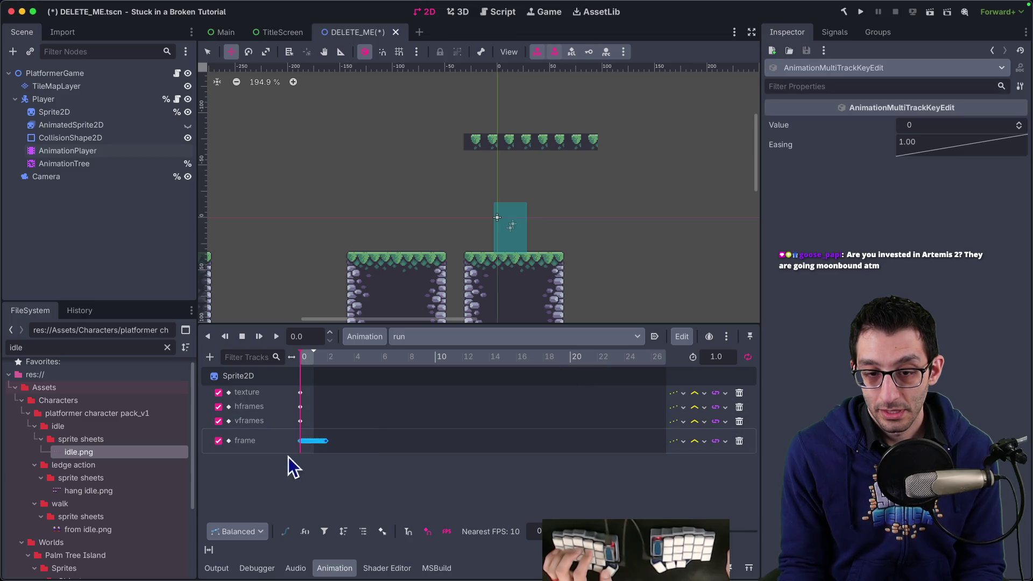
pyautogui.click(683, 337)
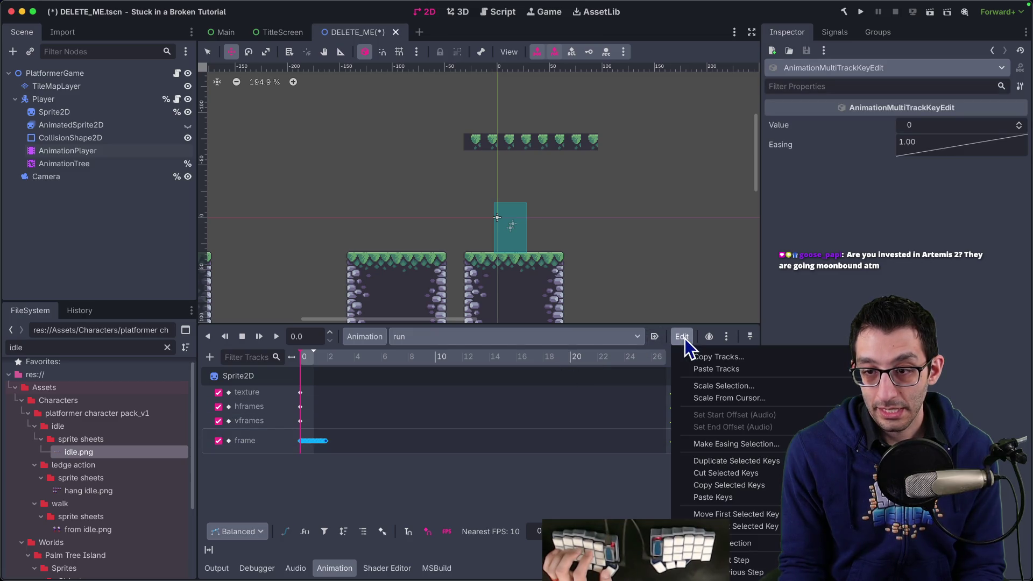
pyautogui.click(710, 396)
pyautogui.write('.5')
pyautogui.press('Return')
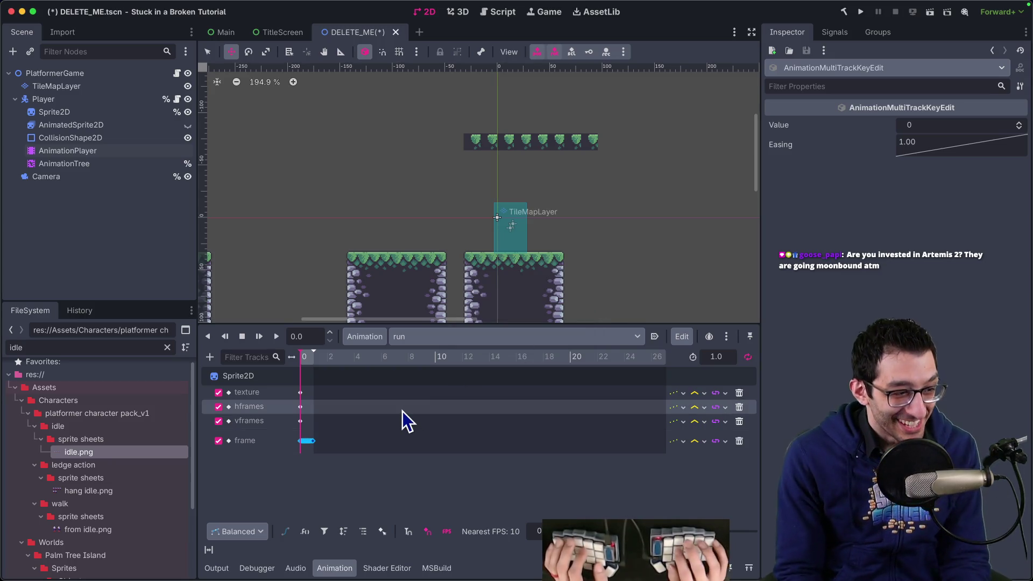
pyautogui.press('super+Tab')
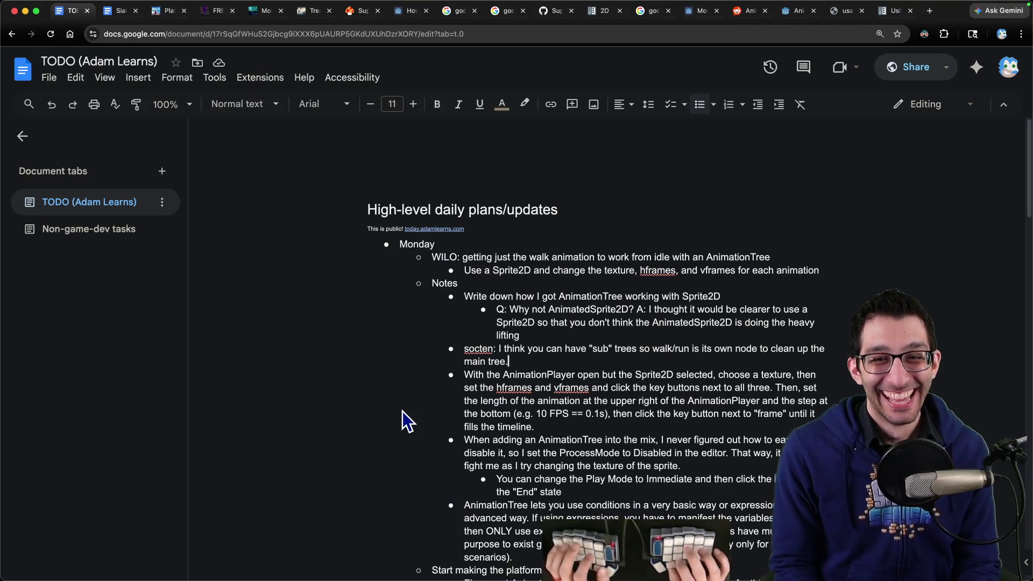
# Add a TODO note: change AnimationPlayer FPS by selecting all keyframes, Edit → Scale Selection.
pyautogui.scroll(-5, 635, 263)
pyautogui.scroll(5, 635, 263)
pyautogui.press('Return')
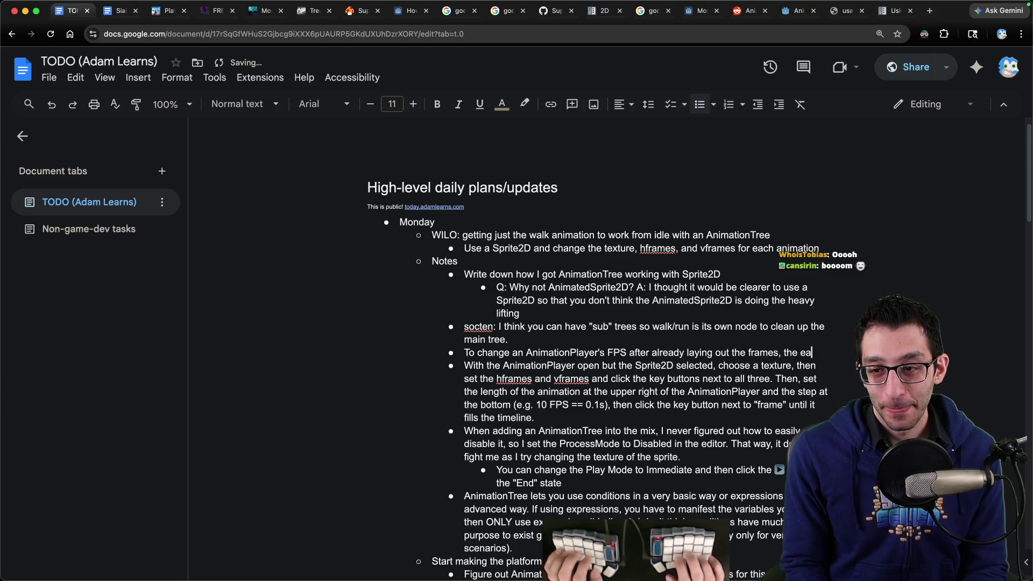
pyautogui.write('siest thing to do is select all of the keyframes, click Edit → Scale Selection.')
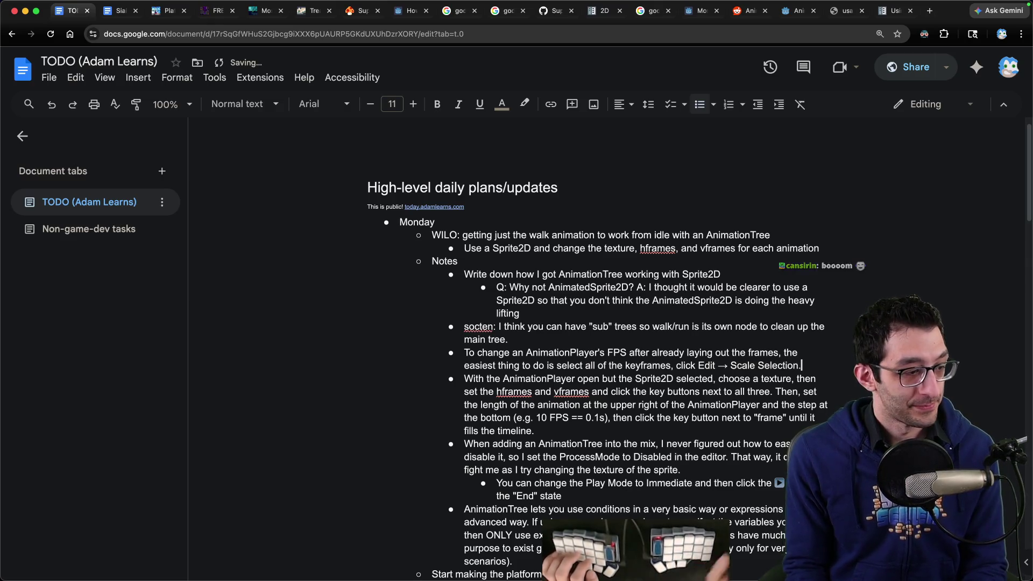
pyautogui.press('super+Tab')
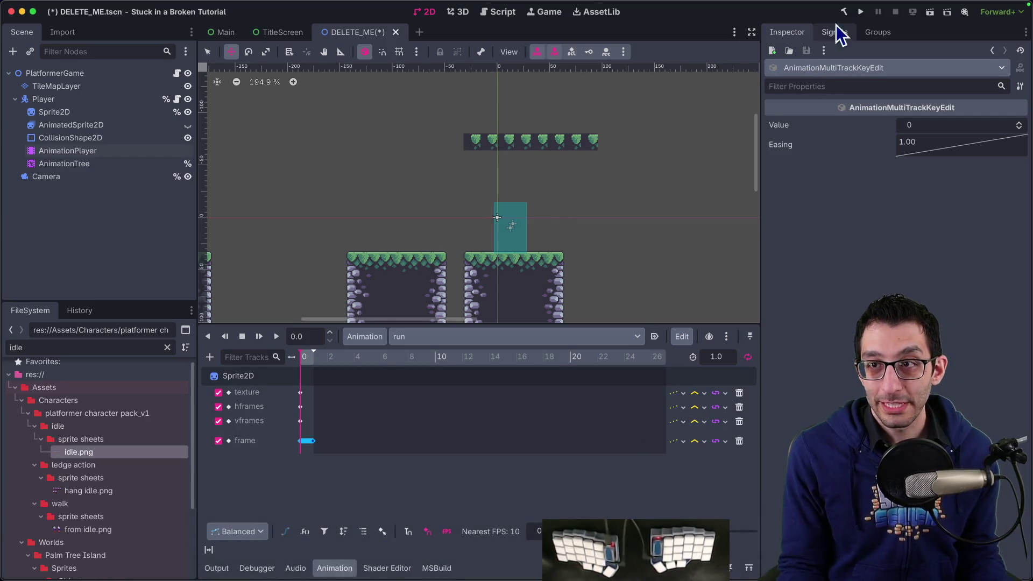
# Launch the game and run the character left and right.
pyautogui.click(861, 13)
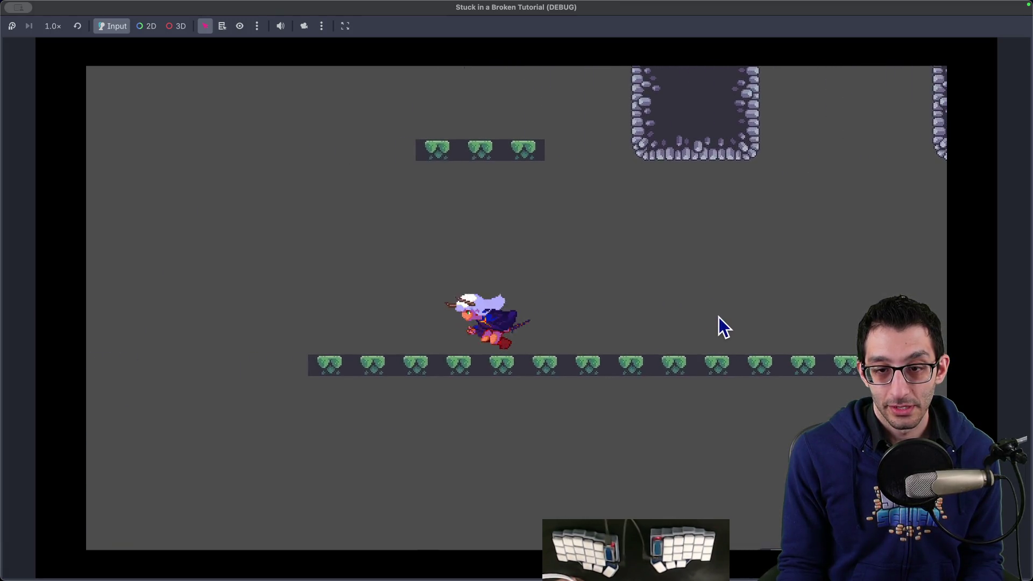
pyautogui.press('Right')
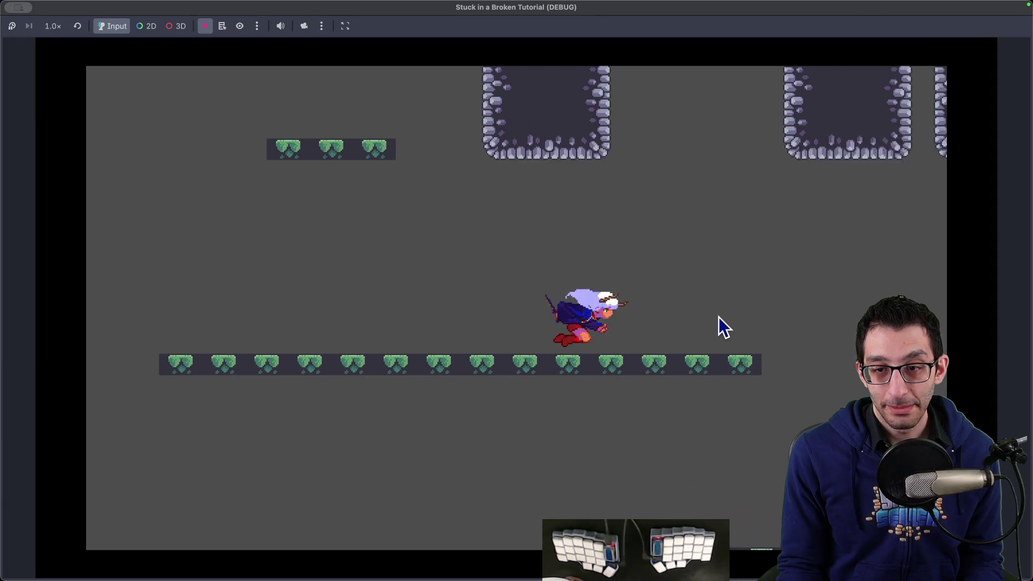
pyautogui.press('Left')
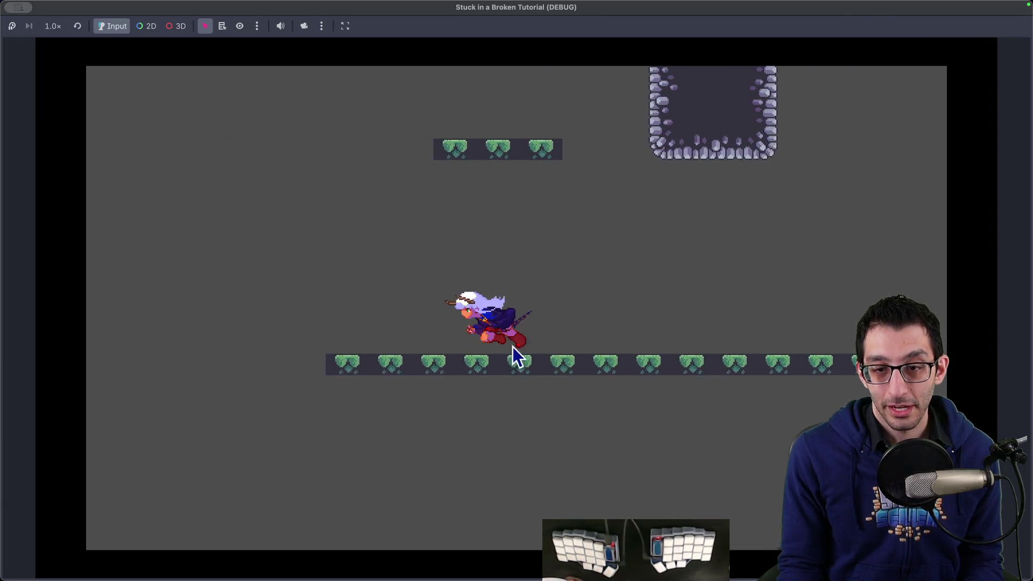
pyautogui.press('Right')
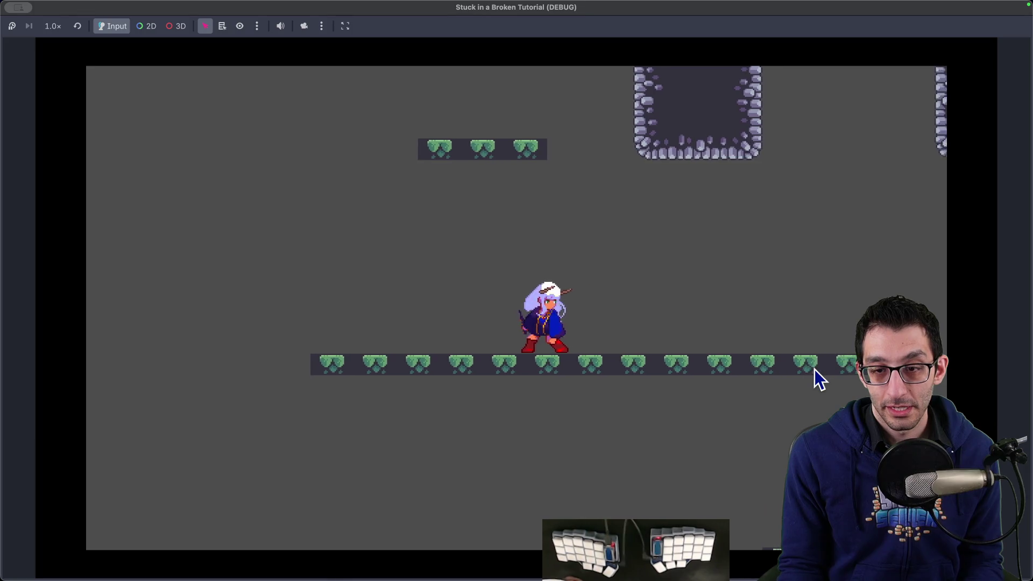
pyautogui.press('Left')
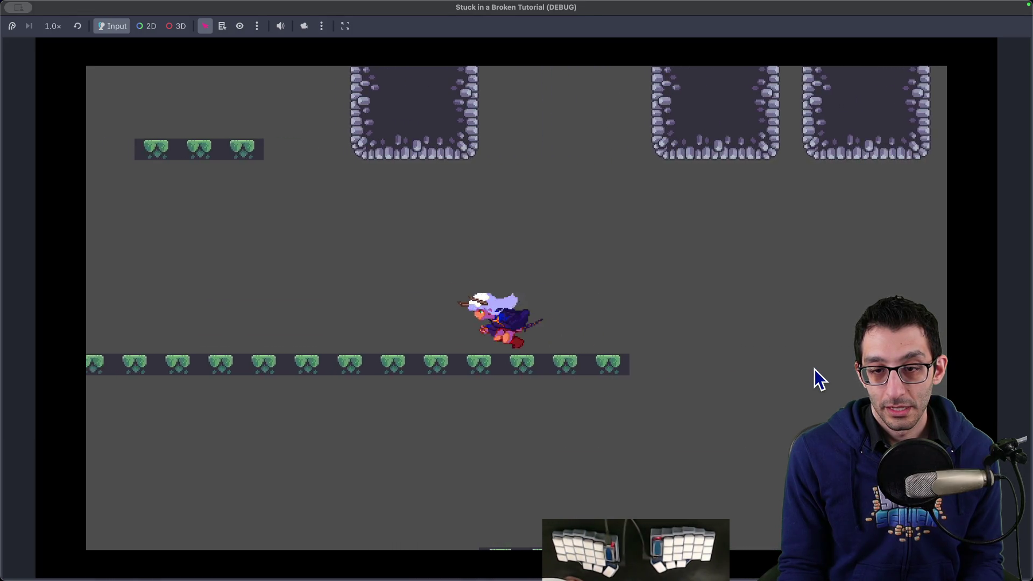
pyautogui.press('Right')
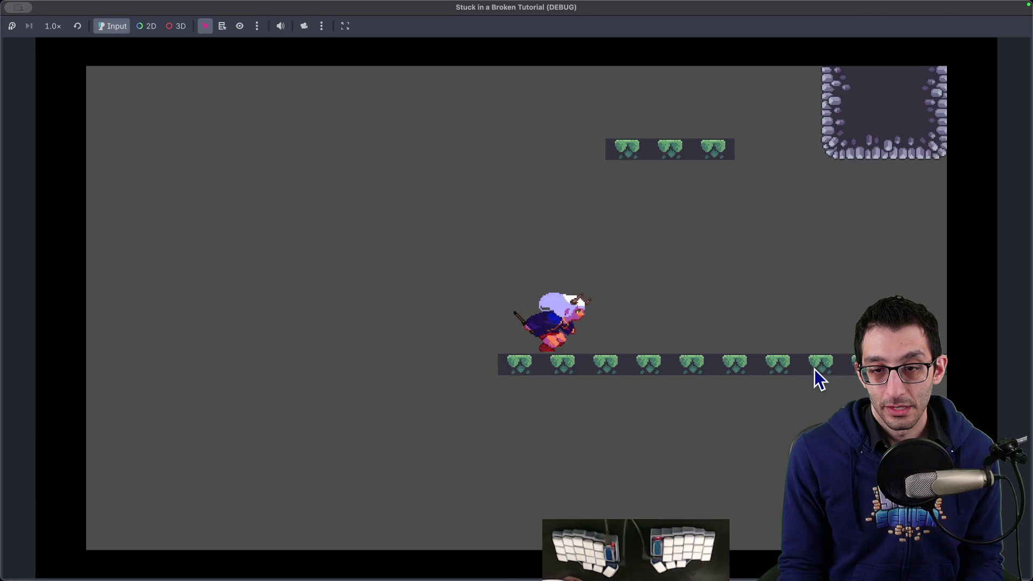
pyautogui.press('Left')
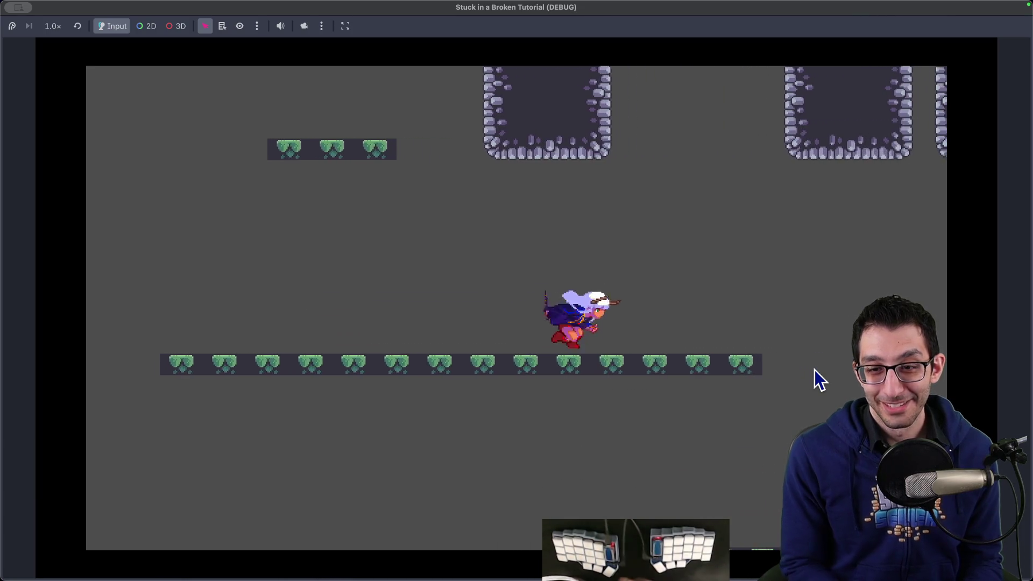
# Jump, drop through the level, and dash the character both right and left.
pyautogui.press('space')
pyautogui.press('space')
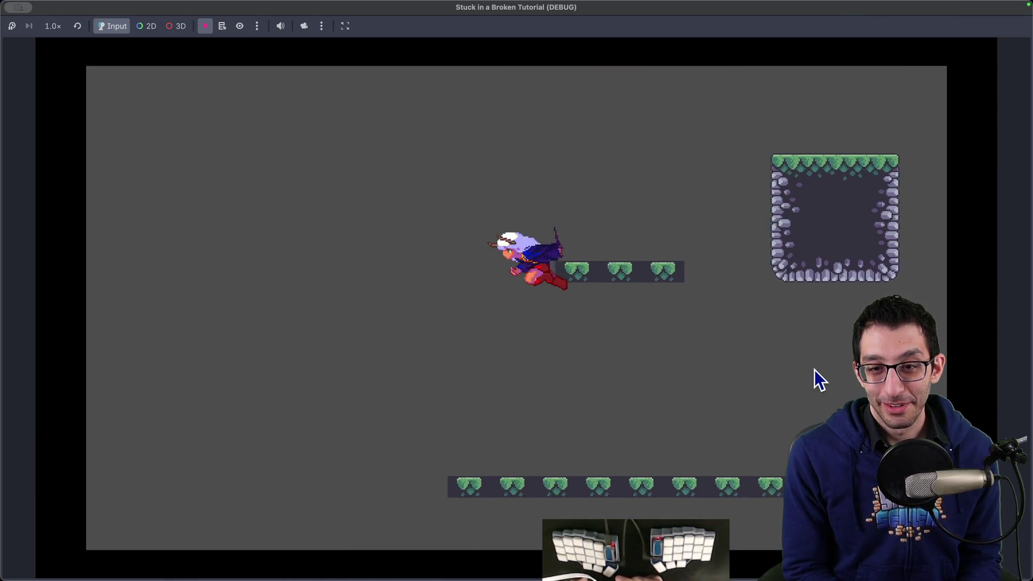
pyautogui.press('Right')
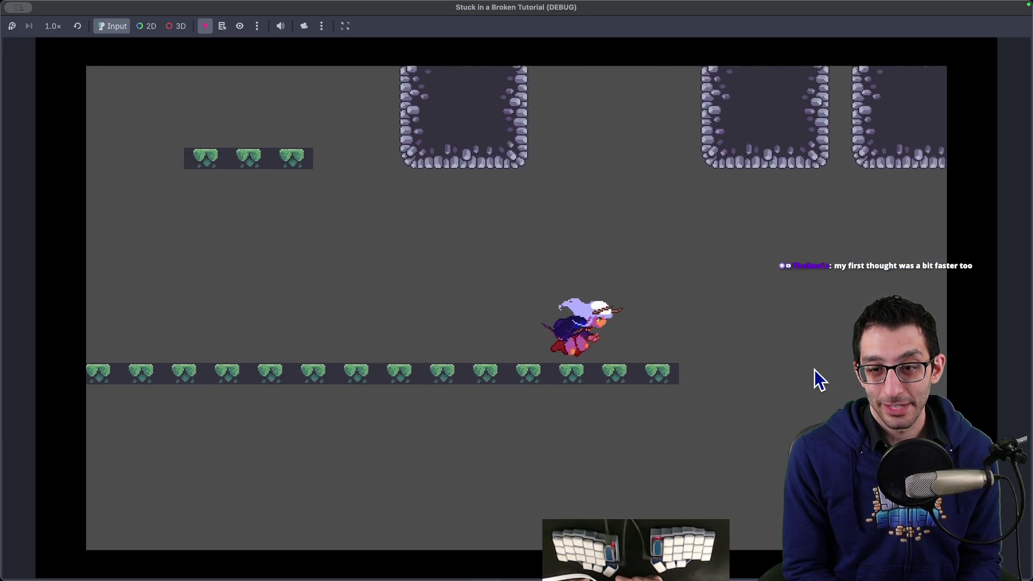
pyautogui.press('Left')
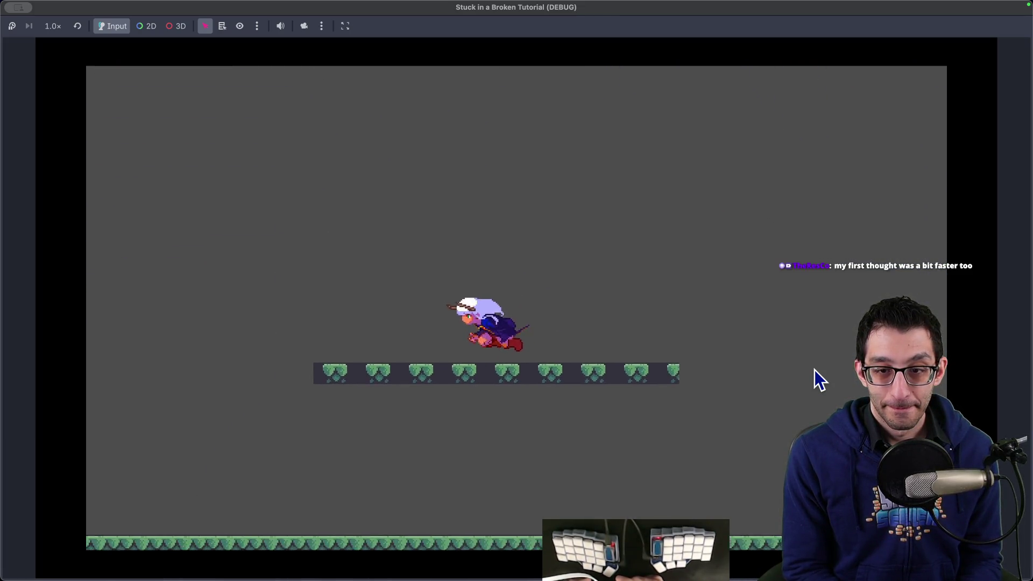
pyautogui.press('Right')
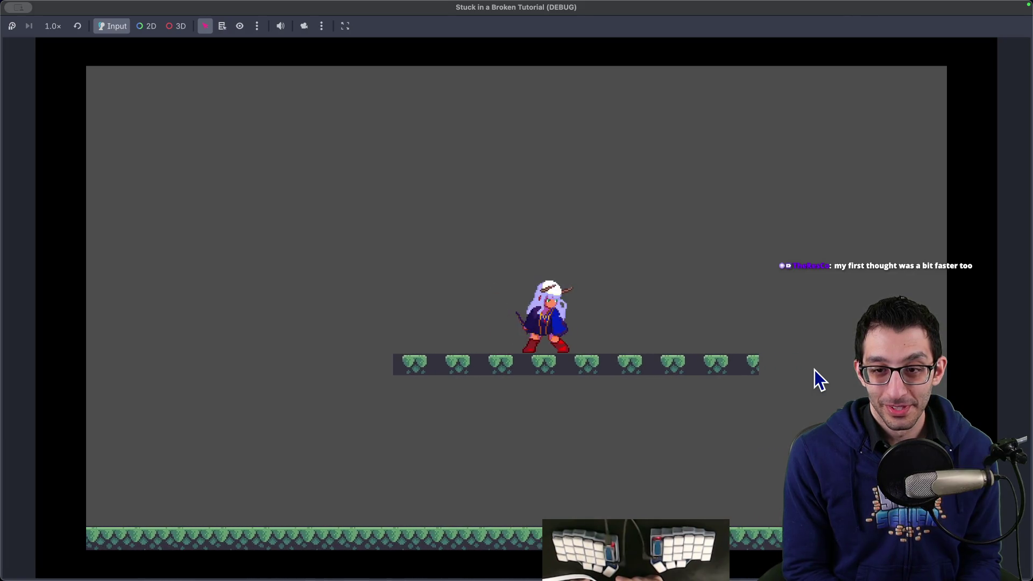
pyautogui.press('shift')
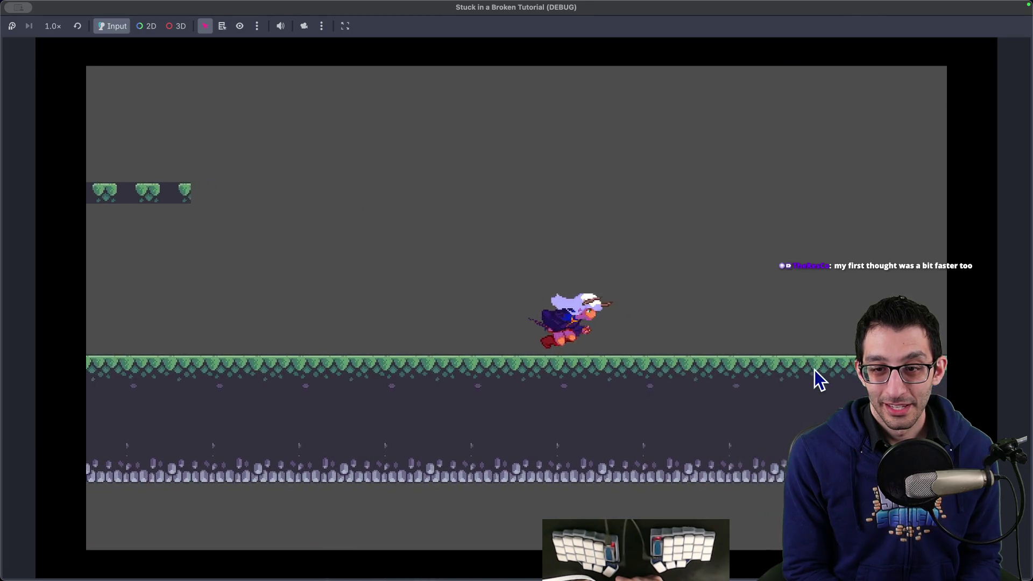
pyautogui.press('Left')
pyautogui.press('shift')
pyautogui.press('space')
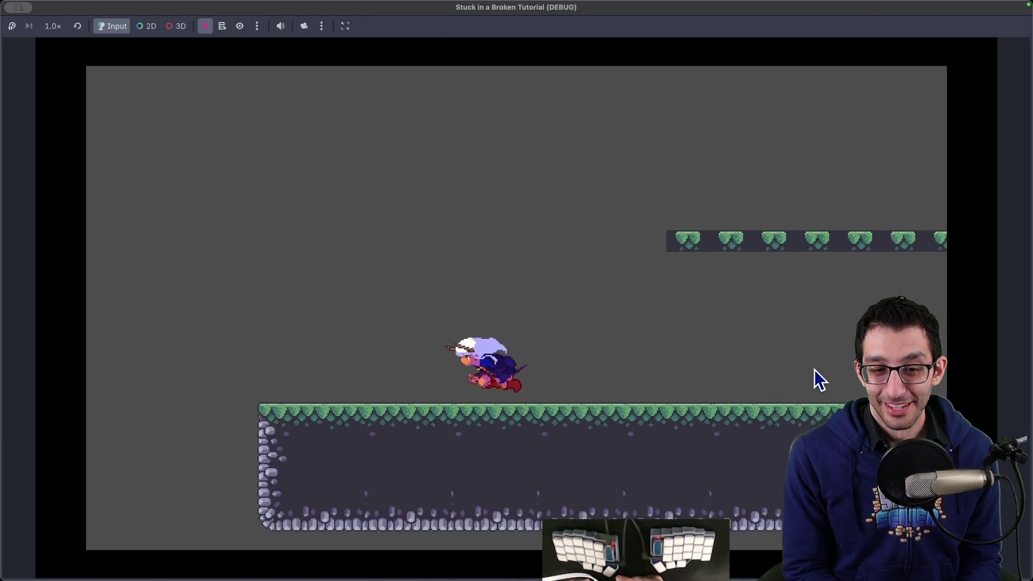
pyautogui.press('super+Tab')
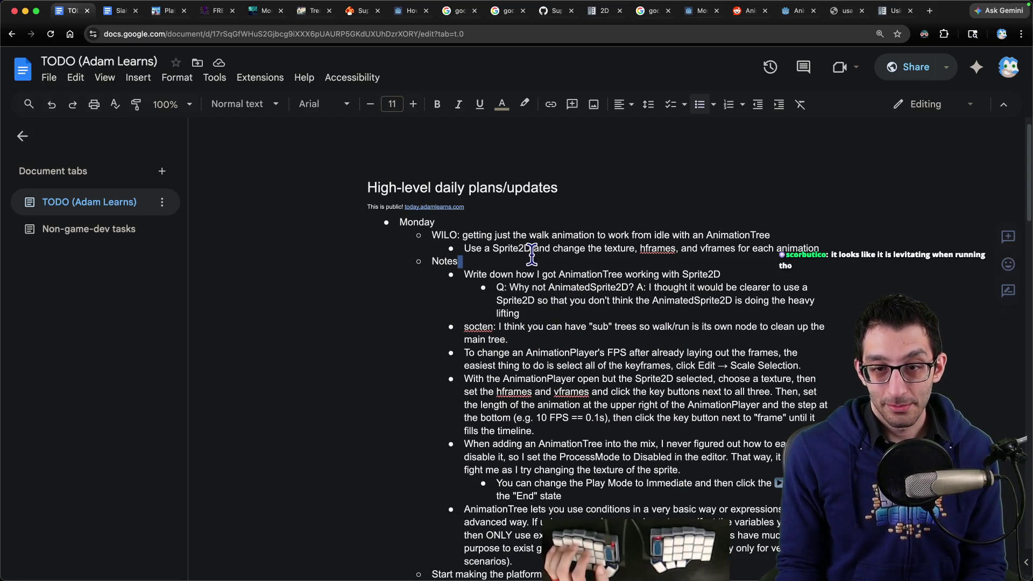
# Add a 'Polish' heading above Notes with an indented running-animation to-do item.
pyautogui.press('Home')
pyautogui.press('Return')
pyautogui.press('Up')
pyautogui.write('h')
pyautogui.press('Return')
pyautogui.press('Tab')
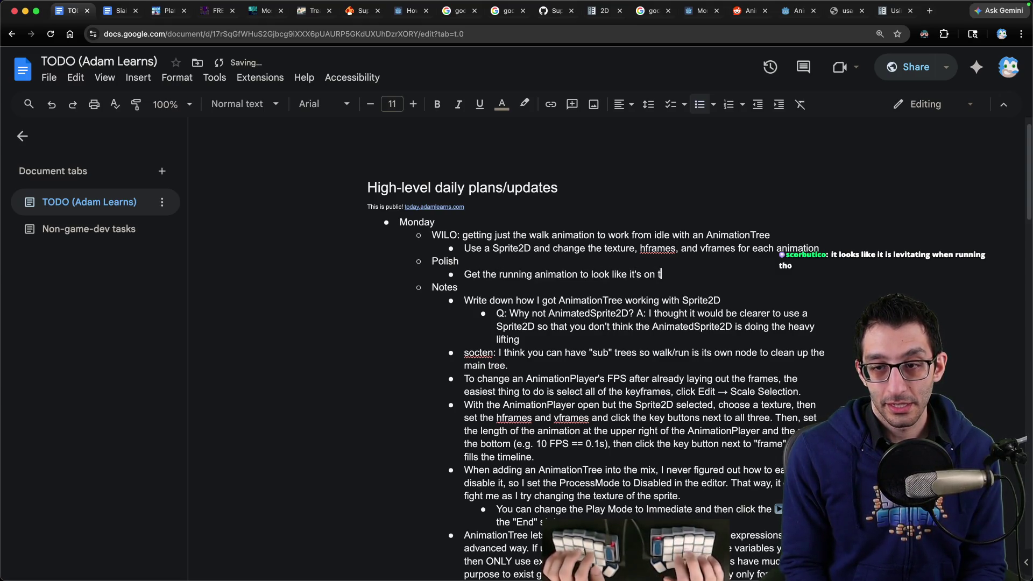
pyautogui.click(612, 546)
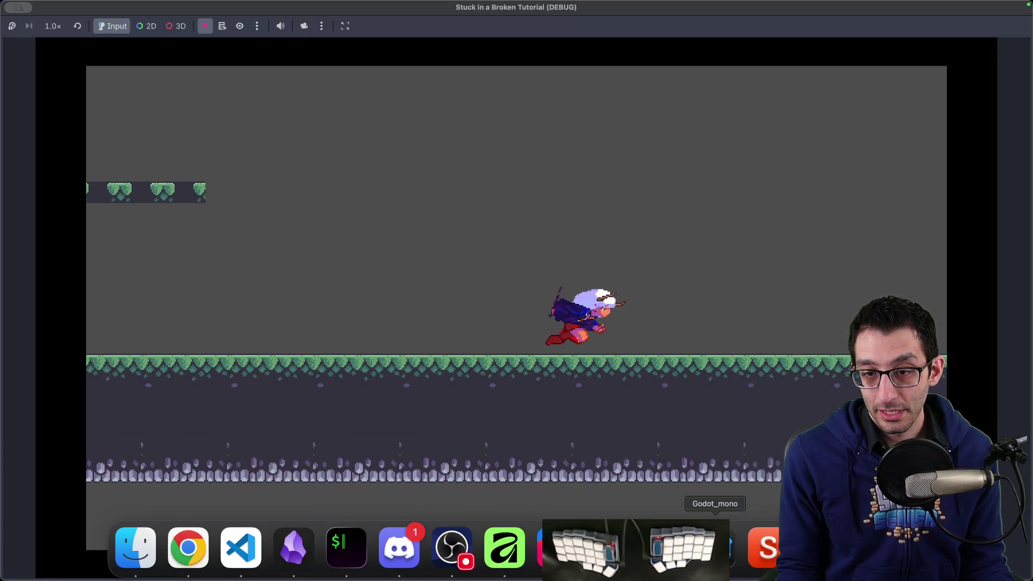
# Fly the character left and right on the broom, then stop the game.
pyautogui.press('Left')
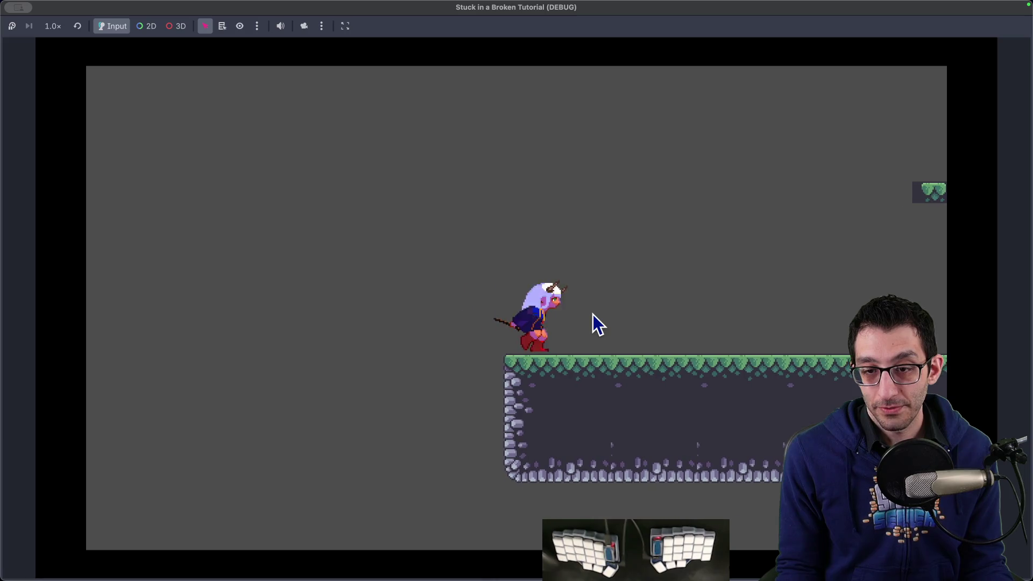
pyautogui.press('Right')
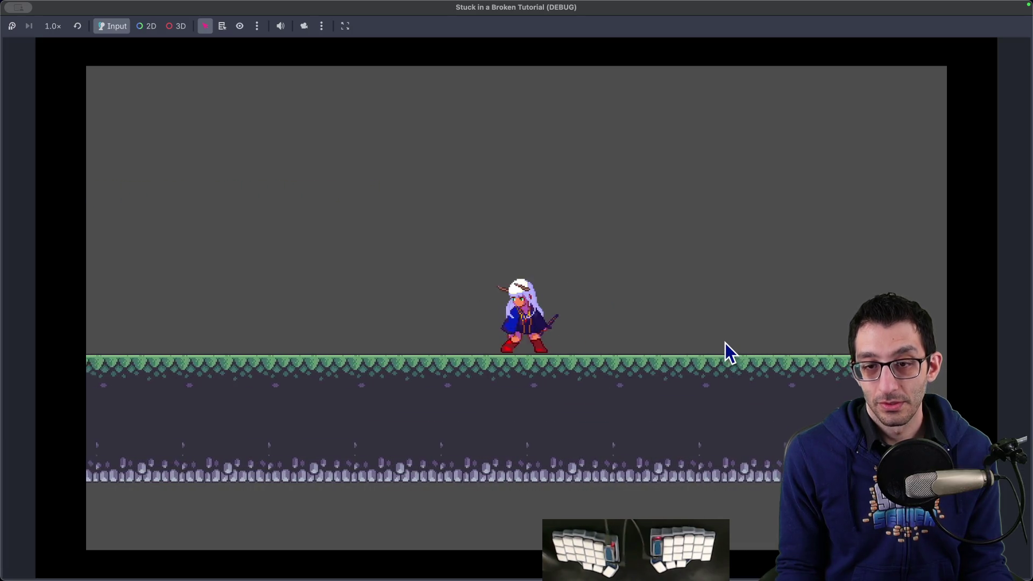
pyautogui.moveTo(662, 546)
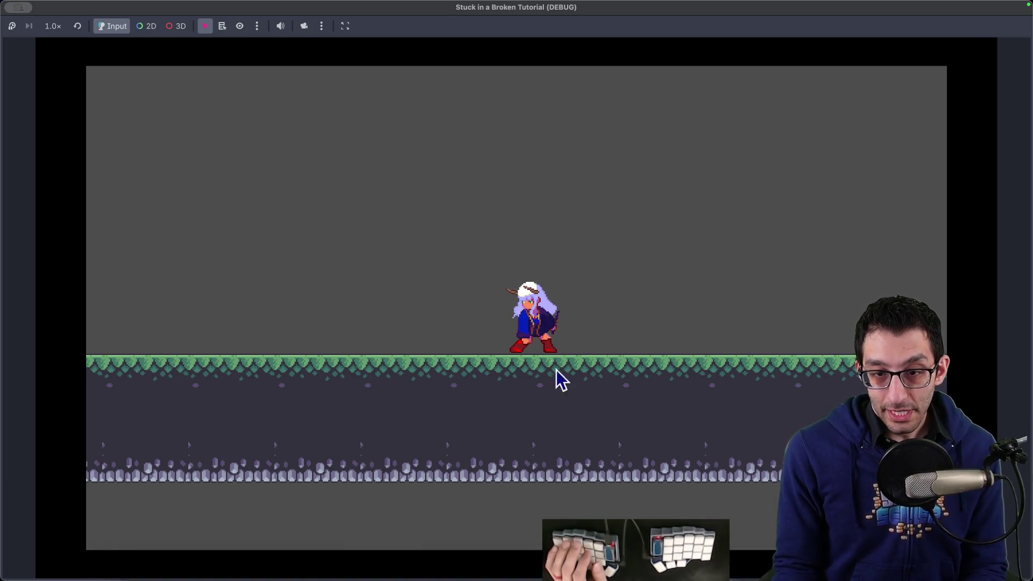
pyautogui.press('super+period')
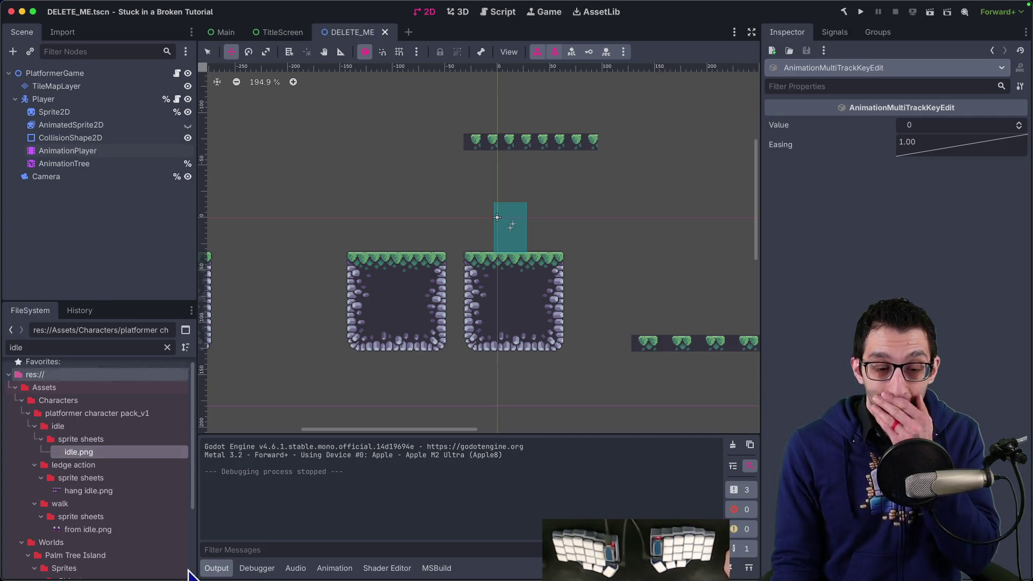
pyautogui.moveTo(191, 571)
pyautogui.click(135, 549)
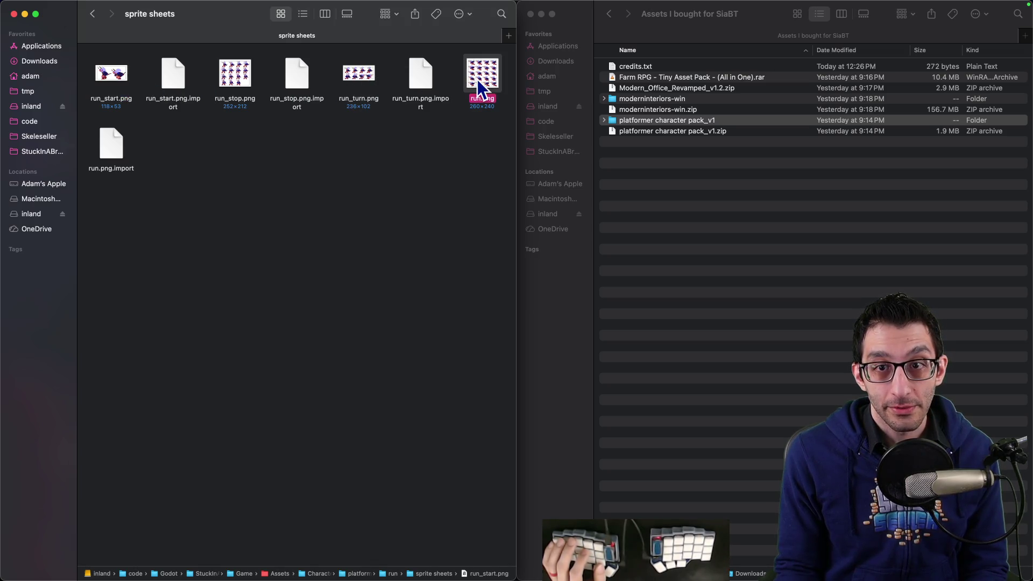
# Quick Look the run_stop.png sprite sheet.
pyautogui.click(232, 75)
pyautogui.press('space')
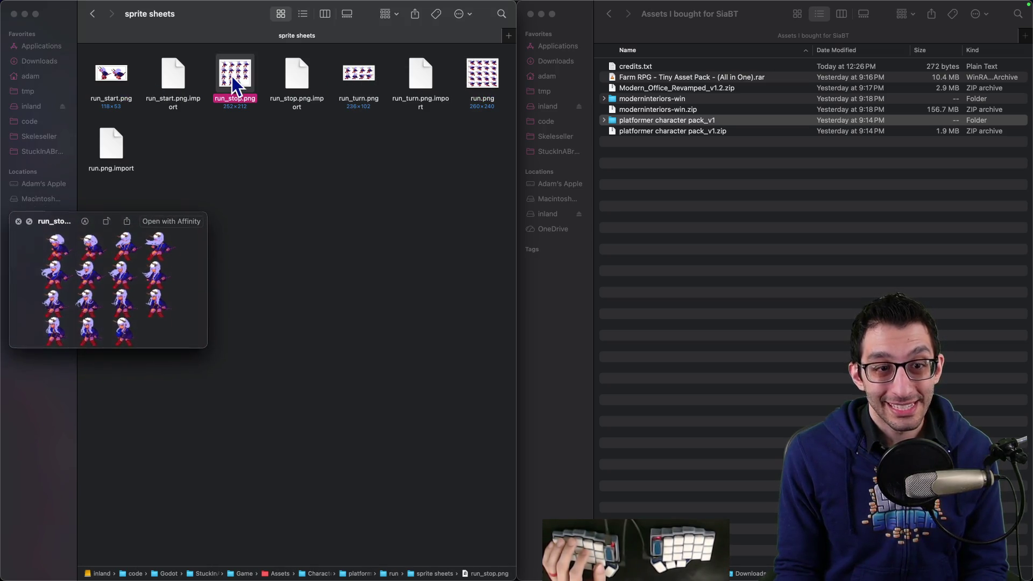
pyautogui.press('space')
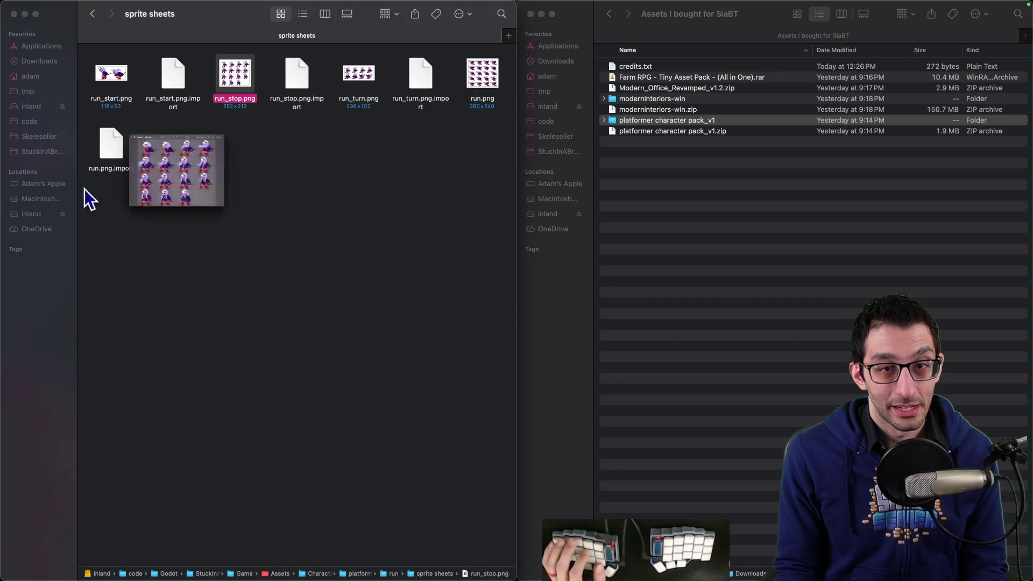
# Add 'Add run_stop' and another 'Add…' bullet to the Polish list.
pyautogui.press('super+Tab')
pyautogui.press('Return')
pyautogui.write('Add')
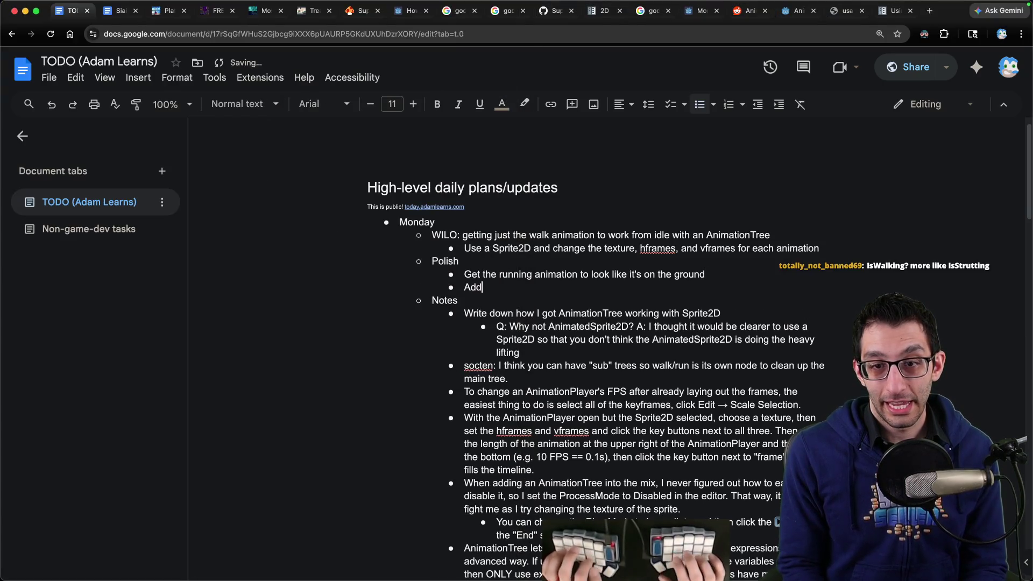
pyautogui.write('op')
pyautogui.press('Return')
pyautogui.write('Add run_turn')
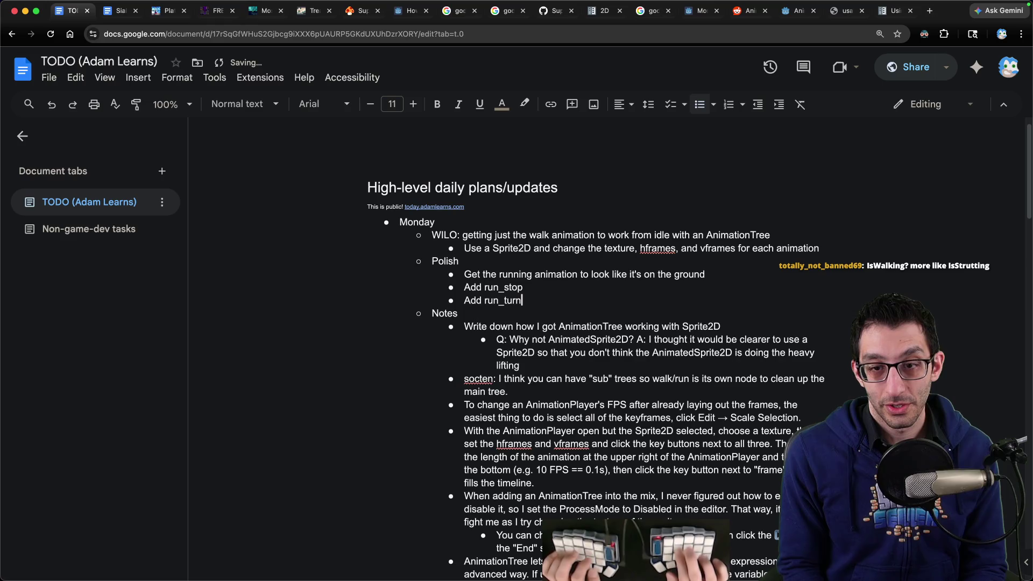
# Preview the run.png sprite sheet and open it in the image editor.
pyautogui.press('super+Tab')
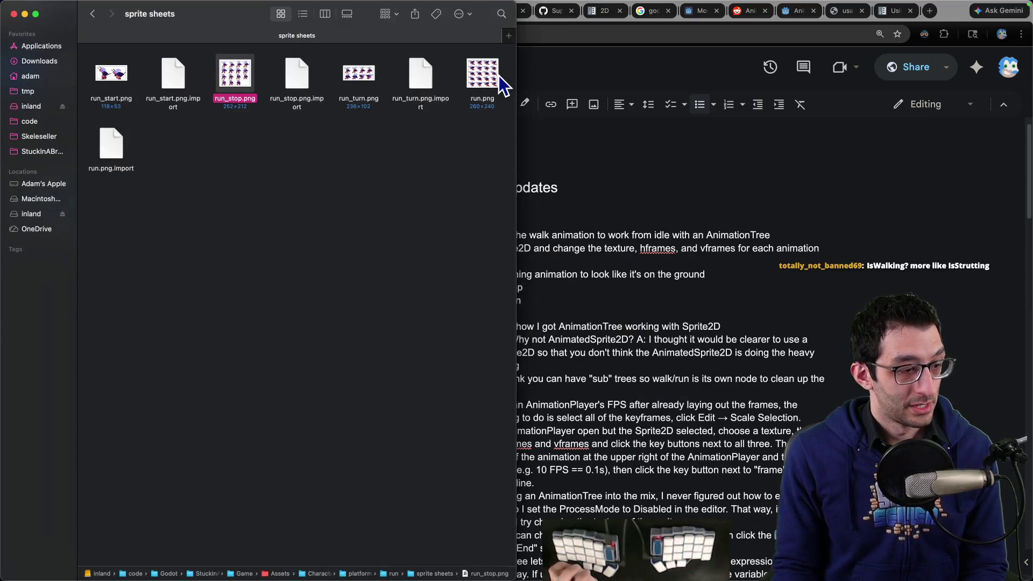
pyautogui.click(499, 86)
pyautogui.press('space')
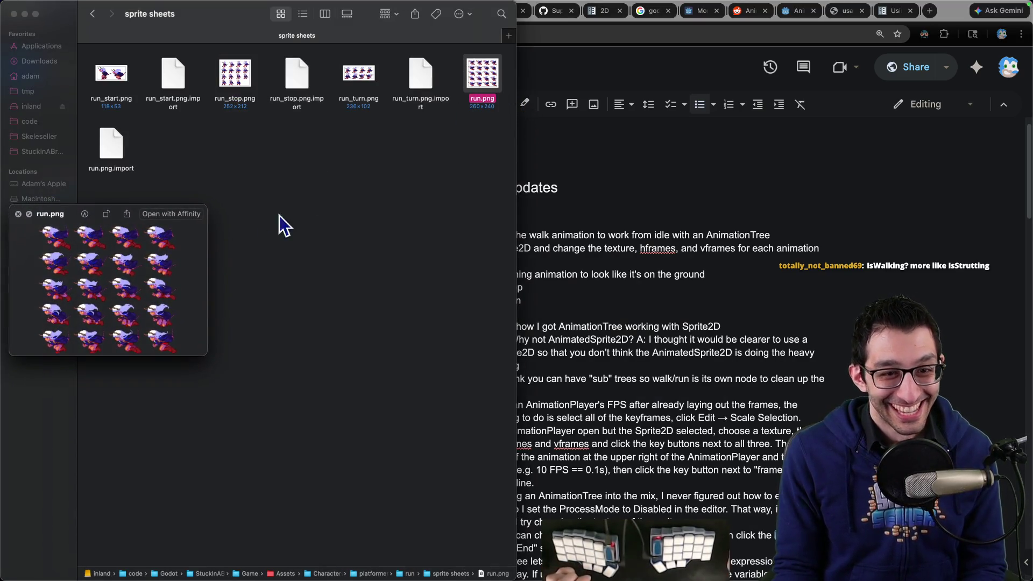
pyautogui.click(18, 214)
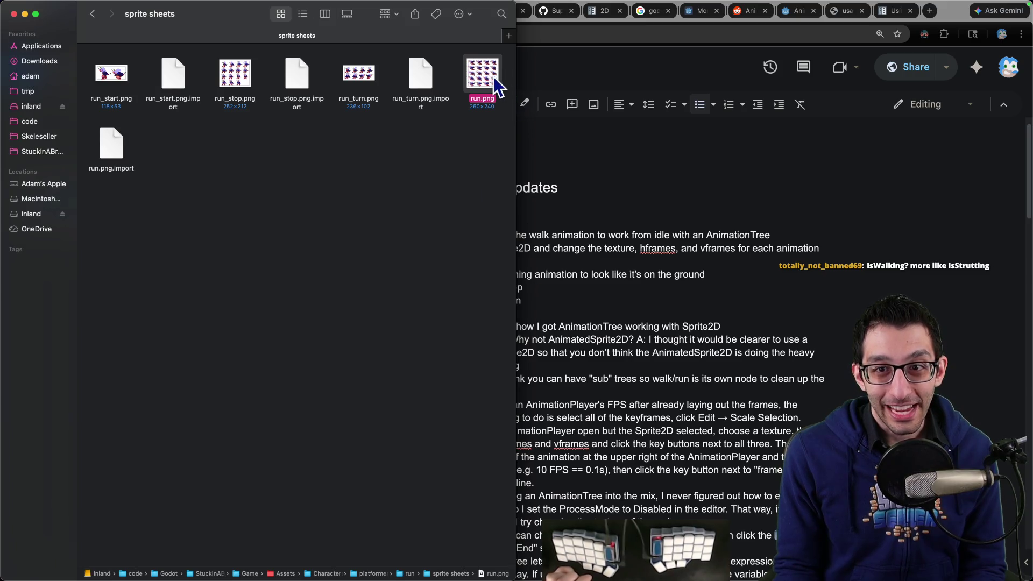
pyautogui.doubleClick(498, 86)
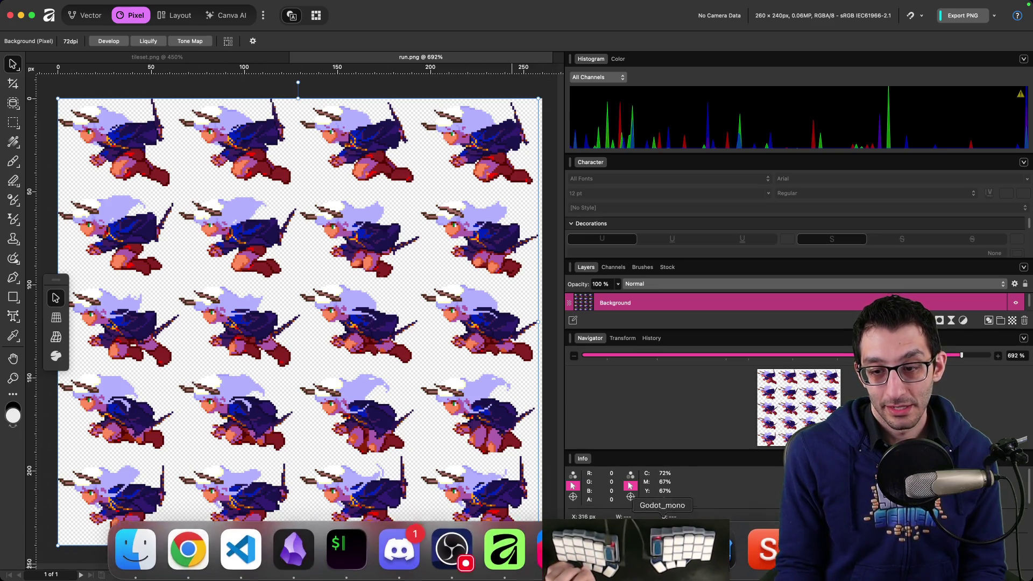
# Inspect the 260 × 240 px run.png sprite sheet in Affinity, then return to Godot.
pyautogui.click(716, 546)
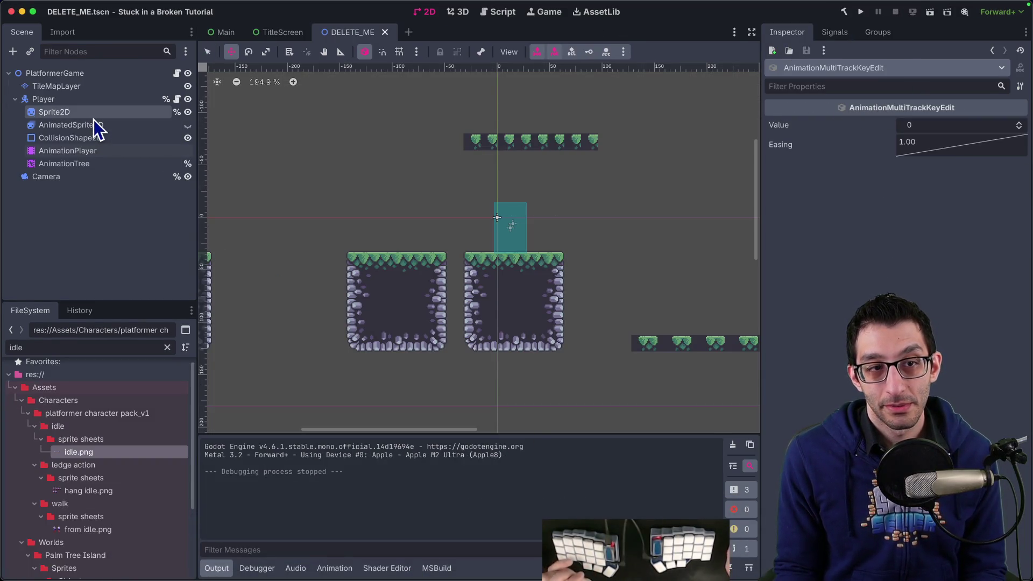
# Nudge the Sprite2D's y offset down about 3.5 px, then reset it to 0.
pyautogui.click(94, 117)
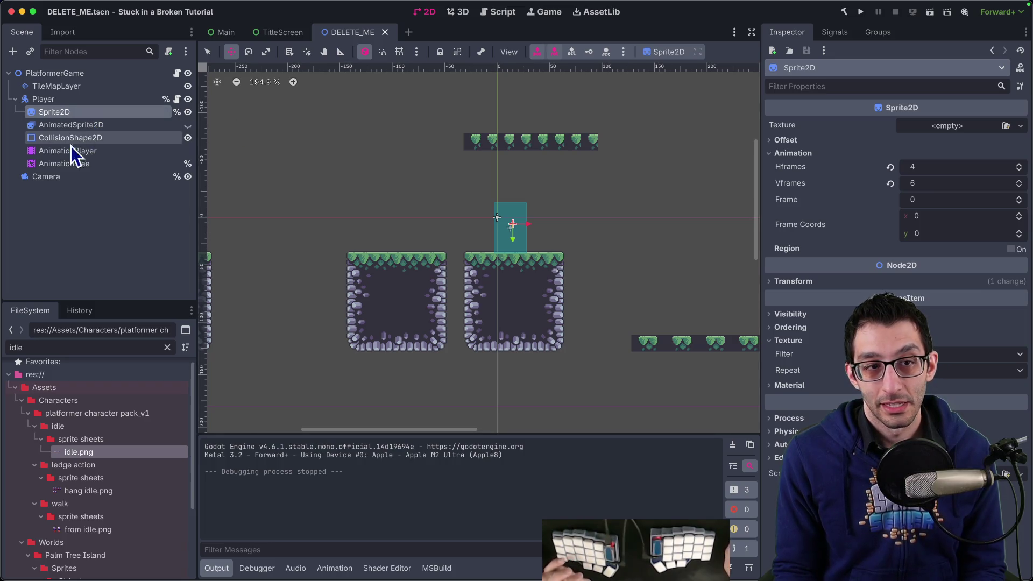
pyautogui.click(63, 162)
pyautogui.scroll(5, 517, 224)
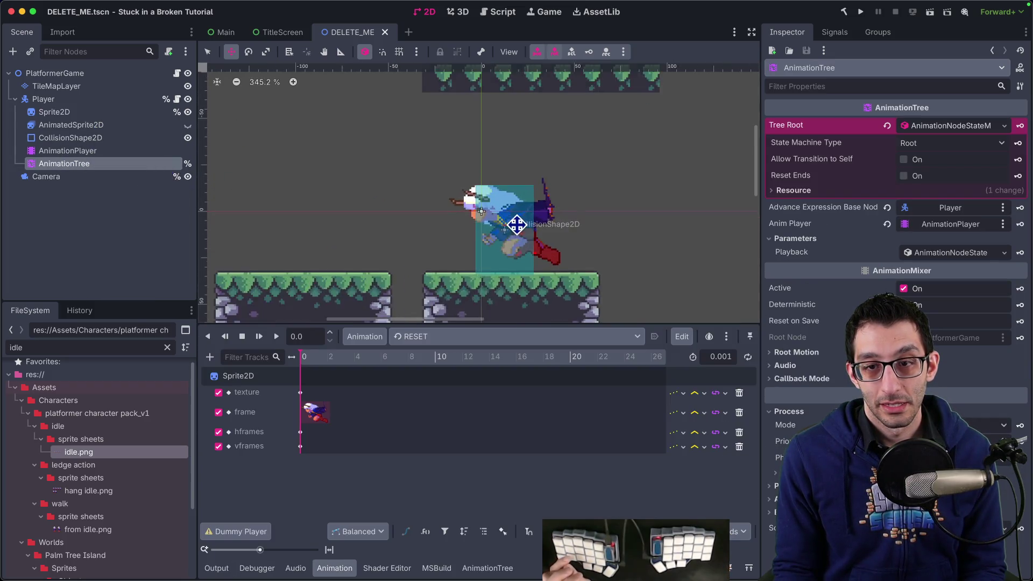
pyautogui.scroll(5, 554, 243)
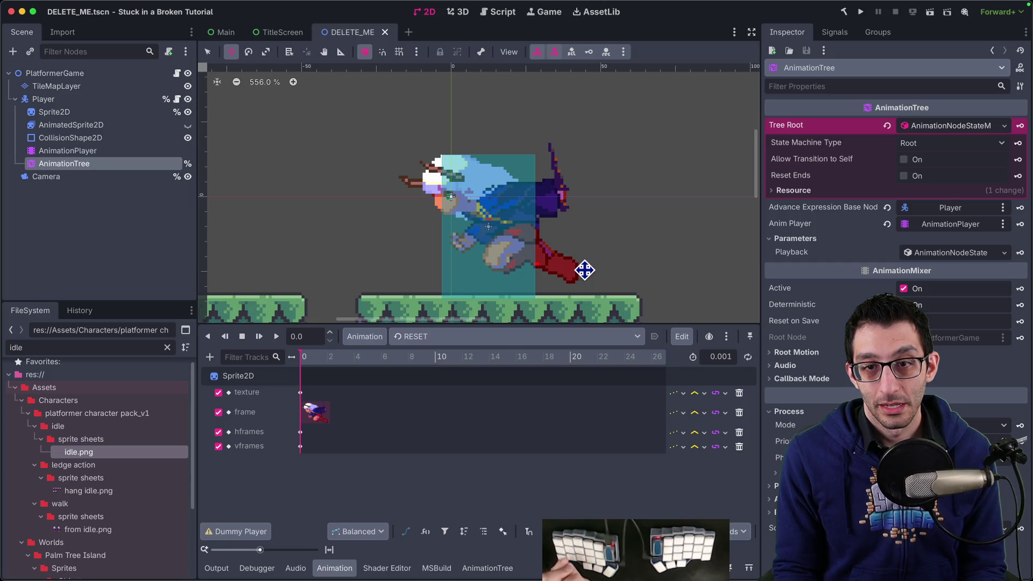
pyautogui.click(96, 115)
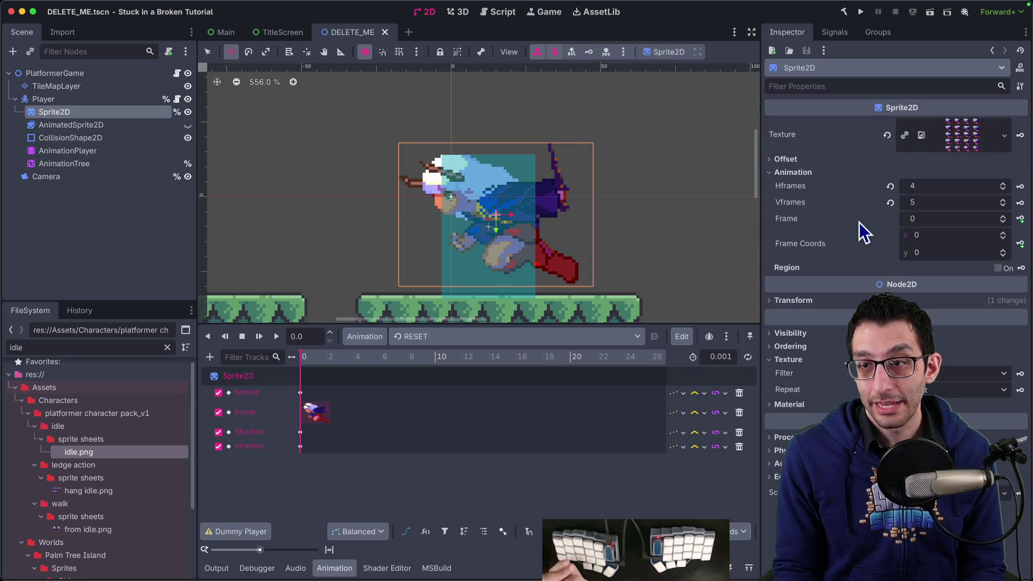
pyautogui.click(838, 161)
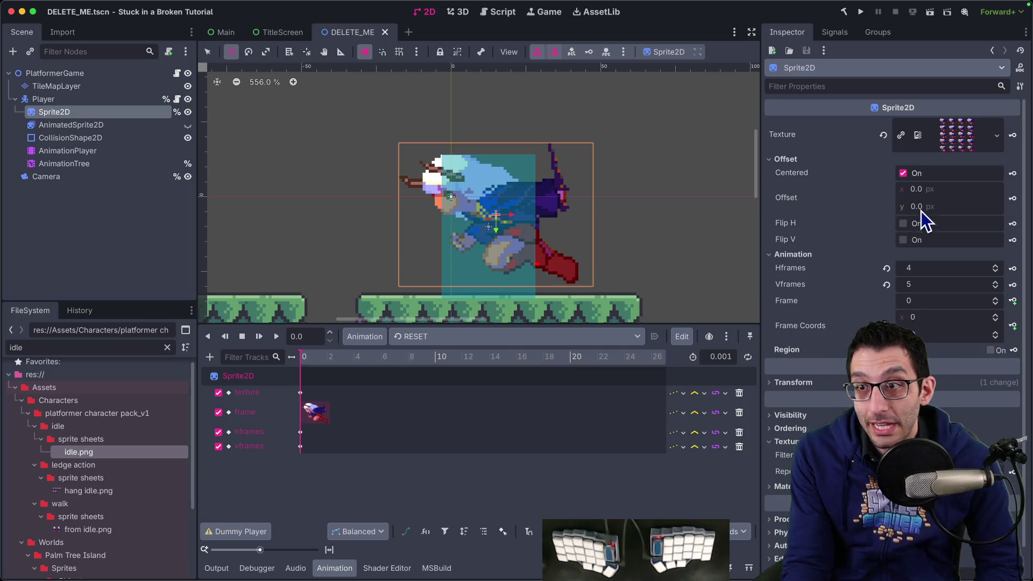
pyautogui.moveTo(932, 207); pyautogui.dragTo(964, 206)
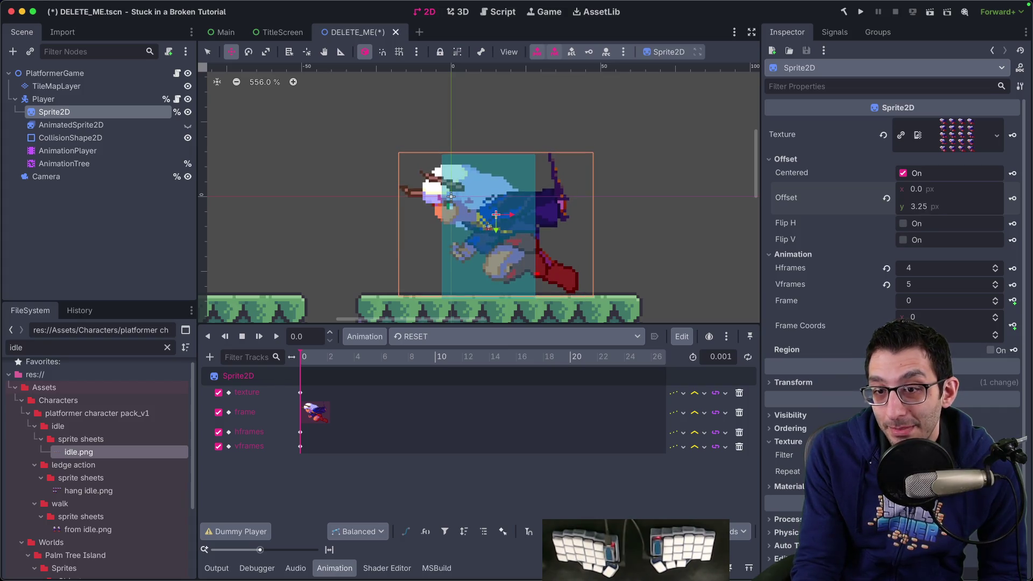
pyautogui.click(886, 198)
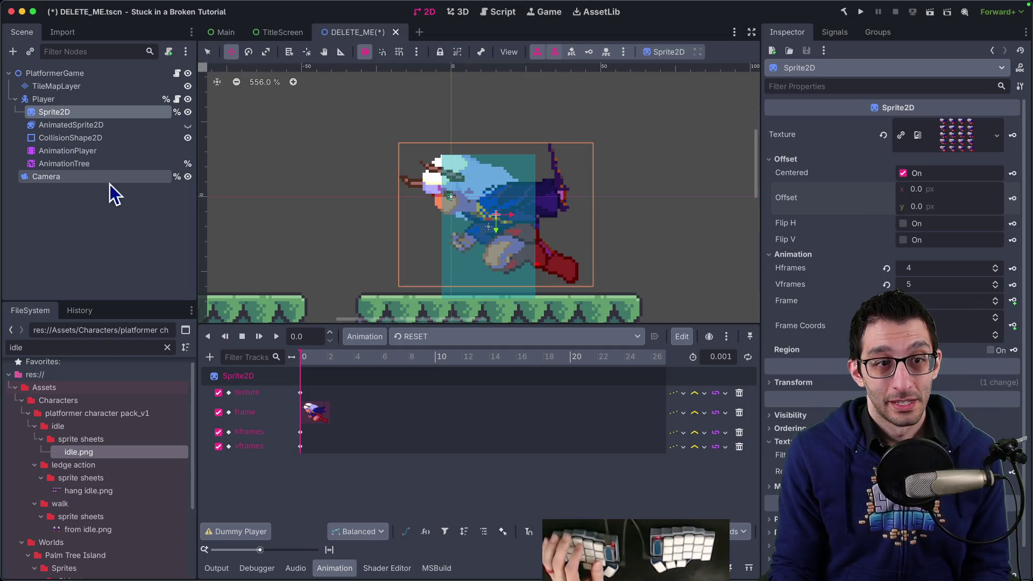
# Load the run animation in the AnimationPlayer and reselect the Sprite2D node.
pyautogui.click(81, 151)
pyautogui.click(453, 344)
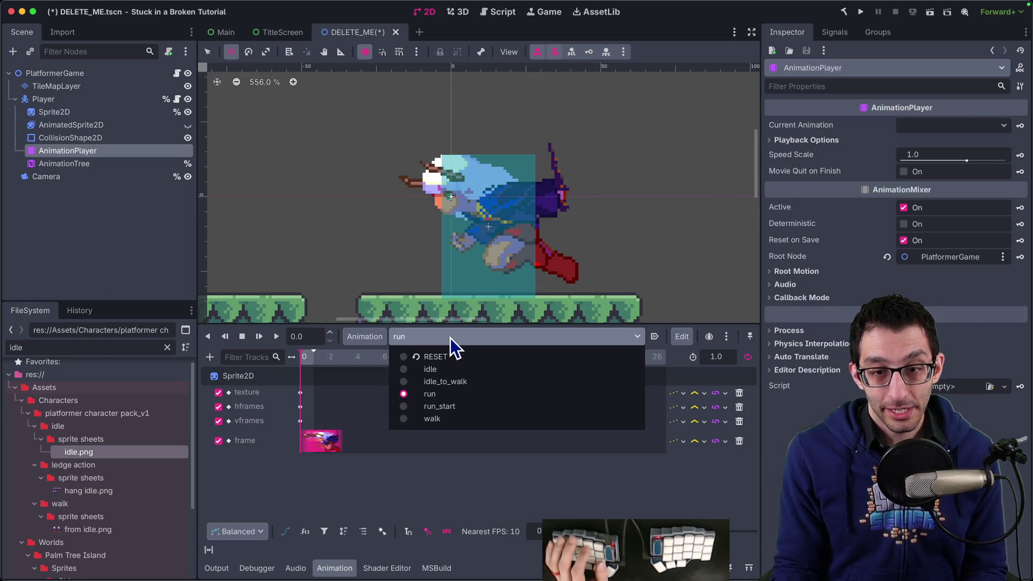
pyautogui.click(450, 338)
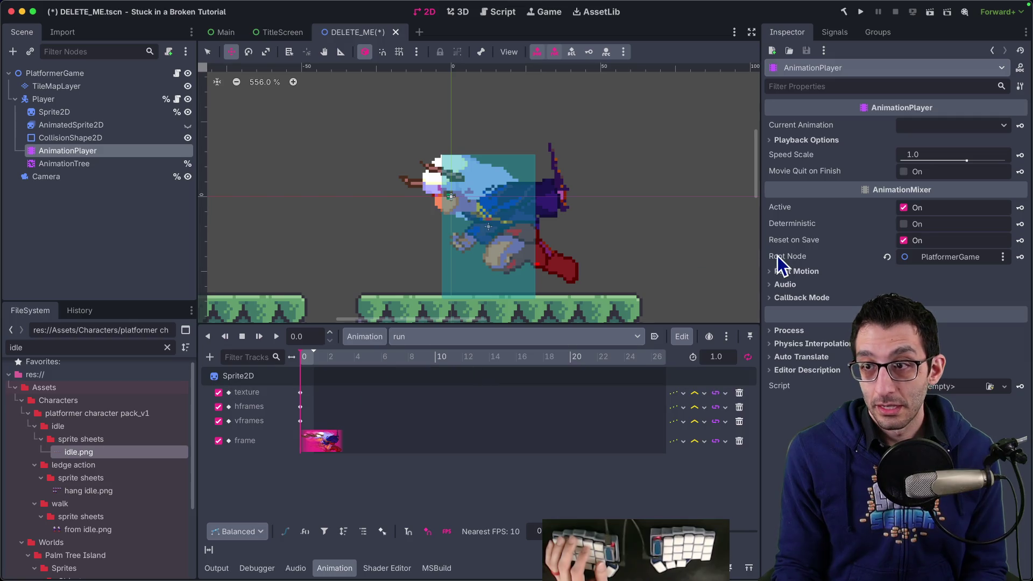
pyautogui.click(82, 124)
pyautogui.click(81, 114)
pyautogui.click(84, 151)
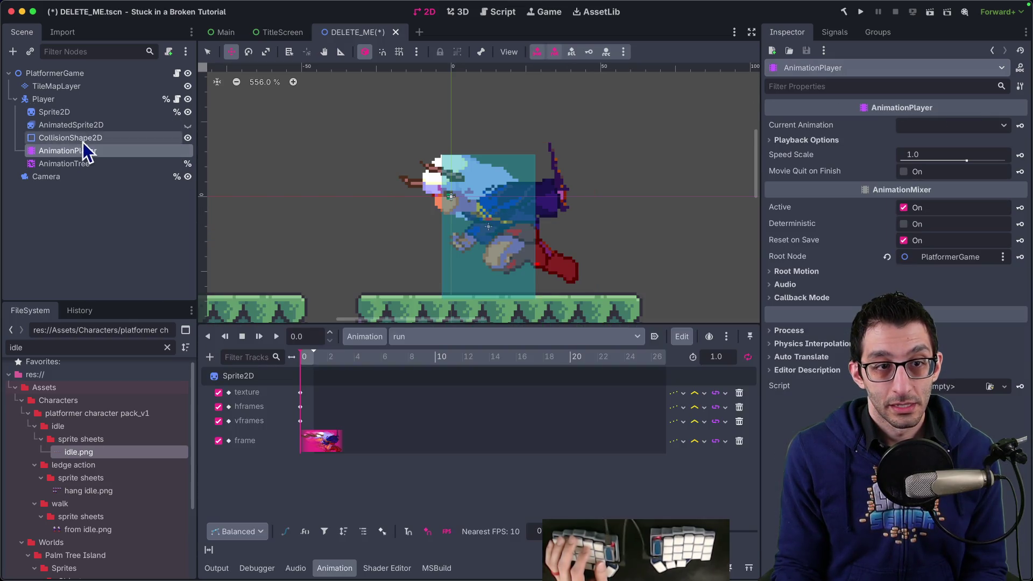
pyautogui.click(75, 111)
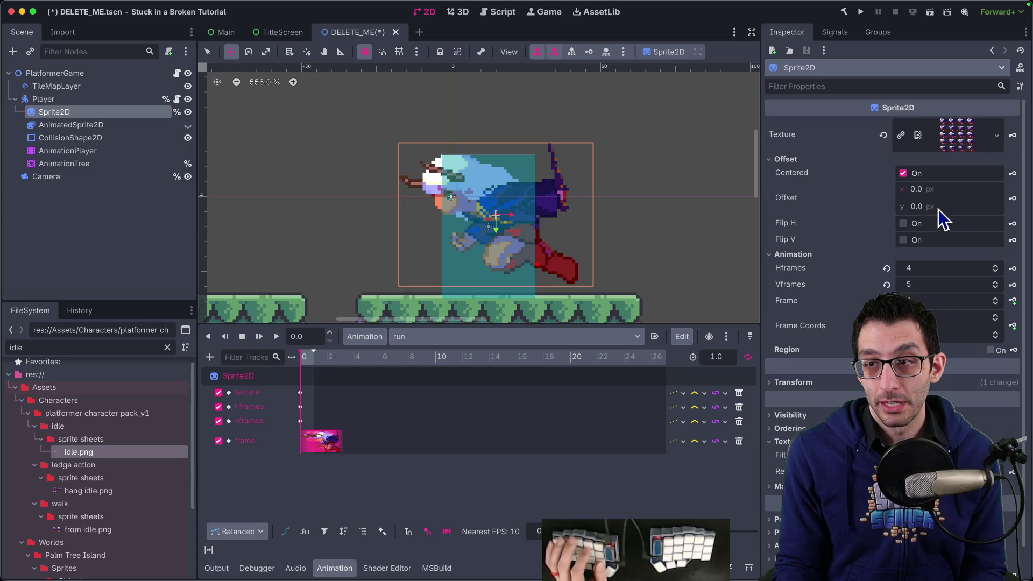
# Key the Sprite2D offset in the run animation and preview the result.
pyautogui.click(1013, 200)
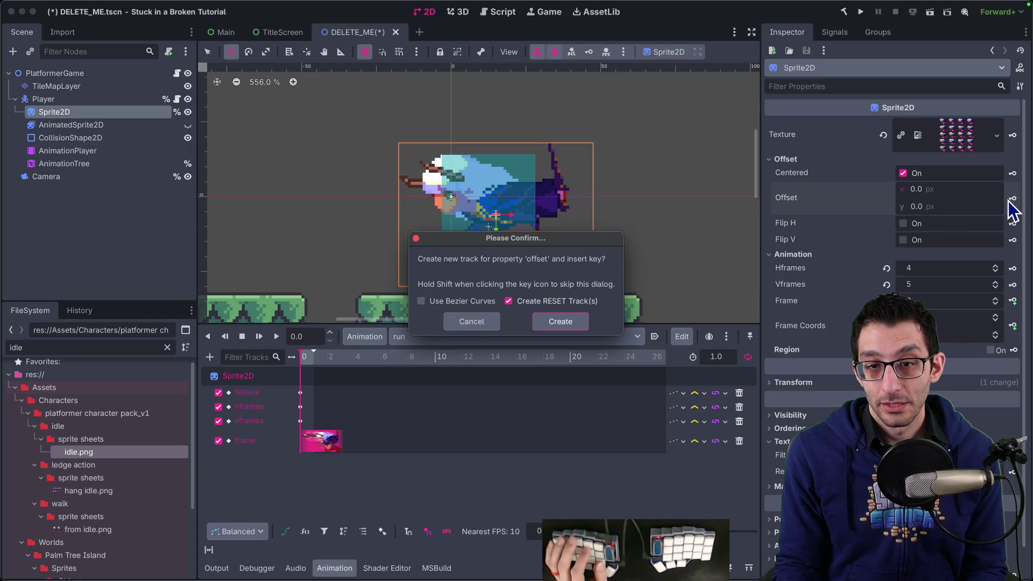
pyautogui.click(554, 324)
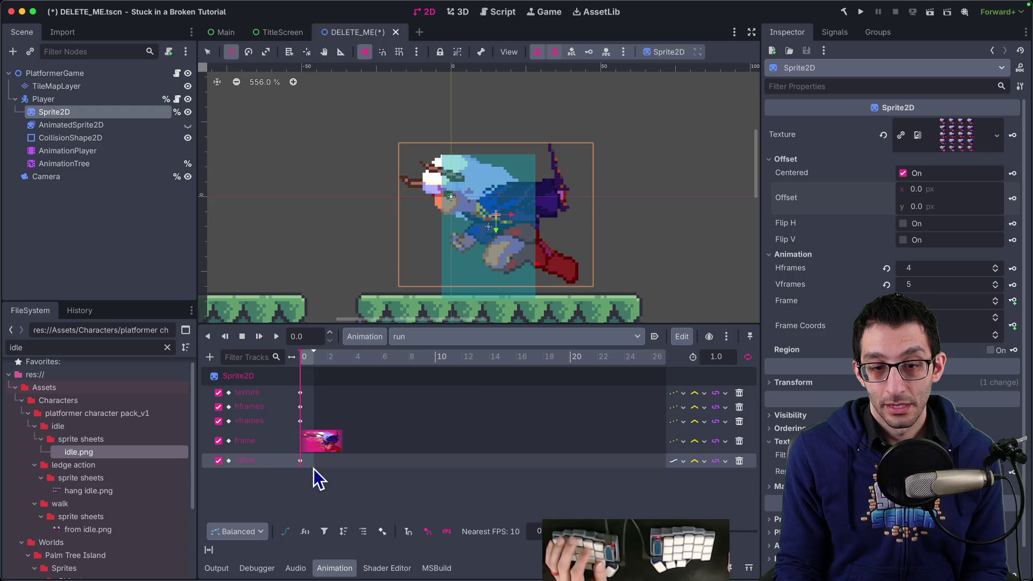
pyautogui.click(300, 460)
pyautogui.click(954, 157)
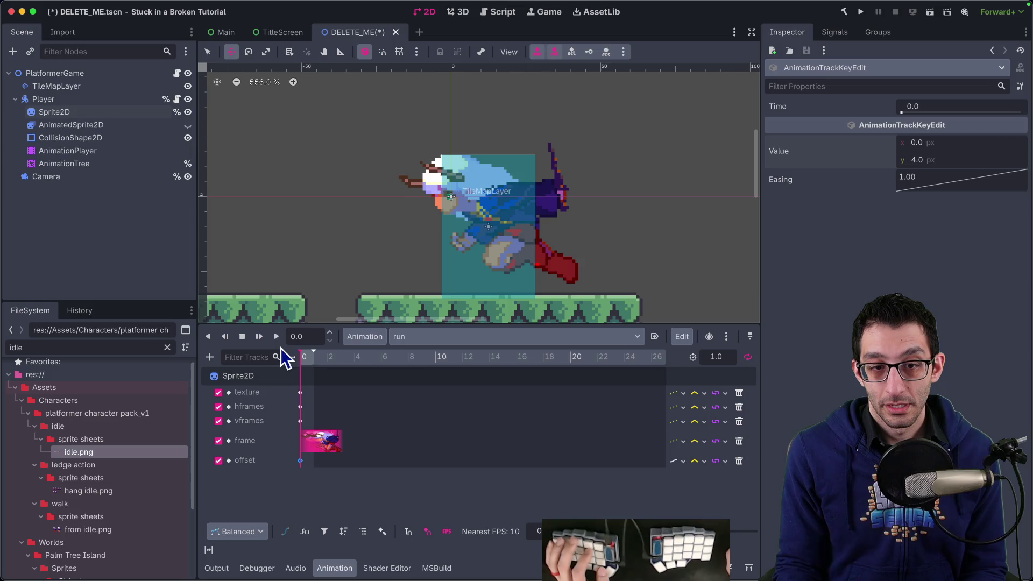
pyautogui.click(276, 336)
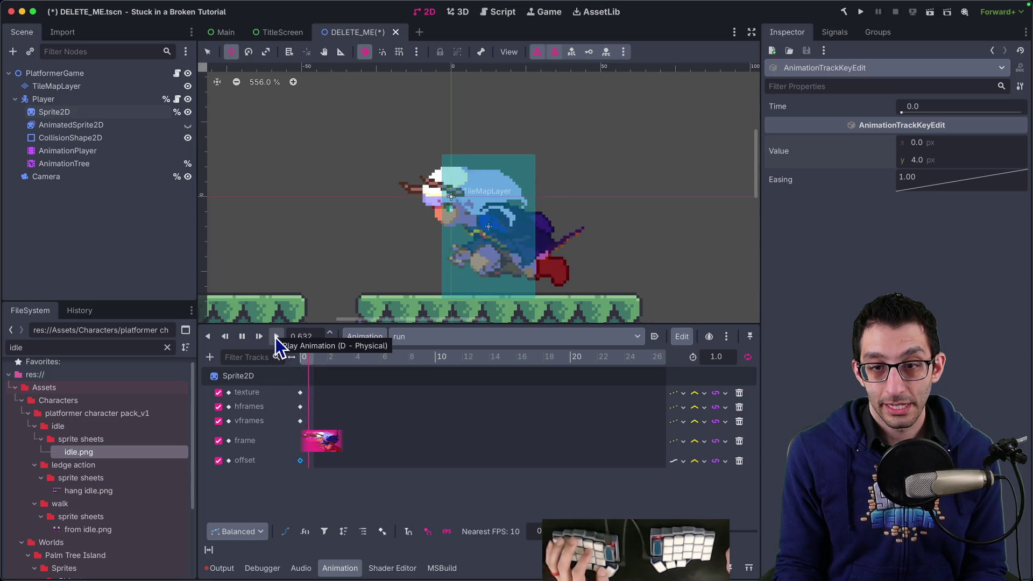
pyautogui.click(242, 336)
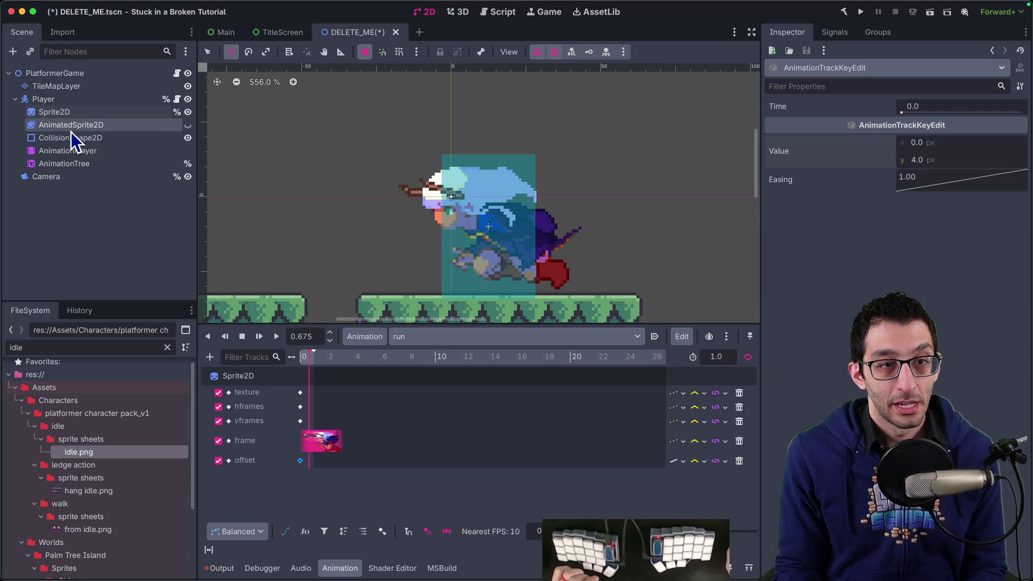
# Key the Sprite2D offset at y 0 in the idle animation and copy that keyframe.
pyautogui.click(424, 336)
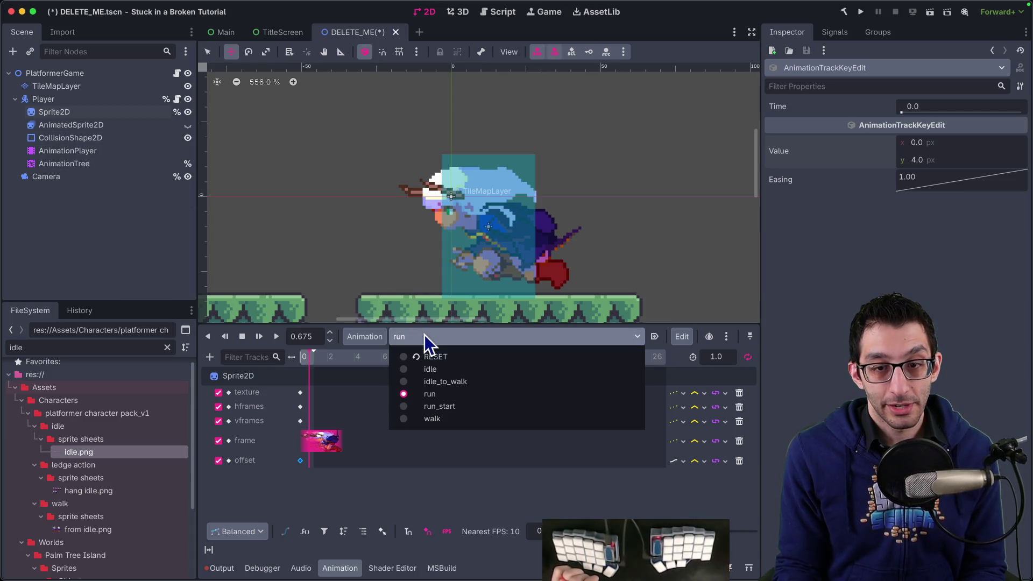
pyautogui.click(454, 371)
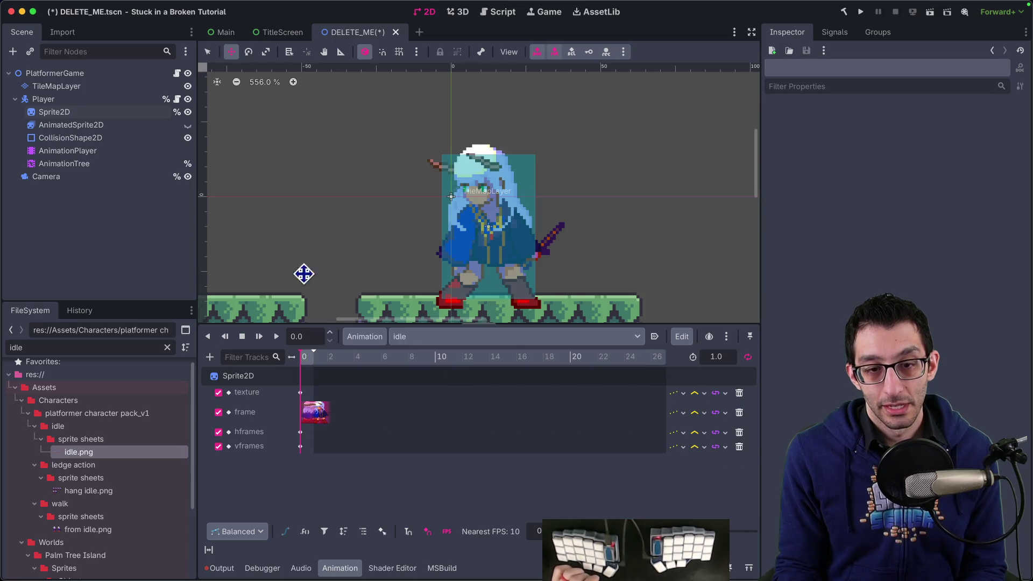
pyautogui.click(66, 116)
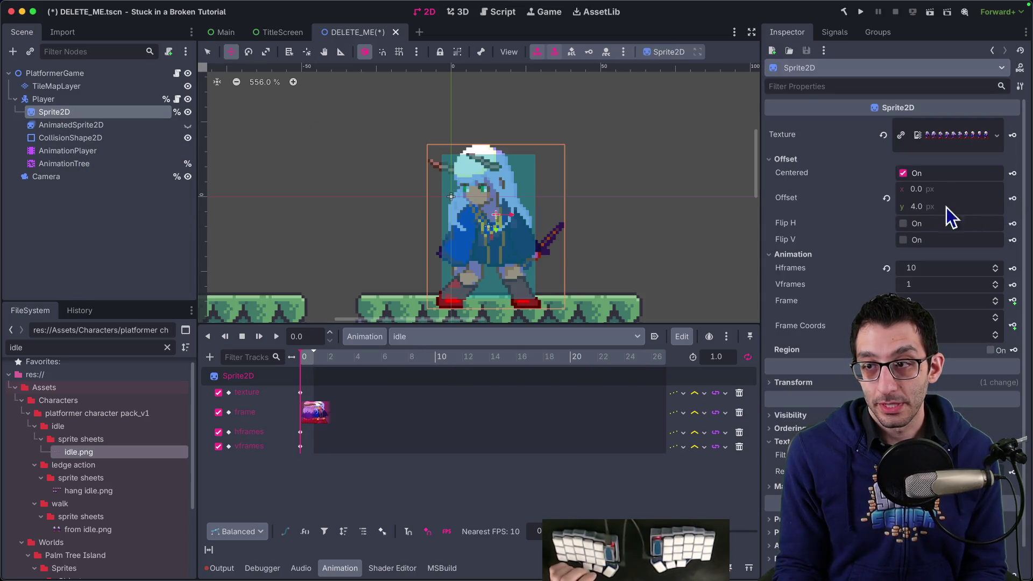
pyautogui.click(1013, 200)
pyautogui.click(559, 321)
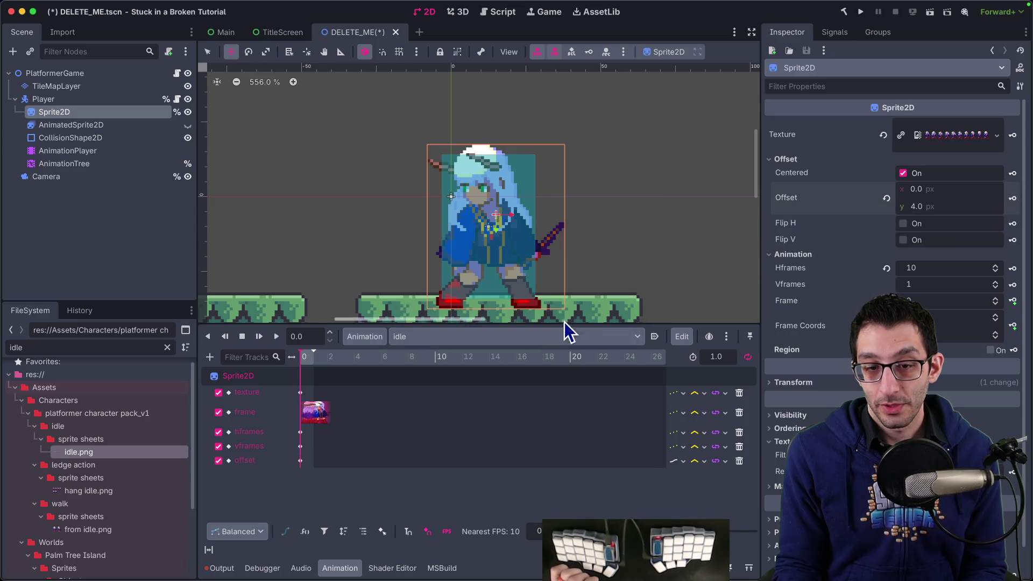
pyautogui.click(302, 460)
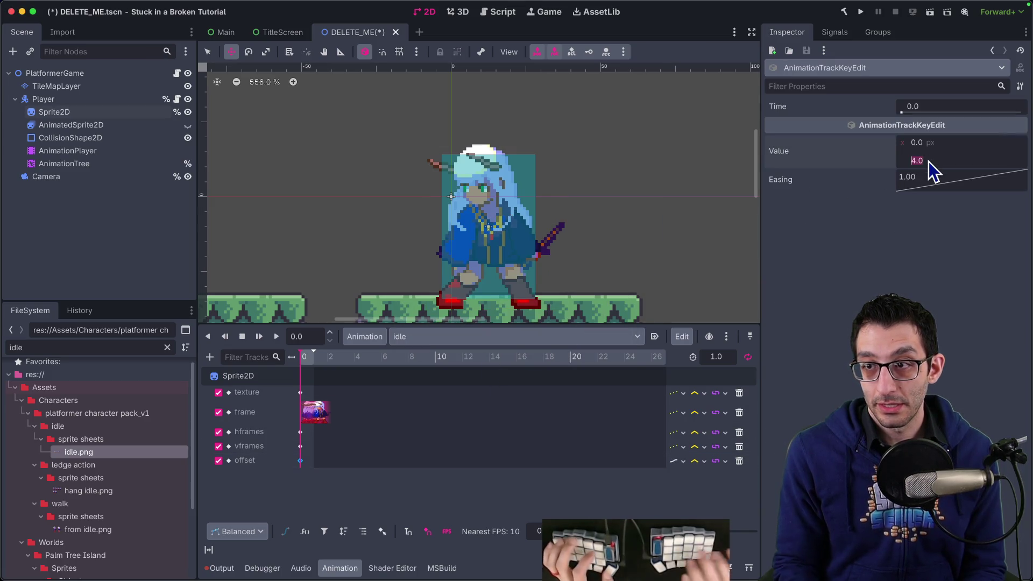
pyautogui.write('0')
pyautogui.press('Return')
pyautogui.rightClick(302, 460)
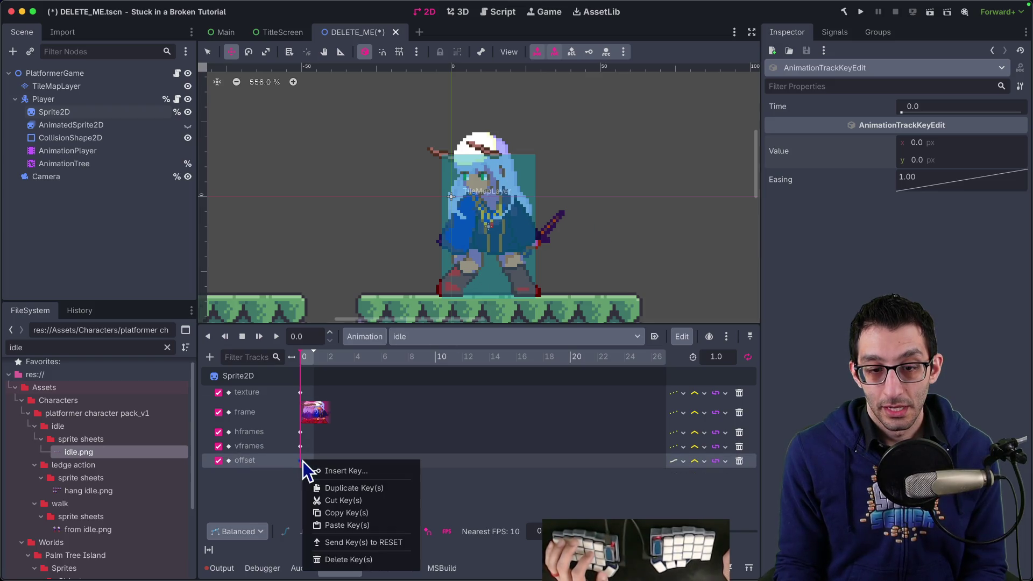
pyautogui.click(342, 513)
# Add Sprite2D offset tracks to the idle_to_walk, run_start and walk animations.
pyautogui.click(413, 340)
pyautogui.click(430, 390)
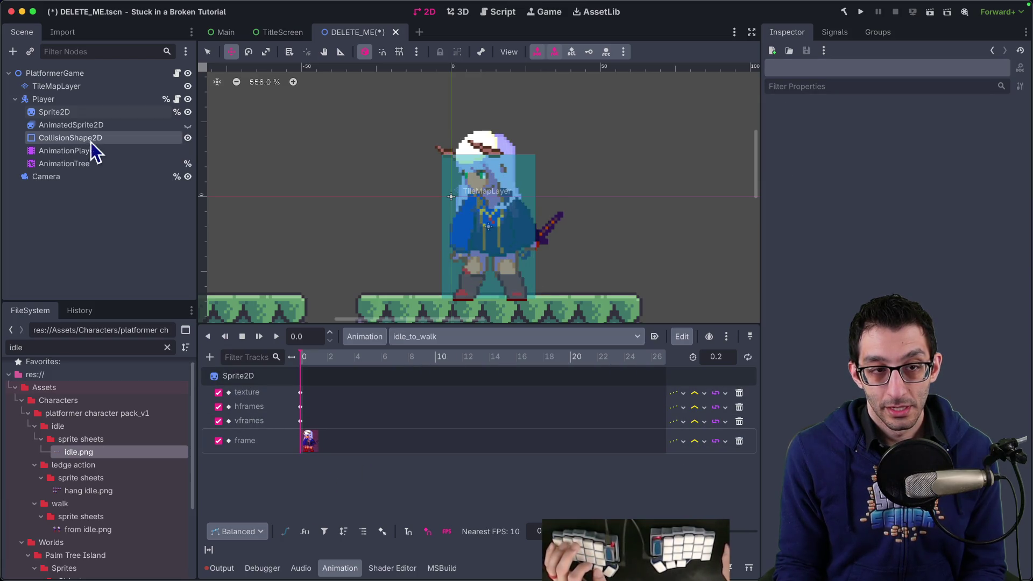
pyautogui.click(54, 111)
pyautogui.click(1013, 198)
pyautogui.press('Return')
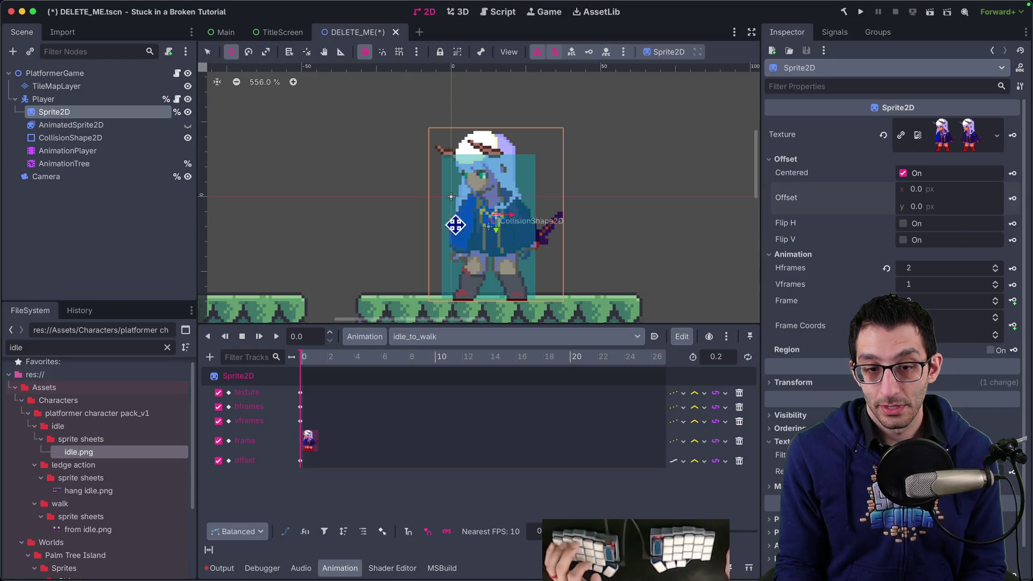
pyautogui.click(429, 336)
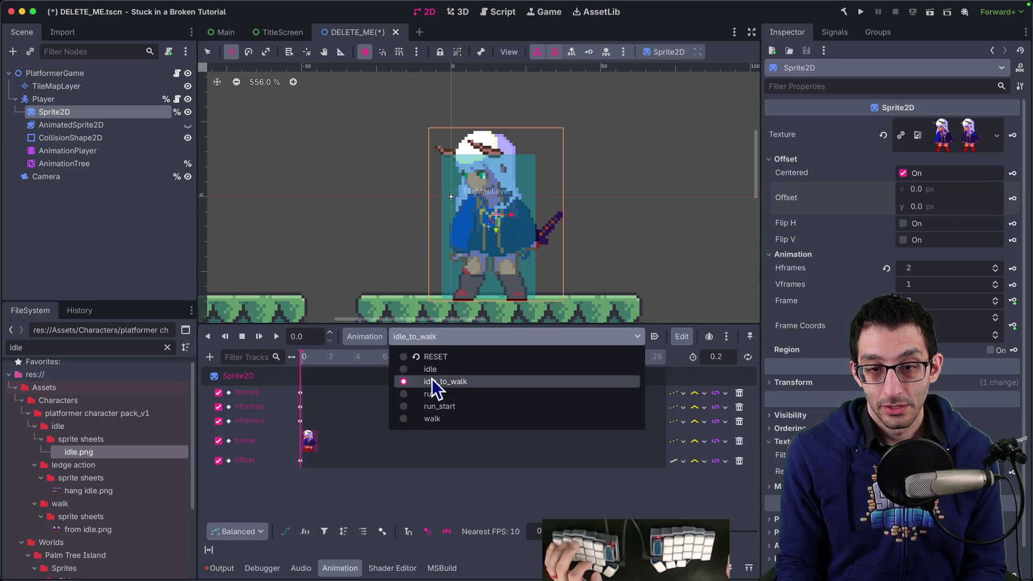
pyautogui.click(441, 412)
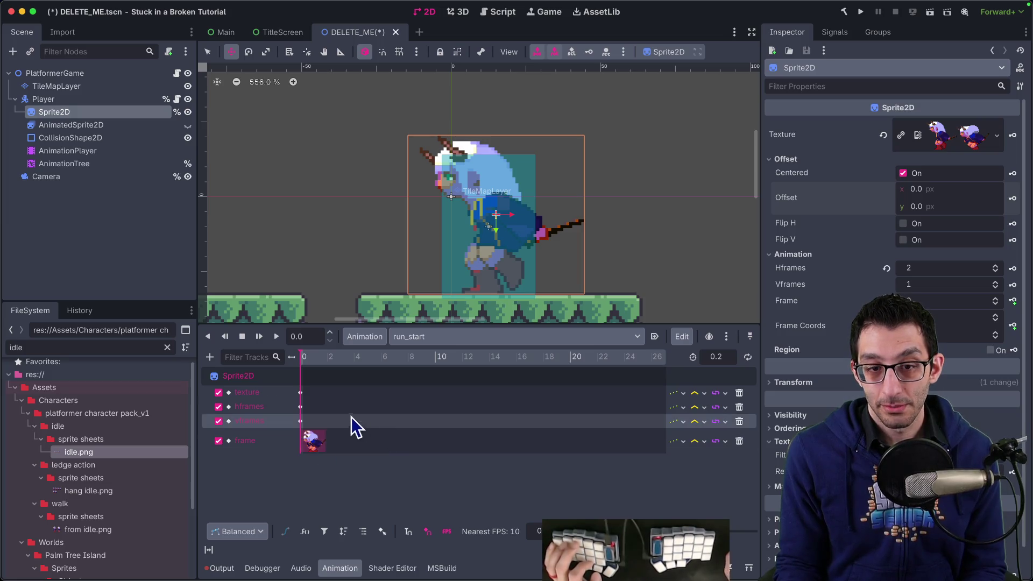
pyautogui.click(1012, 200)
pyautogui.click(560, 322)
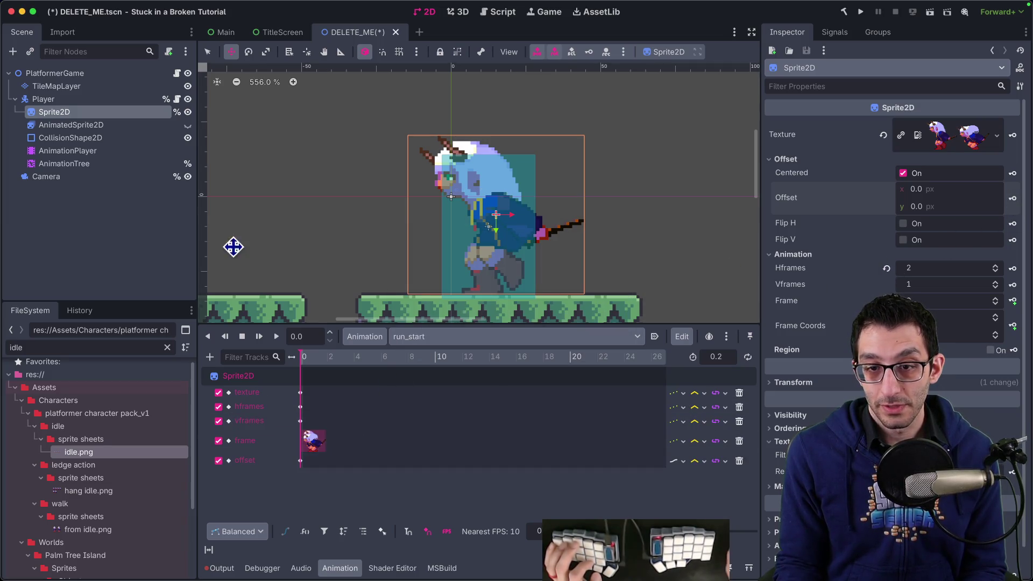
pyautogui.click(429, 338)
pyautogui.click(431, 419)
pyautogui.click(1013, 198)
pyautogui.press('Return')
# Save the scene, launch the game, and run the character back and forth across a gap.
pyautogui.press('super+b')
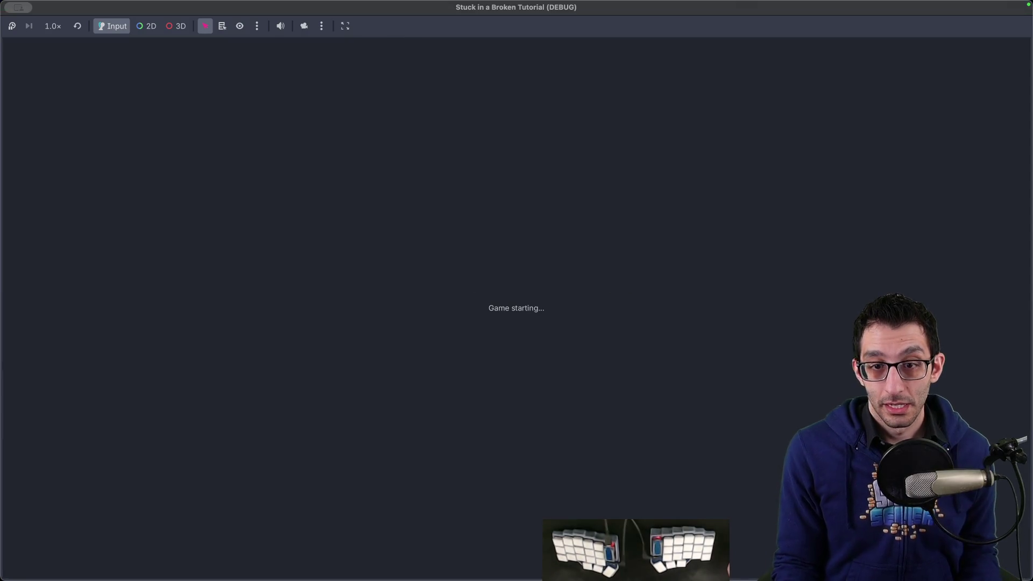
pyautogui.press('Left')
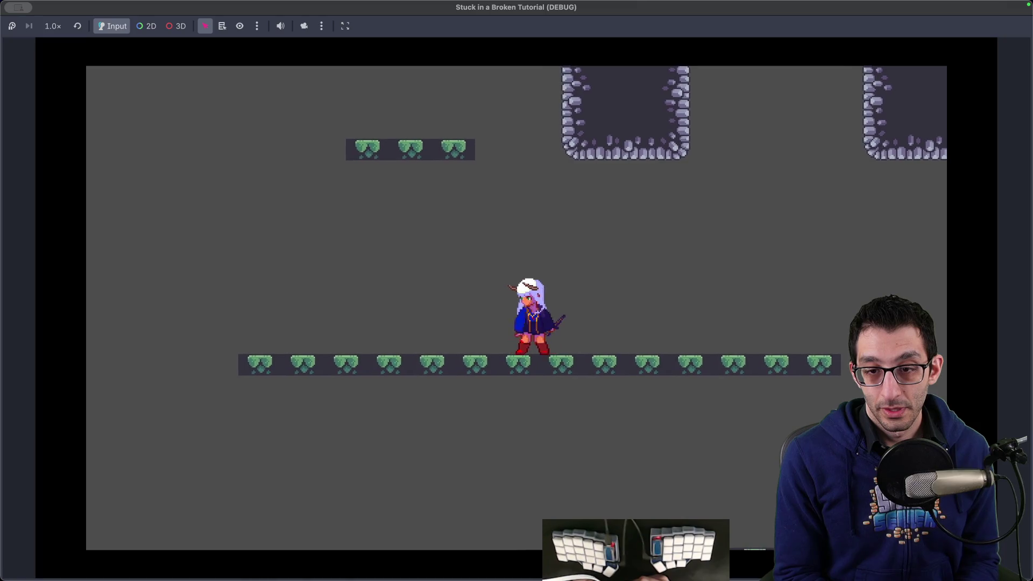
pyautogui.press('Right')
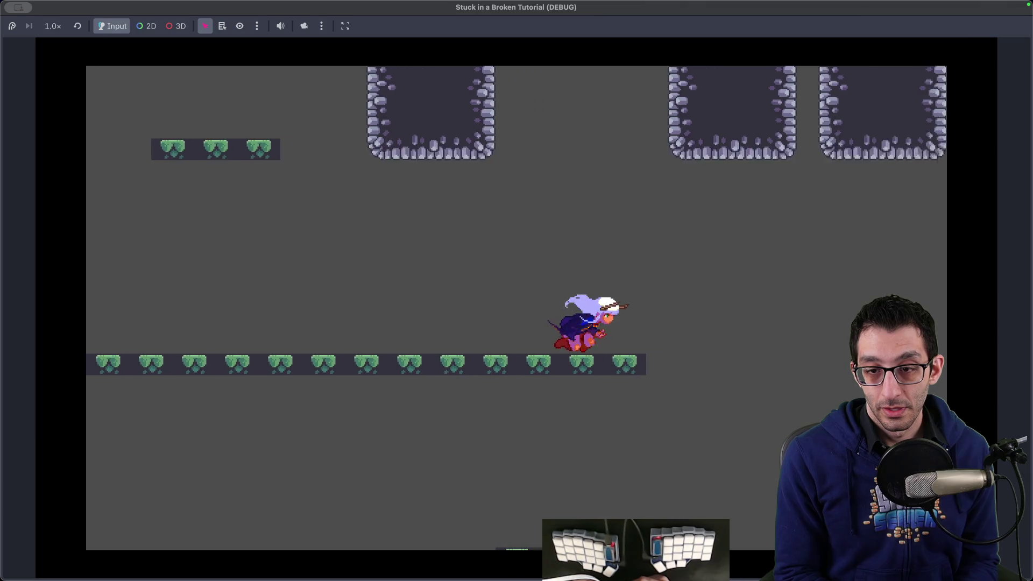
pyautogui.press('Left')
pyautogui.press('Right')
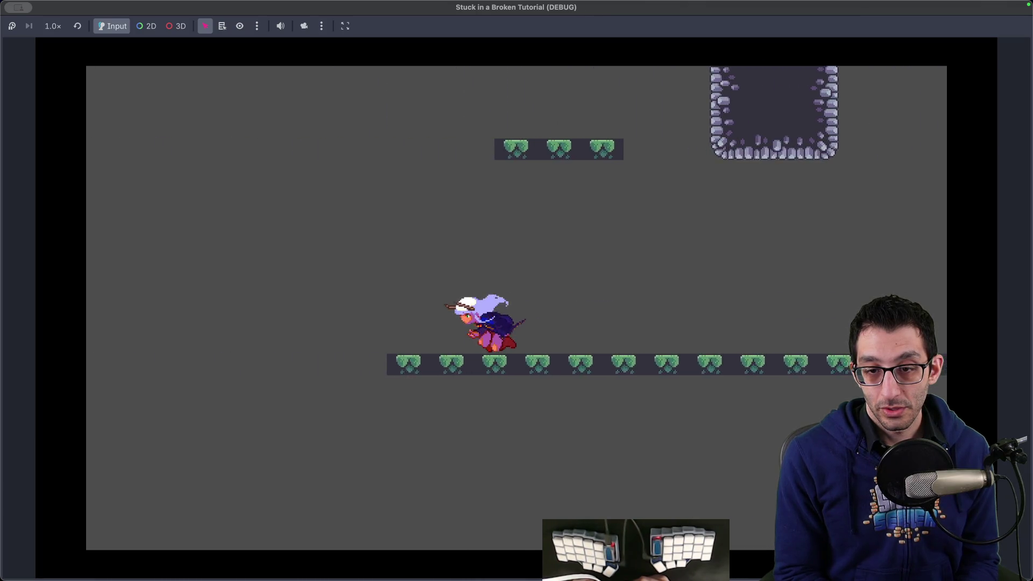
pyautogui.press('space')
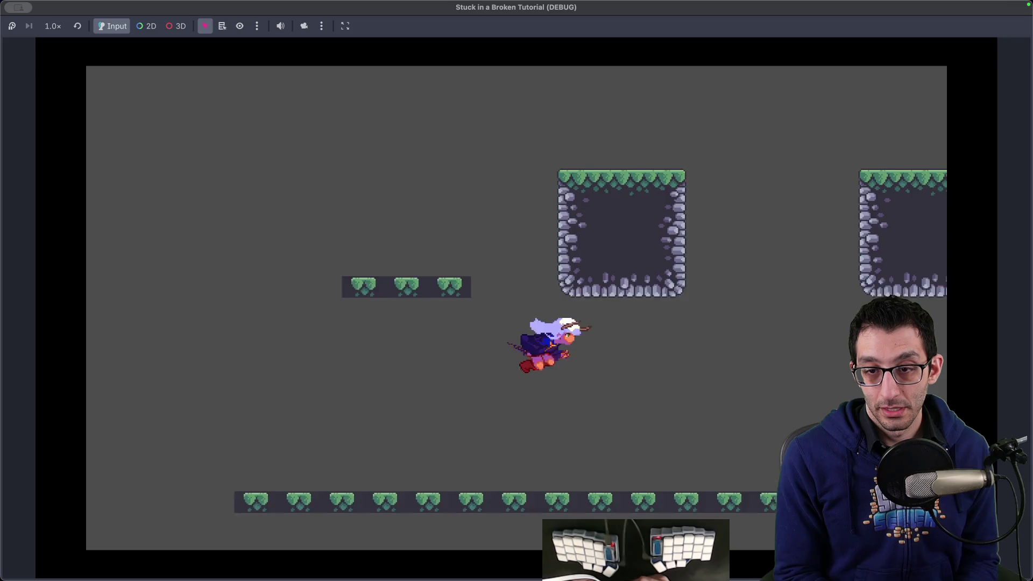
pyautogui.press('Right')
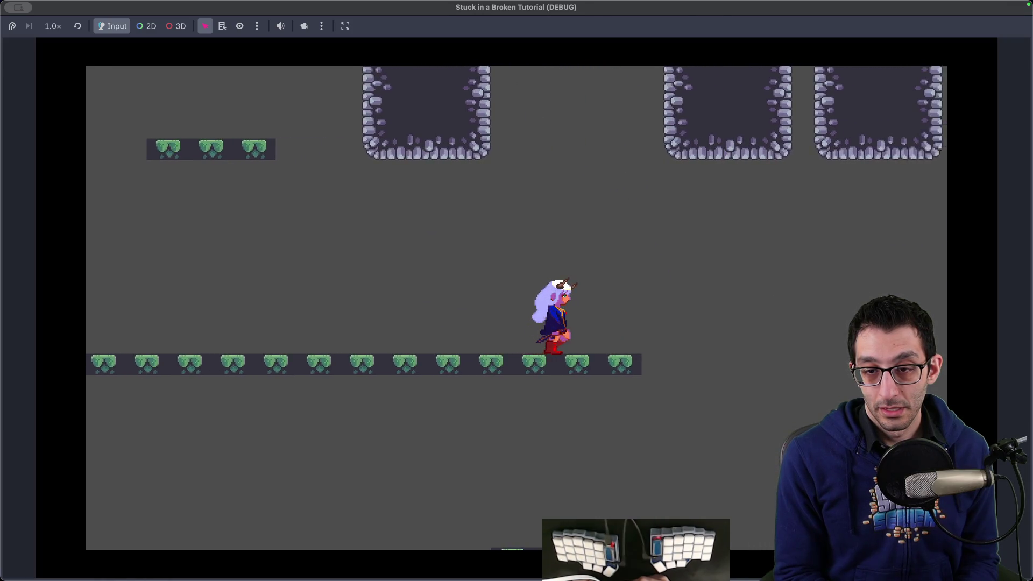
pyautogui.press('Left')
pyautogui.press('Right')
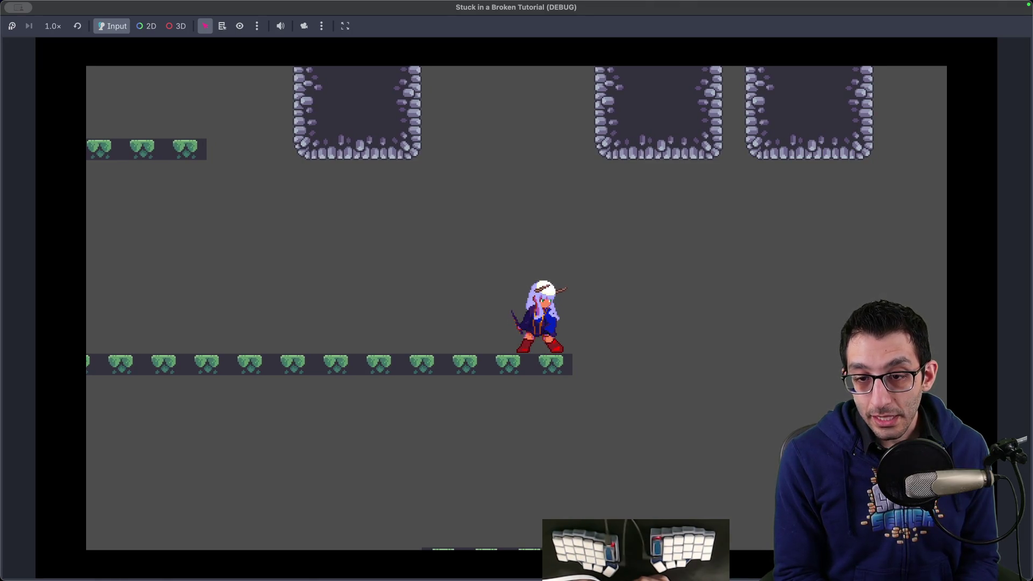
pyautogui.press('Left')
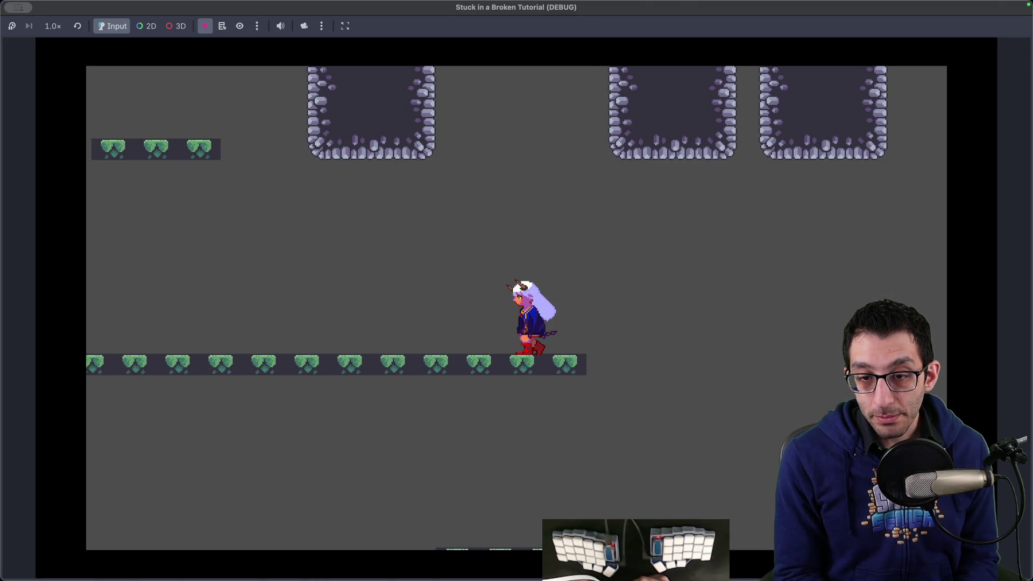
pyautogui.press('Left')
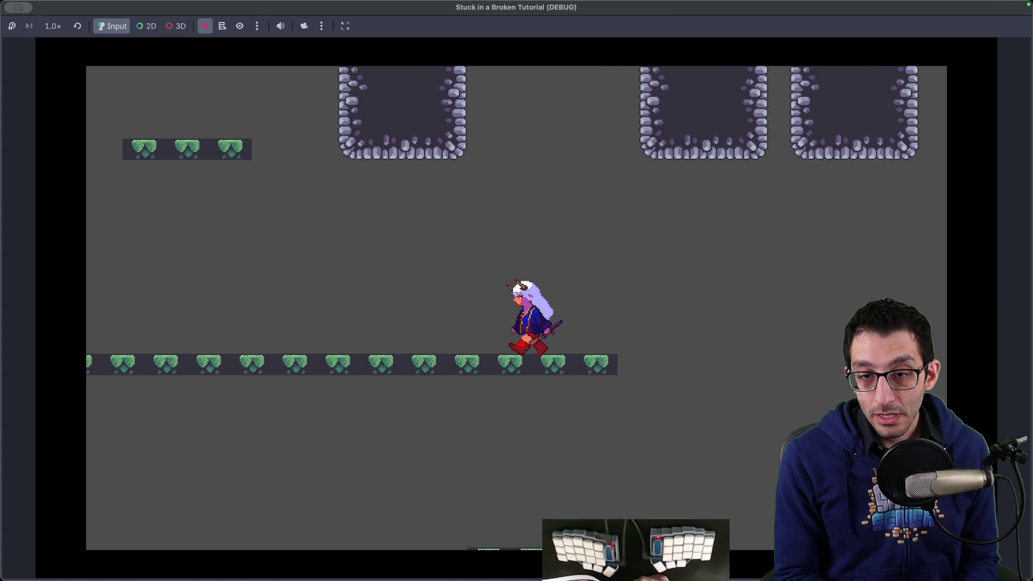
# Dash left, jump up to the higher platform and beyond, then quit the game.
pyautogui.press('Left')
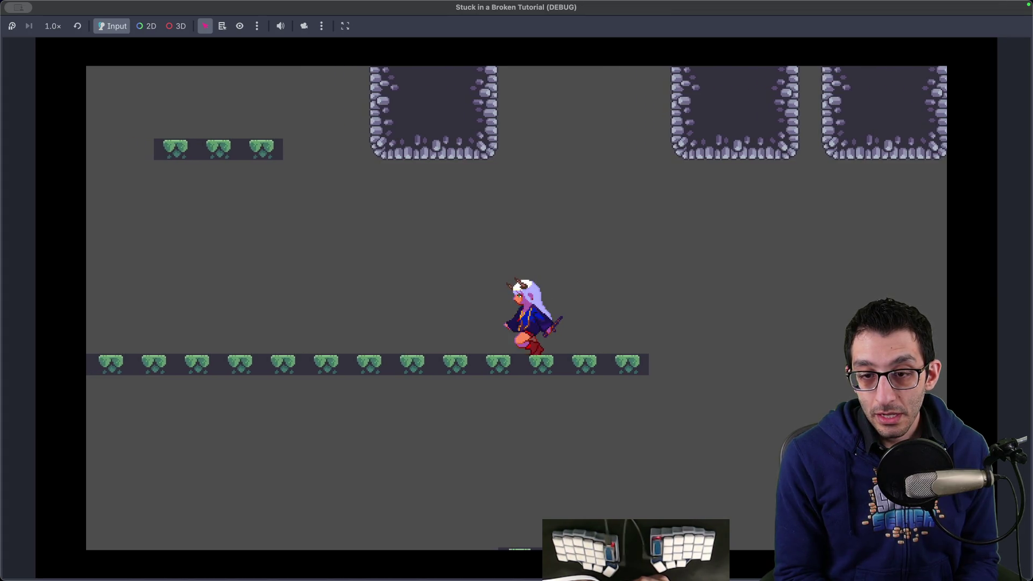
pyautogui.press('shift')
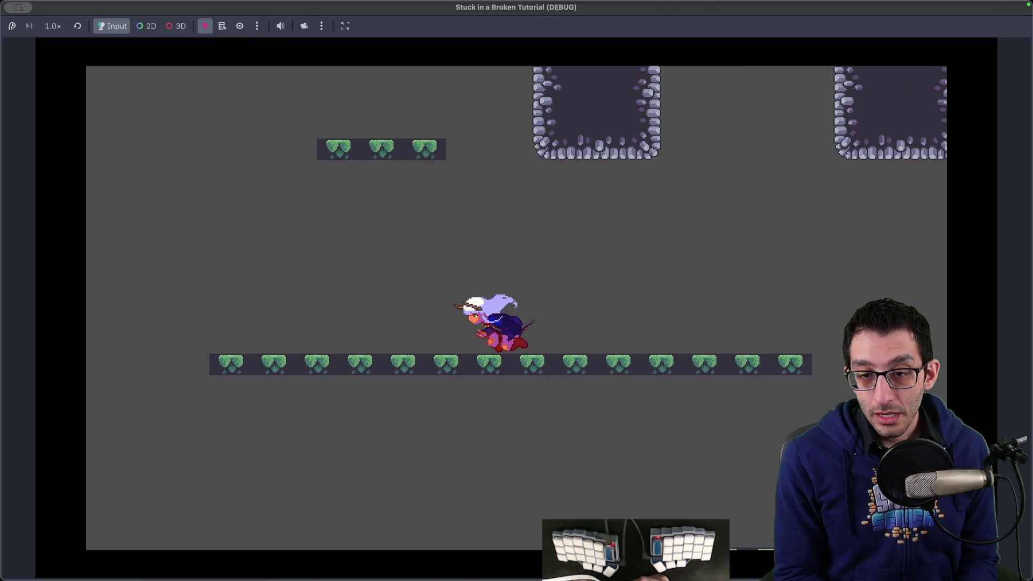
pyautogui.press('Right')
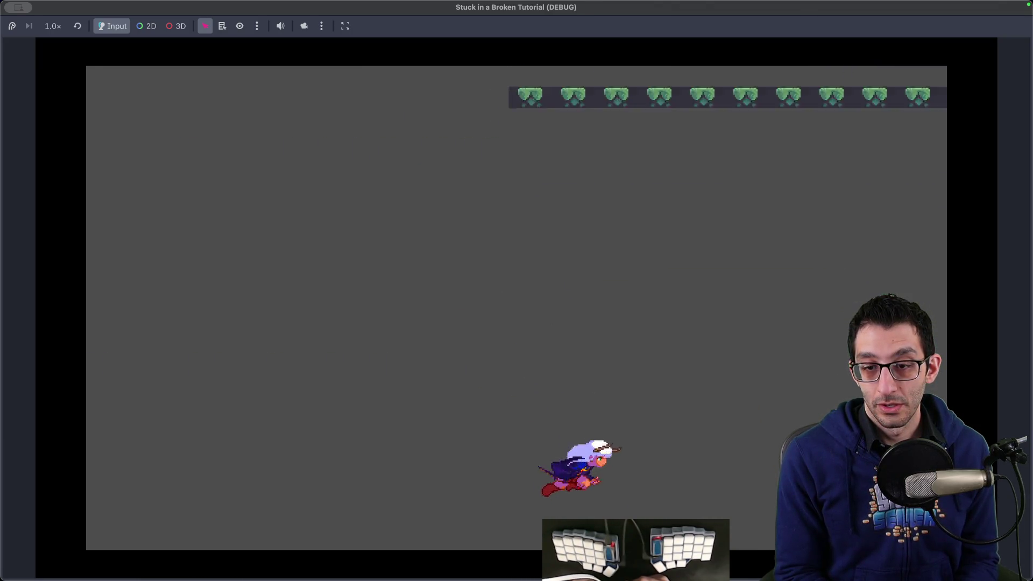
pyautogui.press('space')
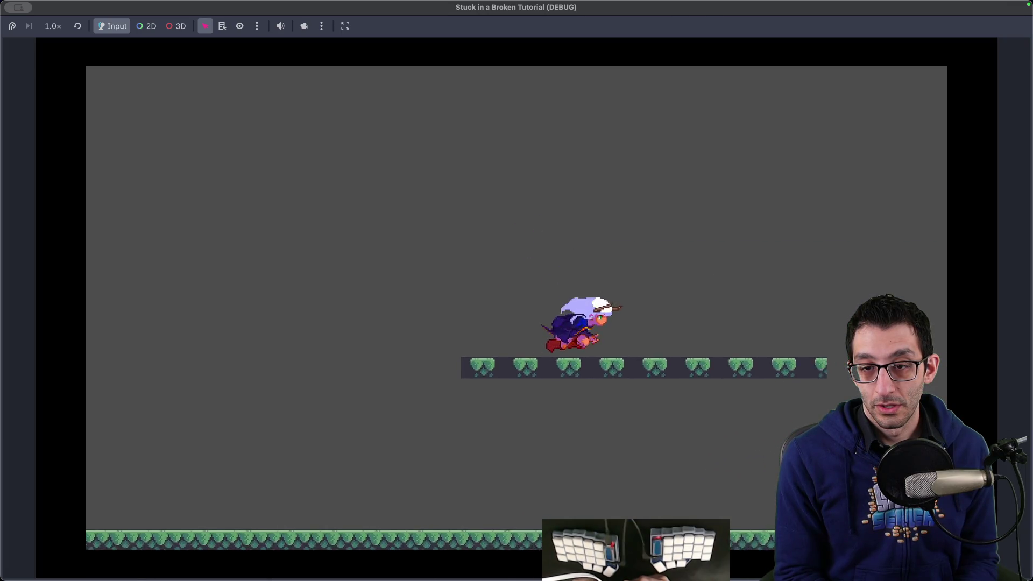
pyautogui.press('space')
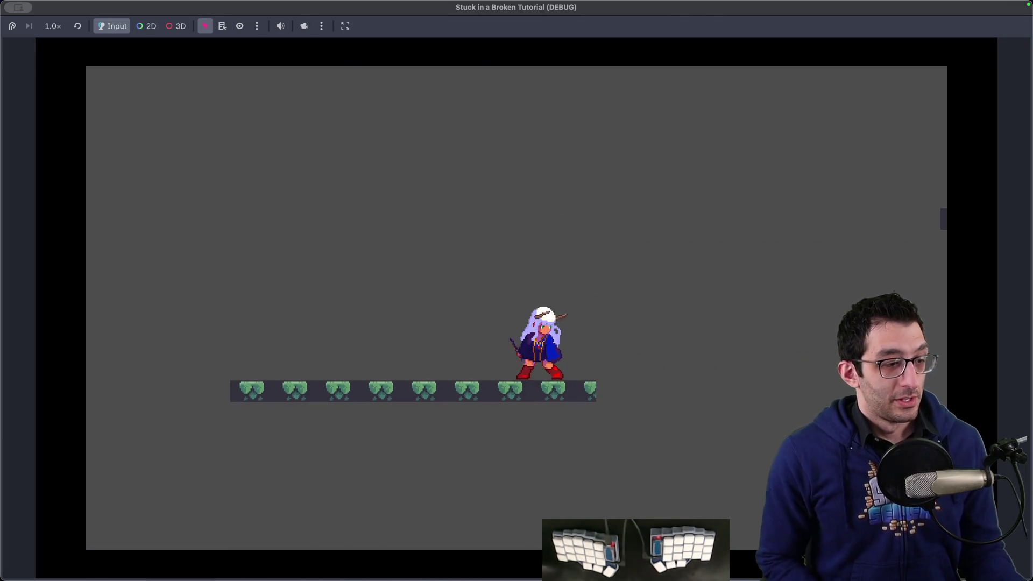
pyautogui.press('space')
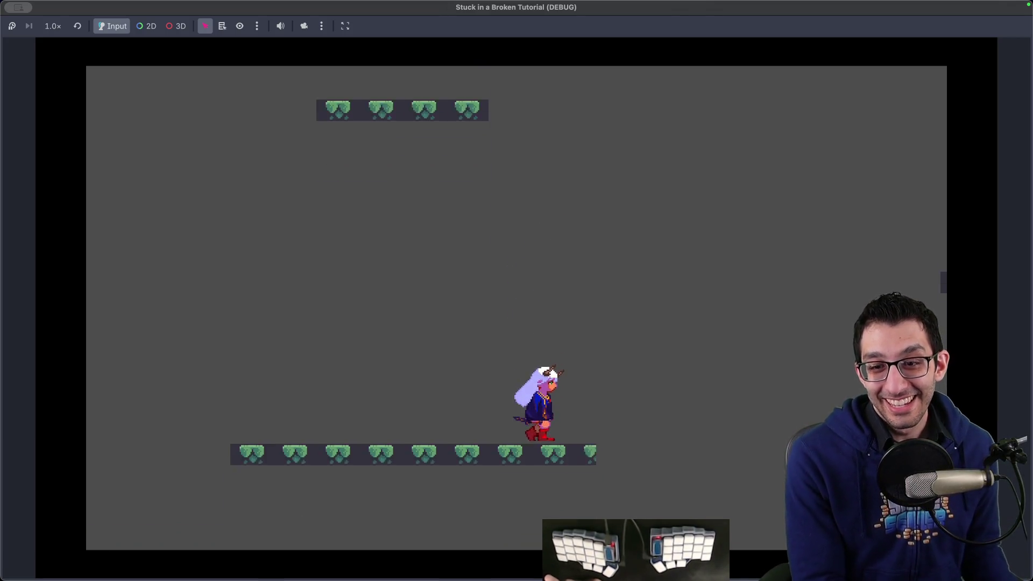
pyautogui.press('space')
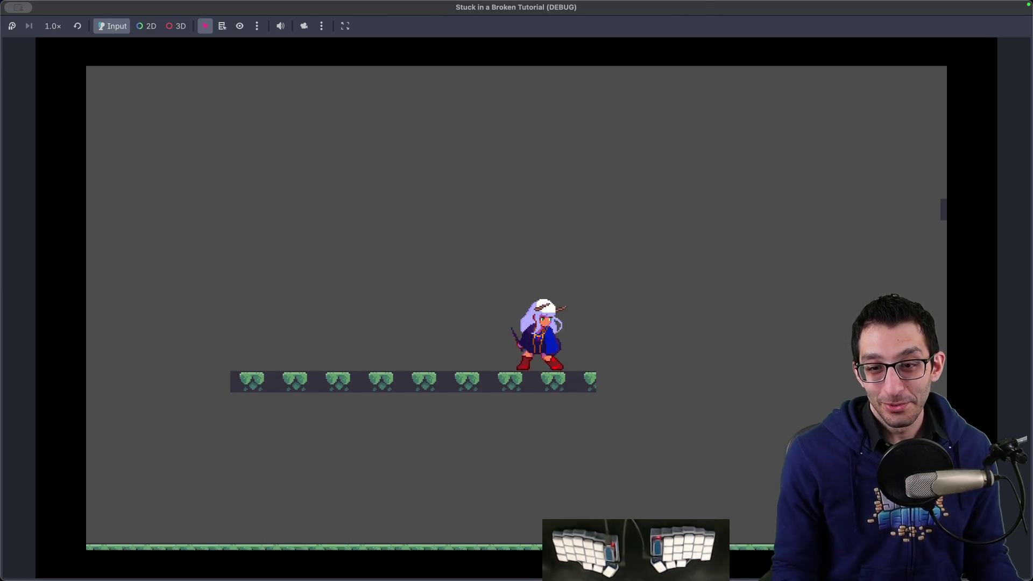
pyautogui.press('super+q')
pyautogui.press('super+Tab')
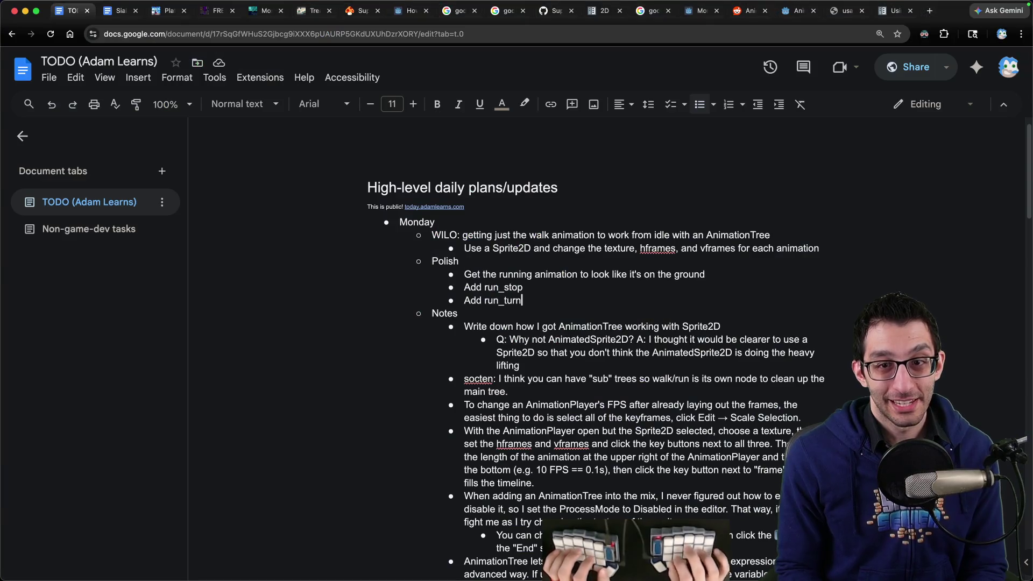
# Change the first Polish item to 'Jumping causes you to enter your walk animation' and rerun the game.
pyautogui.tripleClick(584, 275)
pyautogui.write('Jumpi')
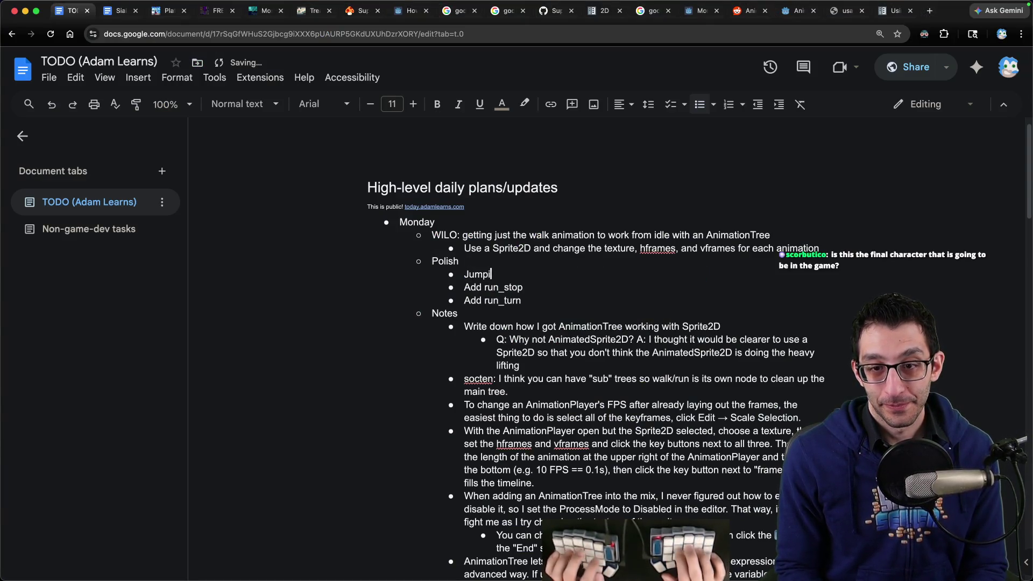
pyautogui.write('our walk animation')
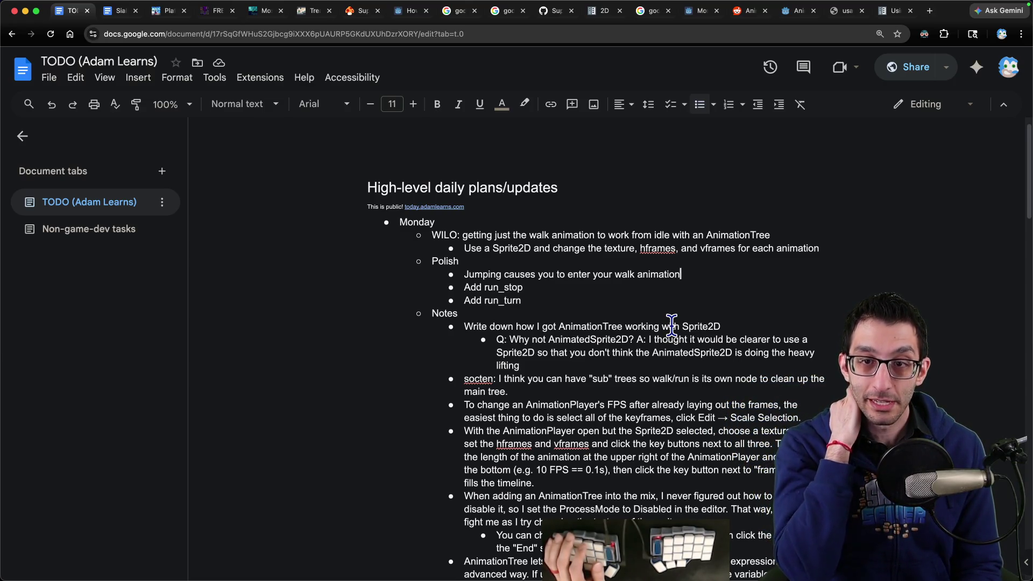
pyautogui.press('super+Tab')
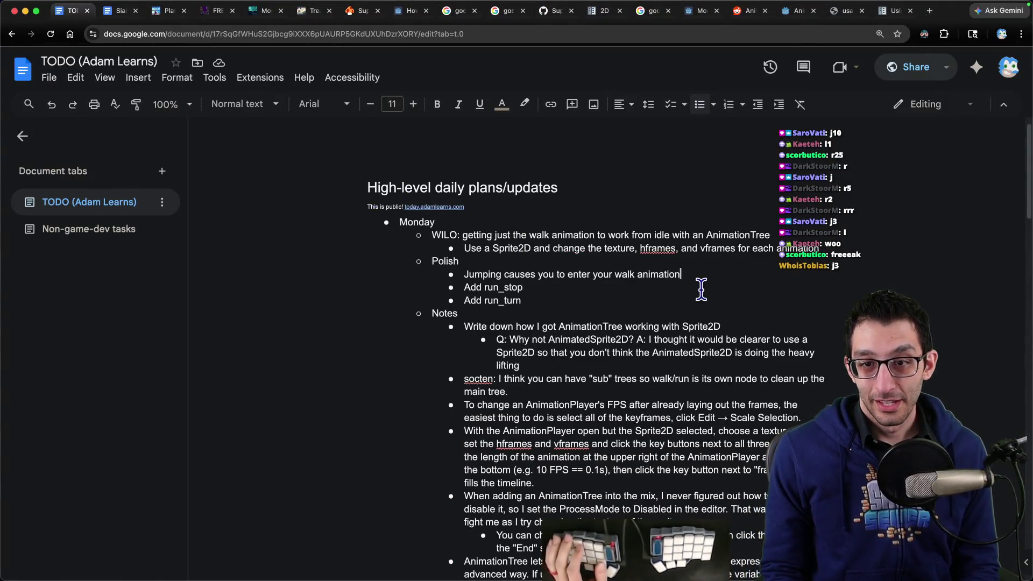
pyautogui.click(392, 546)
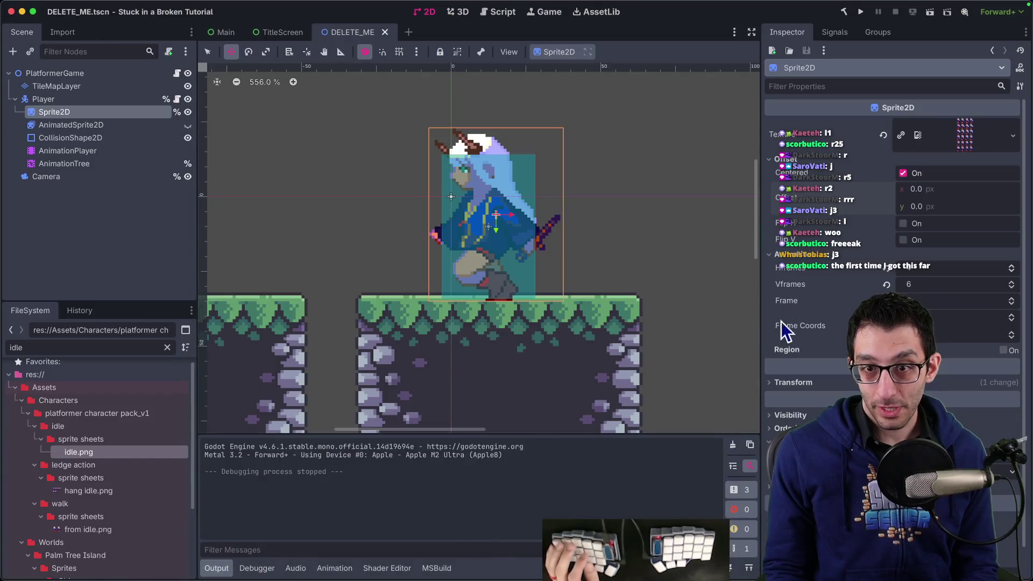
pyautogui.click(861, 11)
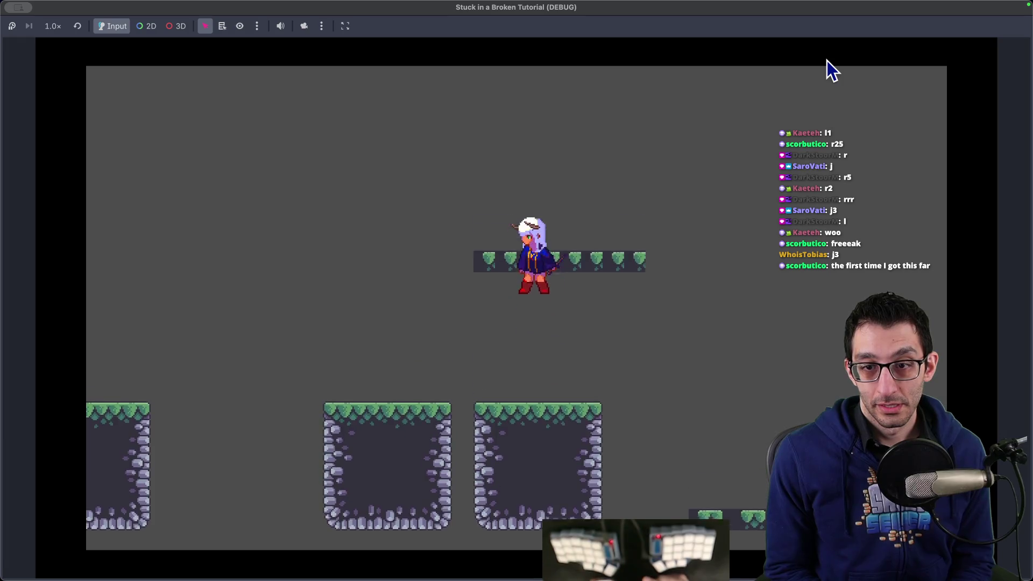
# Stop the game, add a breakpoint on line 88 in the facing-direction block, and show the game again.
pyautogui.moveTo(380, 578)
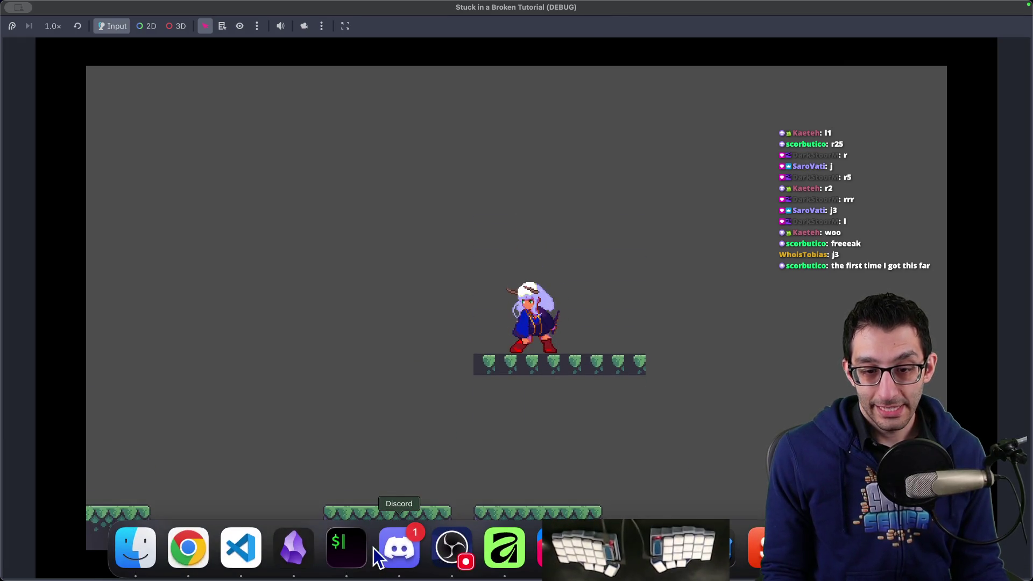
pyautogui.press('super+q')
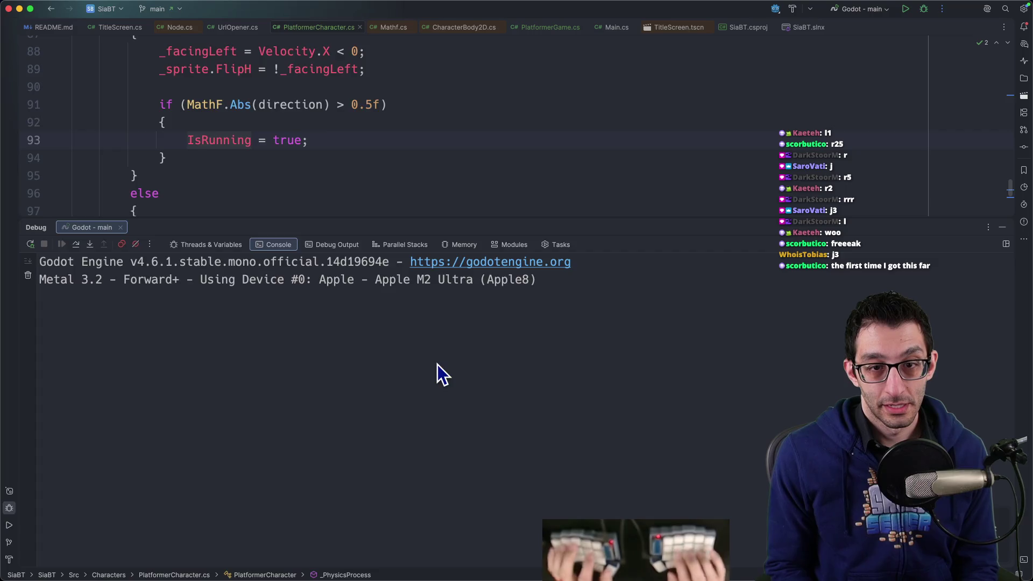
pyautogui.scroll(3, 422, 353)
pyautogui.moveTo(161, 184); pyautogui.dragTo(441, 184)
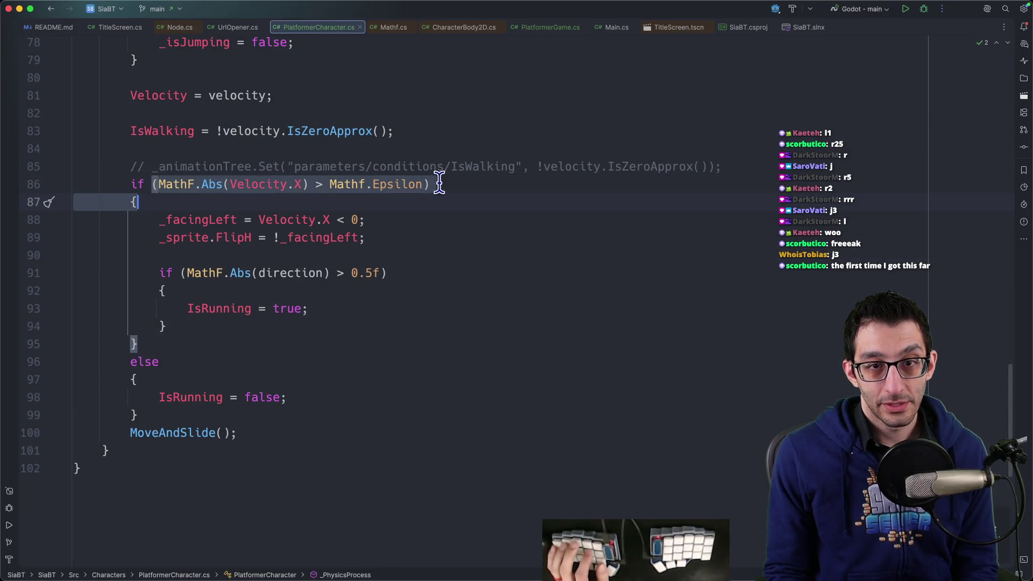
pyautogui.scroll(10, 414, 242)
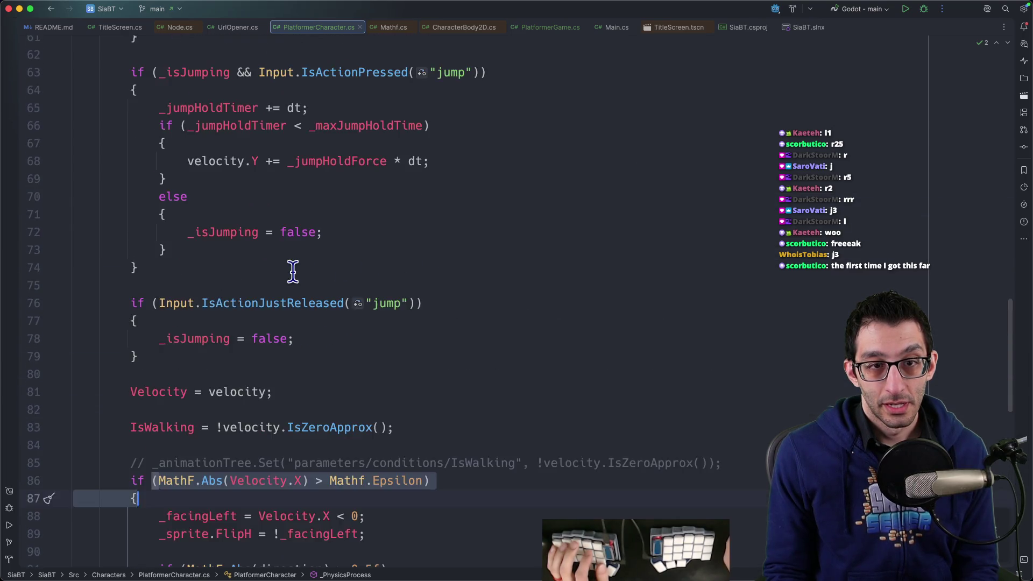
pyautogui.scroll(5, 323, 277)
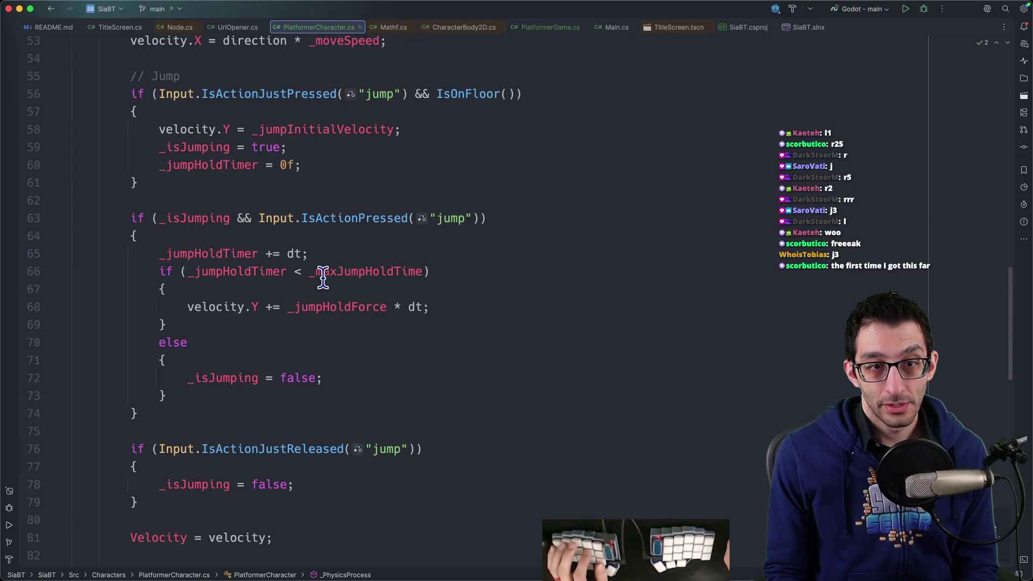
pyautogui.scroll(5, 325, 277)
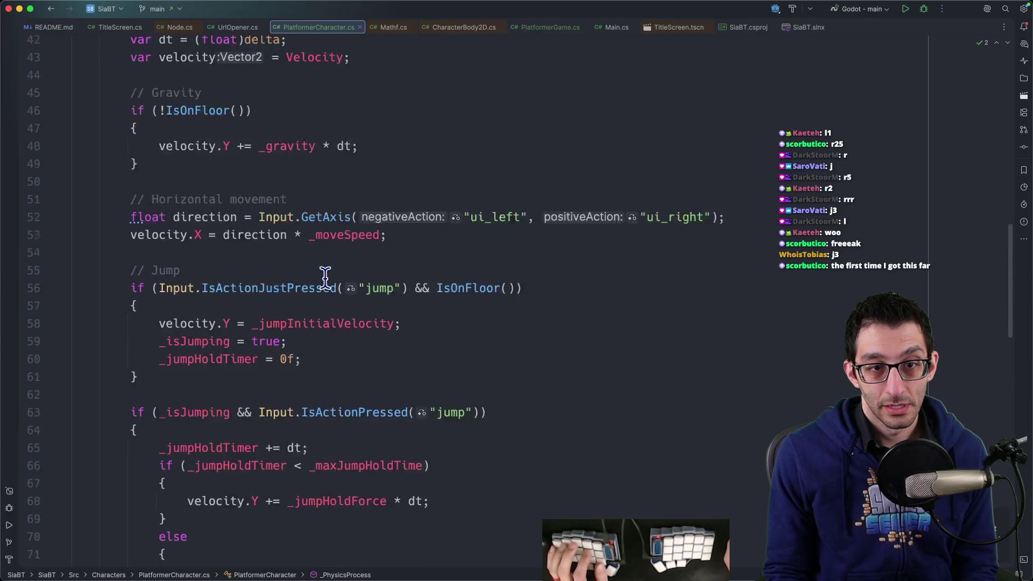
pyautogui.scroll(-18, 325, 277)
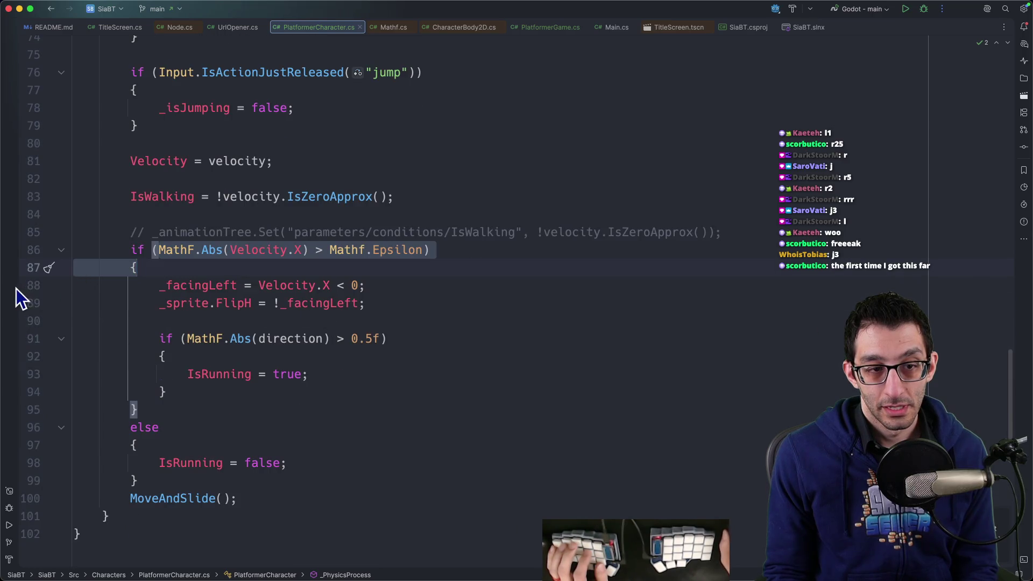
pyautogui.click(16, 288)
pyautogui.click(716, 547)
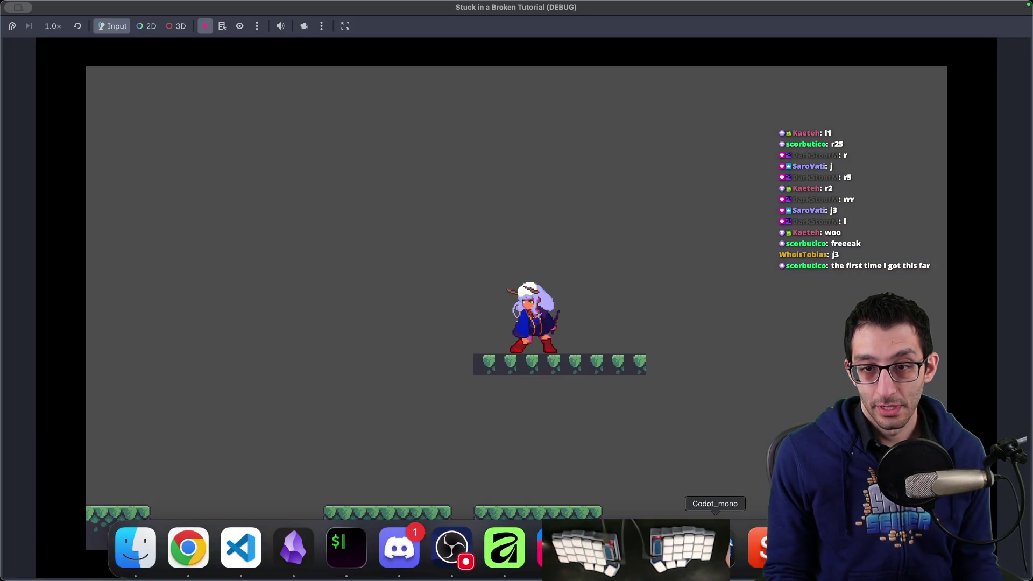
# Make the character jump in the game, then go back to the code editor.
pyautogui.press('space')
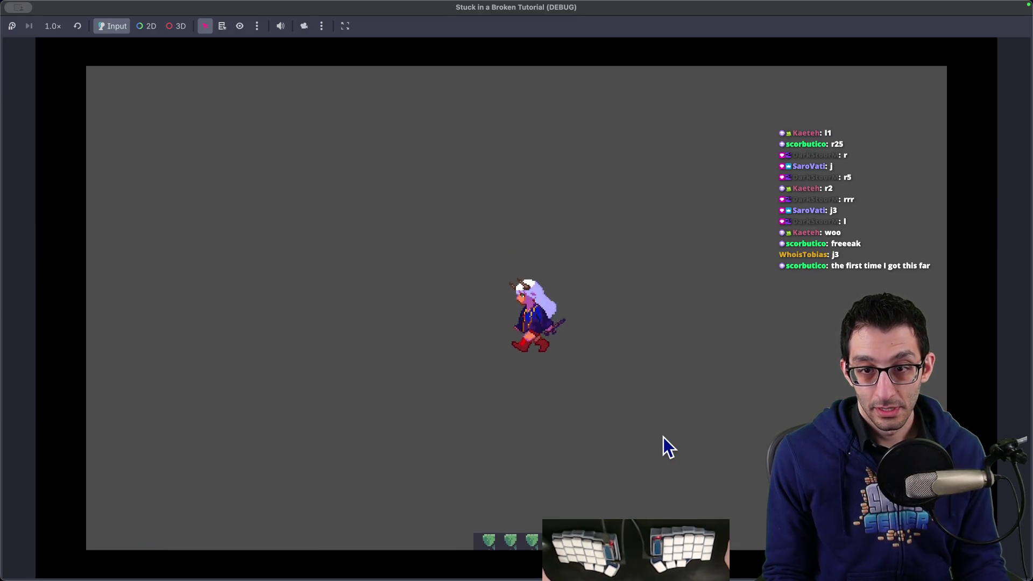
pyautogui.moveTo(610, 560)
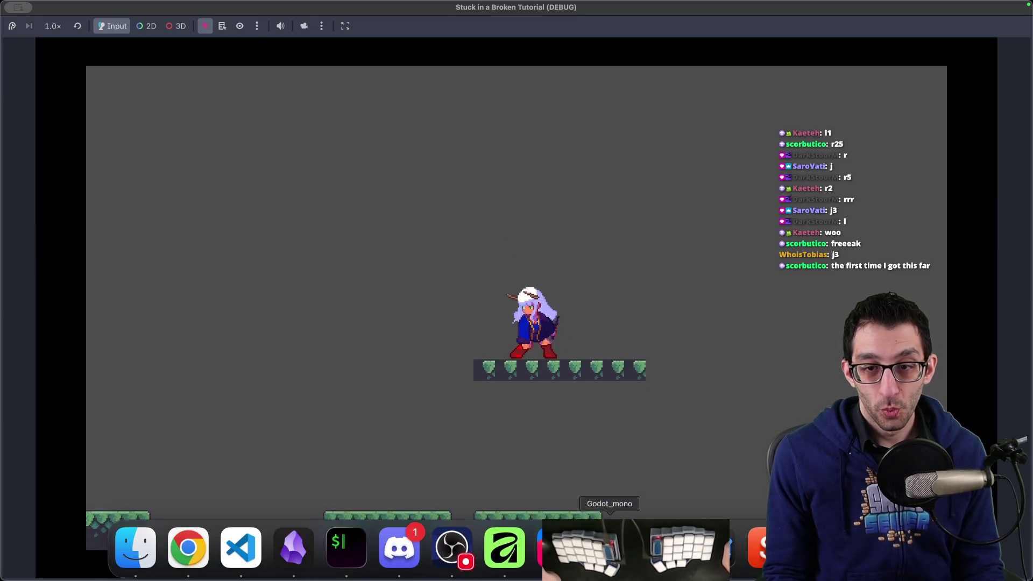
pyautogui.click(663, 555)
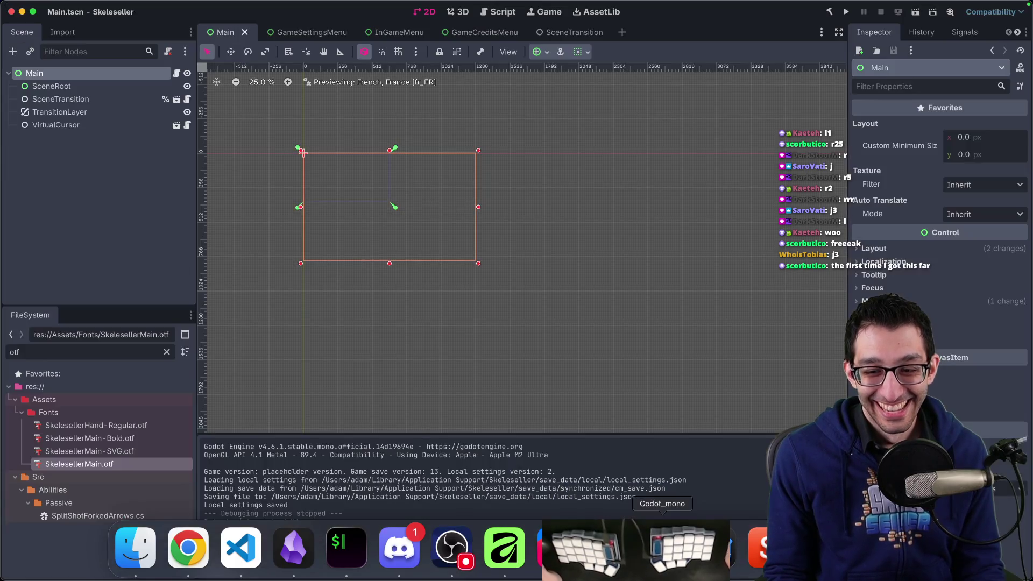
pyautogui.click(241, 548)
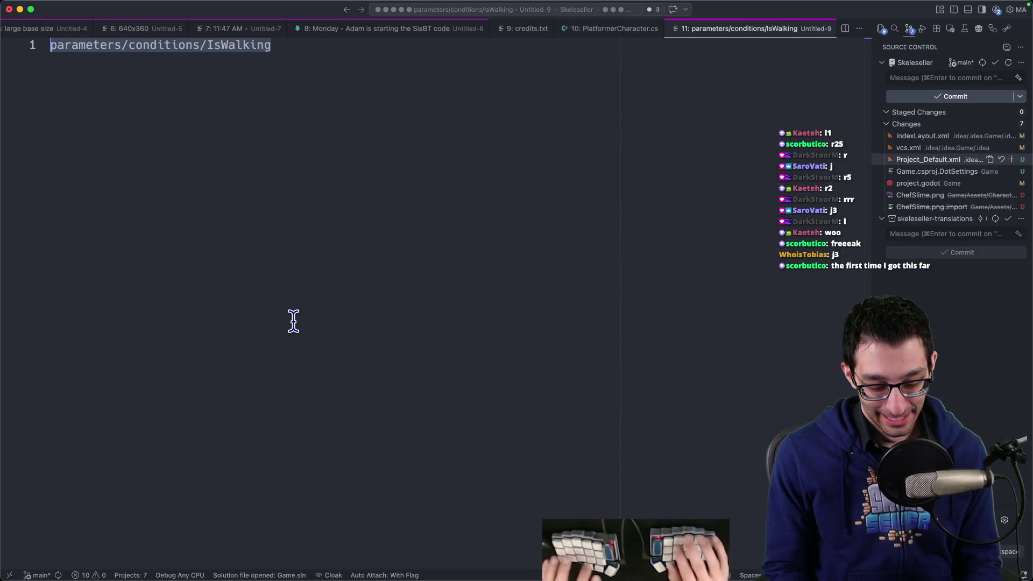
# Remove the line 88 breakpoint and place the cursor in line 83's IsWalking expression.
pyautogui.click(34, 285)
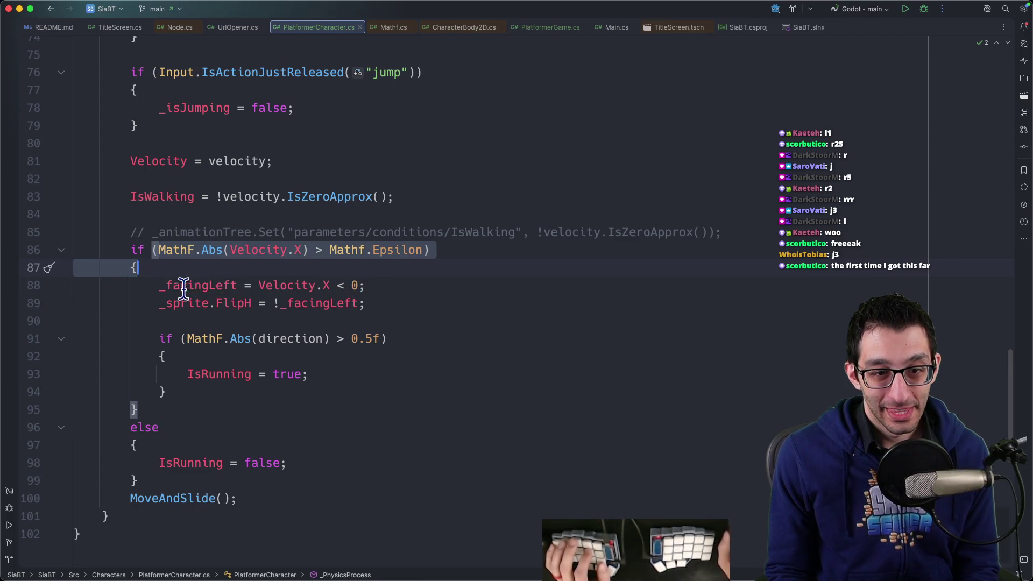
pyautogui.moveTo(202, 197); pyautogui.dragTo(407, 196)
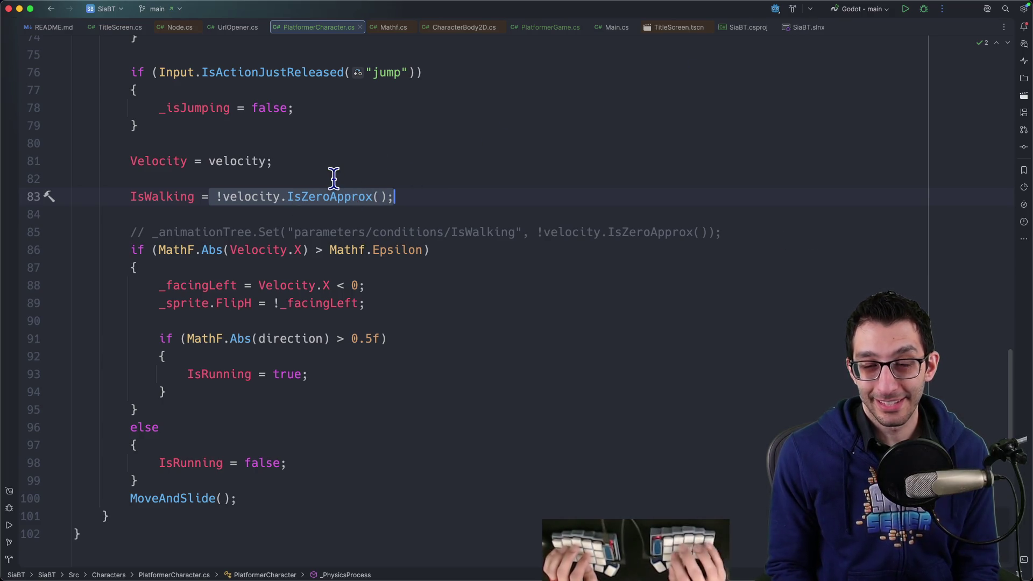
pyautogui.click(732, 544)
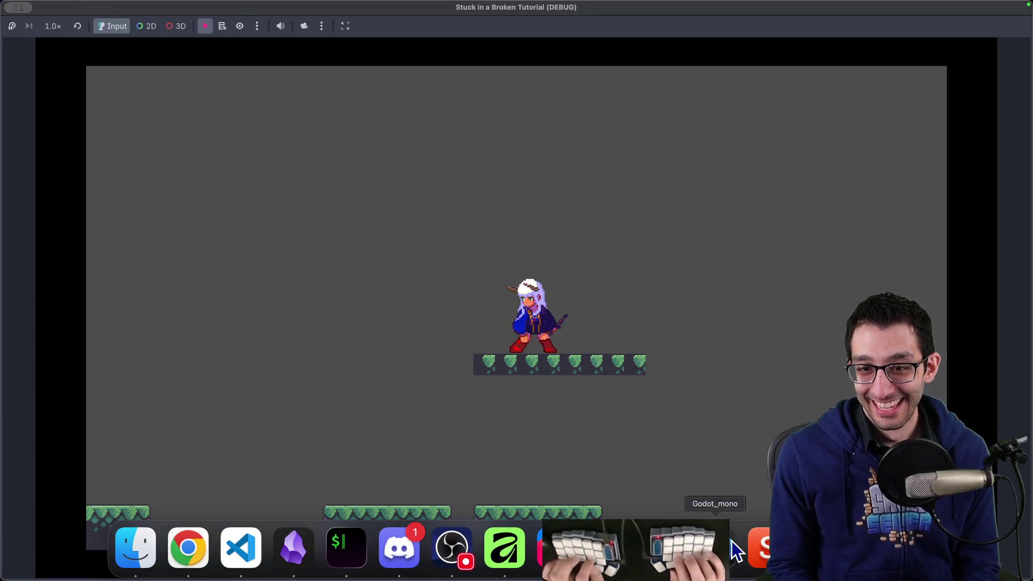
pyautogui.press('super+Tab')
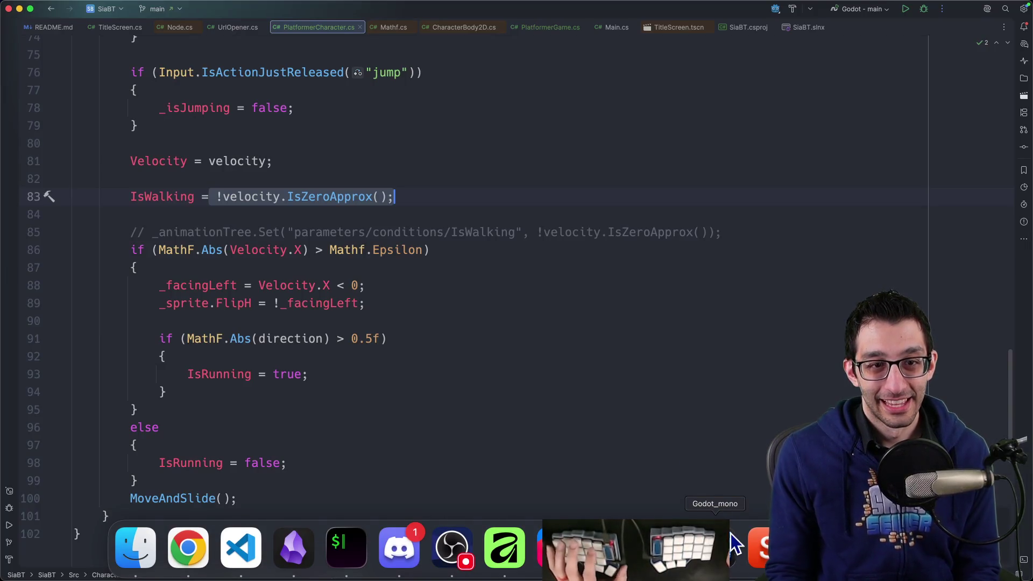
pyautogui.click(218, 197)
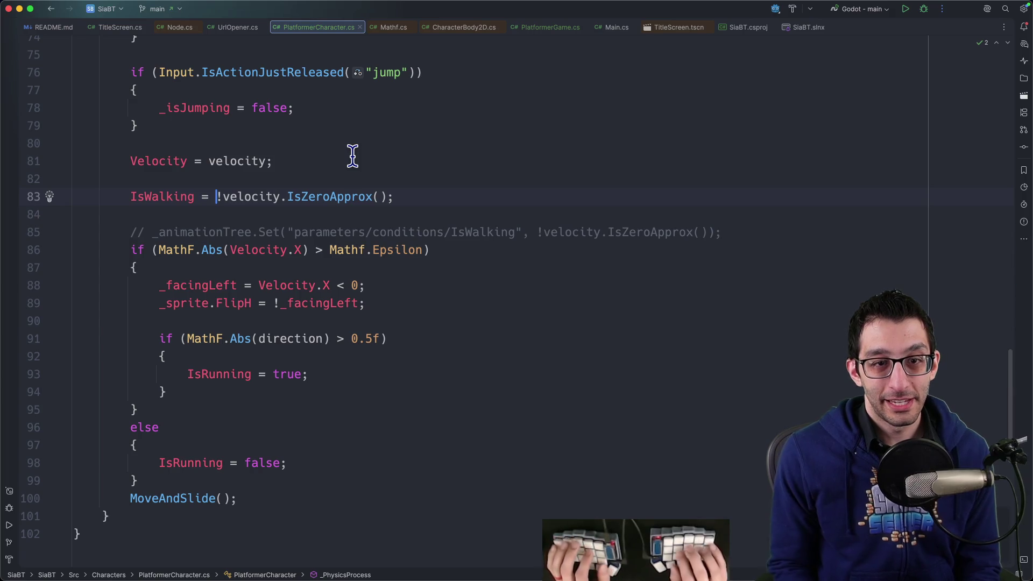
# Rewrite line 83 as 'IsWalking = velocity.X > Mathf.Epsilon;'.
pyautogui.write('Velo')
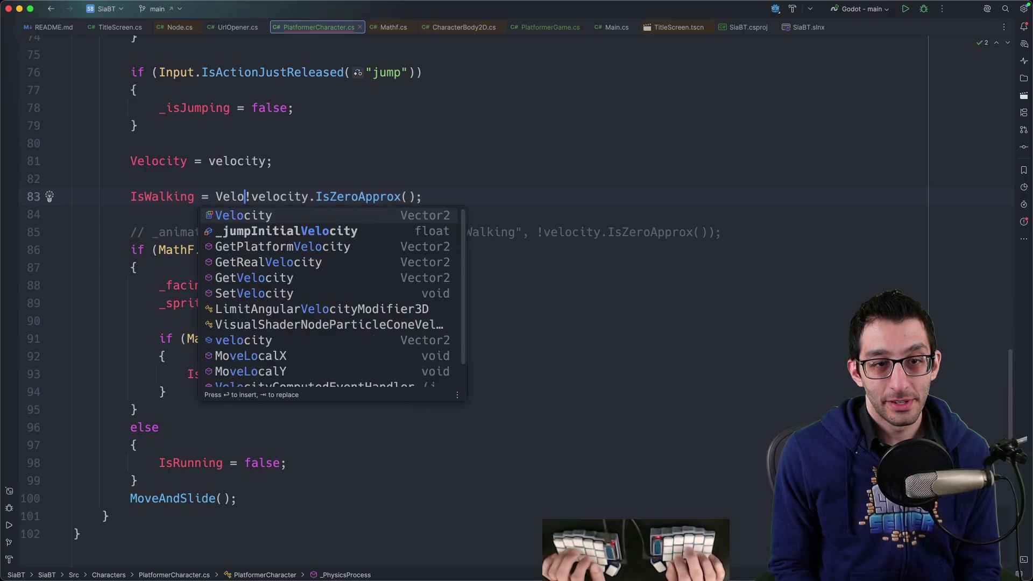
pyautogui.press('BackSpace')
pyautogui.press('BackSpace')
pyautogui.press('BackSpace')
pyautogui.press('Right')
pyautogui.hotkey('alt', 'Right')
pyautogui.write('.X')
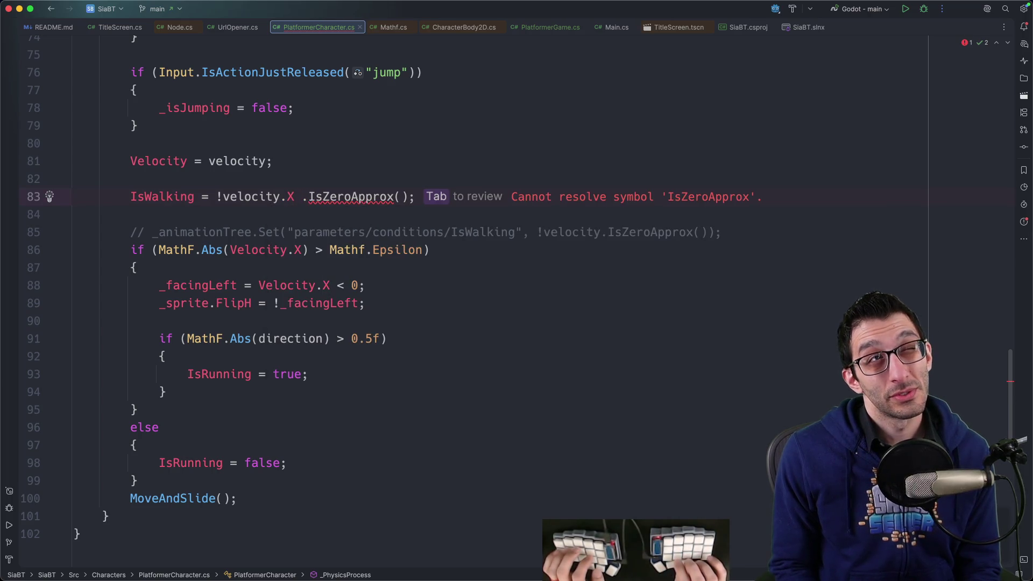
pyautogui.press('Delete')
pyautogui.hotkey('alt', 'Right')
pyautogui.write('> Mathf.Epl')
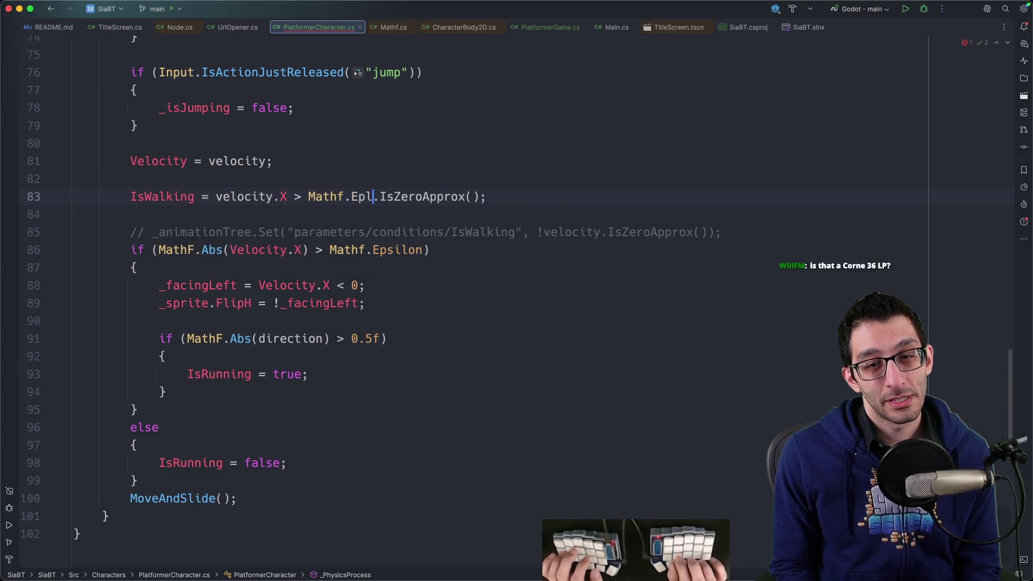
pyautogui.press('Tab')
pyautogui.hotkey('shift', 'alt', 'Right')
pyautogui.hotkey('shift', 'alt', 'Right')
pyautogui.press('BackSpace')
pyautogui.press('Down')
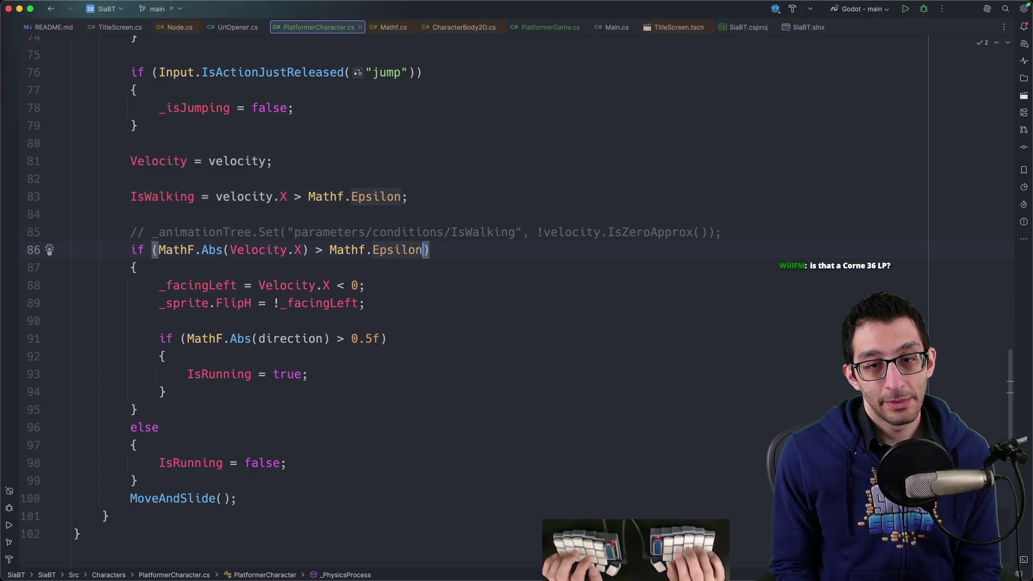
# Replace the line 86 if-condition with IsWalking.
pyautogui.hotkey('shift', 'alt', 'Left')
pyautogui.hotkey('shift', 'alt', 'Left')
pyautogui.hotkey('shift', 'alt', 'Left')
pyautogui.write('IsTalki')
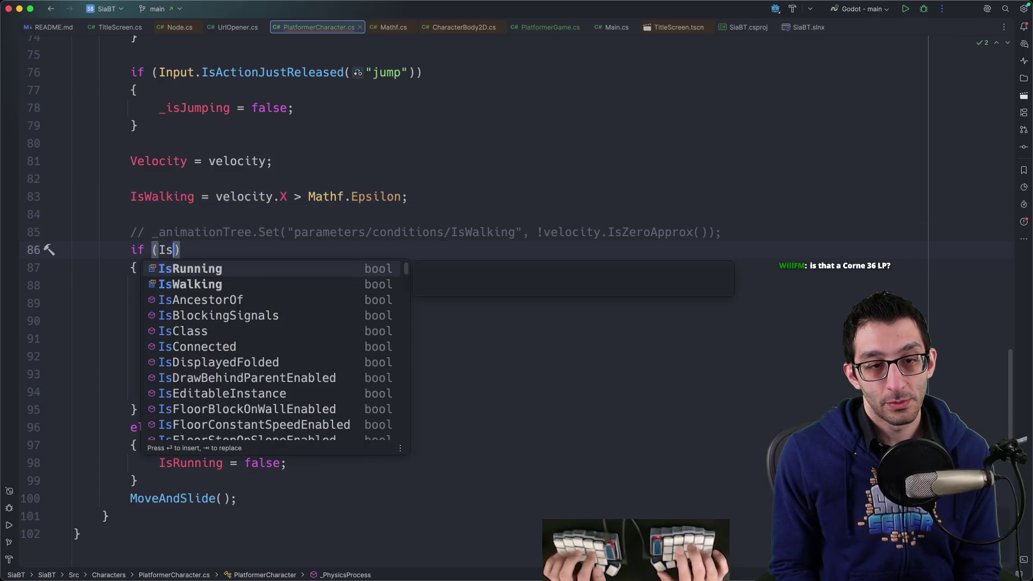
pyautogui.press('BackSpace')
pyautogui.write('Walking')
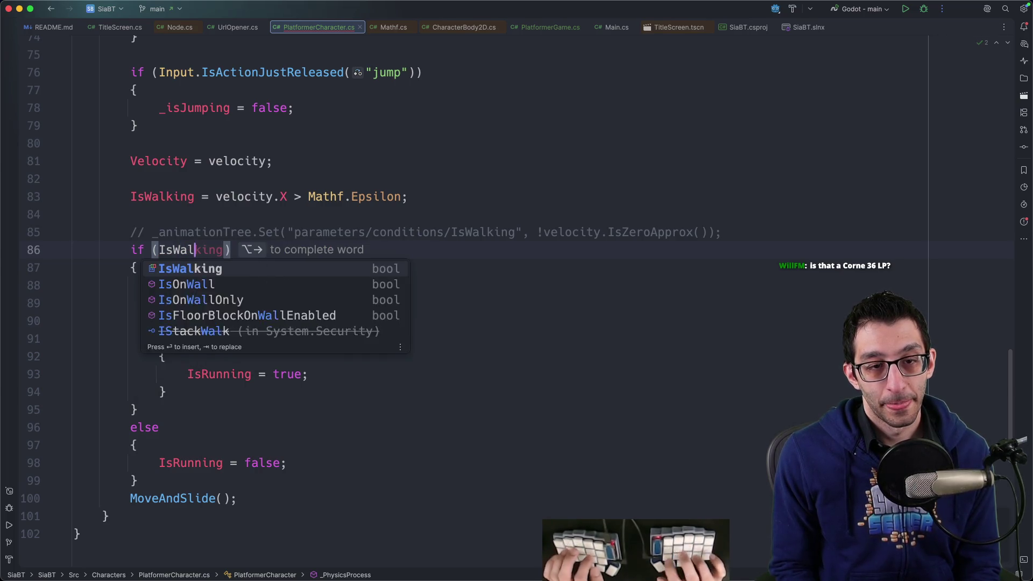
pyautogui.press('Escape')
pyautogui.hotkey('alt', '1')
pyautogui.press('Escape')
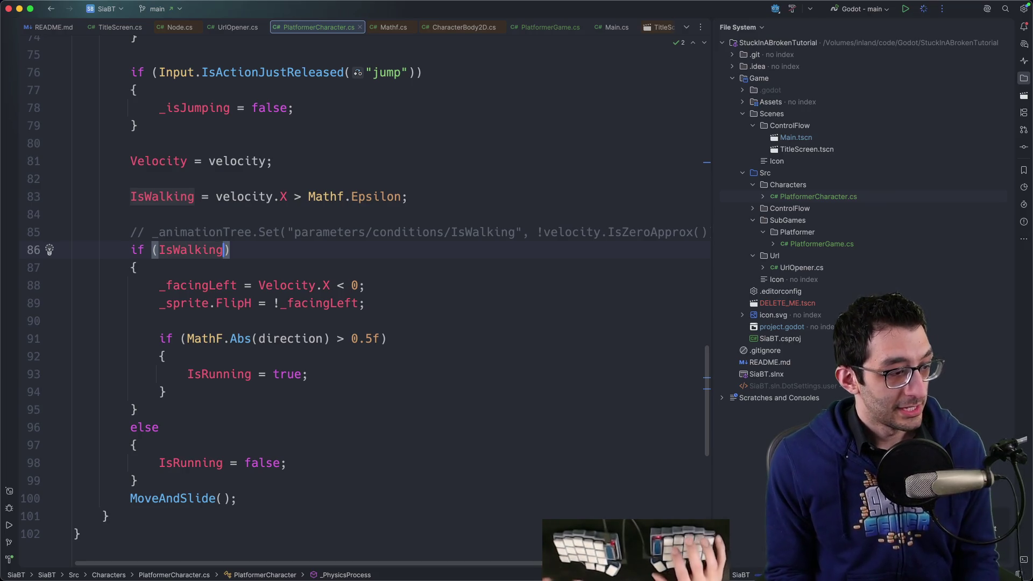
# Debug-run the game, jump and walk left and right, then return to Rider.
pyautogui.hotkey('ctrl', 'd')
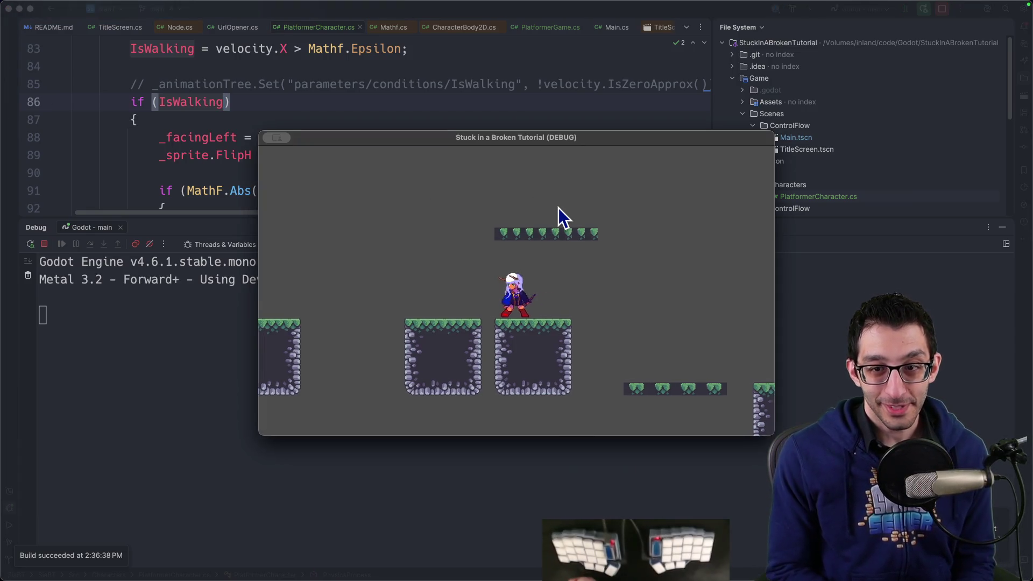
pyautogui.press('space')
pyautogui.press('Left')
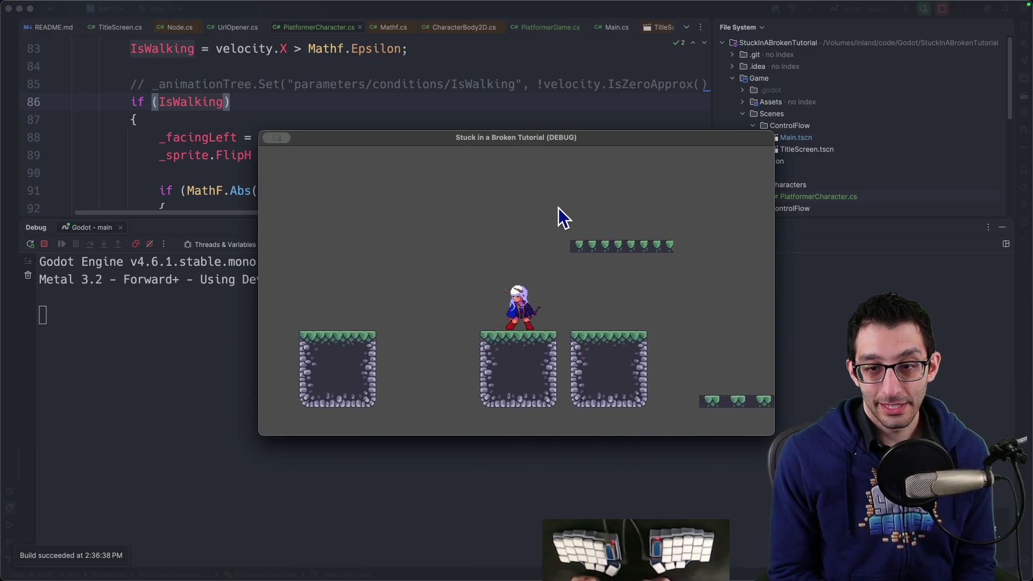
pyautogui.press('Right')
pyautogui.press('Left')
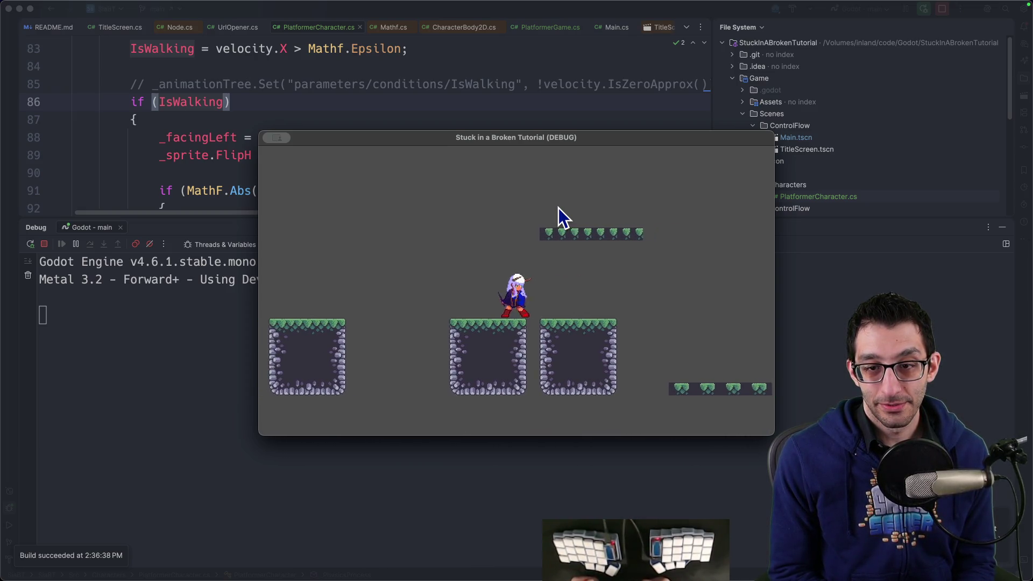
pyautogui.click(248, 135)
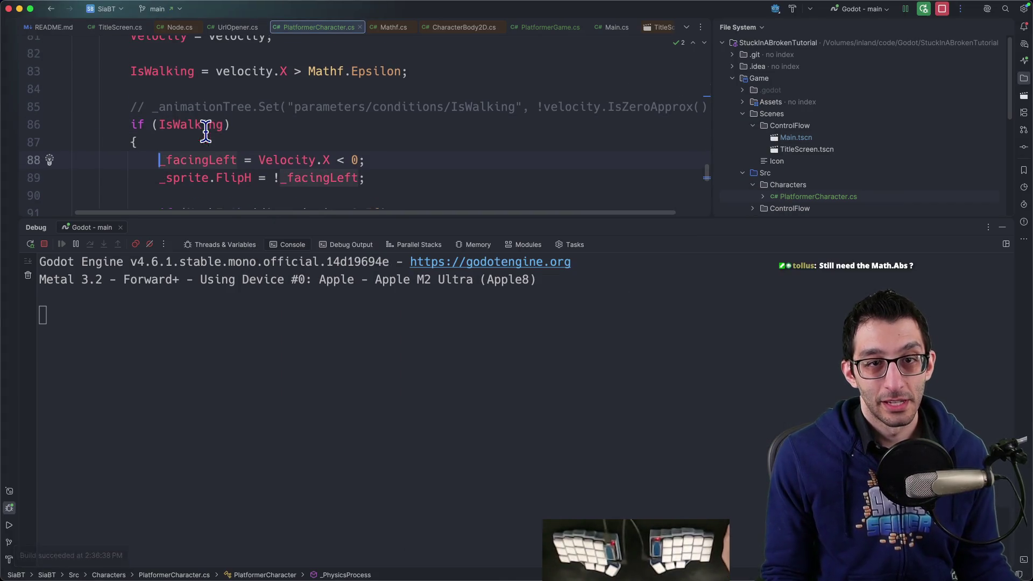
# Change line 83 to 'IsWalking = MathF.Abs(velocity.X) > Mathf.Epsilon;' and restart the debug run.
pyautogui.write('Mathf.')
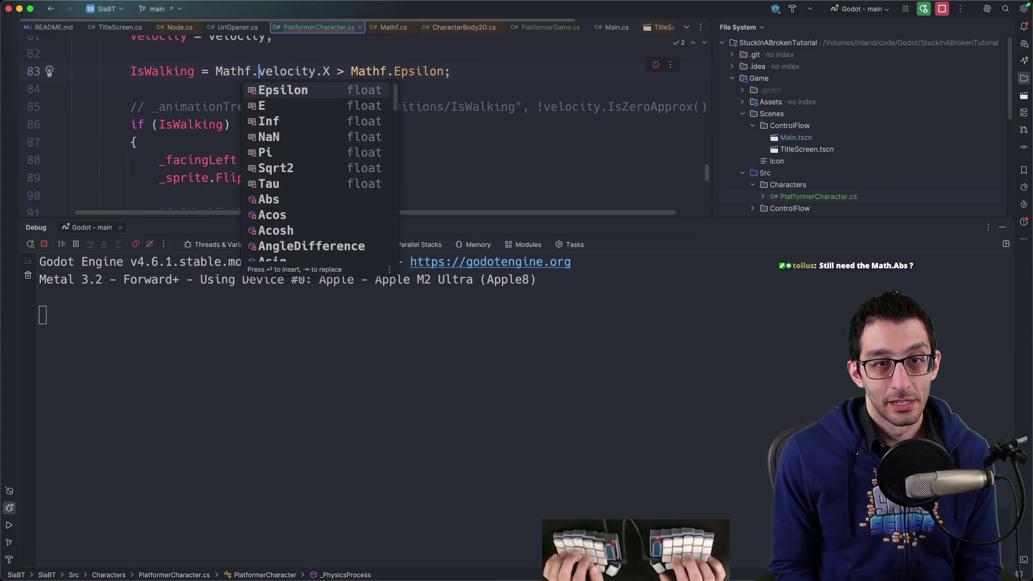
pyautogui.press('BackSpace')
pyautogui.press('BackSpace')
pyautogui.write('F.Abs')
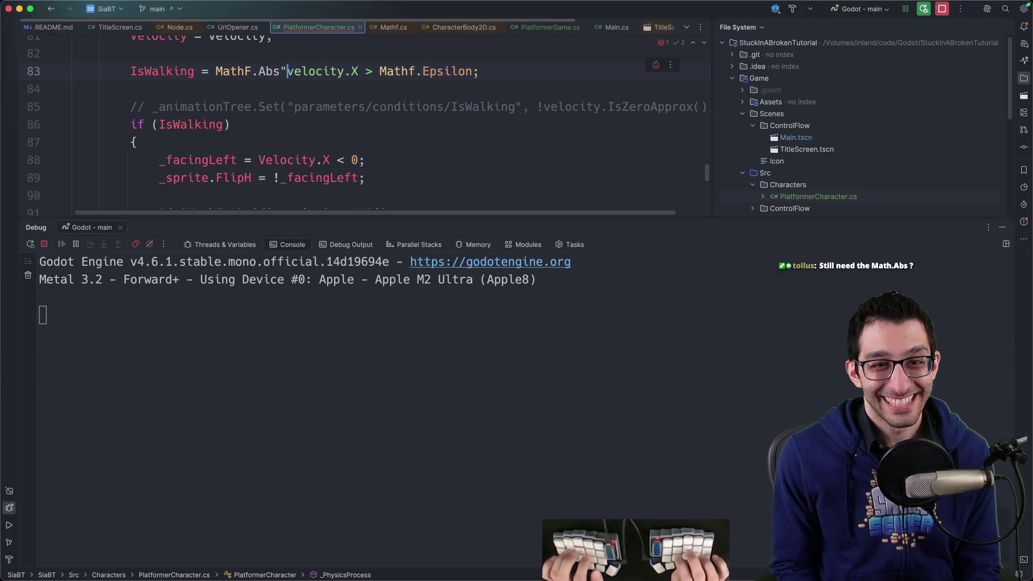
pyautogui.write('(')
pyautogui.hotkey('alt', 'Right')
pyautogui.hotkey('alt', 'Right')
pyautogui.write(')')
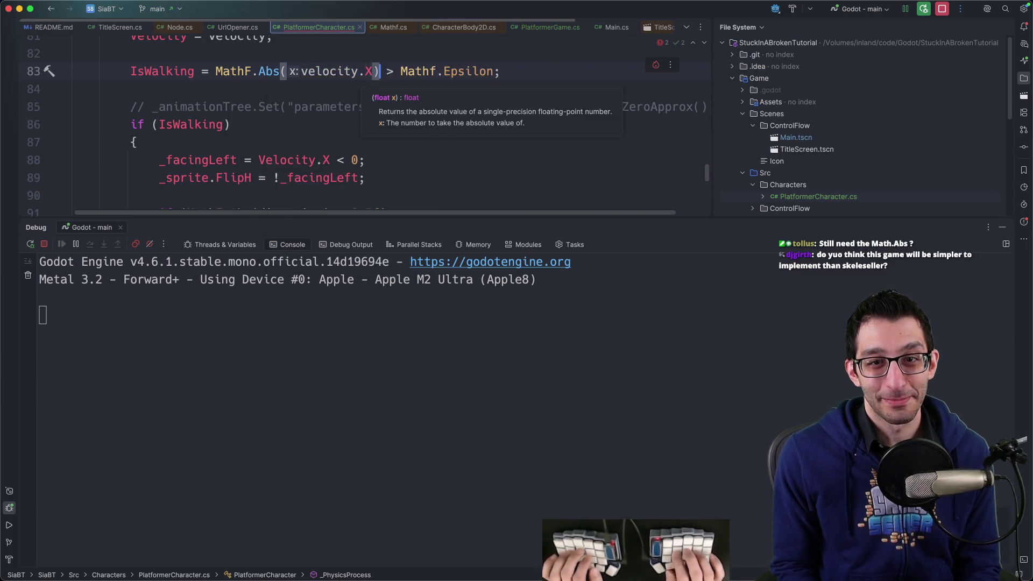
pyautogui.press('super+r')
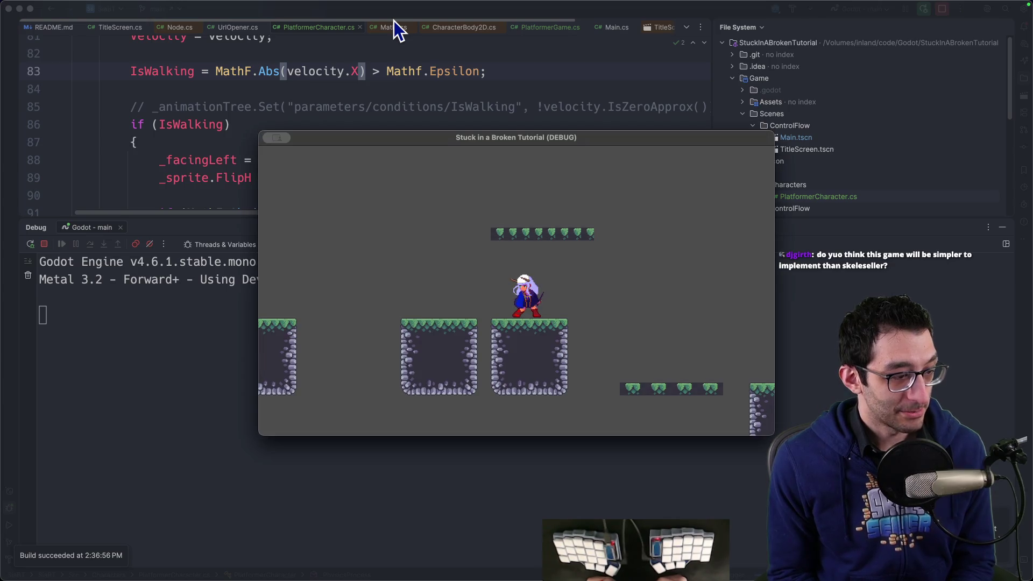
# Walk the character left and right, then jump and run toward the upper platforms.
pyautogui.press('Left')
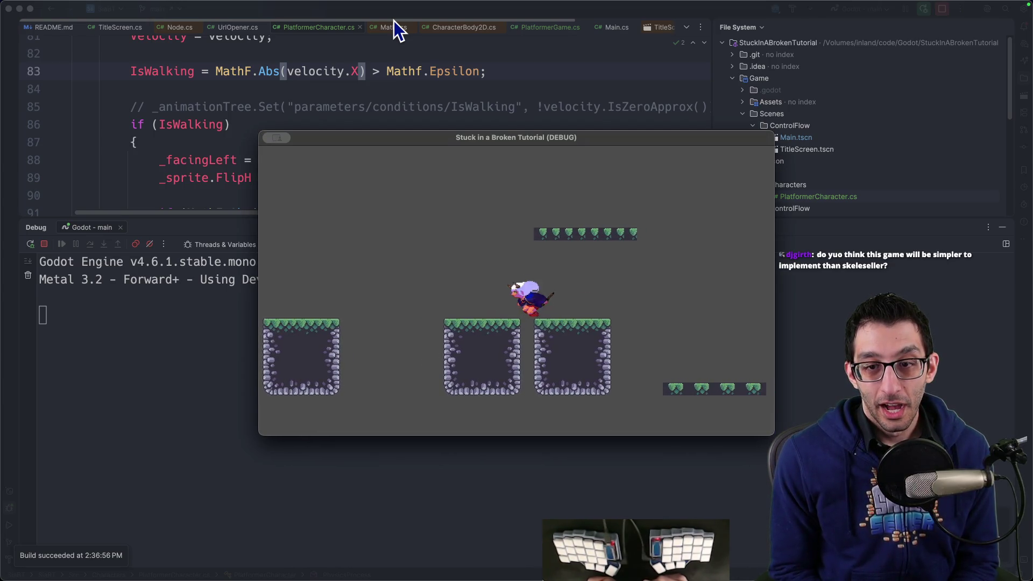
pyautogui.press('Right')
pyautogui.press('Left')
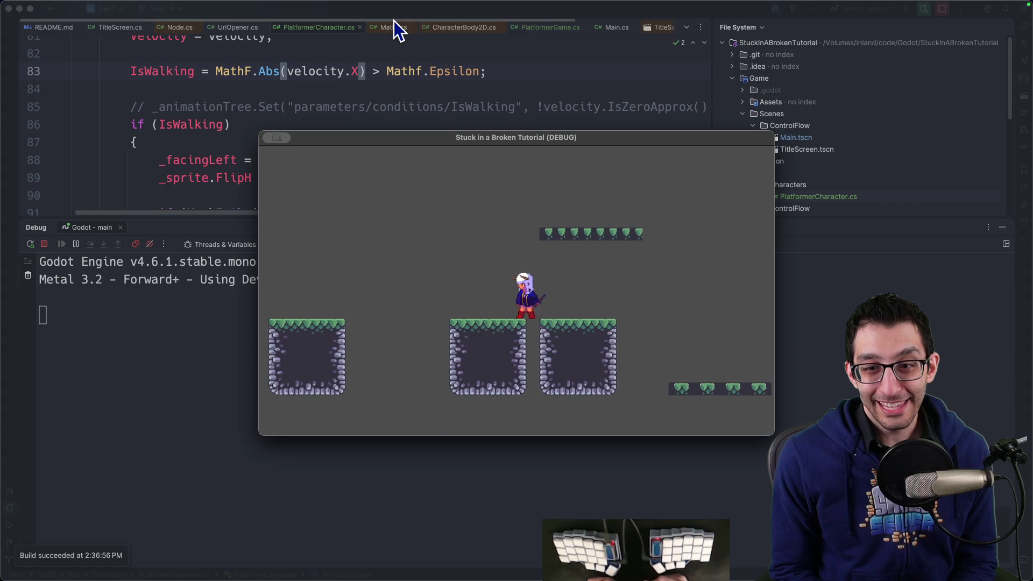
pyautogui.press('Right')
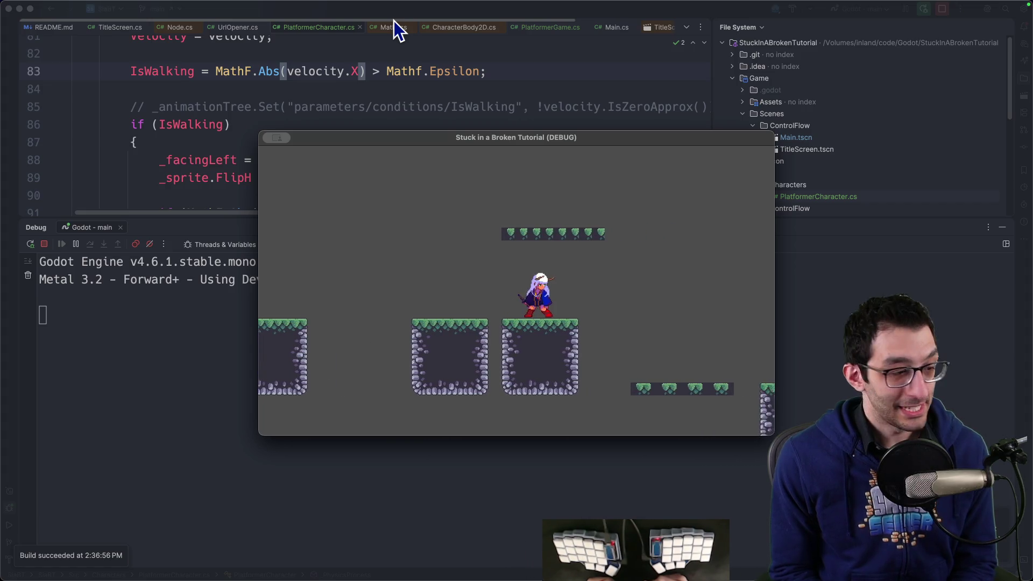
pyautogui.press('space')
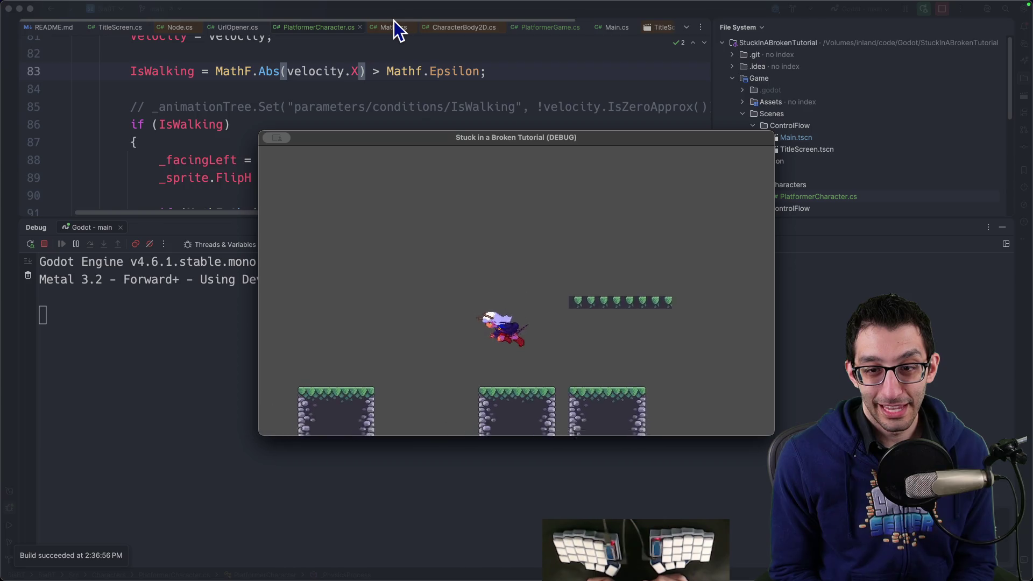
pyautogui.press('Right')
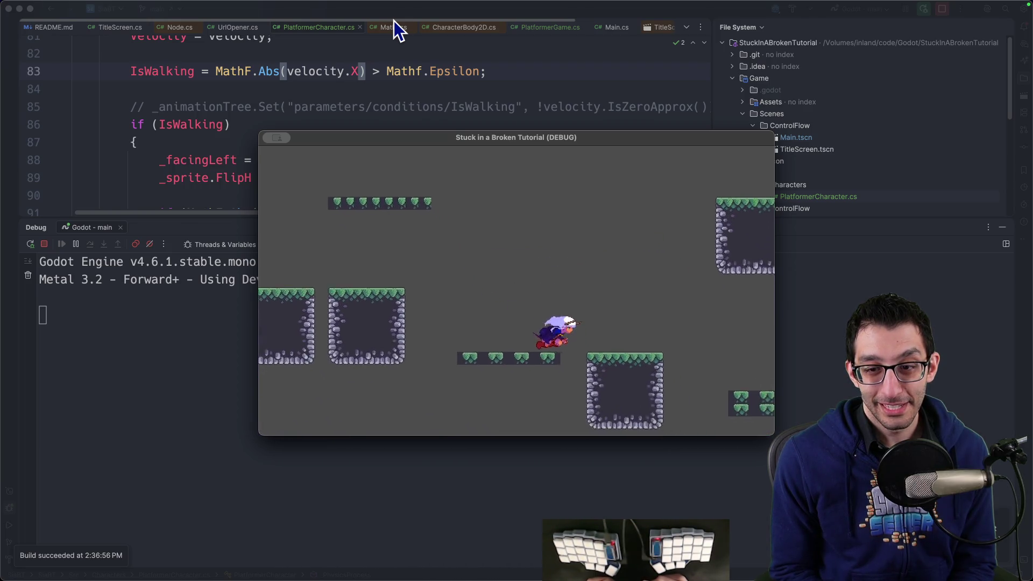
pyautogui.press('space')
pyautogui.press('Left')
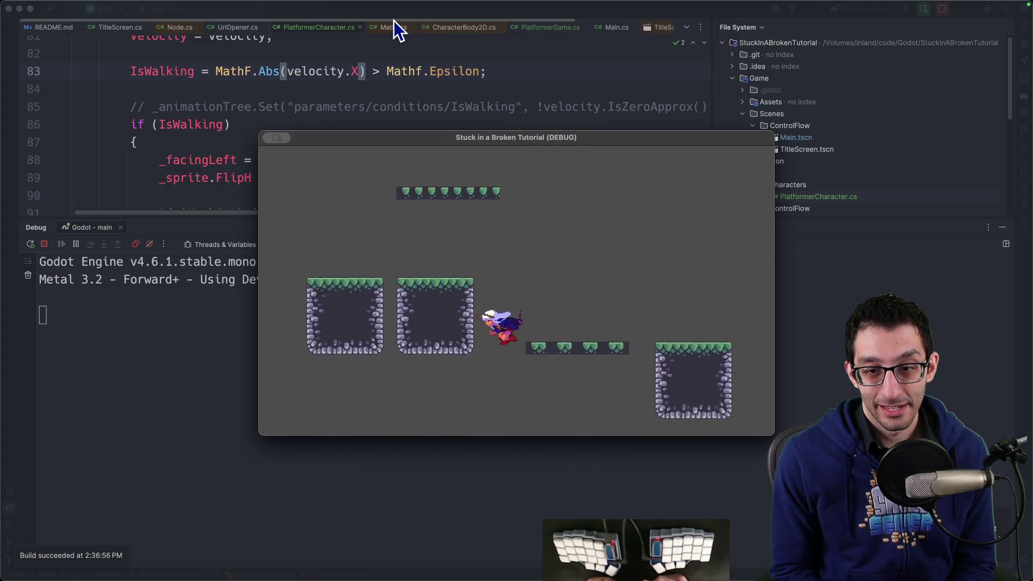
# Jump across the floating platforms and down to lower ground, then close the game and return to the TODO doc.
pyautogui.press('Right')
pyautogui.press('Left')
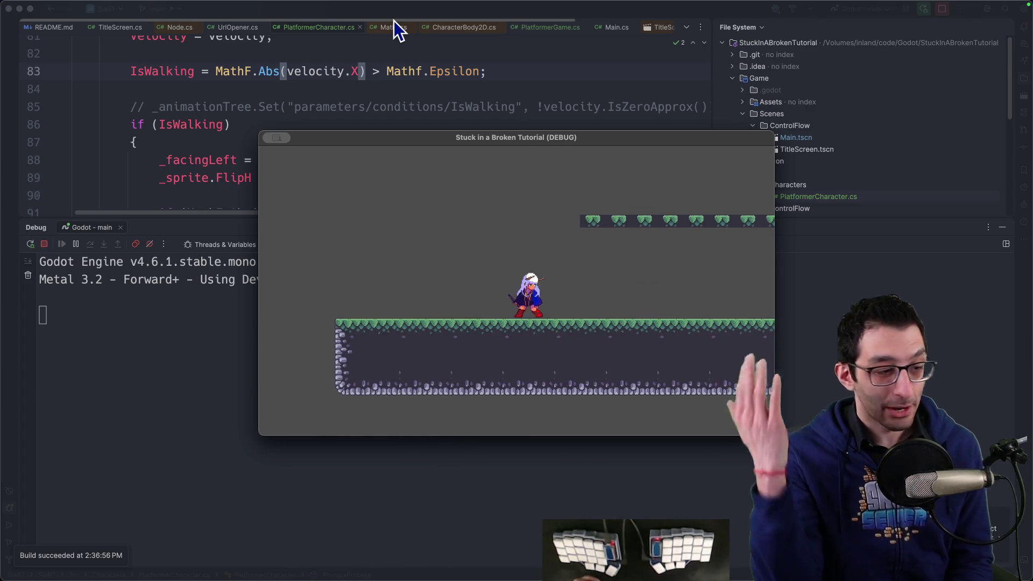
pyautogui.press('Right')
pyautogui.press('space')
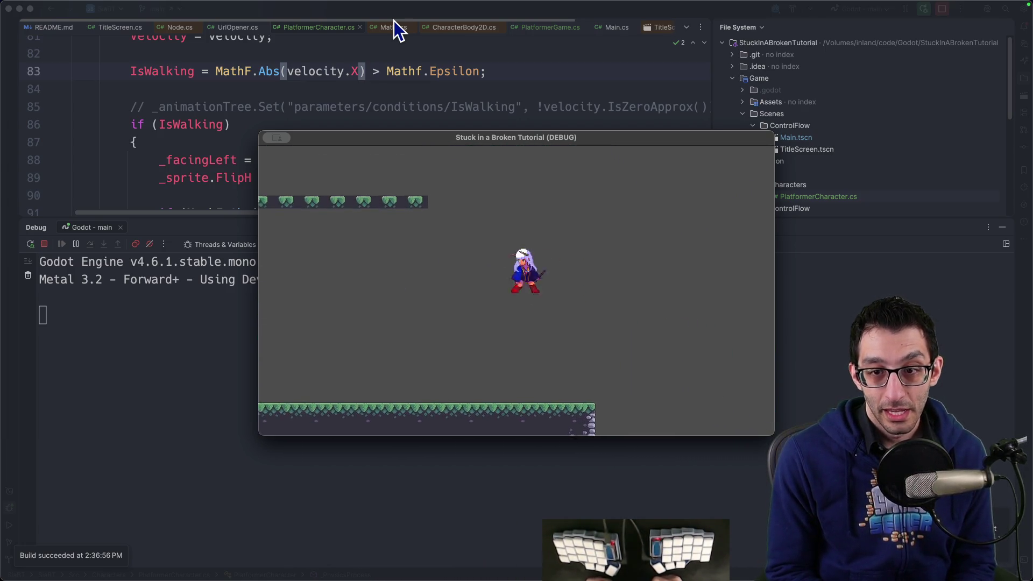
pyautogui.press('Left')
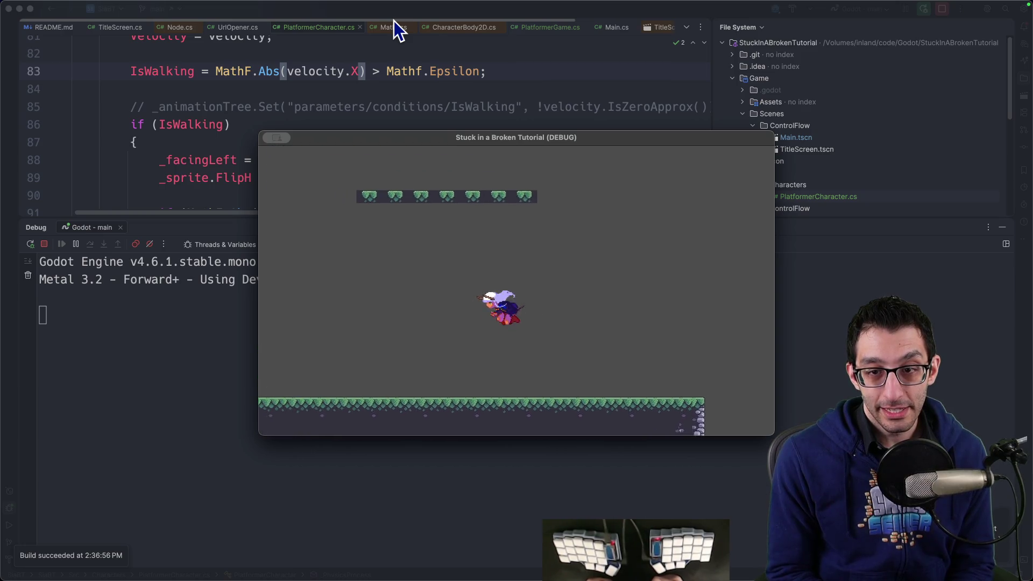
pyautogui.press('Right')
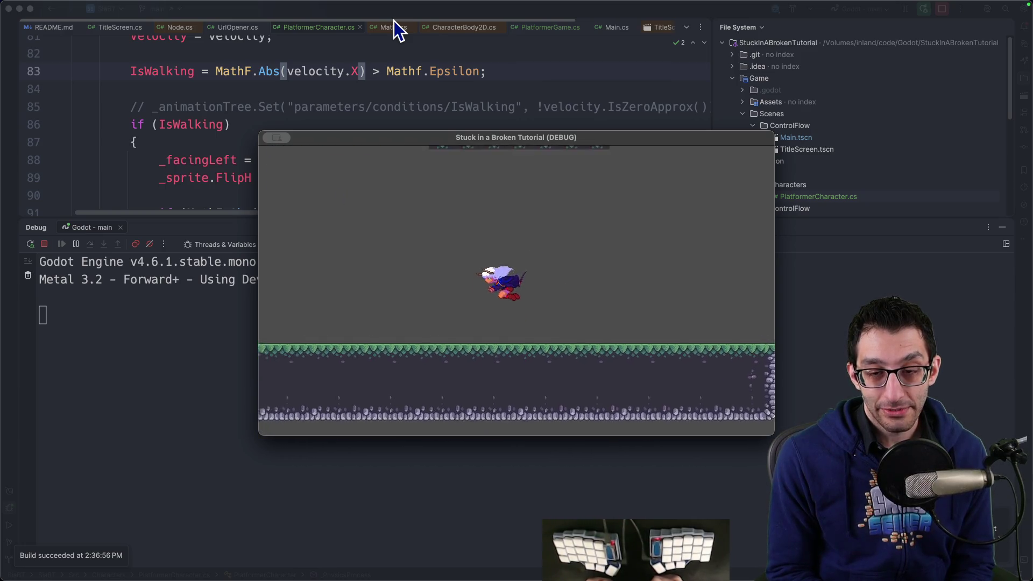
pyautogui.press('space')
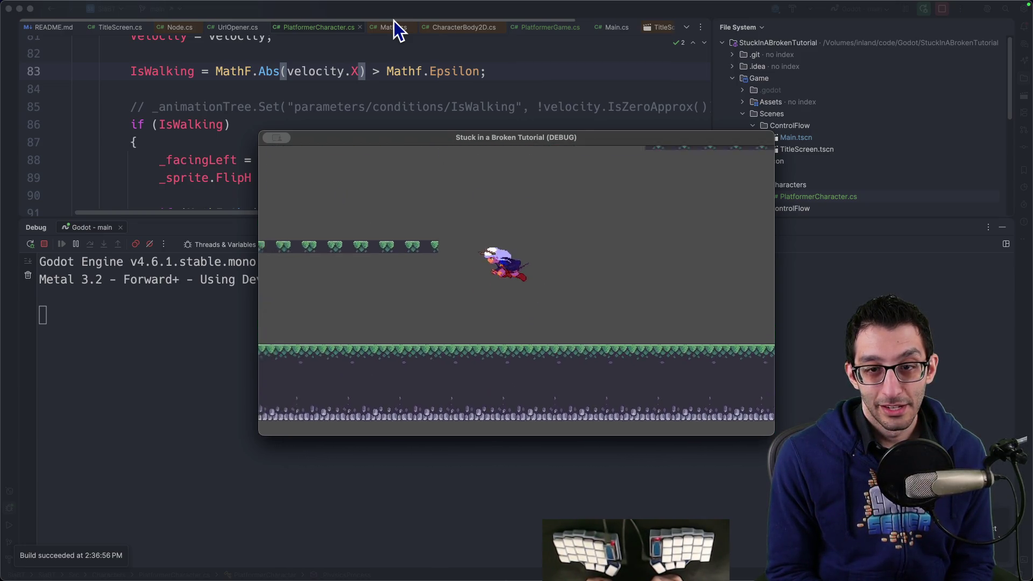
pyautogui.press('Right')
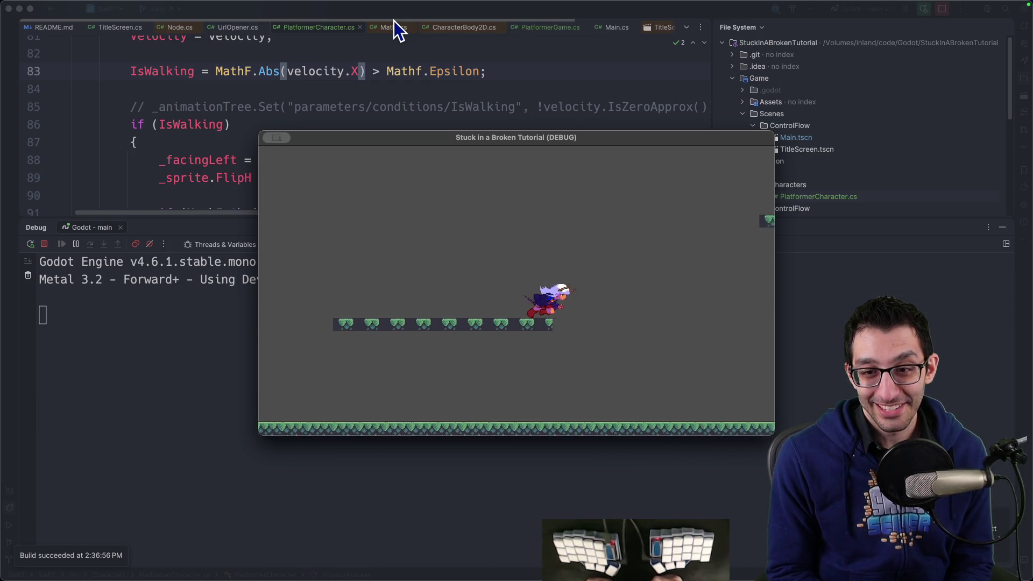
pyautogui.press('space')
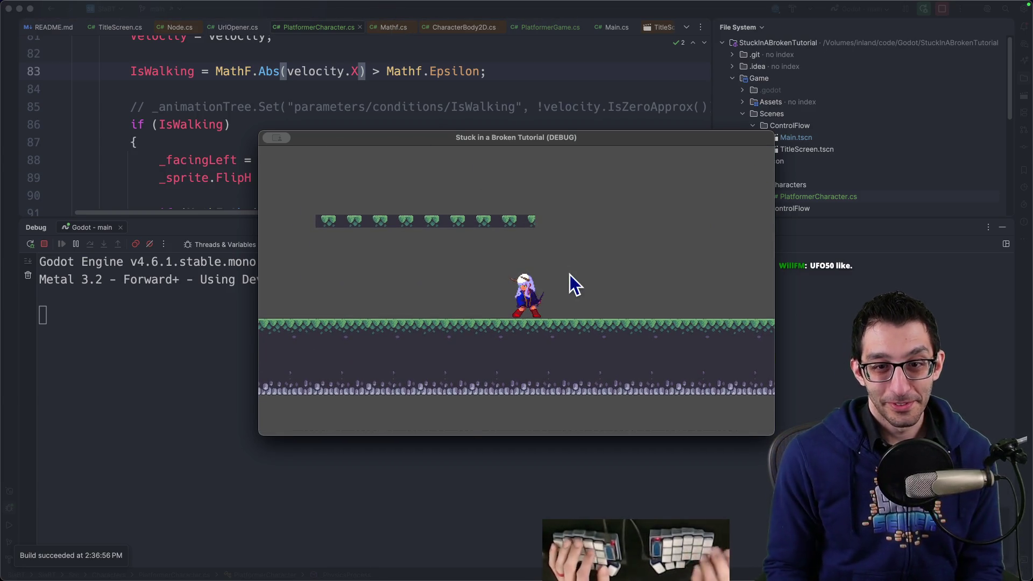
pyautogui.press('super+q')
pyautogui.press('super+Tab')
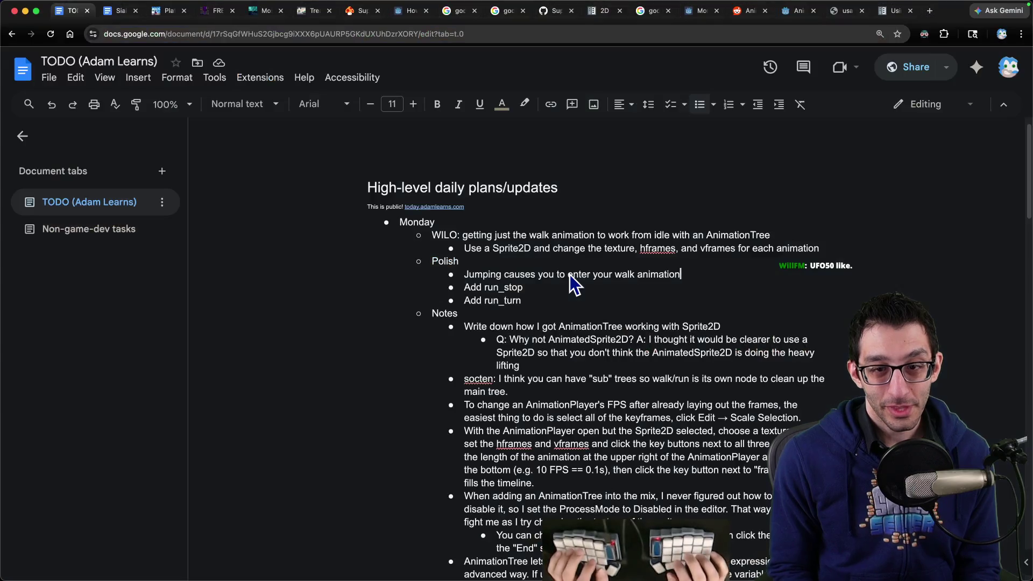
# Delete the jumping Polish bullet and replace the WILO line and sub-bullet with 'Check in what I've done'.
pyautogui.tripleClick(571, 276)
pyautogui.press('BackSpace')
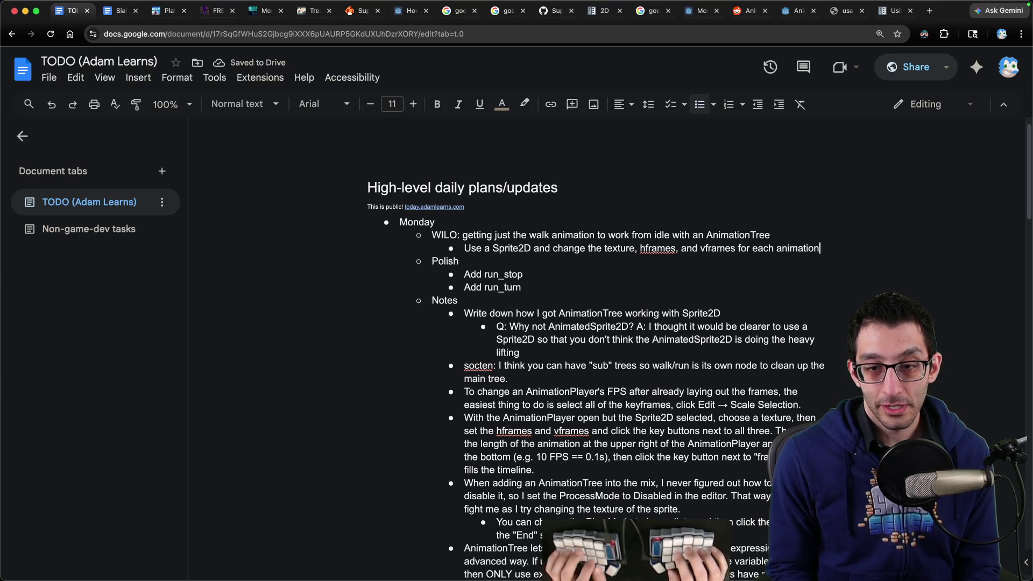
pyautogui.hotkey('shift', 'Up')
pyautogui.hotkey('shift', 'Home')
pyautogui.press('BackSpace')
pyautogui.write('Check in what')
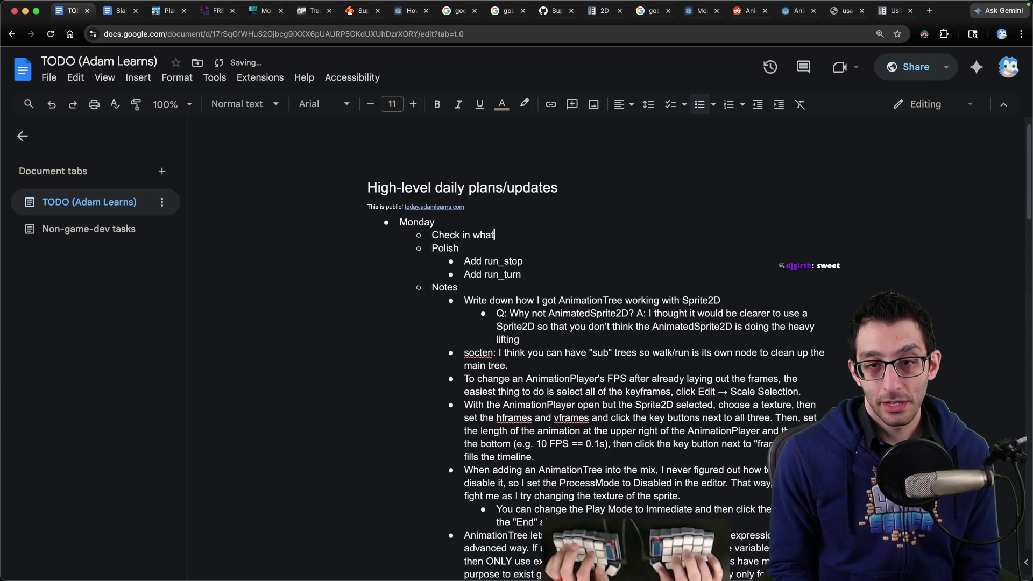
pyautogui.write('done')
pyautogui.press('super+Tab')
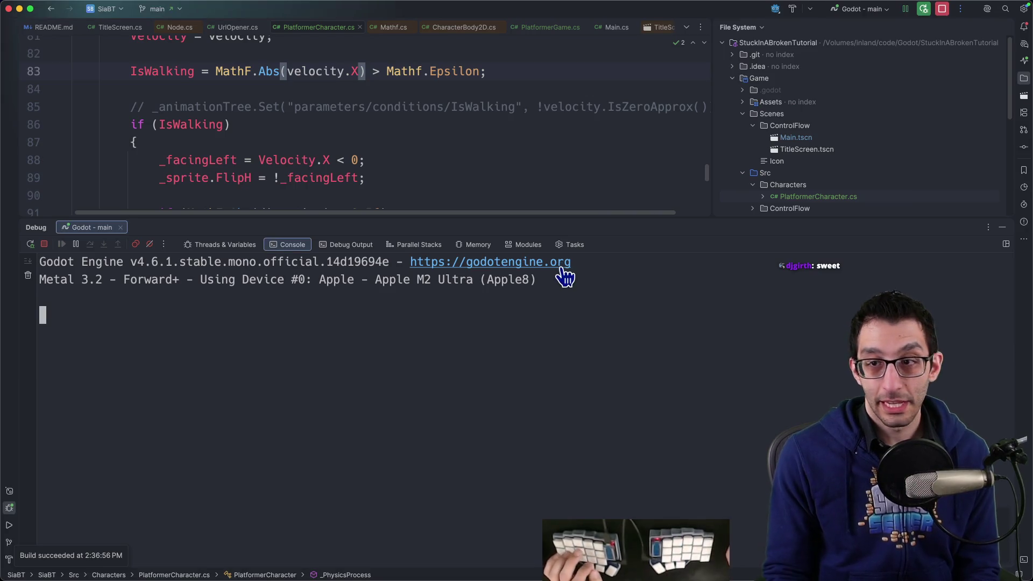
pyautogui.press('super+0')
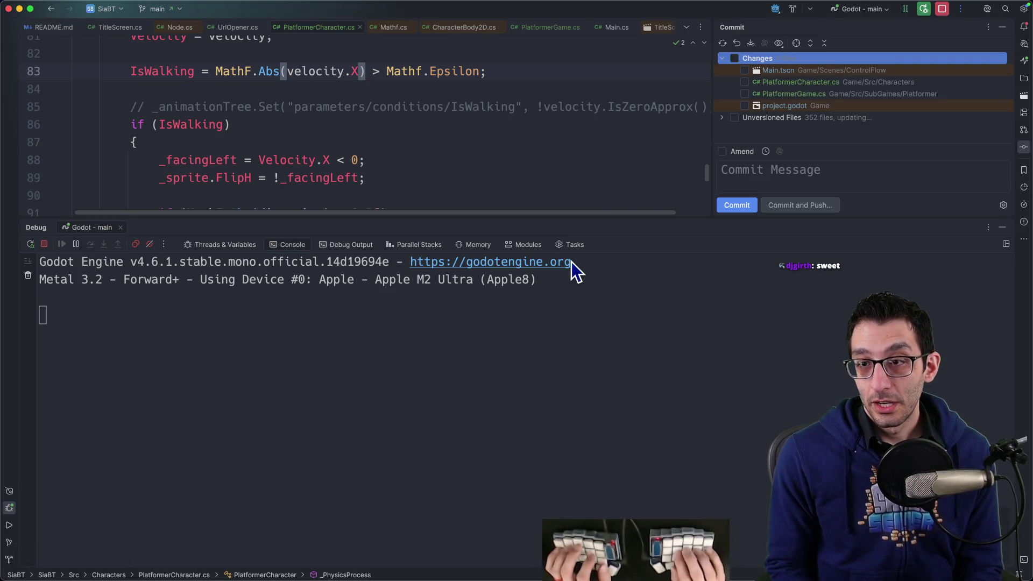
# Hide the Debug panel and browse the 352 expanded unversioned files, then switch to Finder.
pyautogui.press('super+5')
pyautogui.click(723, 118)
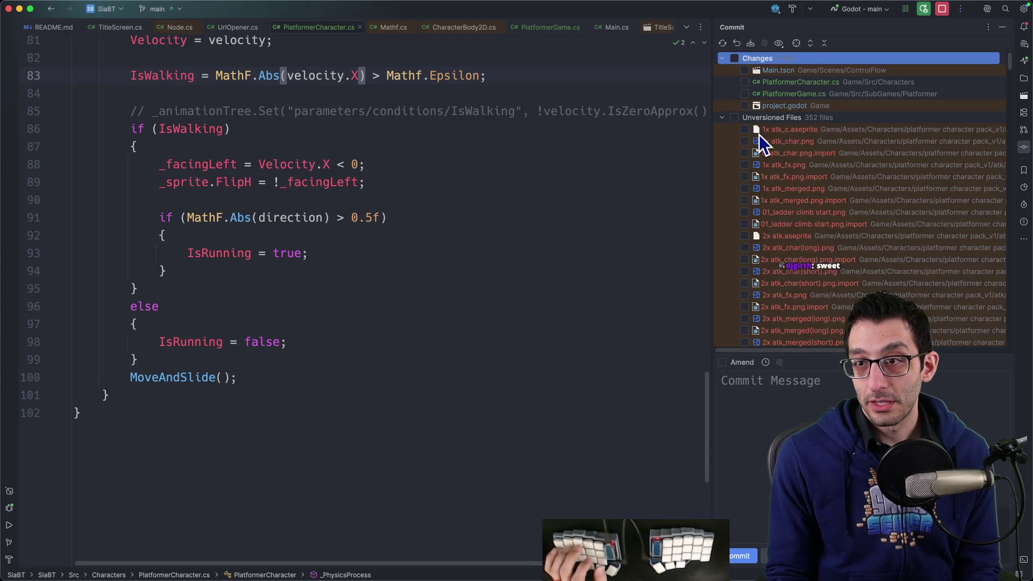
pyautogui.scroll(-20, 803, 258)
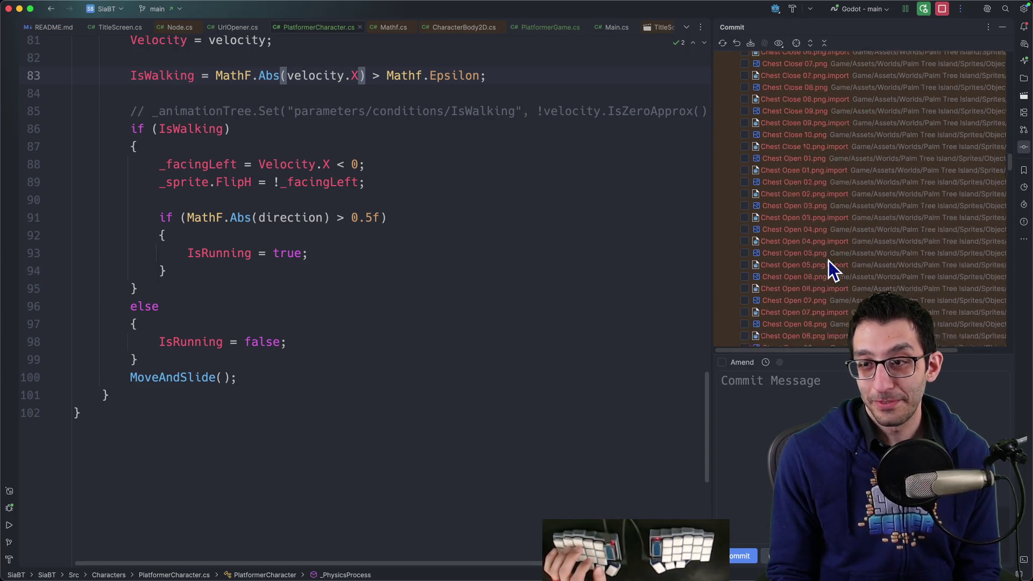
pyautogui.scroll(-15, 835, 264)
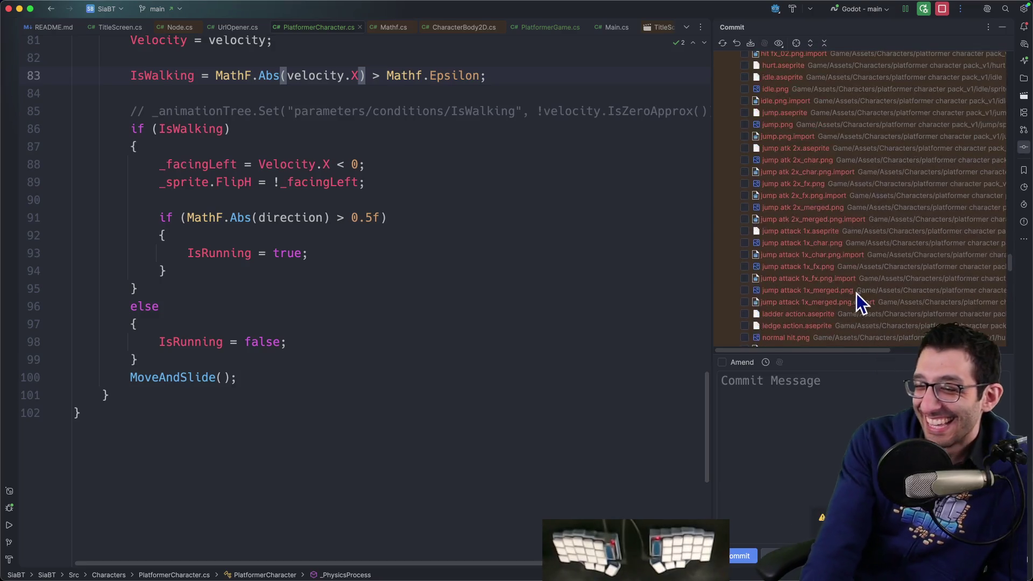
pyautogui.scroll(-10, 873, 300)
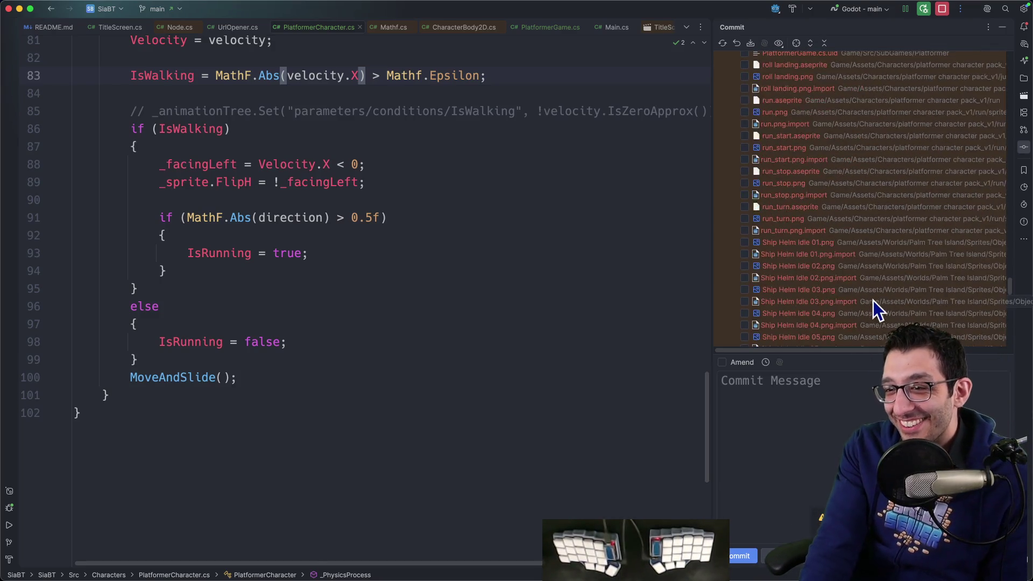
pyautogui.scroll(10, 868, 291)
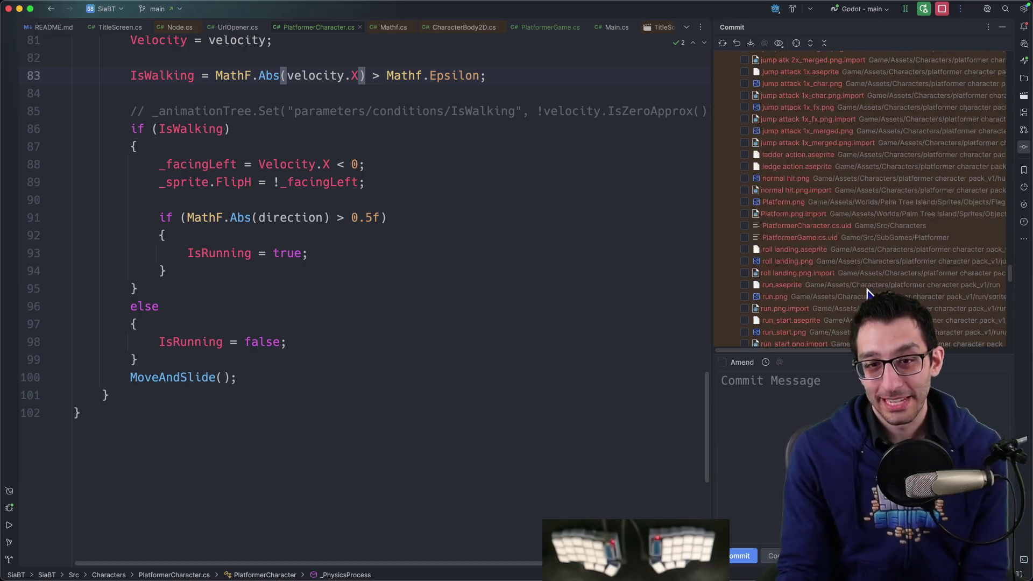
pyautogui.scroll(5, 868, 292)
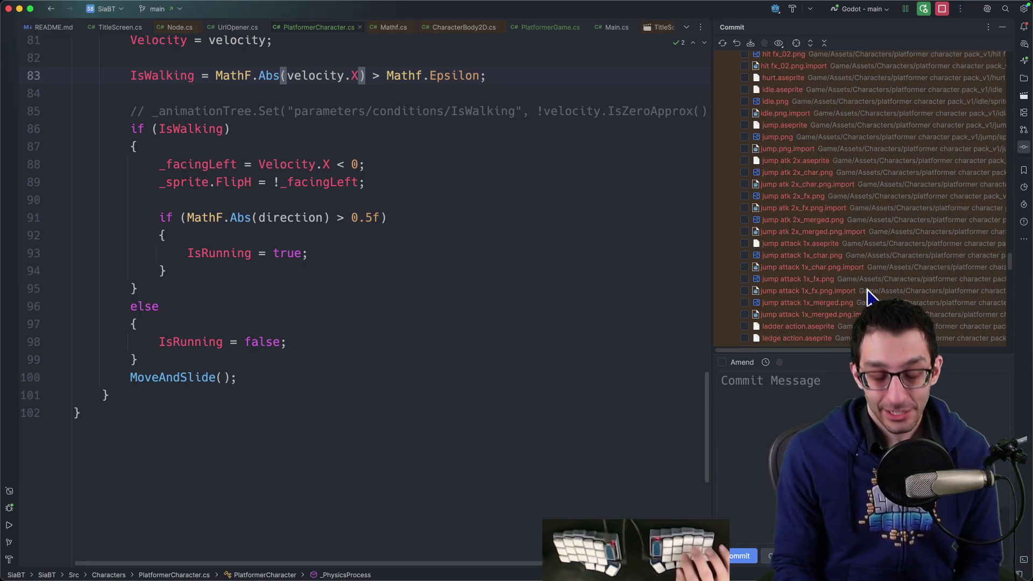
pyautogui.press('super+Tab')
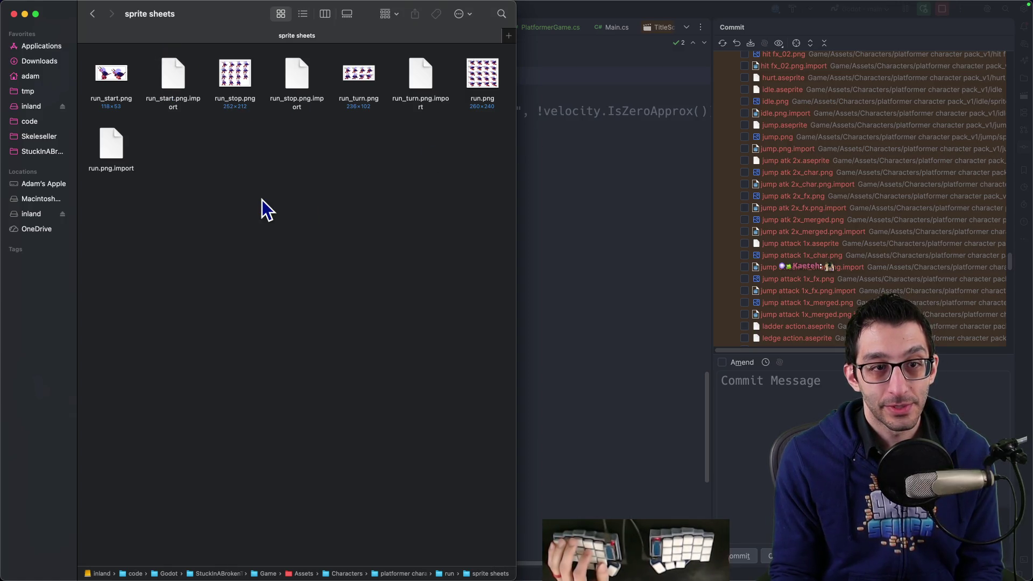
# Trash the run animation's .aseprite files, keeping its sprite sheets.
pyautogui.press('super+Up')
pyautogui.press('Left')
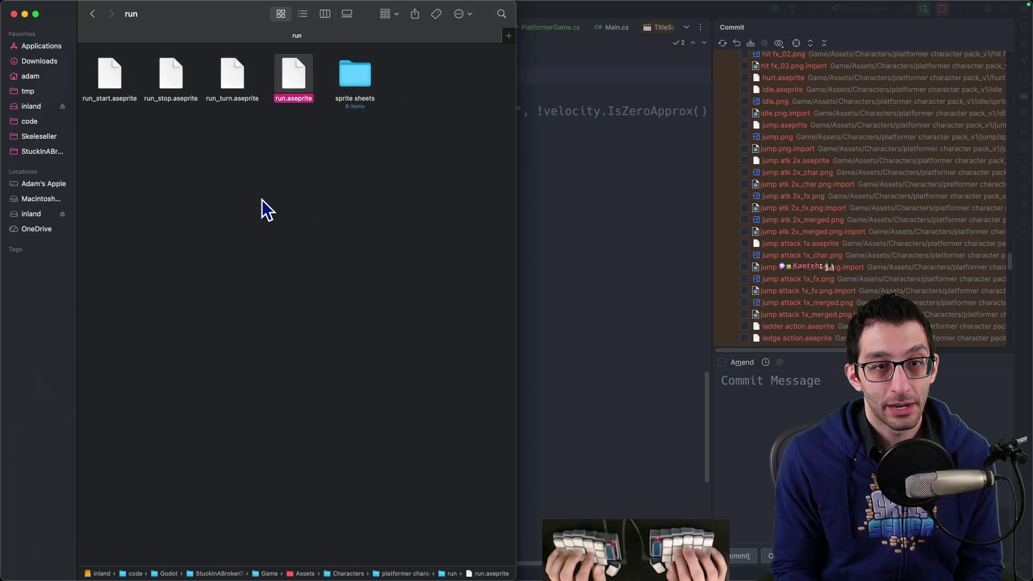
pyautogui.hotkey('shift', 'Left')
pyautogui.hotkey('shift', 'Left')
pyautogui.hotkey('shift', 'Left')
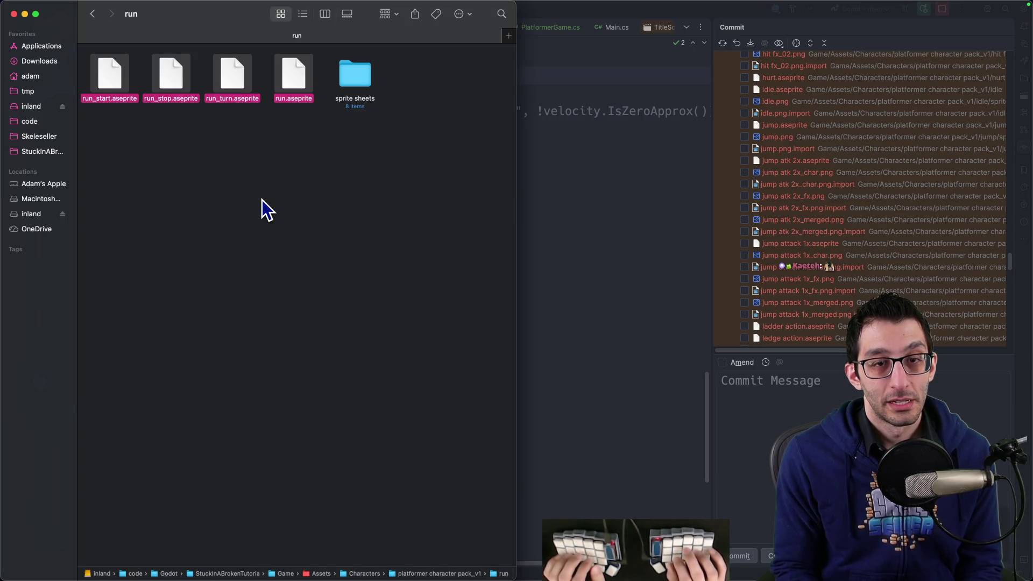
pyautogui.press('super+BackSpace')
pyautogui.press('super+Up')
# Trash both .aseprite files in the aerial dash folder.
pyautogui.press('Left')
pyautogui.press('a')
pyautogui.press('super+Down')
pyautogui.press('Right')
pyautogui.hotkey('shift', 'Right')
pyautogui.press('super+BackSpace')
pyautogui.press('super+Up')
# Browse the atk folder's 1x atk and second attack subfolders.
pyautogui.press('b')
pyautogui.press('Left')
pyautogui.press('super+Down')
pyautogui.press('Right')
pyautogui.press('super+Down')
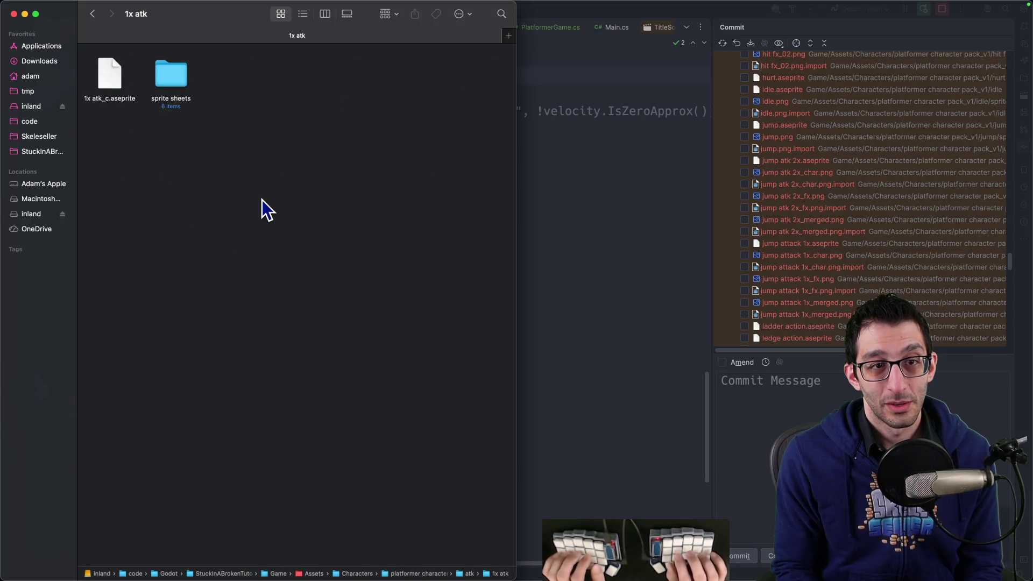
pyautogui.press('super+Up')
pyautogui.press('Right')
pyautogui.press('super+Down')
pyautogui.press('super+Up')
# Preview the 1x atk_char.png sprite sheet in the 1x atk sprite sheets folder.
pyautogui.press('Left')
pyautogui.press('super+Down')
pyautogui.press('Right')
pyautogui.press('Right')
pyautogui.press('super+Down')
pyautogui.press('Right')
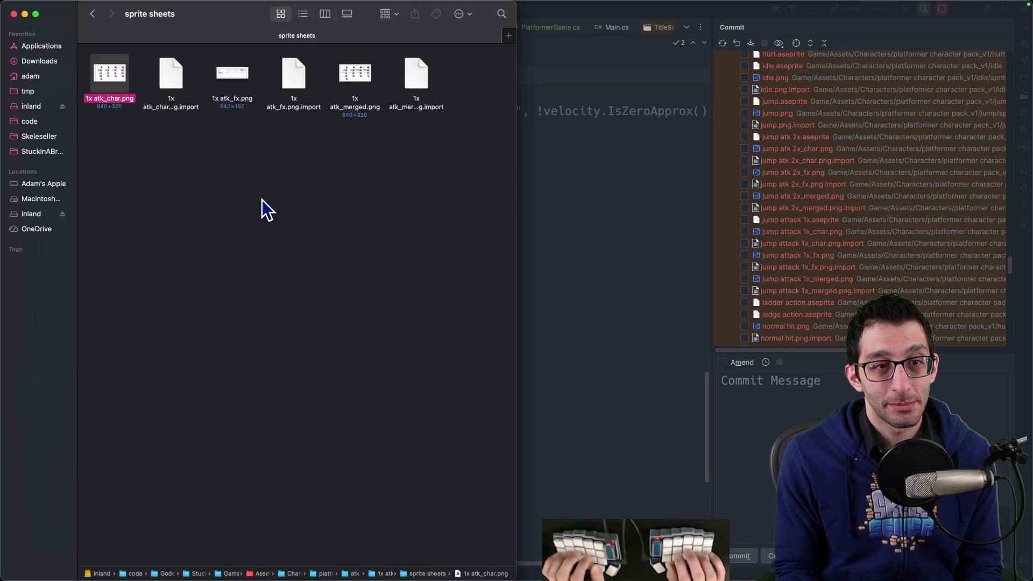
pyautogui.press('space')
pyautogui.press('space')
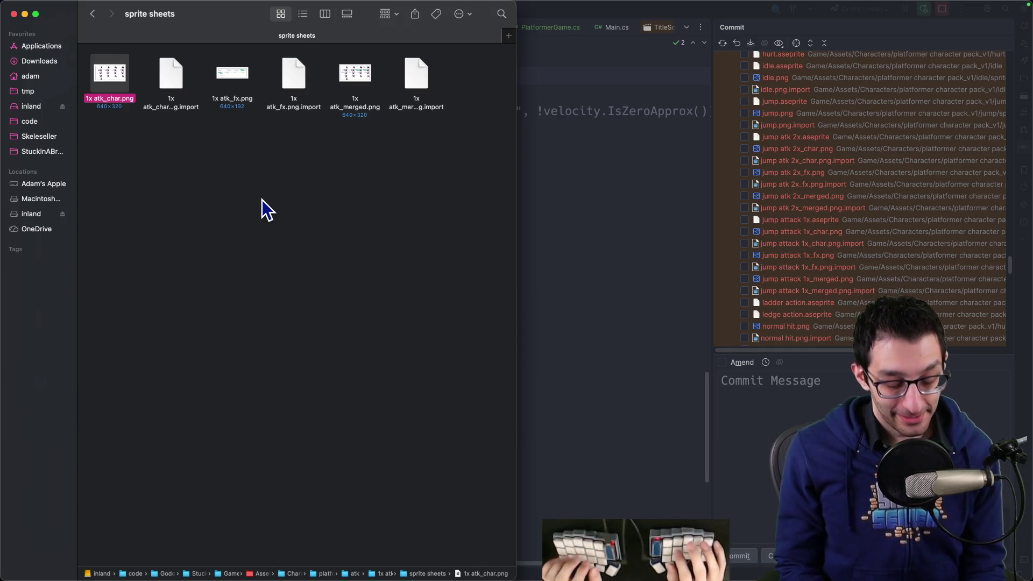
# Check the files in the aerial dash sprite sheets folder.
pyautogui.press('super+Up')
pyautogui.press('super+Up')
pyautogui.press('super+Up')
pyautogui.press('Left')
pyautogui.press('super+Down')
pyautogui.press('Right')
pyautogui.press('super+Down')
pyautogui.press('Right')
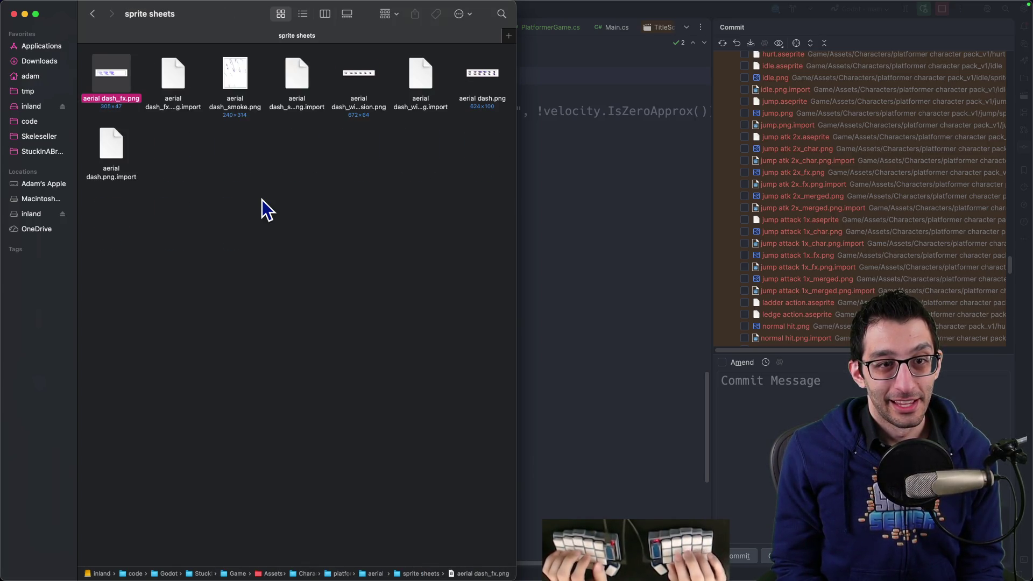
pyautogui.press('Right')
pyautogui.press('Left')
pyautogui.press('super+Up')
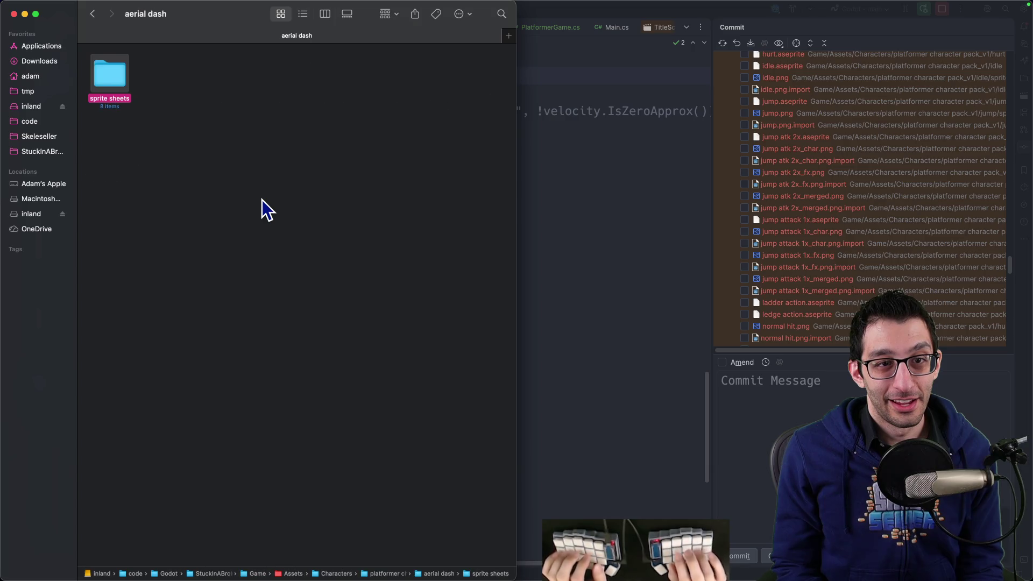
# Trash the .aseprite files in the 1x atk and 2x atk folders.
pyautogui.press('super+Up')
pyautogui.press('Right')
pyautogui.press('super+Down')
pyautogui.press('Right')
pyautogui.press('super+Down')
pyautogui.press('super+BackSpace')
pyautogui.press('super+Up')
pyautogui.press('Right')
pyautogui.press('super+Down')
pyautogui.press('Right')
pyautogui.press('super+BackSpace')
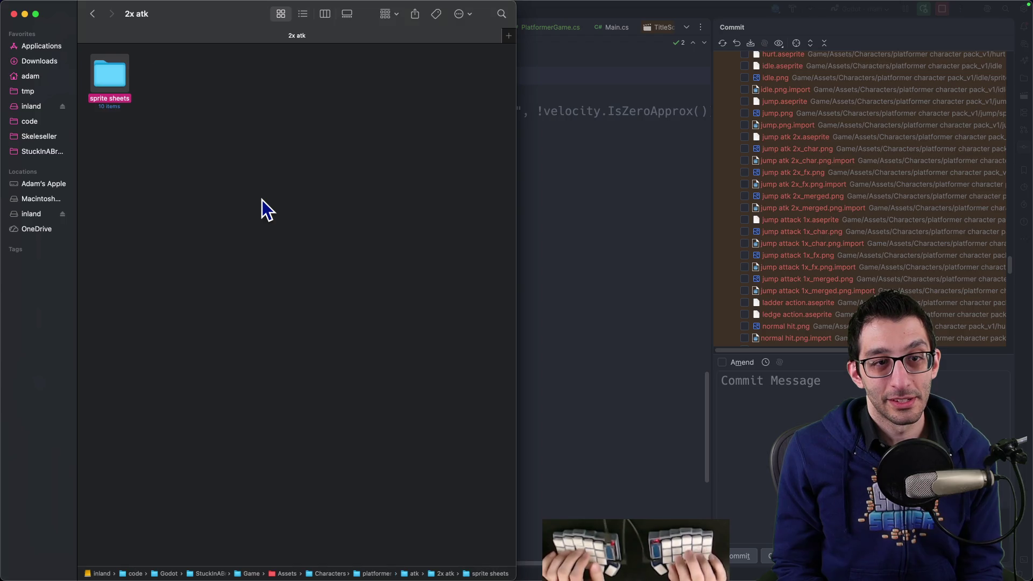
# Trash the .aseprite files in the 2x-1 atk and 2x-2 atk folders.
pyautogui.press('super+Up')
pyautogui.press('Right')
pyautogui.press('super+Down')
pyautogui.press('Right')
pyautogui.press('Right')
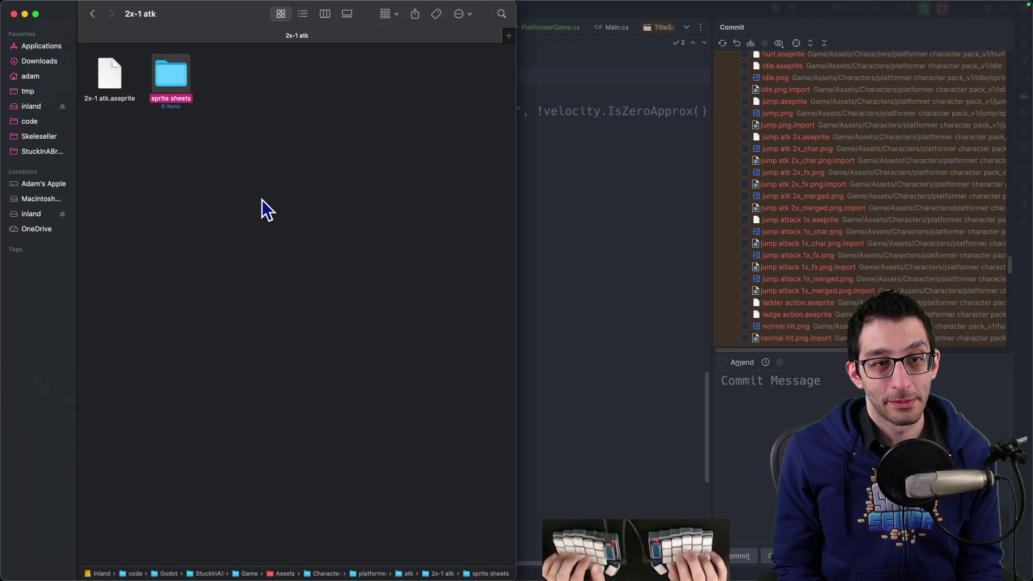
pyautogui.press('Left')
pyautogui.press('super+BackSpace')
pyautogui.press('super+Up')
pyautogui.press('Right')
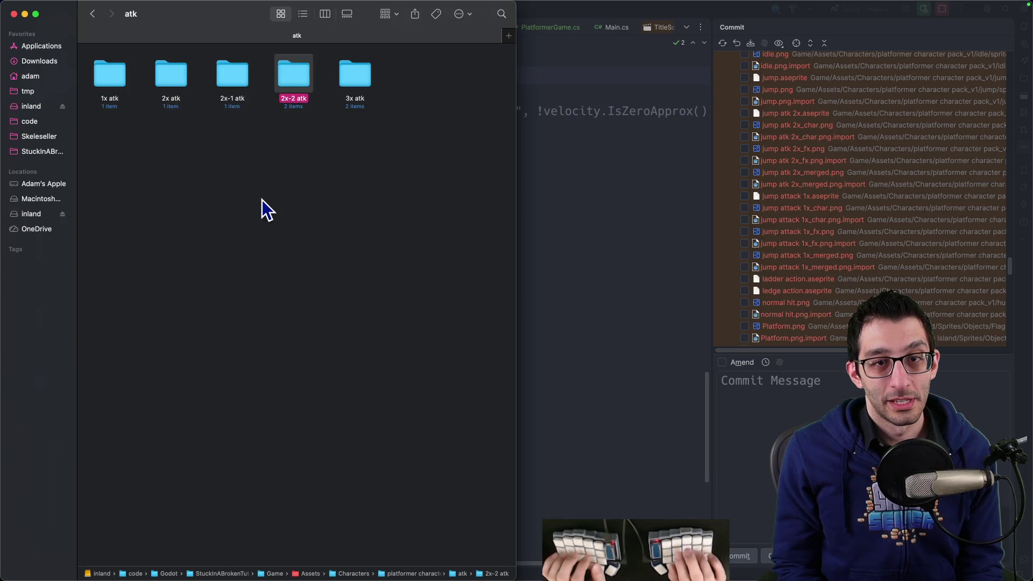
pyautogui.press('super+Down')
pyautogui.press('Left')
pyautogui.press('super+BackSpace')
# Trash the 3x atk .aseprite file, then open a new terminal session.
pyautogui.press('super+Up')
pyautogui.press('Right')
pyautogui.press('super+Down')
pyautogui.press('Left')
pyautogui.press('super+BackSpace')
pyautogui.press('super+Up')
pyautogui.press('super+Up')
pyautogui.press('Down')
pyautogui.press('Up')
pyautogui.press('Right')
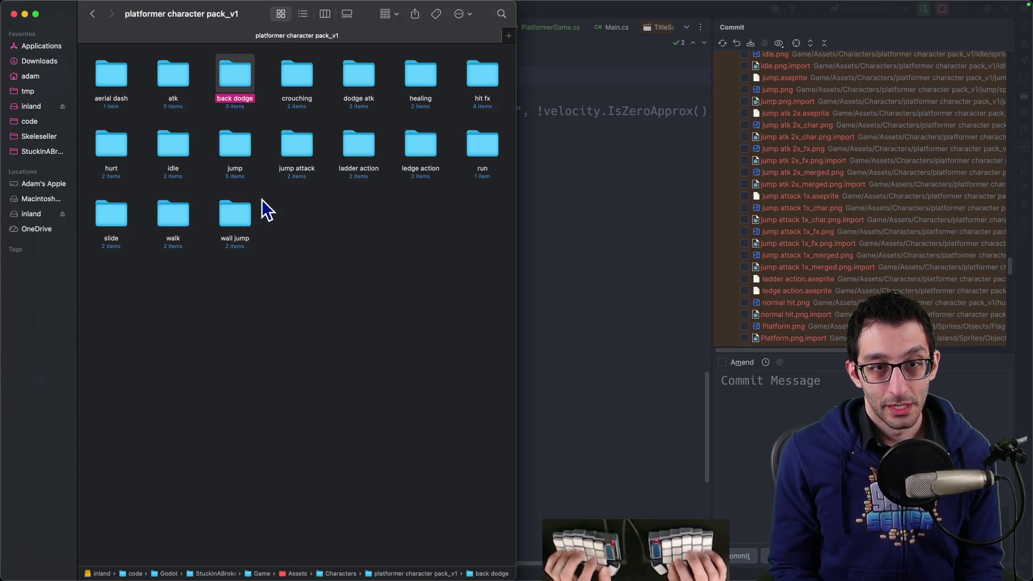
pyautogui.press('super+Tab')
pyautogui.press('super+t')
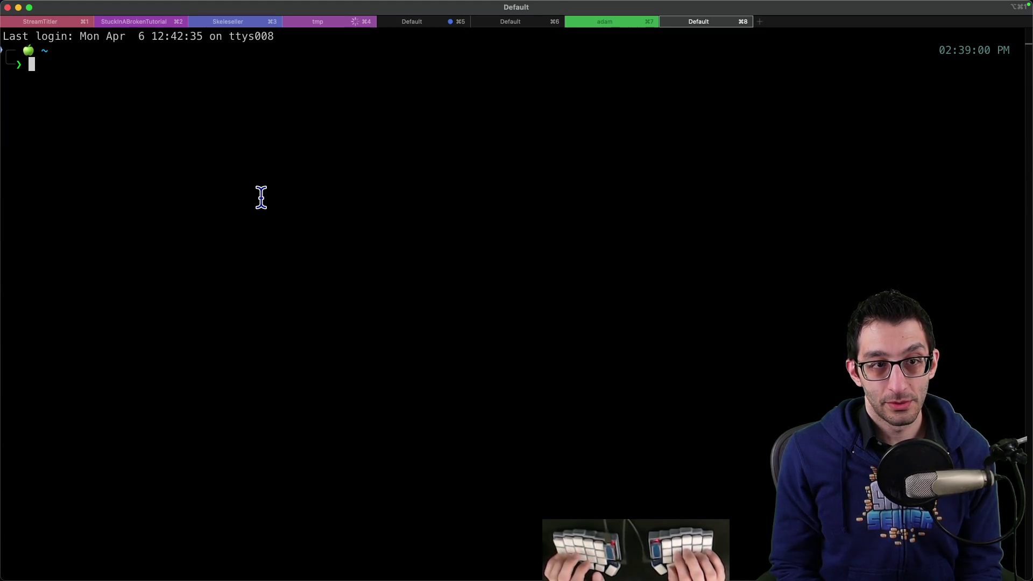
pyautogui.write('bt')
# Jump from the StuckInABrokenTutorial project into the Game/Assets/Characters folder.
pyautogui.press('Return')
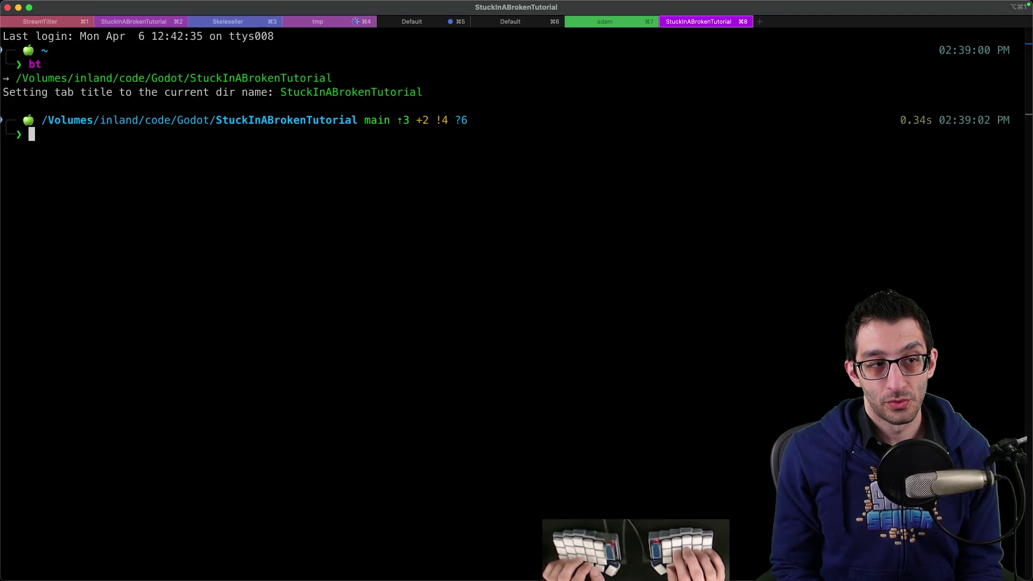
pyautogui.write('r')
pyautogui.press('Return')
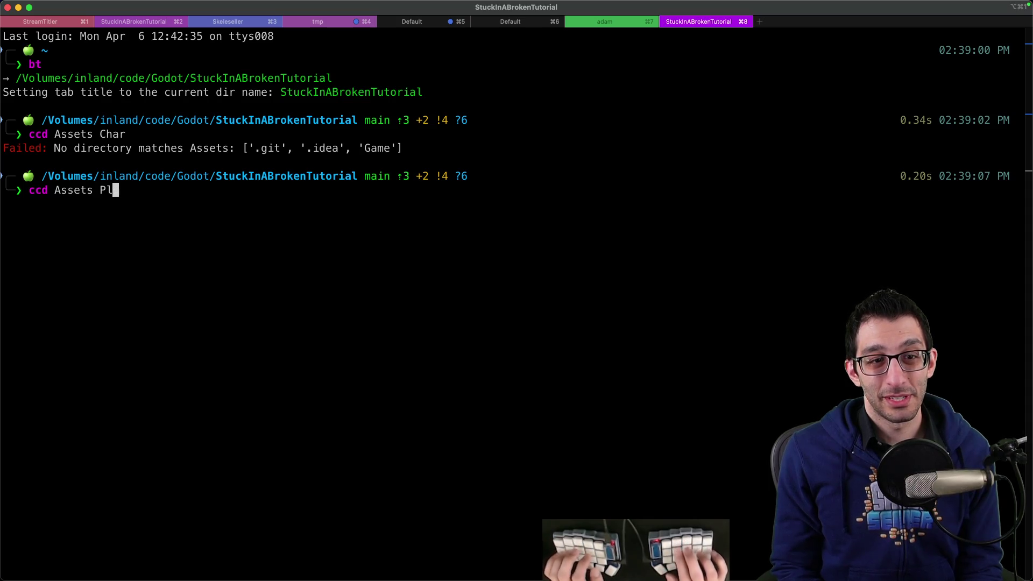
pyautogui.write(' Ga')
pyautogui.press('Return')
pyautogui.press('Return')
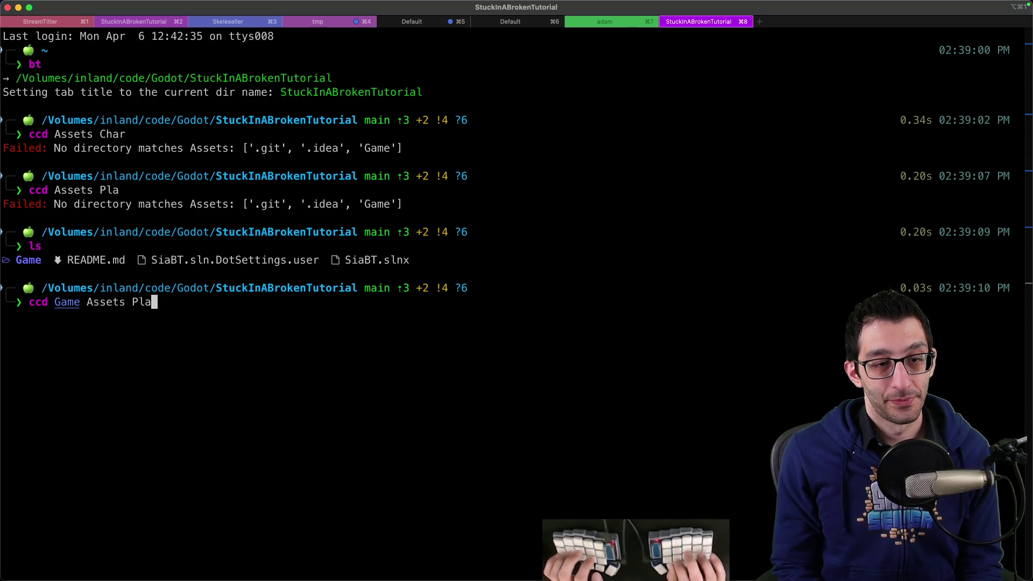
pyautogui.press('Return')
pyautogui.press('Return')
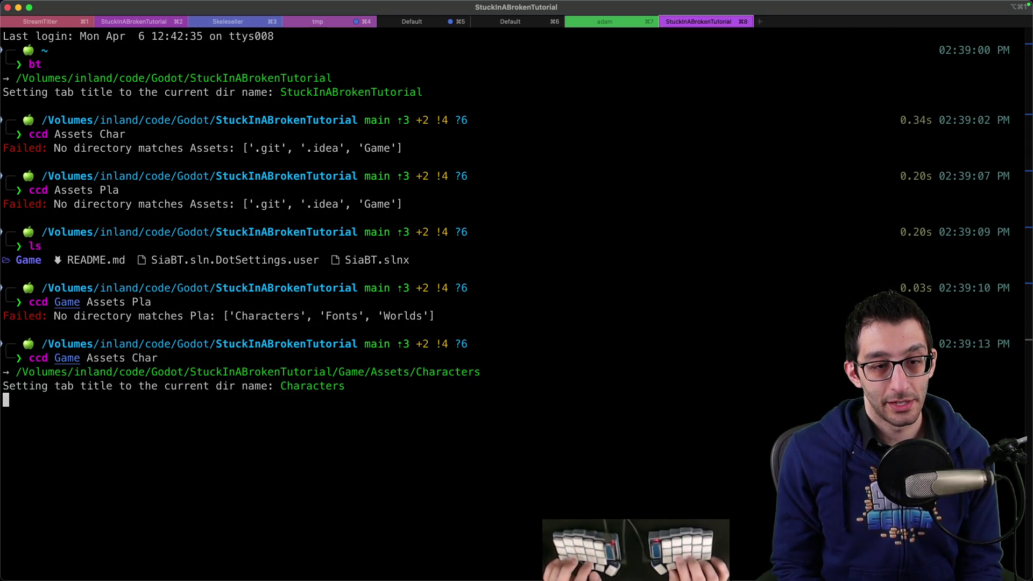
pyautogui.write('ls')
pyautogui.press('Return')
pyautogui.write('cd')
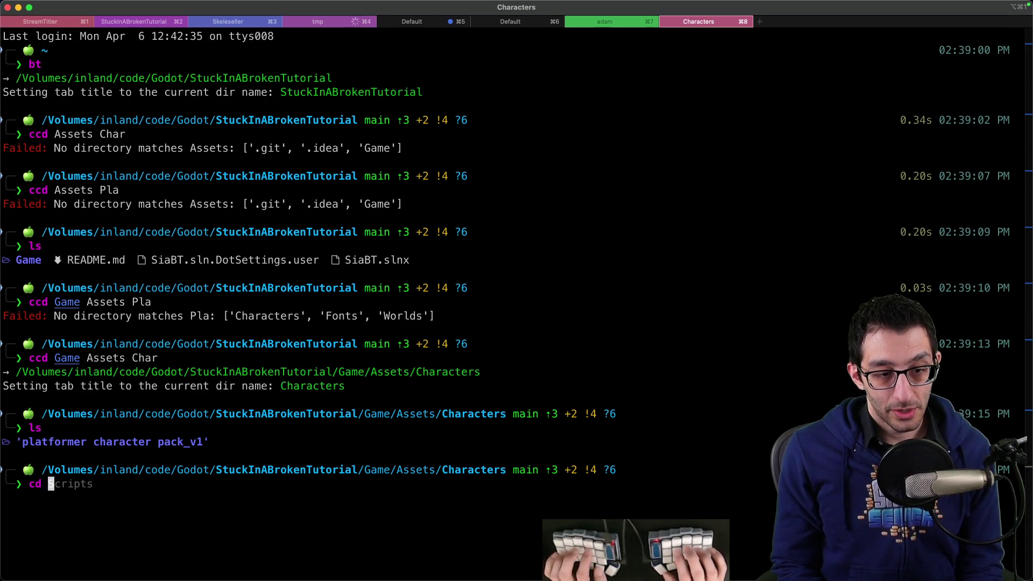
# Enter platformer character pack_v1 and list its animation folders, then return to Godot.
pyautogui.write('p')
pyautogui.press('Tab')
pyautogui.press('Return')
pyautogui.write('ls')
pyautogui.press('Return')
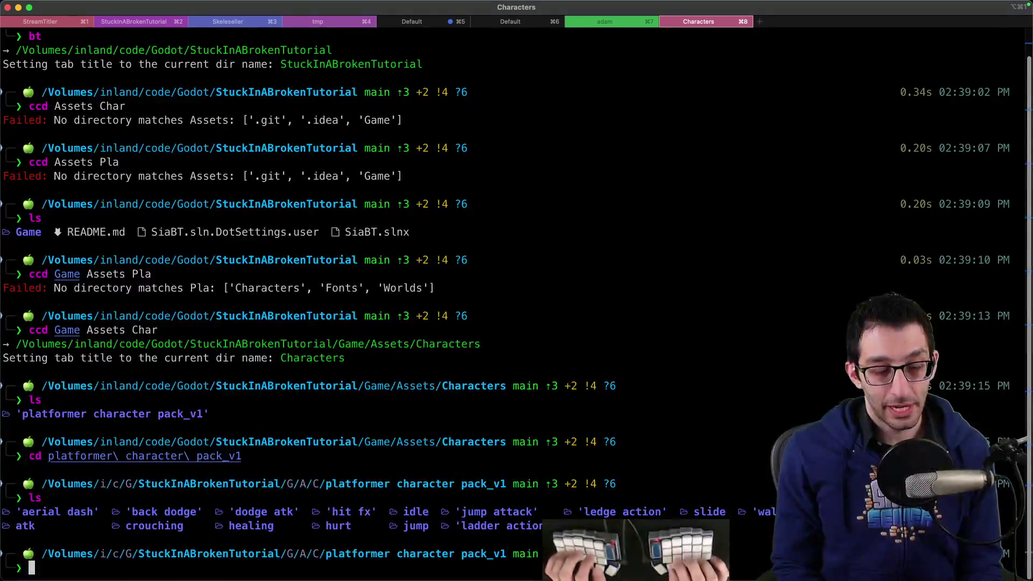
pyautogui.moveTo(662, 554)
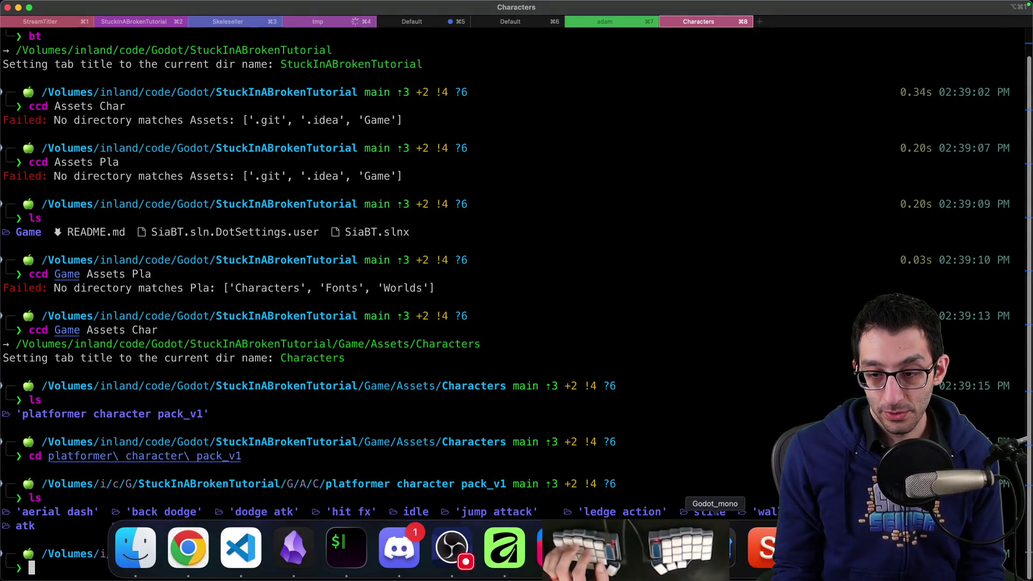
pyautogui.click(715, 546)
pyautogui.press('super+Tab')
pyautogui.write('cd .')
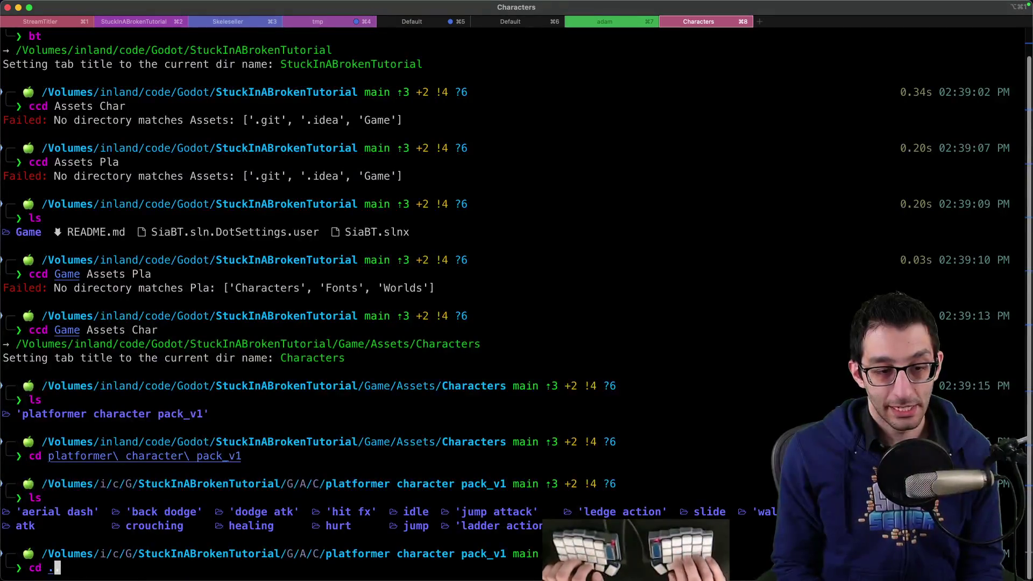
pyautogui.press('super+Tab')
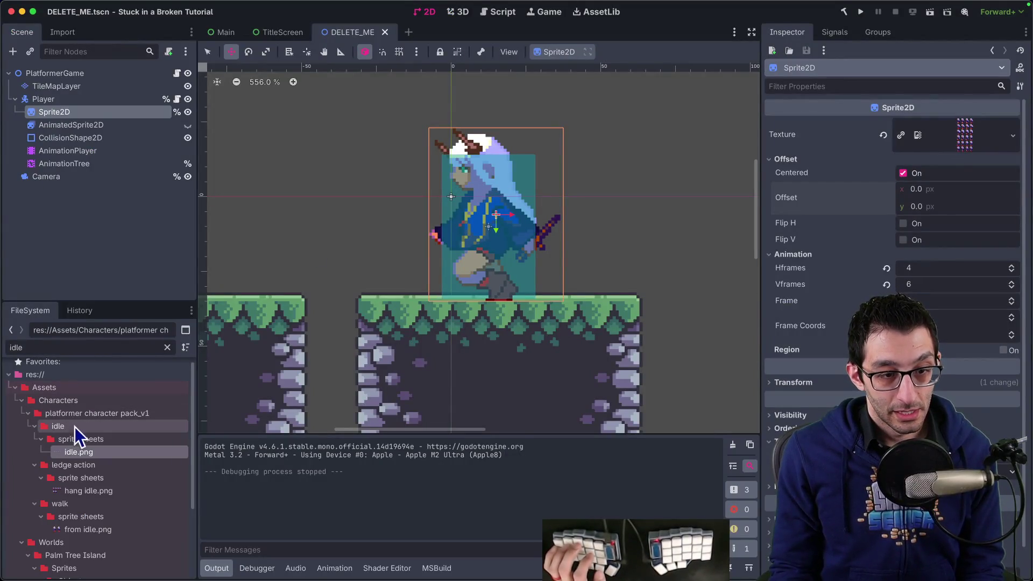
# Check the itch.io platformer character pack page in the browser before renaming.
pyautogui.rightClick(81, 418)
pyautogui.rightClick(75, 414)
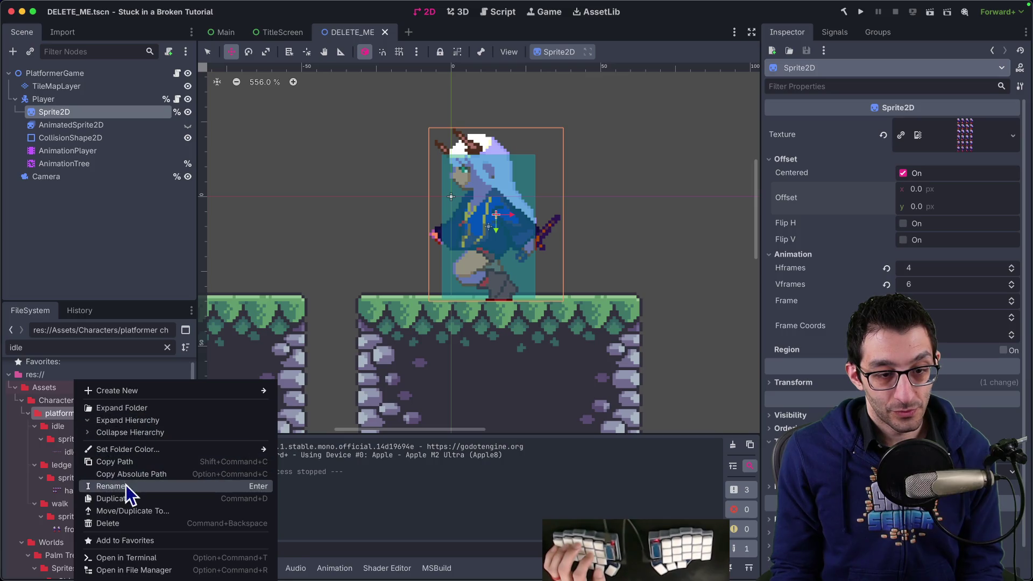
pyautogui.press('super+Tab')
pyautogui.press('super+3')
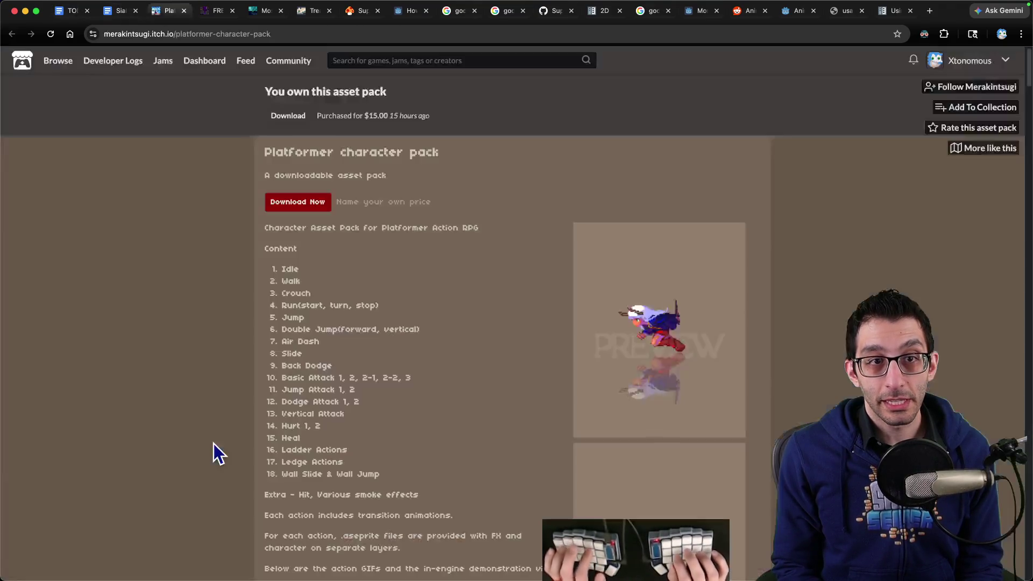
pyautogui.doubleClick(137, 34)
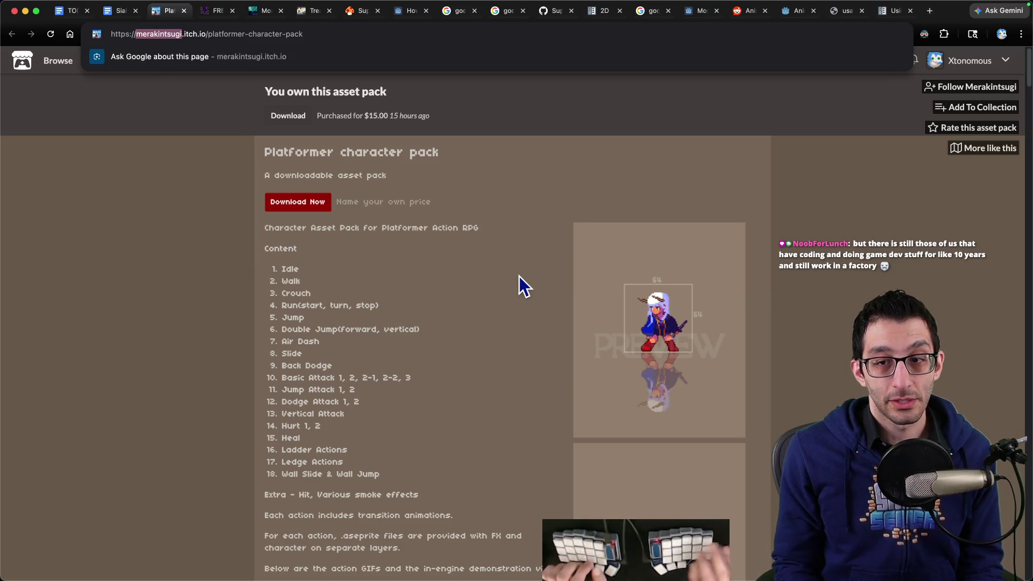
pyautogui.press('super+Tab')
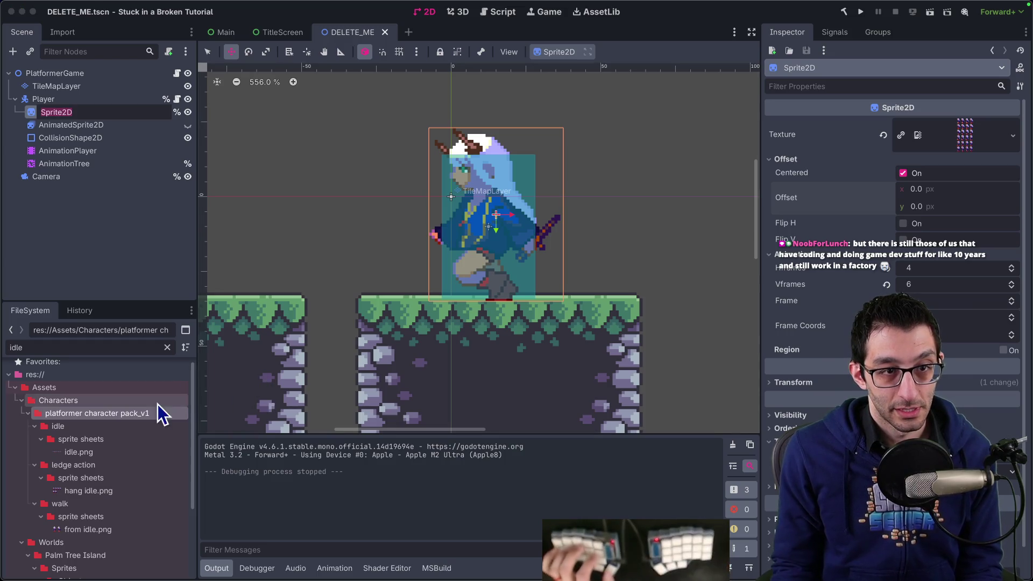
# Rename the folder to platformer_character_pack_v1, replacing both spaces with underscores.
pyautogui.rightClick(148, 414)
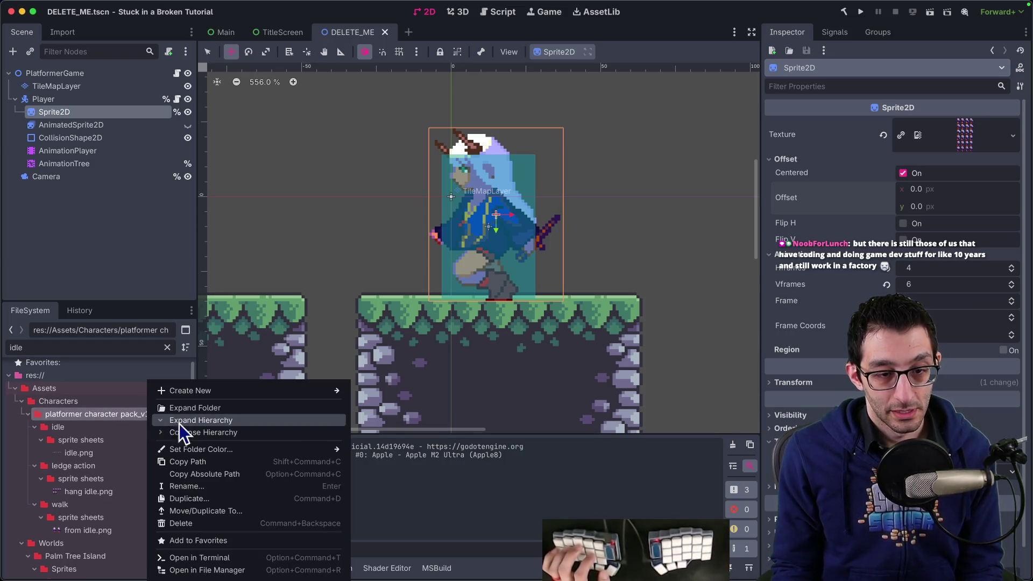
pyautogui.click(202, 485)
pyautogui.hotkey('alt', 'Left')
pyautogui.hotkey('alt', 'Left')
pyautogui.press('BackSpace')
pyautogui.write('_')
pyautogui.hotkey('alt', 'Right')
pyautogui.press('Delete')
pyautogui.write('_')
pyautogui.press('Return')
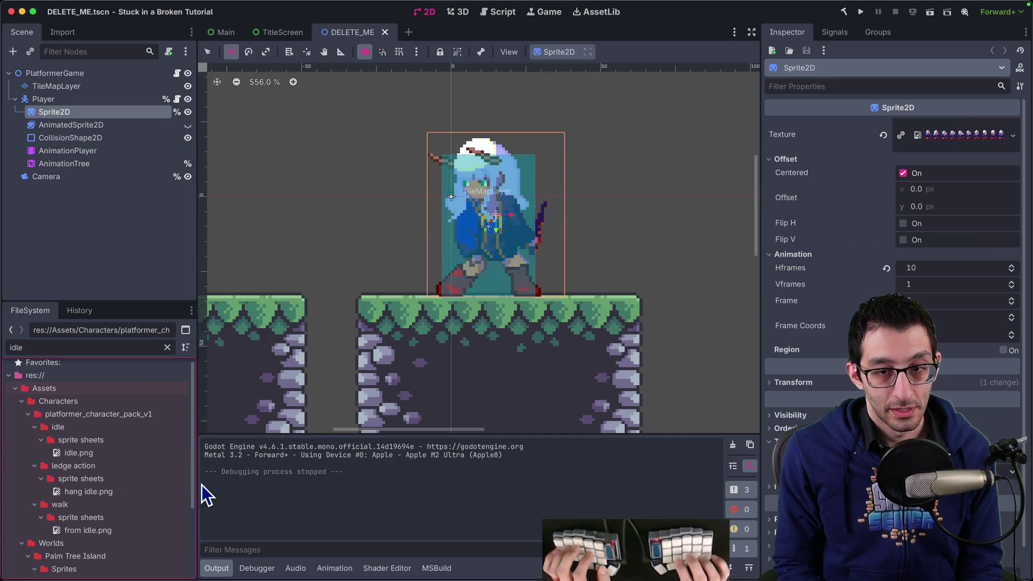
pyautogui.press('super+Tab')
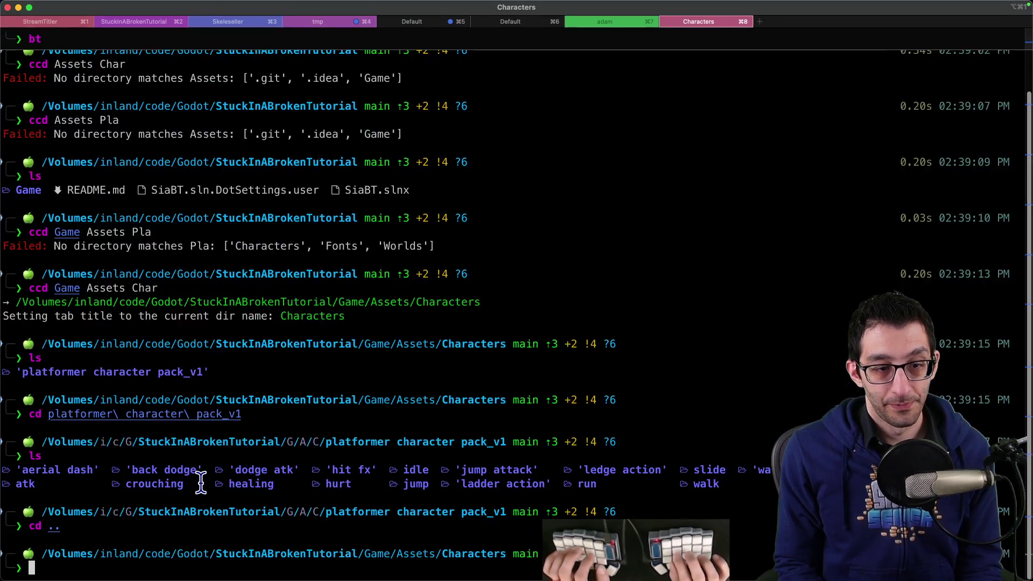
# Enter the platformer_character_pack_v1 folder in Terminal and list its contents.
pyautogui.write('cd platformer_character_pack_v1')
pyautogui.press('Return')
pyautogui.write('ls')
pyautogui.press('Return')
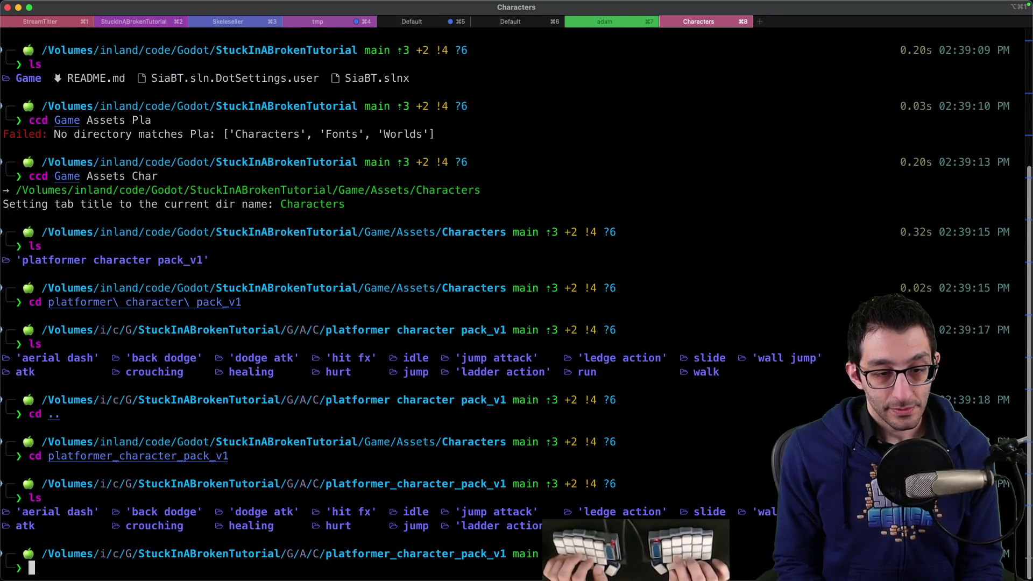
# Search the pack and list every .aseprite file it contains.
pyautogui.write('find')
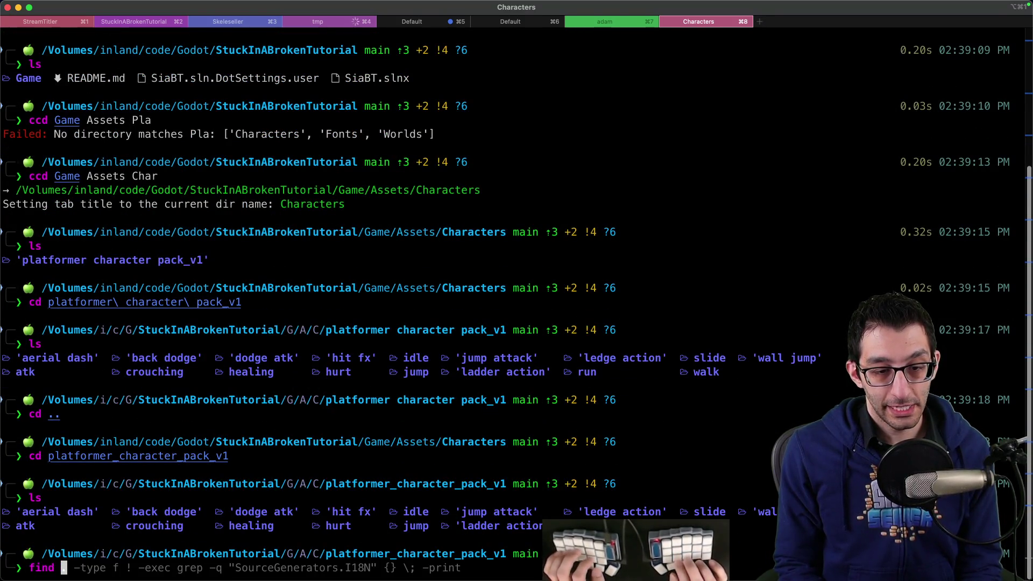
pyautogui.press('BackSpace')
pyautogui.press('BackSpace')
pyautogui.press('BackSpace')
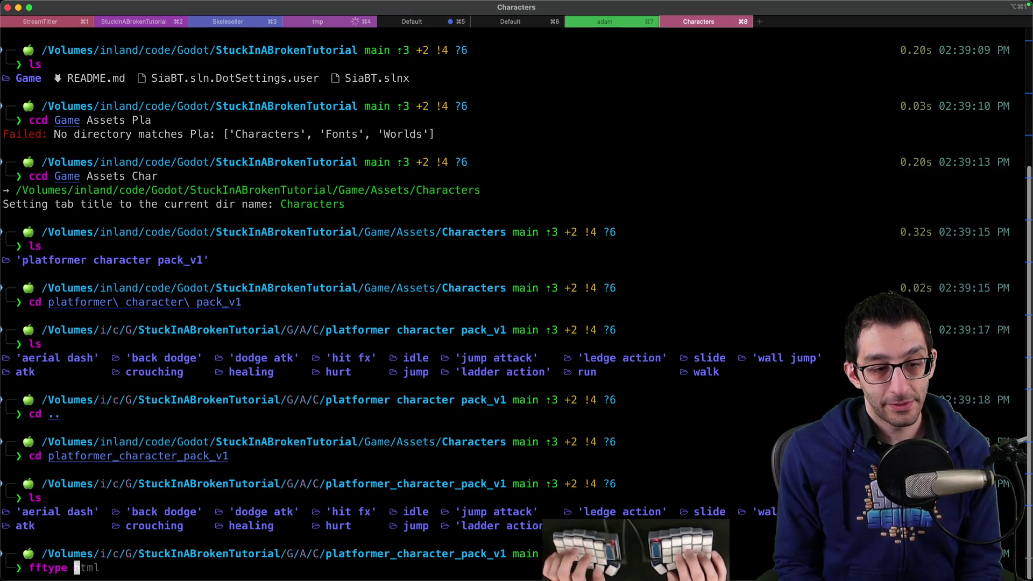
pyautogui.write('asespiret')
pyautogui.press('Return')
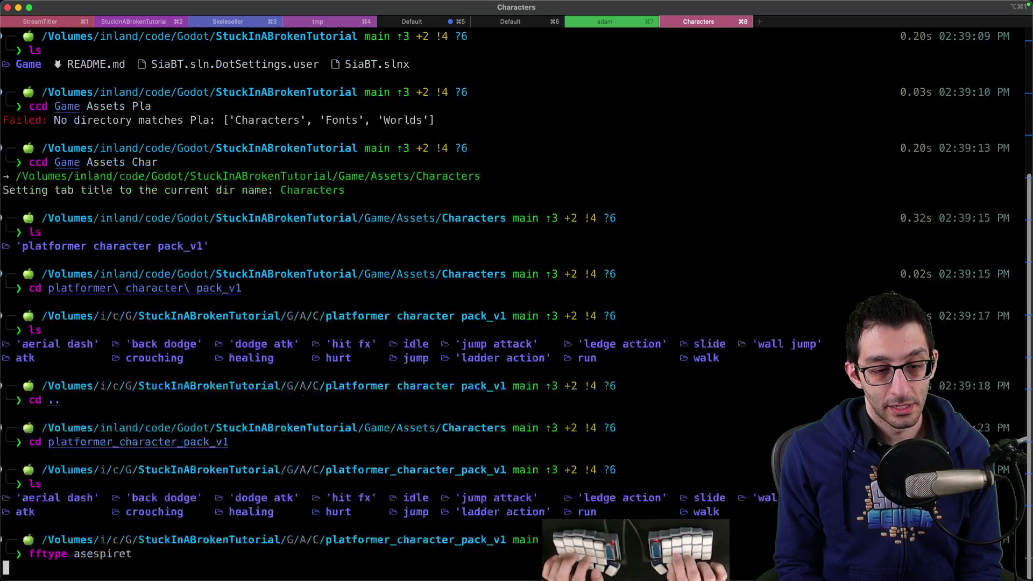
pyautogui.write('fftype asesprit')
pyautogui.press('Return')
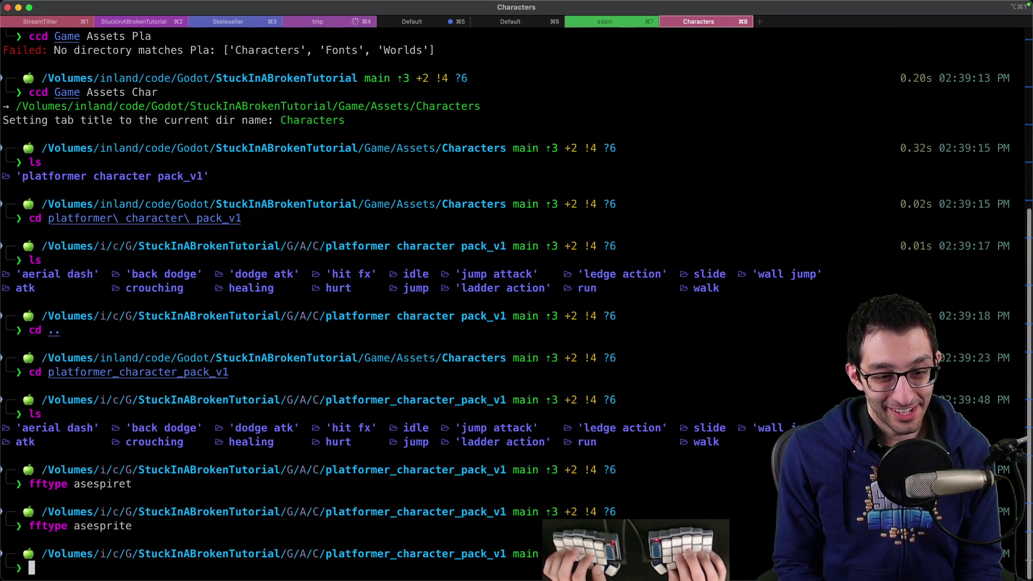
pyautogui.write('tre')
pyautogui.press('Return')
pyautogui.write('fftype asesprite')
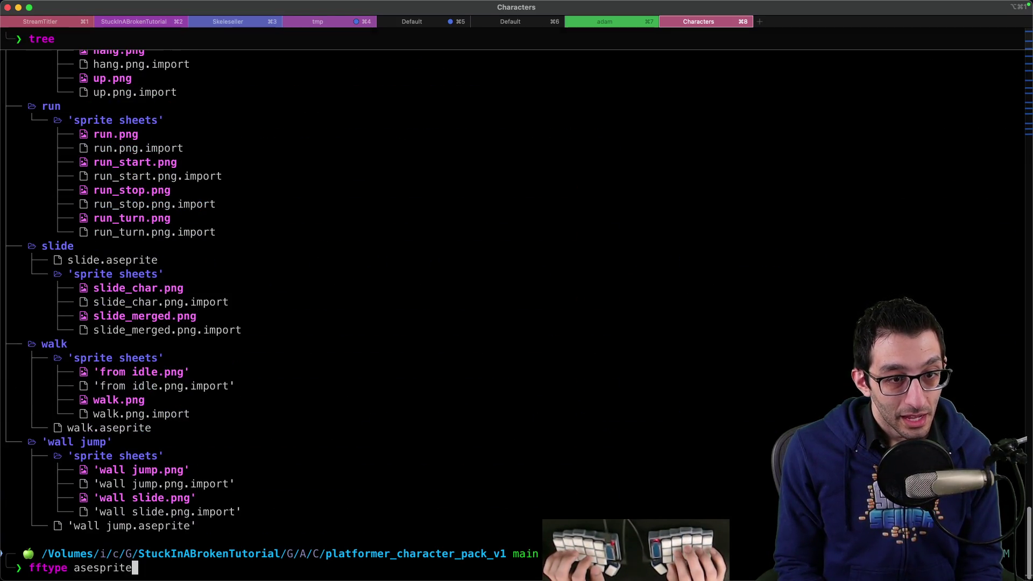
pyautogui.press('BackSpace')
pyautogui.press('Return')
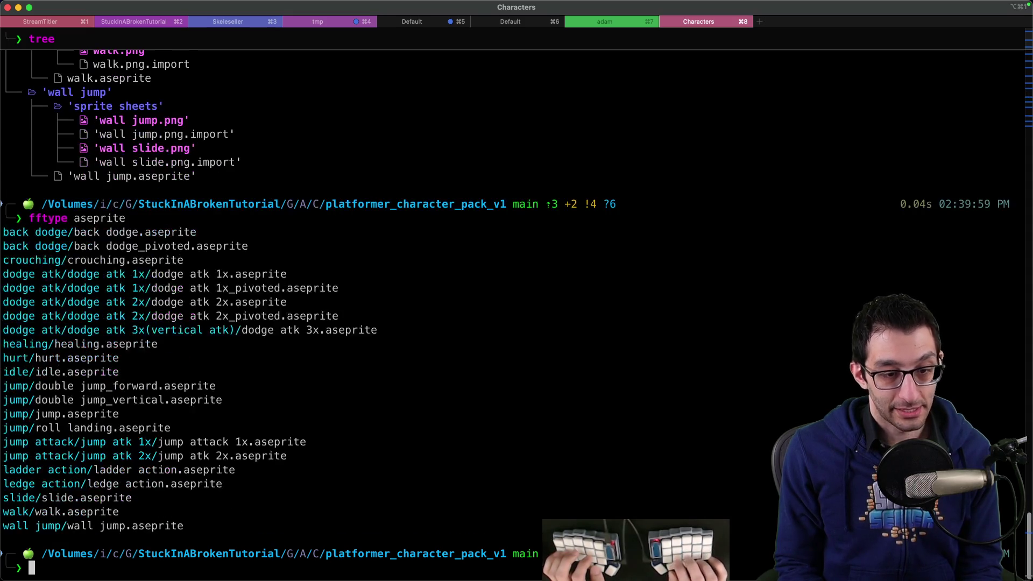
# Paste the 22 .aseprite paths into a new editor document, wrapping each line as rm "...".
pyautogui.moveTo(77, 232)
pyautogui.mouseDown()
pyautogui.moveTo(23, 242)
pyautogui.moveTo(111, 525)
pyautogui.moveTo(147, 523)
pyautogui.mouseUp()
pyautogui.press('super+c')
pyautogui.press('super+Tab')
pyautogui.press('super+n')
pyautogui.press('super+v')
pyautogui.press('super+a')
pyautogui.hotkey('shift', 'alt', 'i')
pyautogui.press('Home')
pyautogui.write('rm ')
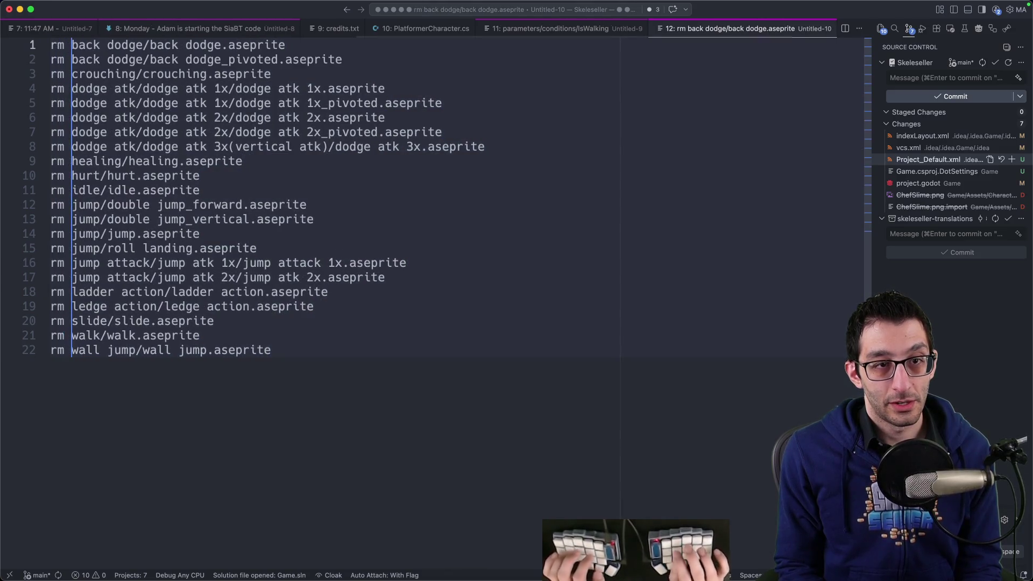
pyautogui.write('"')
pyautogui.press('End')
pyautogui.write('"')
# Run the rm commands in Terminal, confirm deleting the two back dodge files, then abort.
pyautogui.press('super+c')
pyautogui.press('super+Tab')
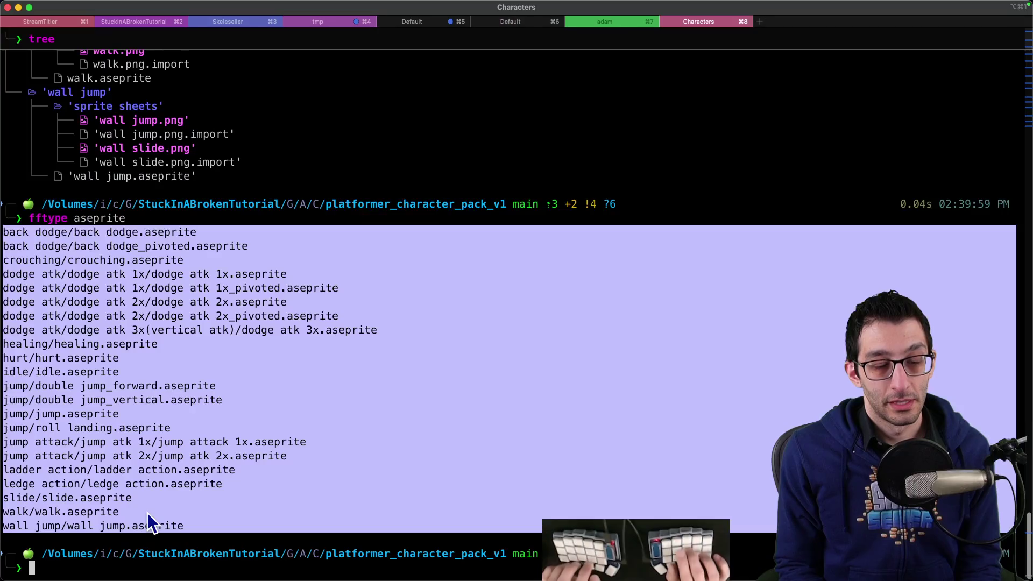
pyautogui.press('super+v')
pyautogui.press('Return')
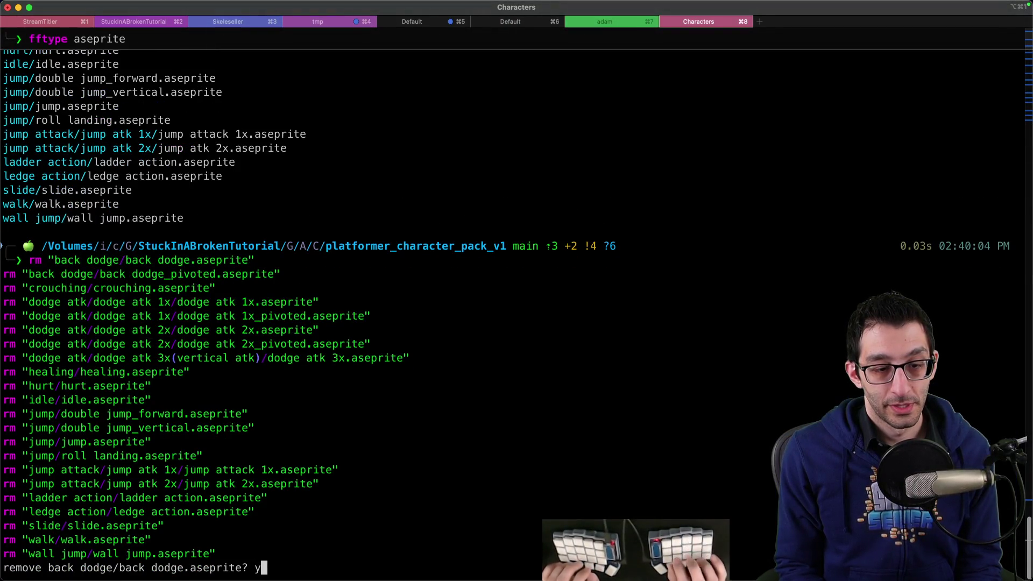
pyautogui.press('Return')
pyautogui.write('y')
pyautogui.press('Return')
pyautogui.hotkey('ctrl', 'c')
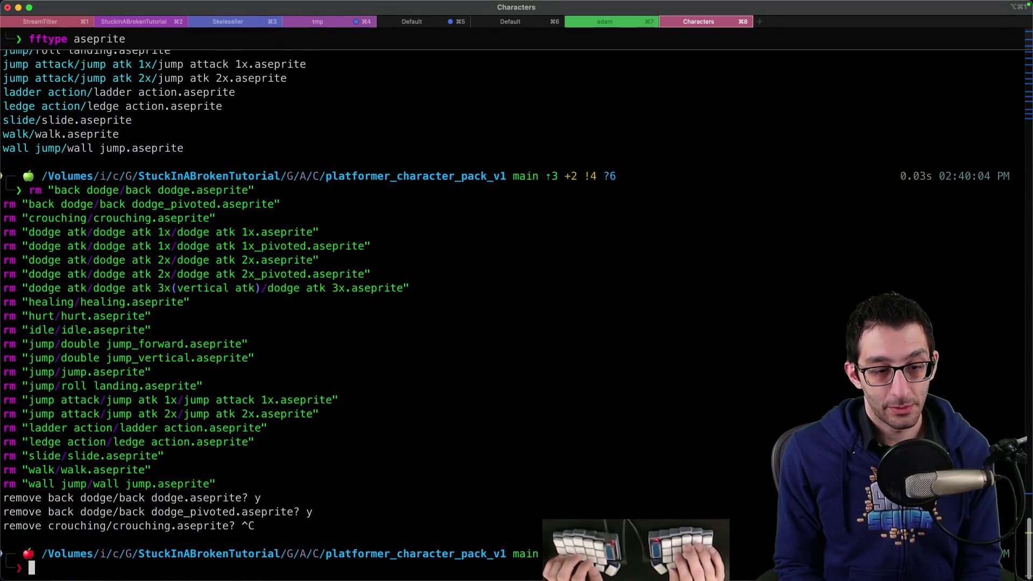
pyautogui.write('ye')
pyautogui.press('BackSpace')
pyautogui.press('BackSpace')
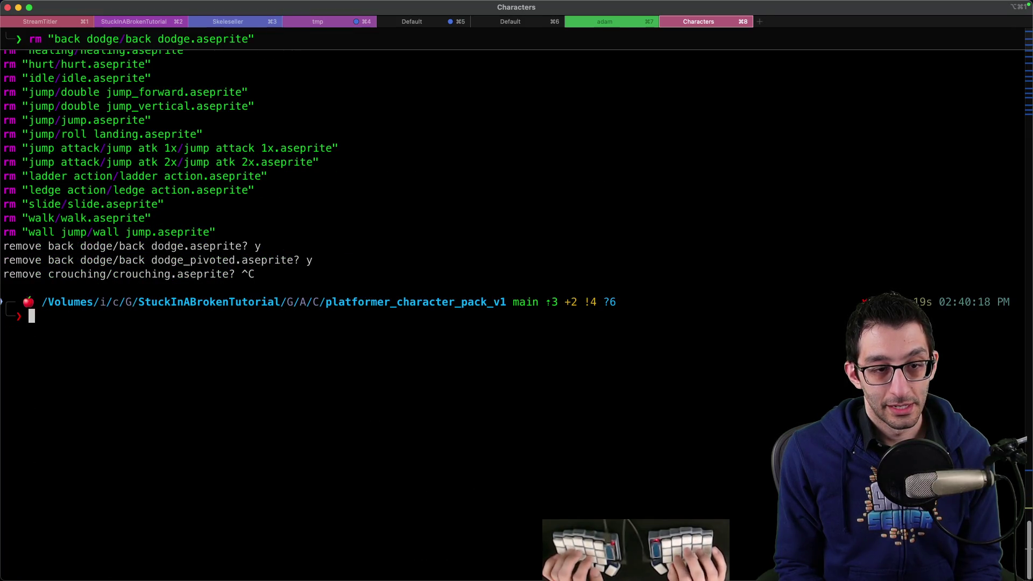
# Drop the two back dodge lines, add -f to each rm, and run the 20 deletions.
pyautogui.press('super+Tab')
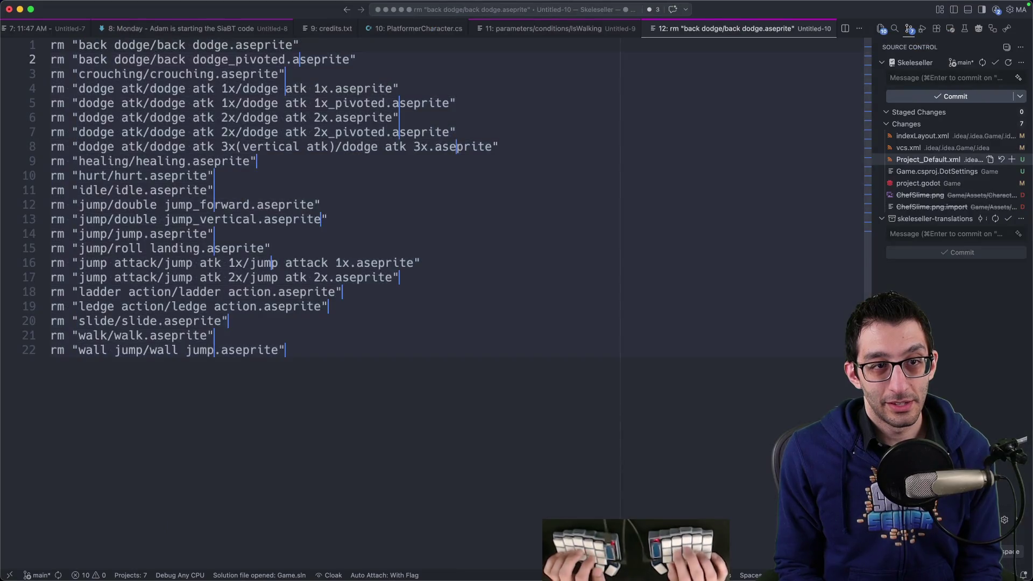
pyautogui.press('super+x')
pyautogui.press('super+x')
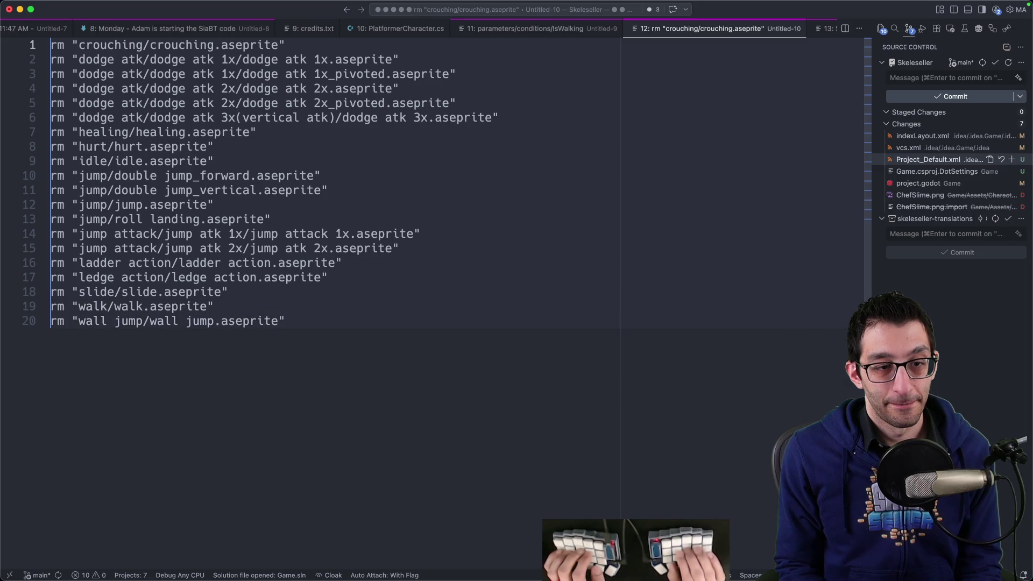
pyautogui.write('yes')
pyautogui.press('super+z')
pyautogui.write('-f')
pyautogui.press('super+a')
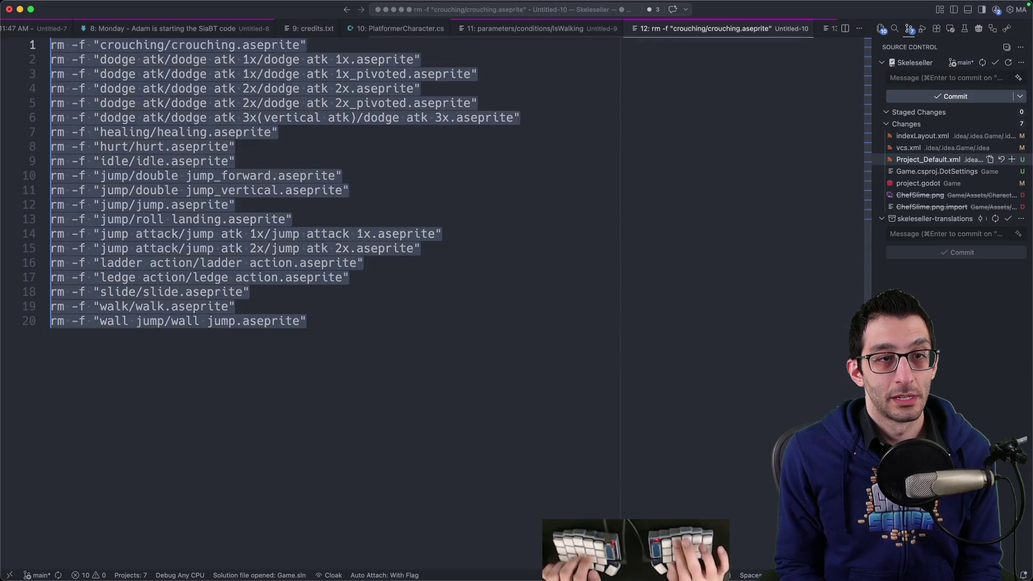
pyautogui.press('super+c')
pyautogui.press('super+Tab')
pyautogui.press('super+v')
pyautogui.press('Return')
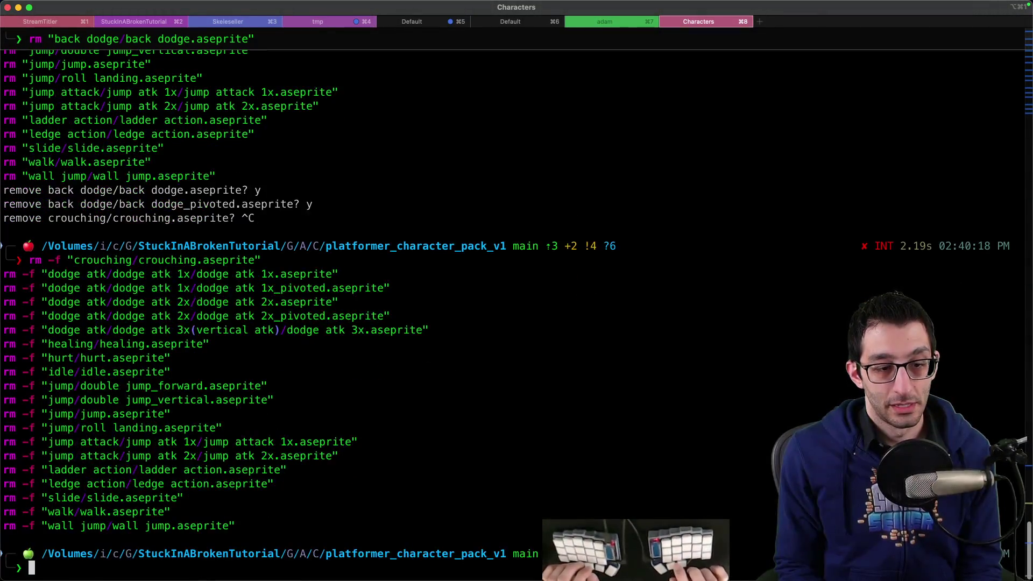
pyautogui.press('super+Tab')
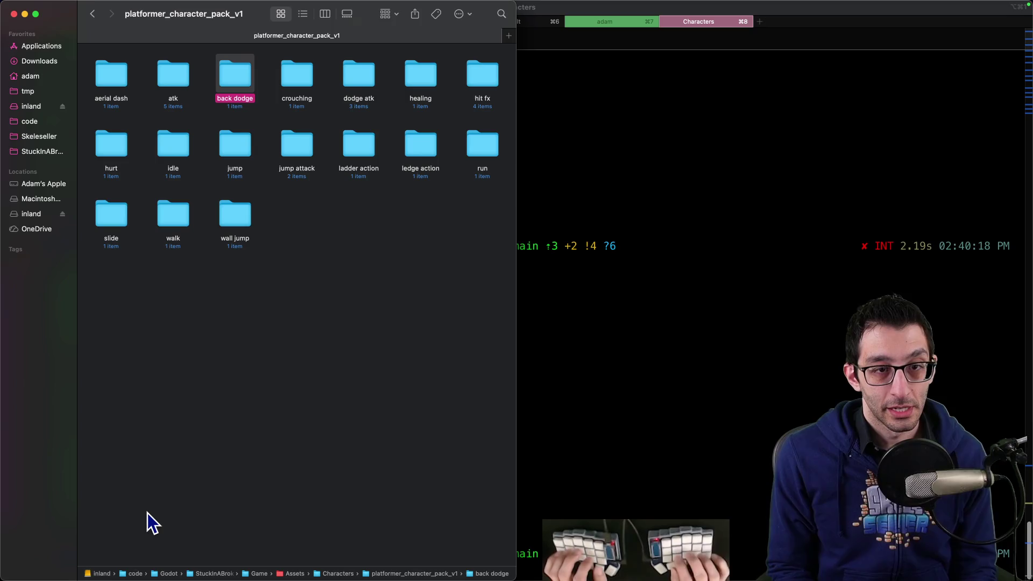
# Go up to Assets, open Worlds > Palm Tree Island > Sprites, then return to Godot.
pyautogui.click(172, 465)
pyautogui.press('super+Up')
pyautogui.press('super+Up')
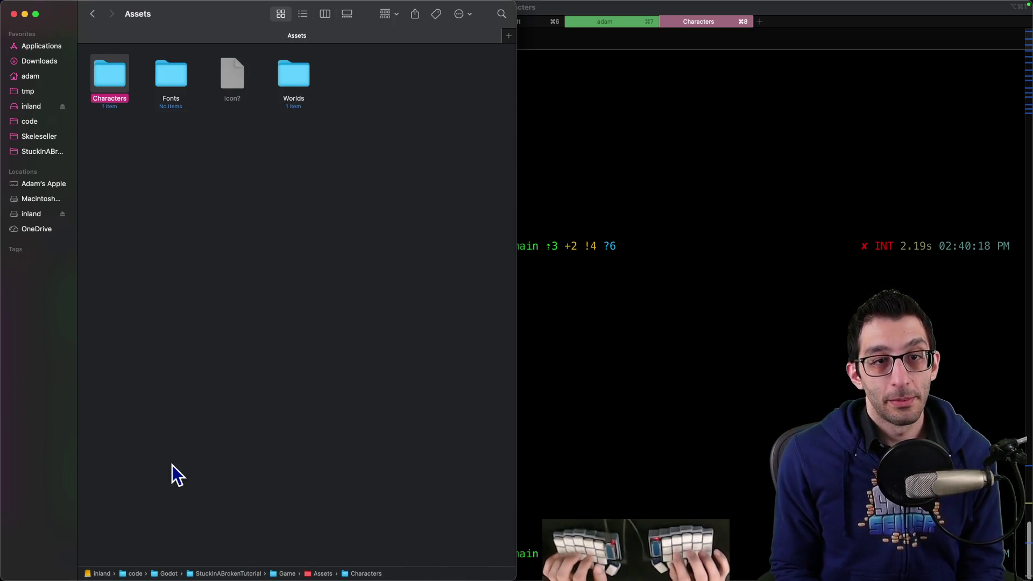
pyautogui.press('Right')
pyautogui.press('Right')
pyautogui.press('Right')
pyautogui.press('super+Down')
pyautogui.press('Right')
pyautogui.press('super+Down')
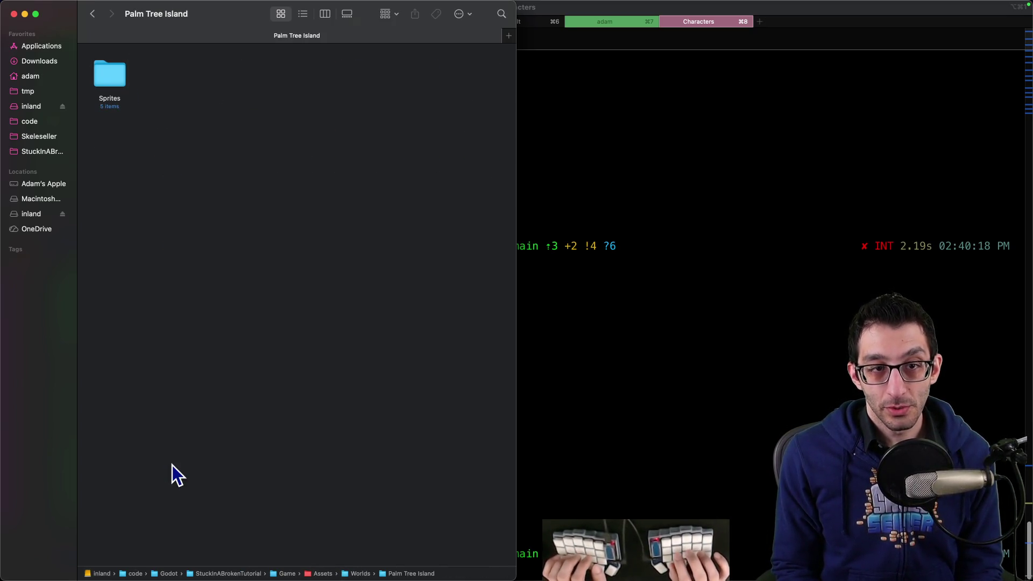
pyautogui.press('Right')
pyautogui.press('super+Down')
pyautogui.press('Right')
pyautogui.press('Right')
pyautogui.press('Right')
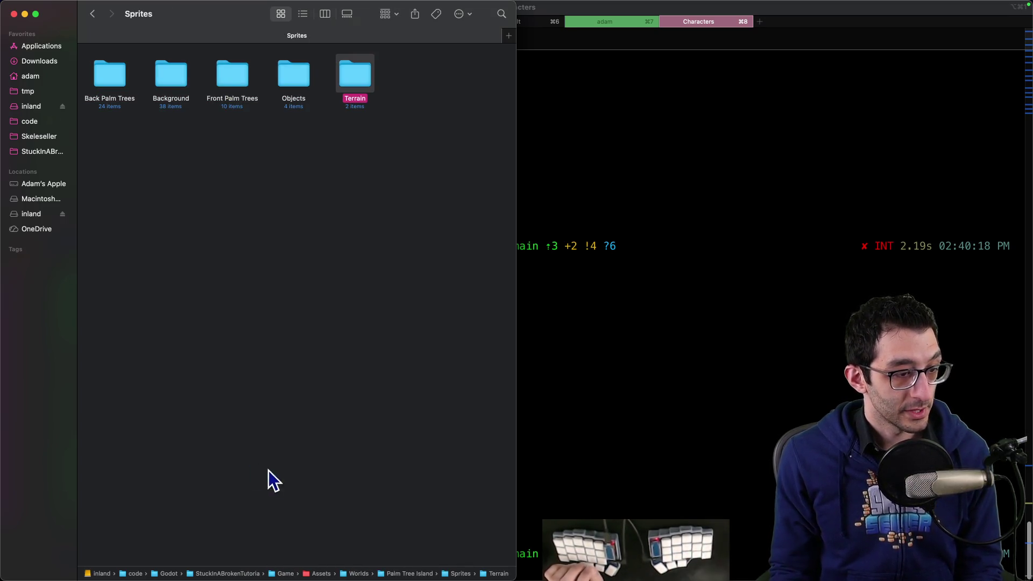
pyautogui.moveTo(291, 578)
pyautogui.click(715, 548)
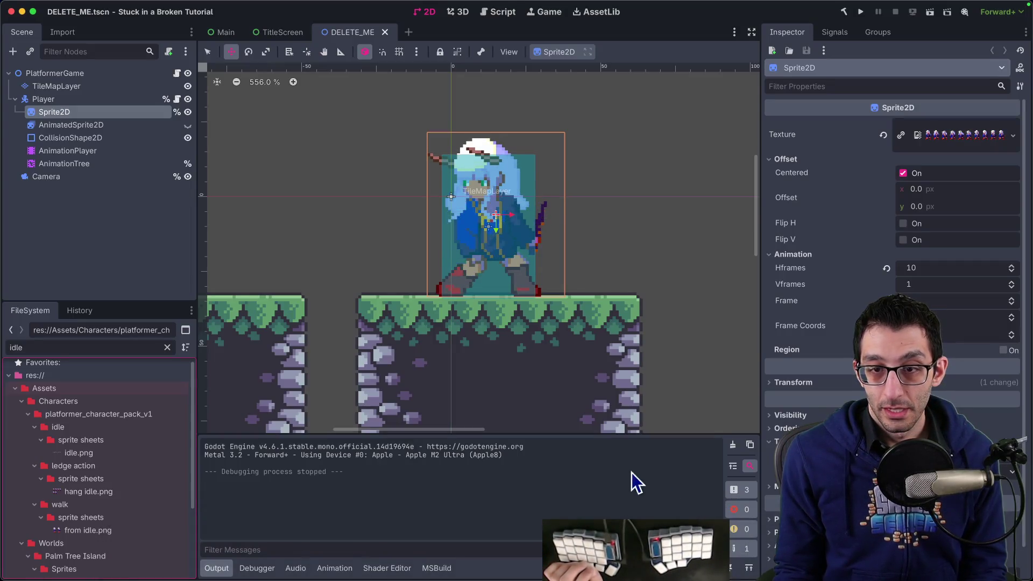
# Open the Main.tscn diff at the top of Rider's Commit list, then return to Godot.
pyautogui.click(557, 548)
pyautogui.scroll(20, 813, 187)
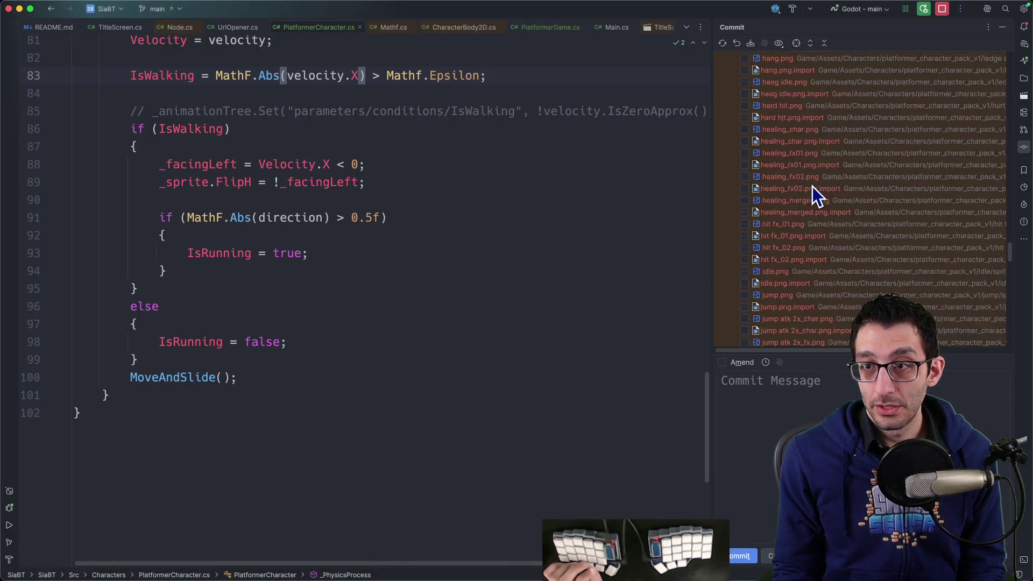
pyautogui.scroll(20, 813, 186)
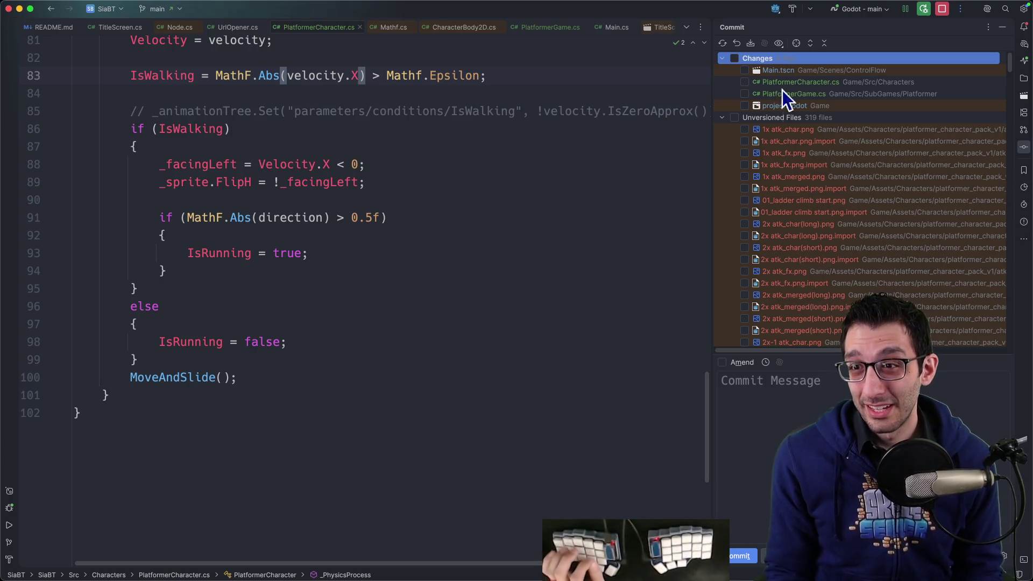
pyautogui.doubleClick(783, 72)
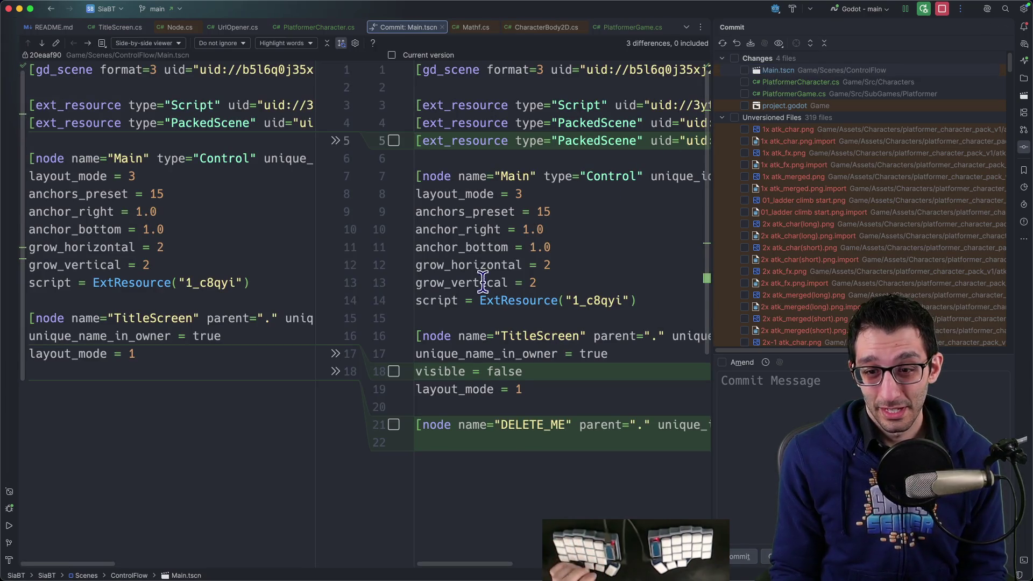
pyautogui.click(293, 550)
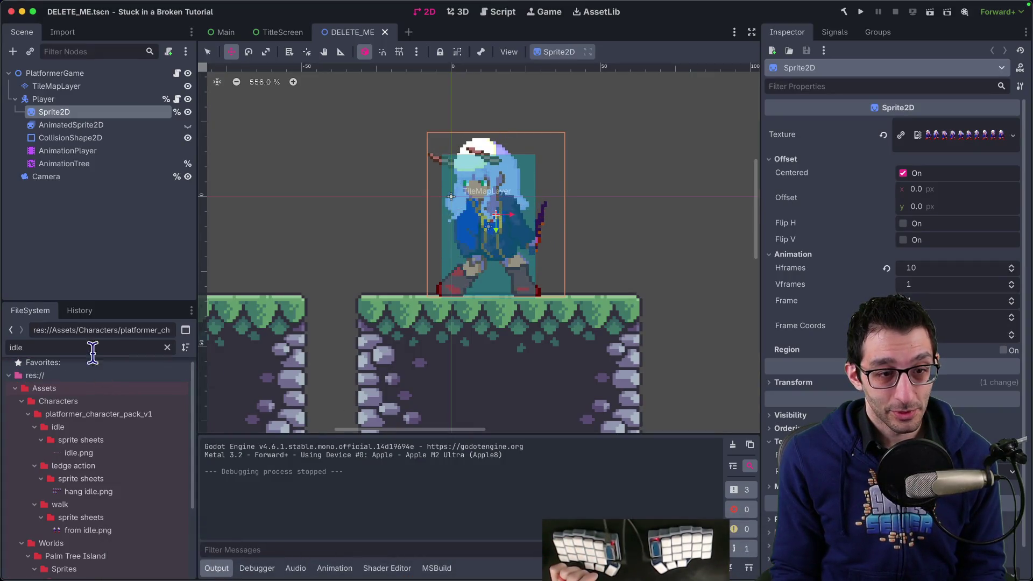
# Filter the FileSystem for 'delete' and choose Move/Duplicate To on DELETE_ME.tscn.
pyautogui.doubleClick(98, 344)
pyautogui.write('t')
pyautogui.press('BackSpace')
pyautogui.write('delete')
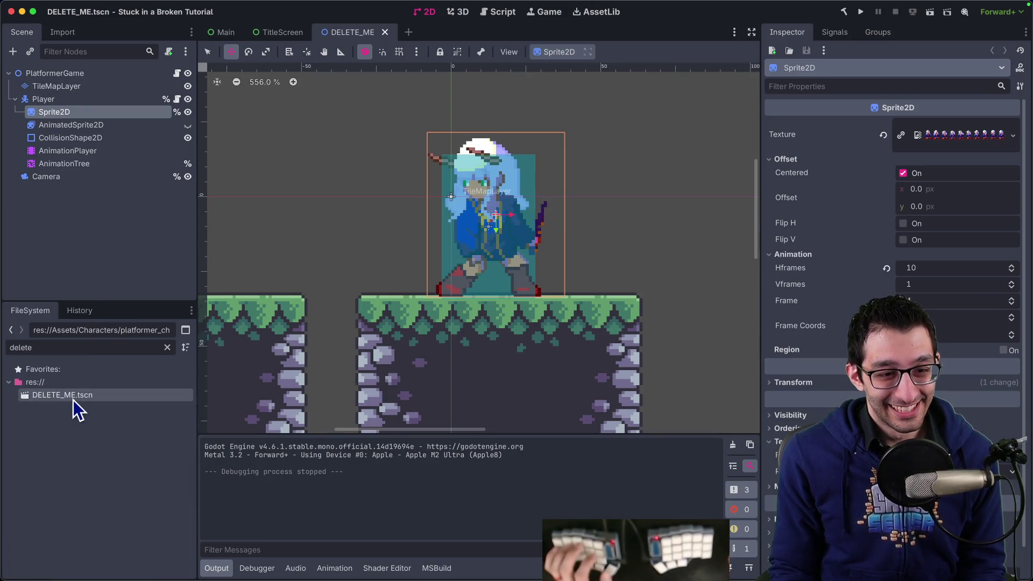
pyautogui.rightClick(74, 398)
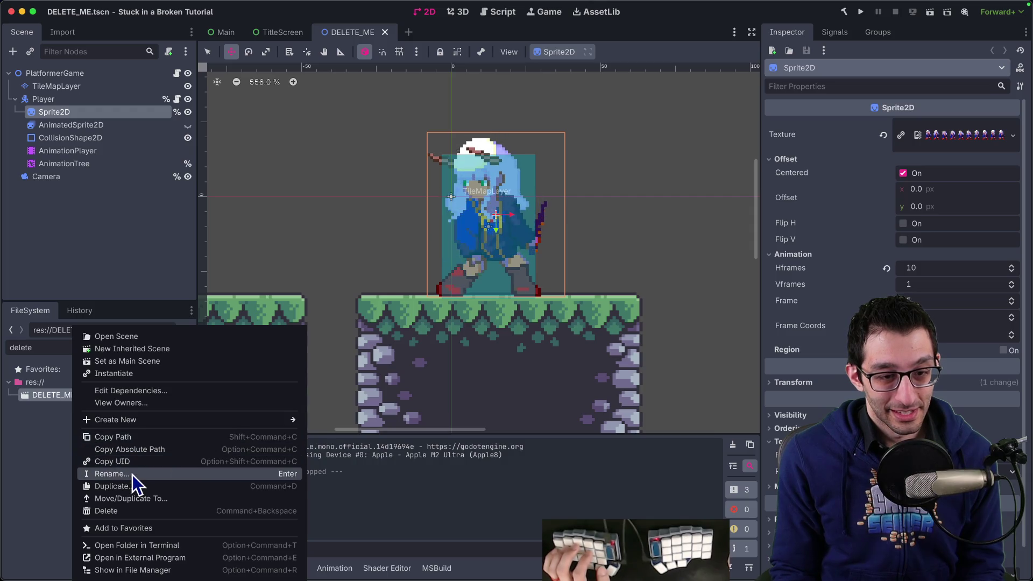
pyautogui.click(137, 499)
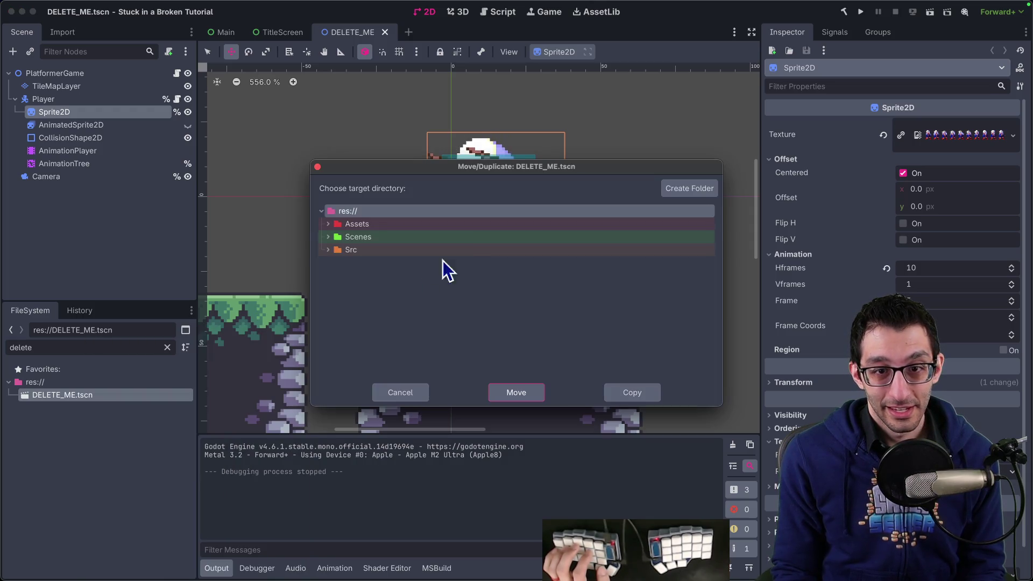
# Create a SubGames folder inside Scenes as the move destination.
pyautogui.click(329, 237)
pyautogui.click(351, 238)
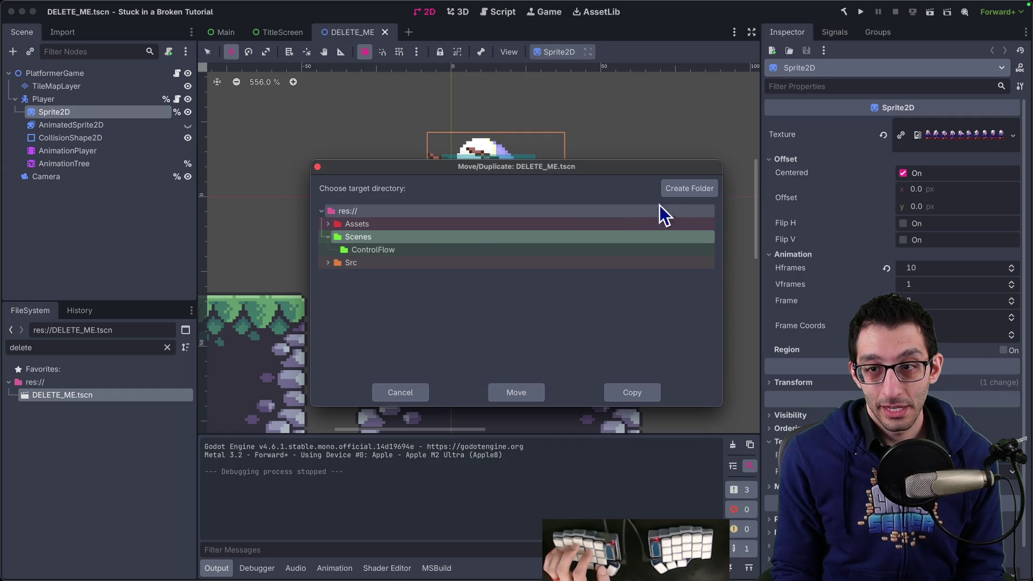
pyautogui.click(684, 189)
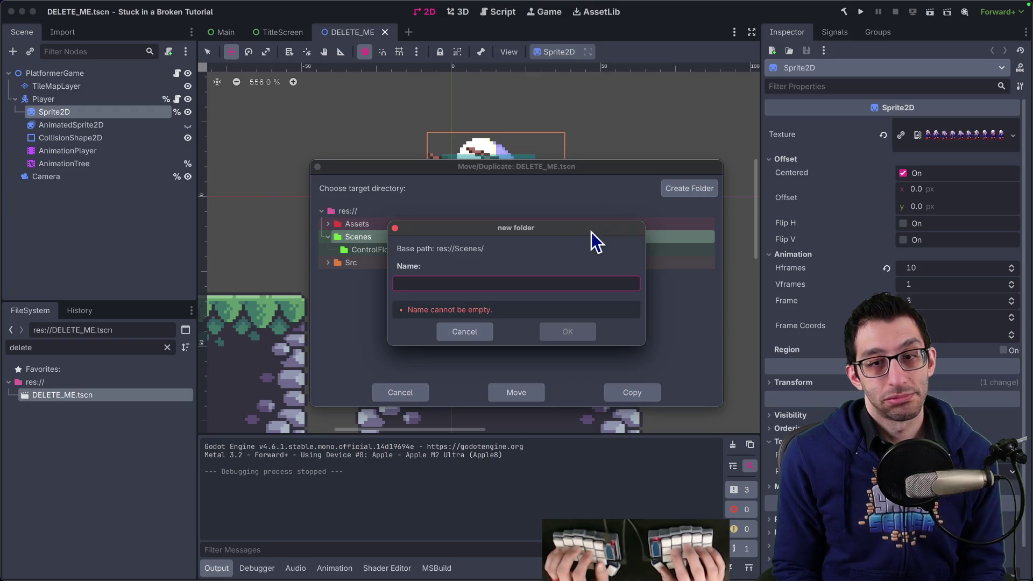
pyautogui.write('Platformer')
pyautogui.press('super+BackSpace')
pyautogui.write('SubGames')
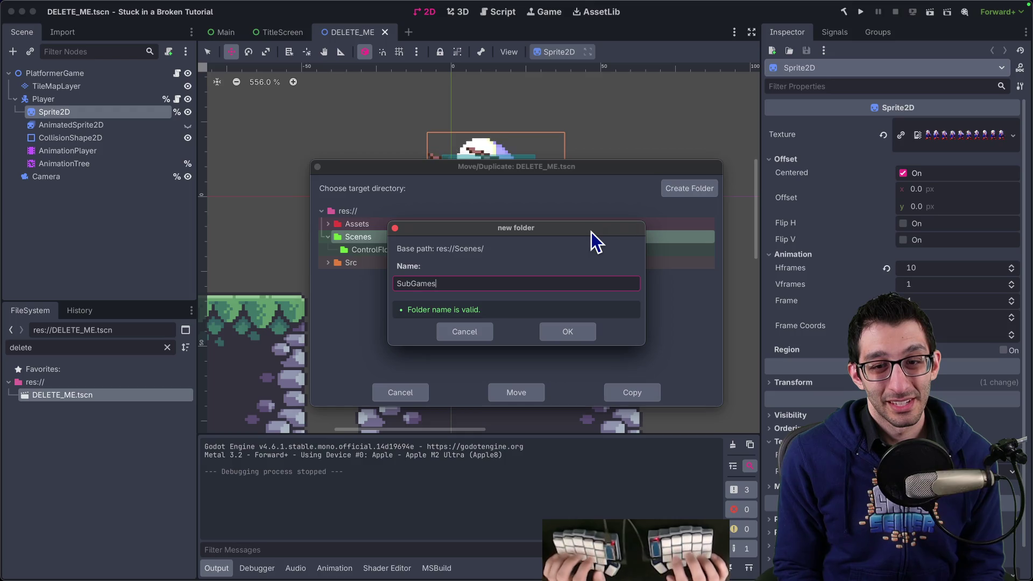
pyautogui.press('Return')
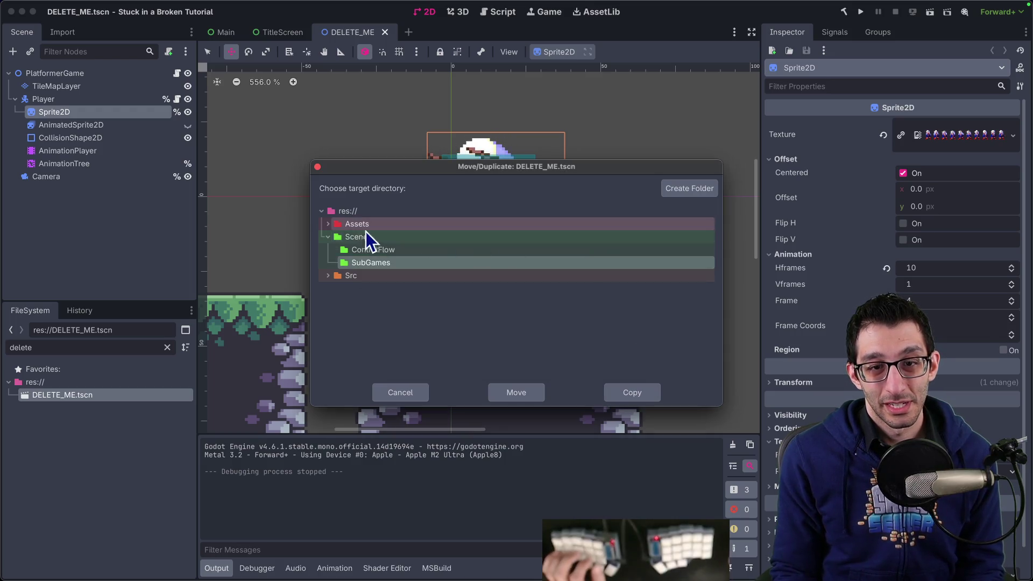
# Create a Platformer folder inside Scenes/SubGames and move the scene file into it.
pyautogui.click(328, 224)
pyautogui.click(323, 315)
pyautogui.click(335, 354)
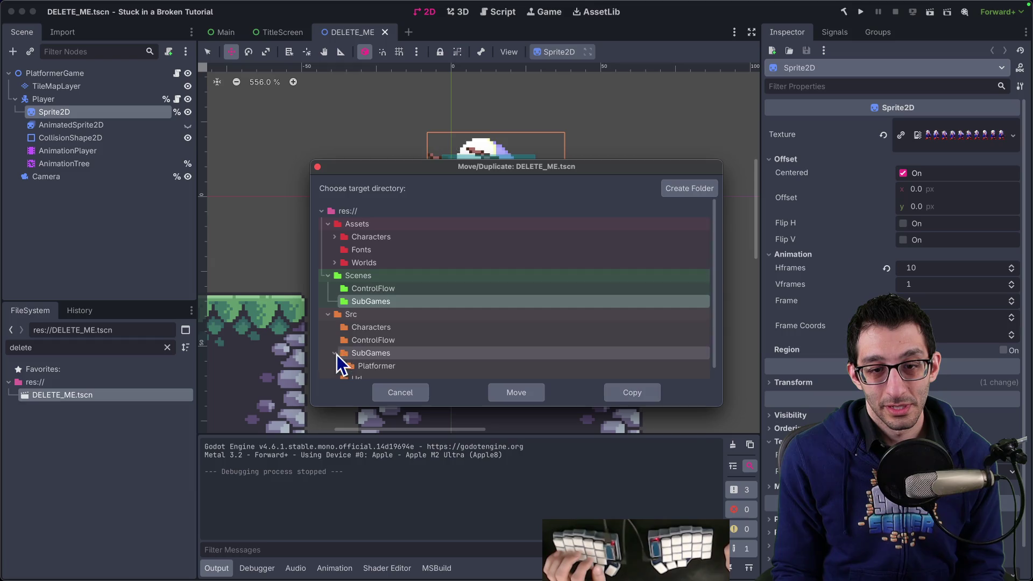
pyautogui.scroll(-1, 355, 323)
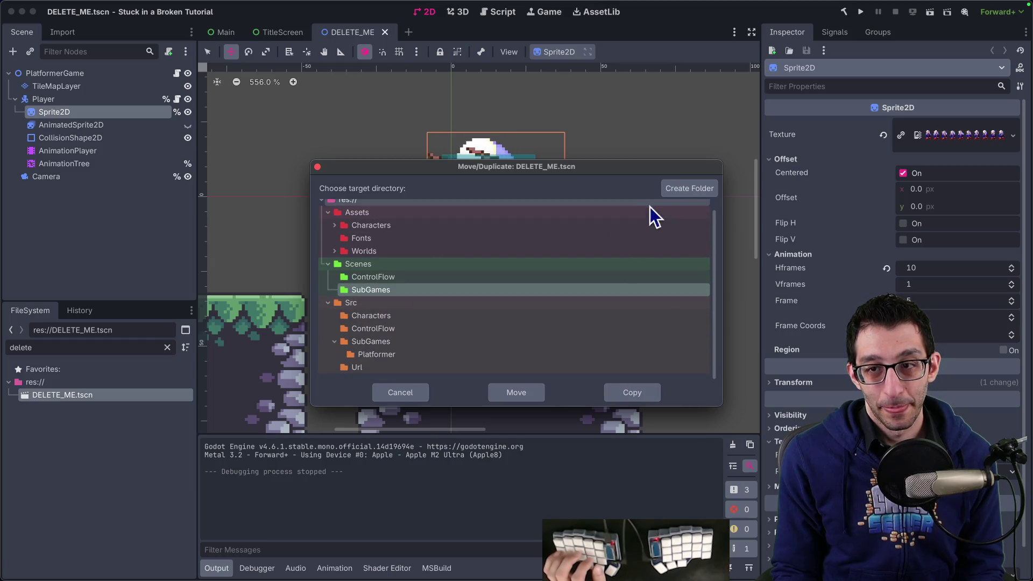
pyautogui.click(687, 189)
pyautogui.write('Platformer')
pyautogui.press('Return')
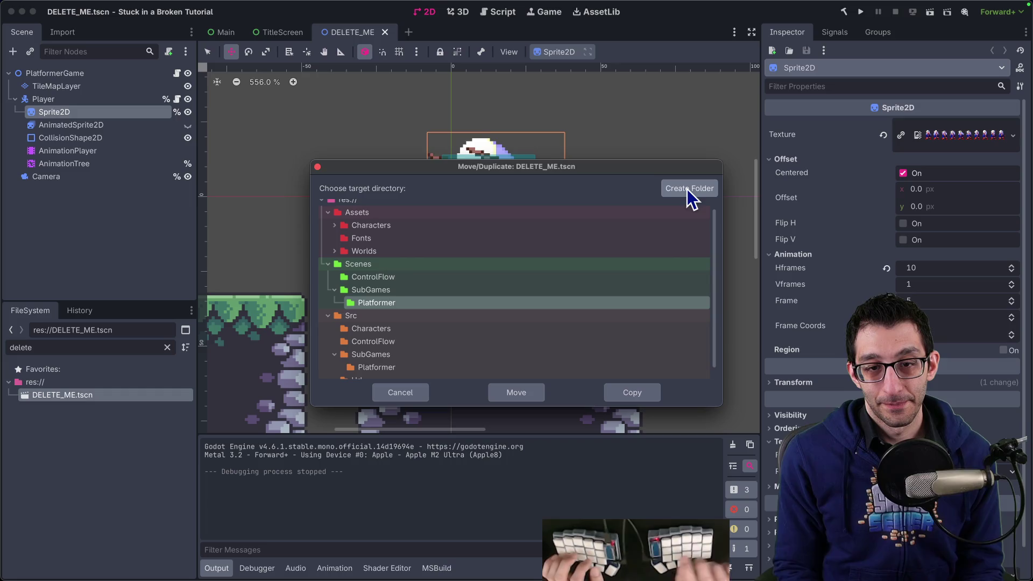
pyautogui.click(531, 397)
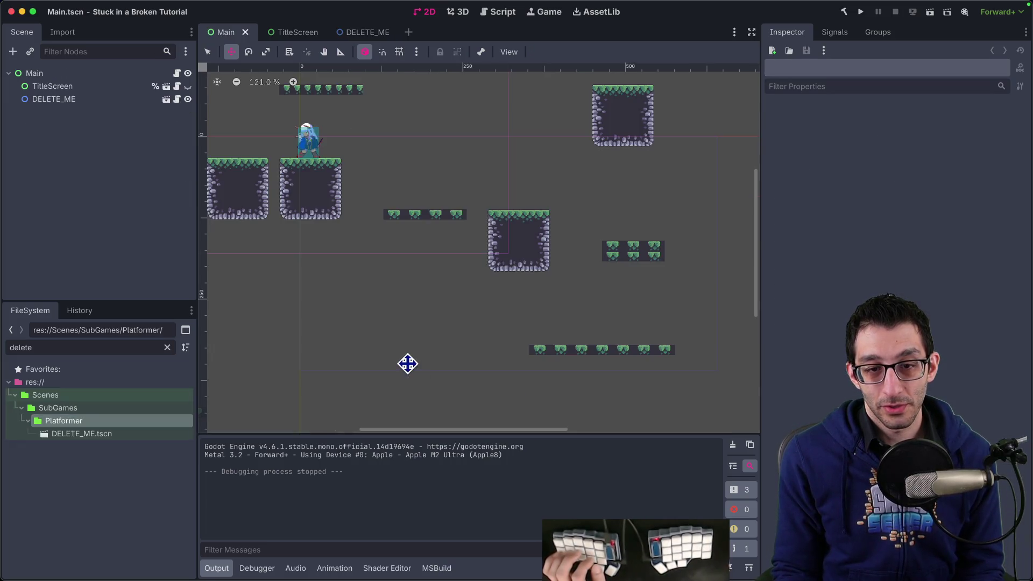
# Rename the moved scene file to PlatformerGame.tscn.
pyautogui.rightClick(73, 436)
pyautogui.click(129, 473)
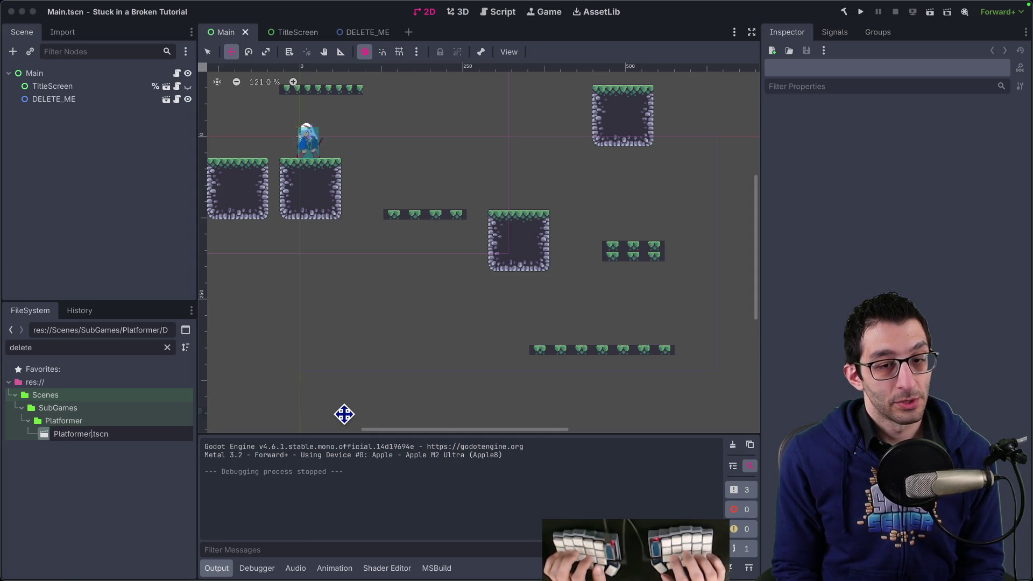
pyautogui.press('Return')
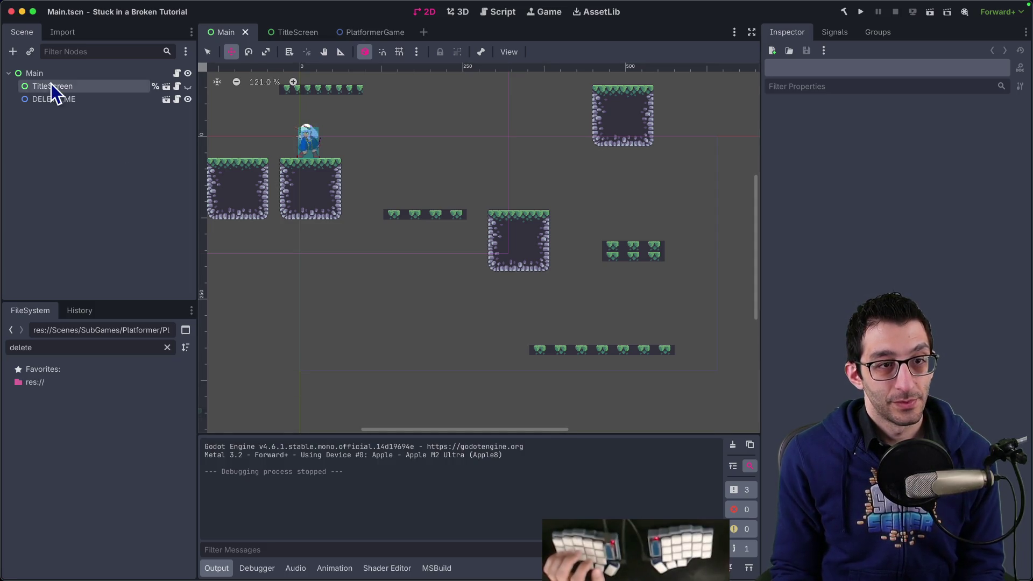
# Rename the DELETE_ME node in Main to PlatformerGame and open its scene in a tab.
pyautogui.doubleClick(52, 99)
pyautogui.write('PlatformerGam')
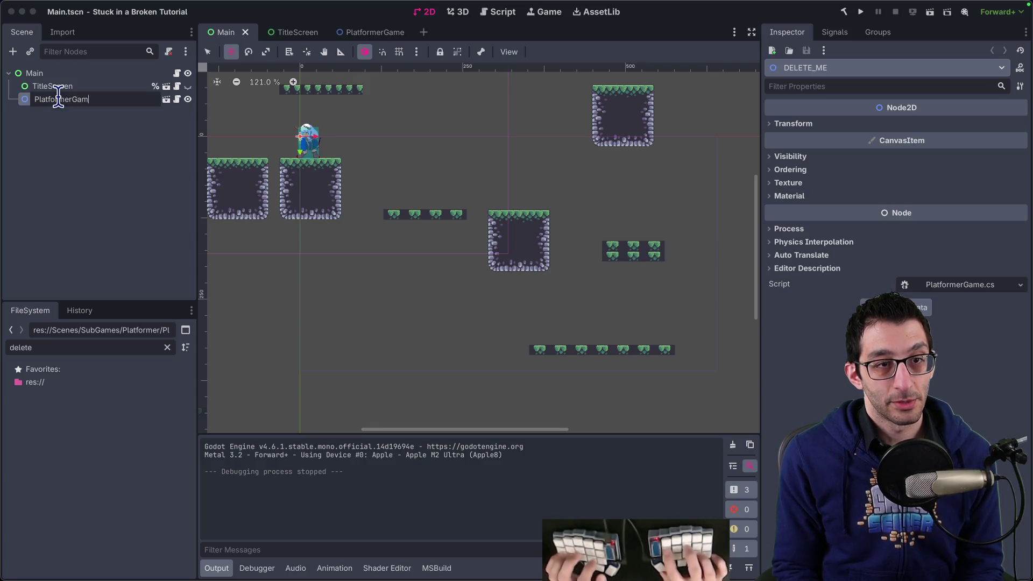
pyautogui.write('e')
pyautogui.press('Return')
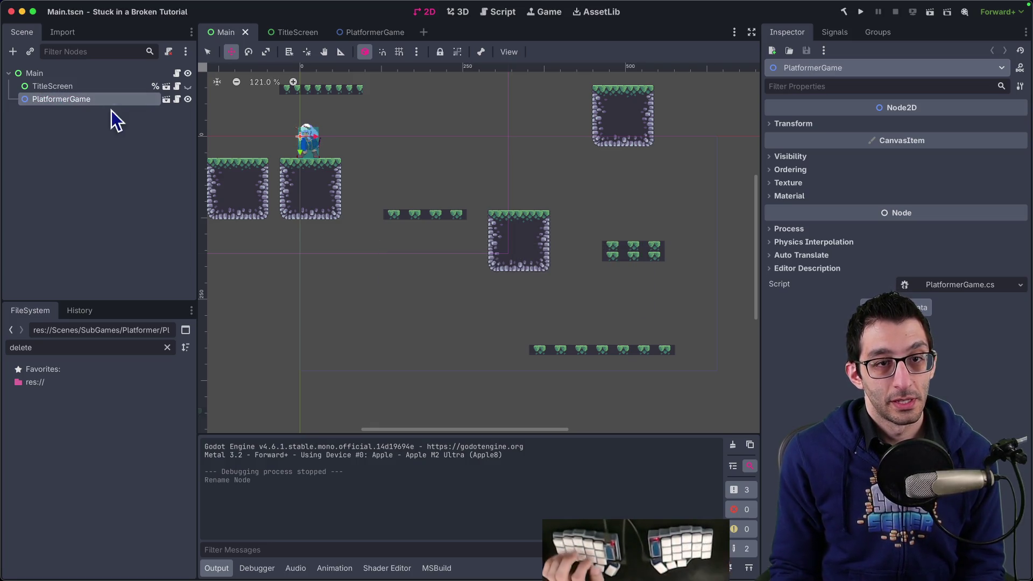
pyautogui.click(166, 99)
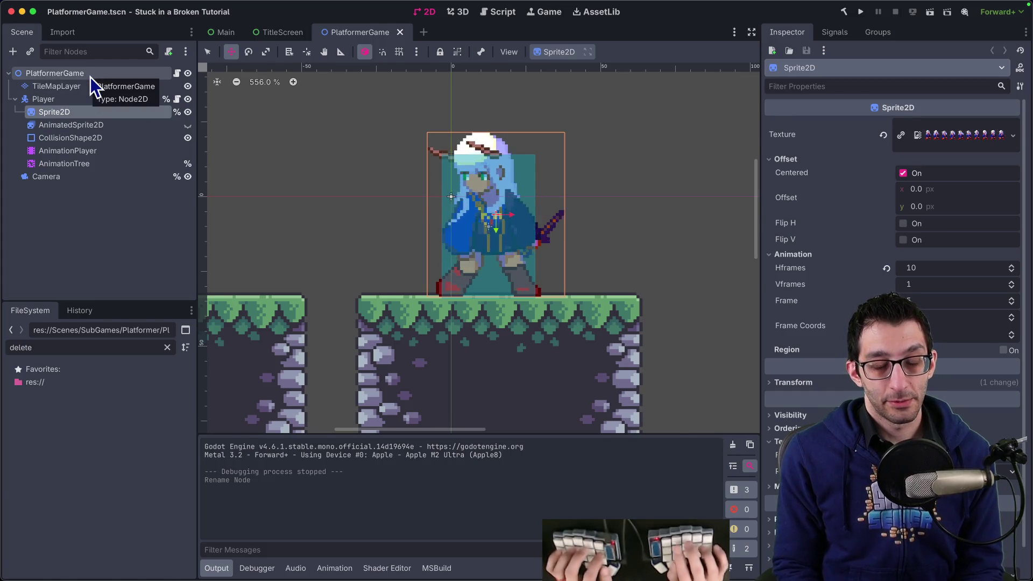
pyautogui.press('super+Tab')
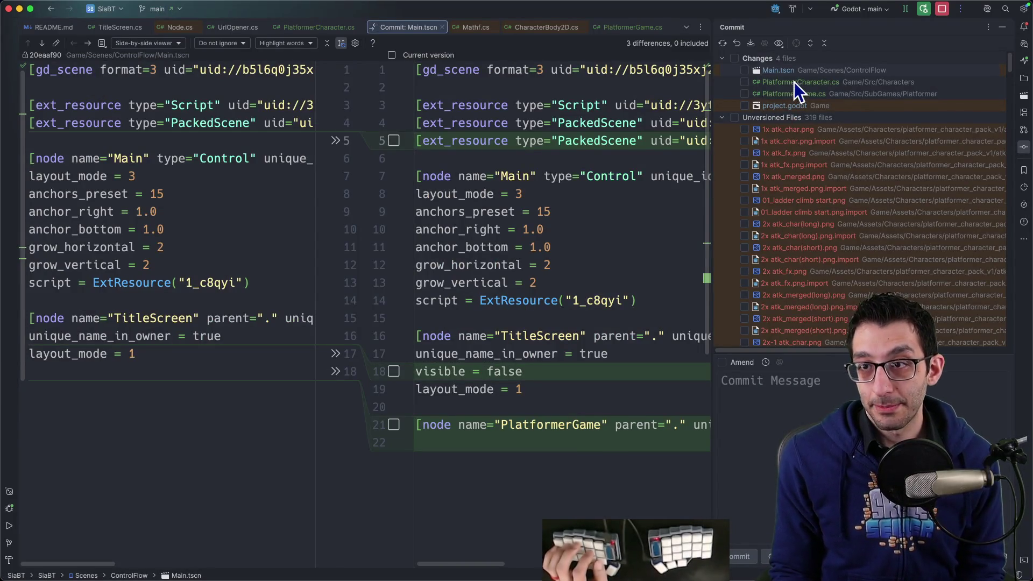
# Review the PlatformerCharacter.cs and PlatformerGame.cs commit diffs.
pyautogui.click(795, 82)
pyautogui.scroll(-15, 484, 204)
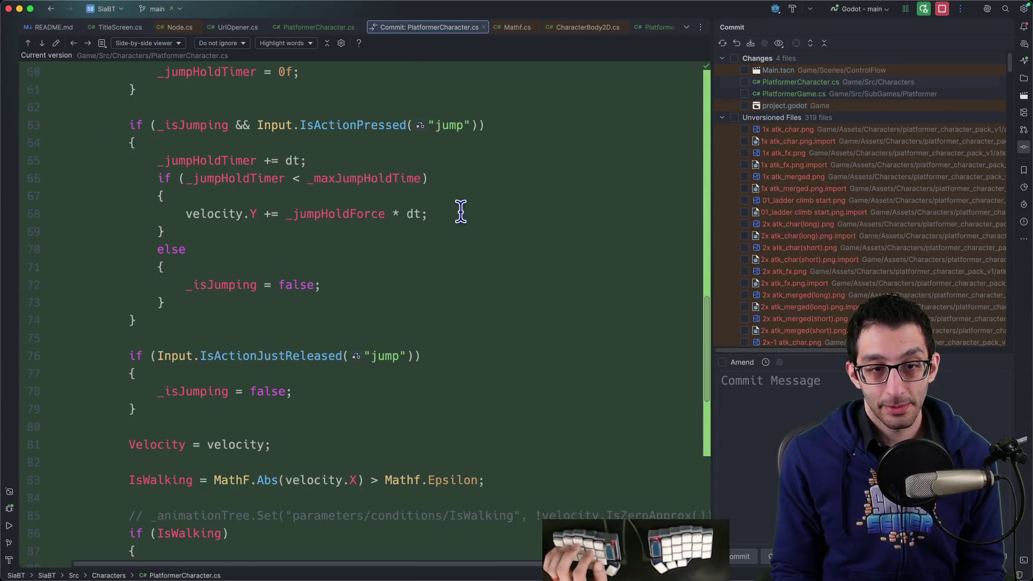
pyautogui.scroll(-6, 458, 210)
pyautogui.click(784, 95)
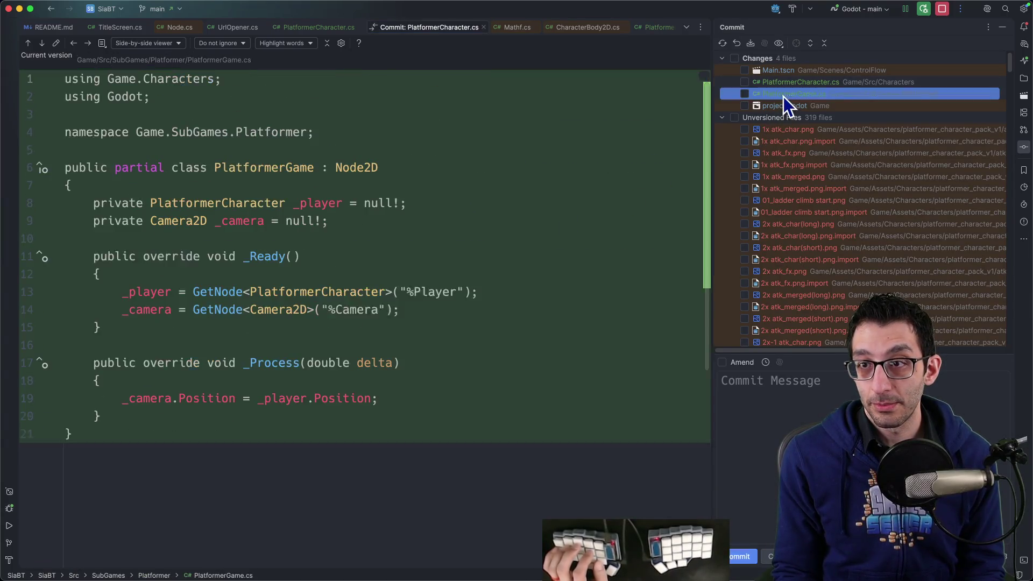
pyautogui.click(783, 95)
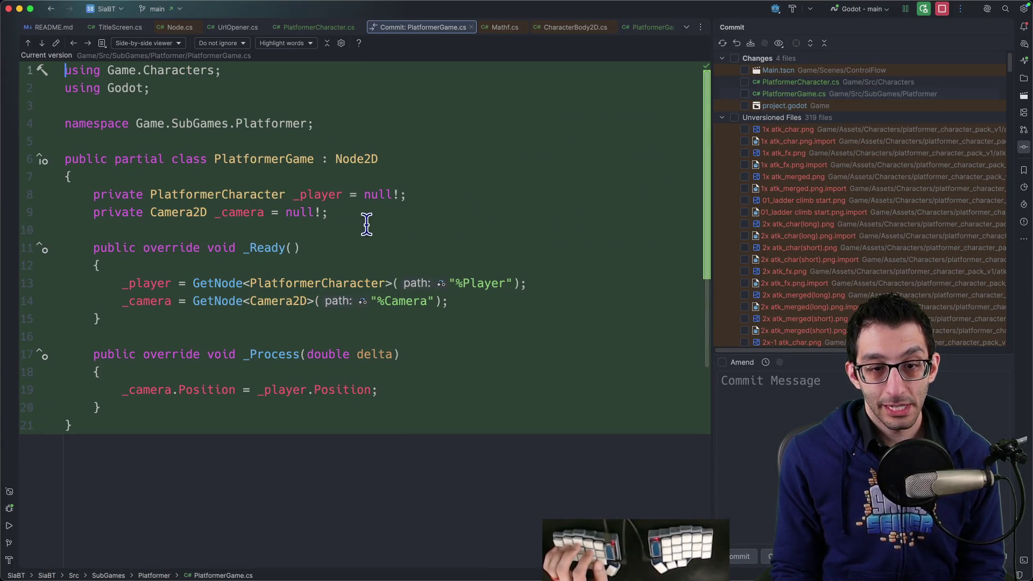
pyautogui.click(809, 83)
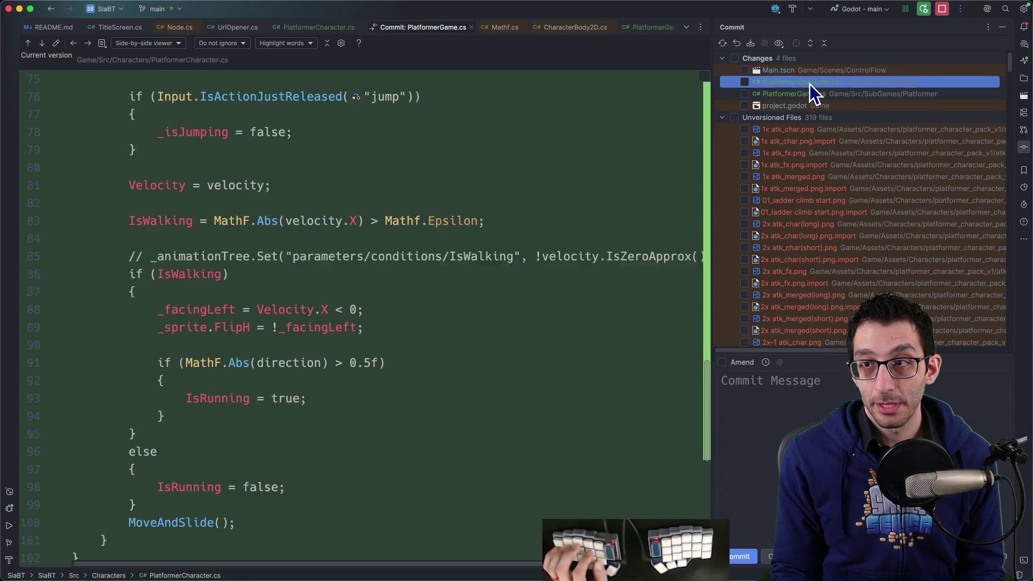
pyautogui.scroll(10, 323, 245)
pyautogui.scroll(5, 323, 245)
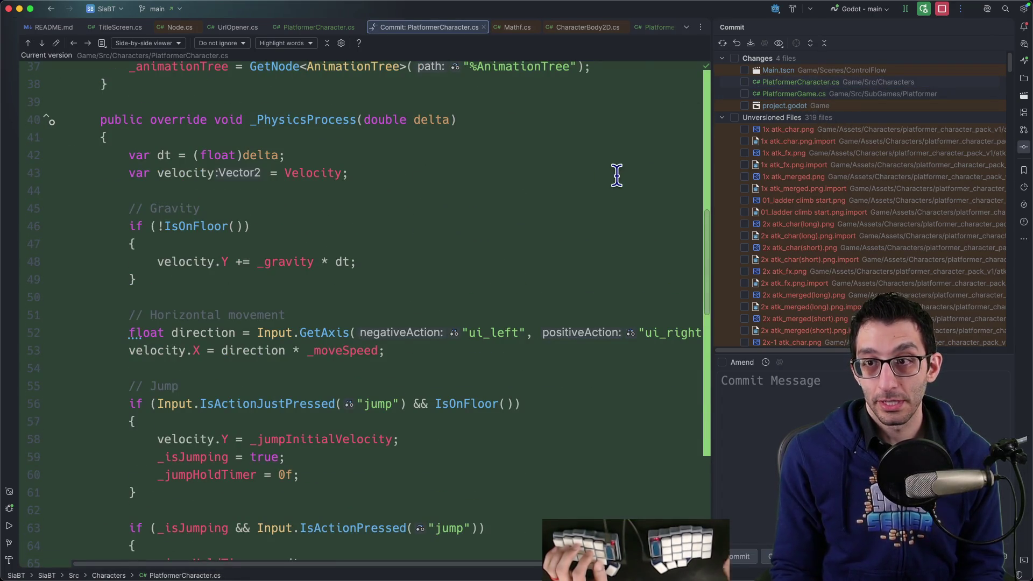
# Open PlatformerCharacter.cs via Go to File, close the commit panel, and enable Distraction-Free mode.
pyautogui.press('super+shift+o')
pyautogui.write('csproj')
pyautogui.hotkey('alt', 'BackSpace')
pyautogui.write('platformerch')
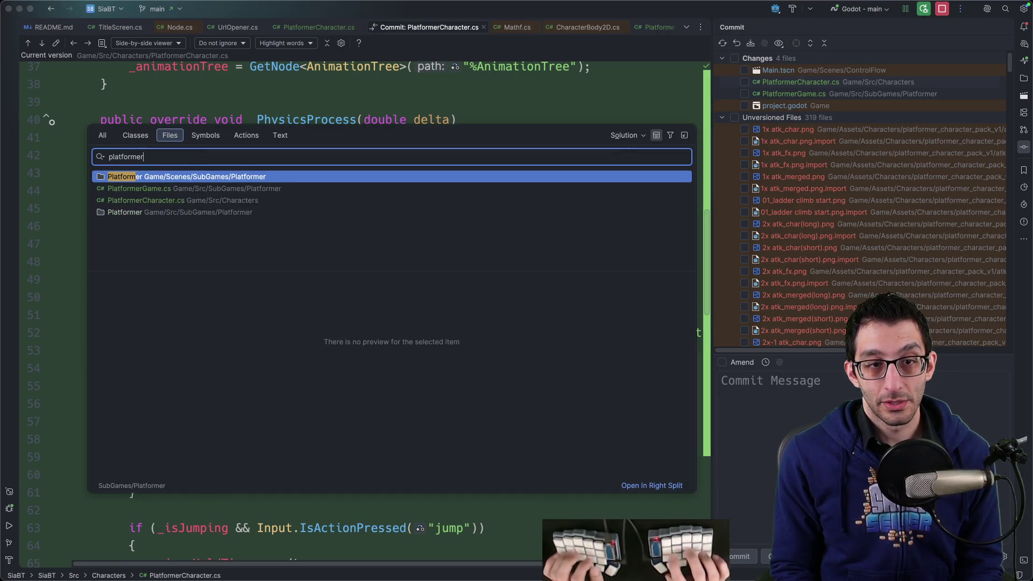
pyautogui.press('Return')
pyautogui.press('super+Home')
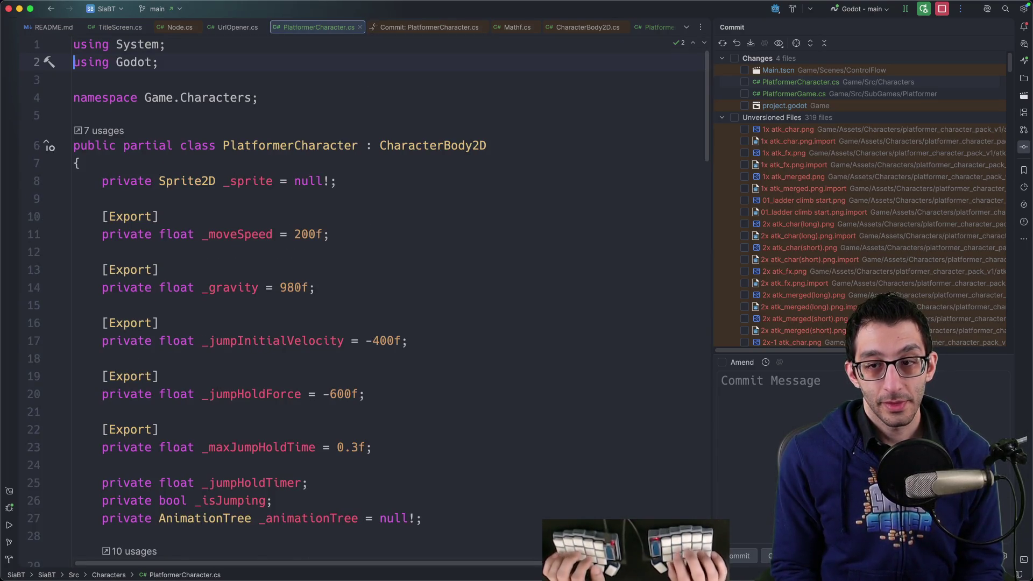
pyautogui.press('Down')
pyautogui.press('Down')
pyautogui.press('super+0')
pyautogui.hotkey('ctrl', 'shift', 'd')
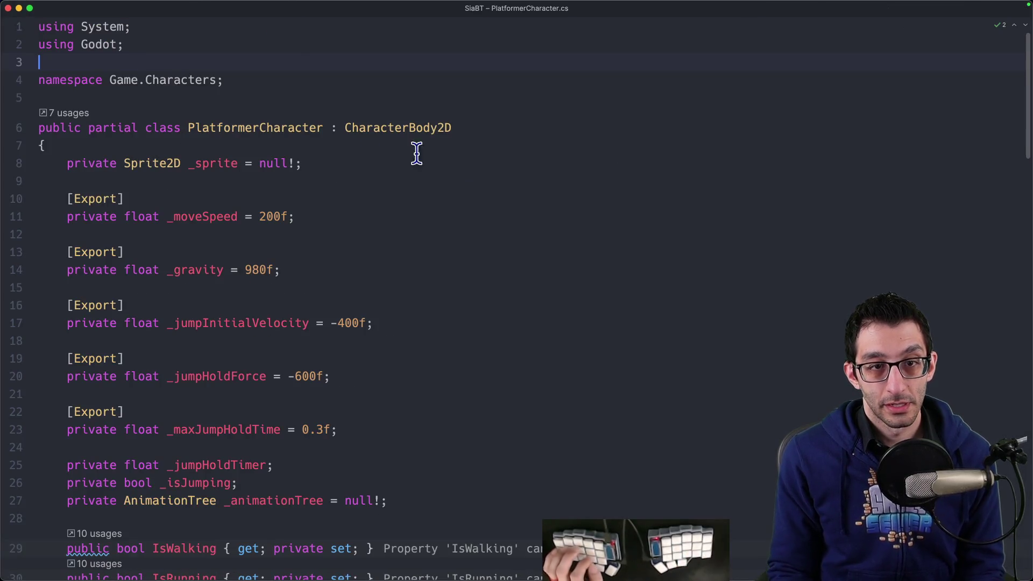
# Change 'public' to 'private' on the IsWalking and IsRunning property declarations.
pyautogui.click(314, 164)
pyautogui.scroll(-3, 314, 167)
pyautogui.moveTo(168, 142)
pyautogui.mouseDown()
pyautogui.moveTo(272, 140)
pyautogui.moveTo(337, 347)
pyautogui.mouseUp()
pyautogui.scroll(-5, 347, 309)
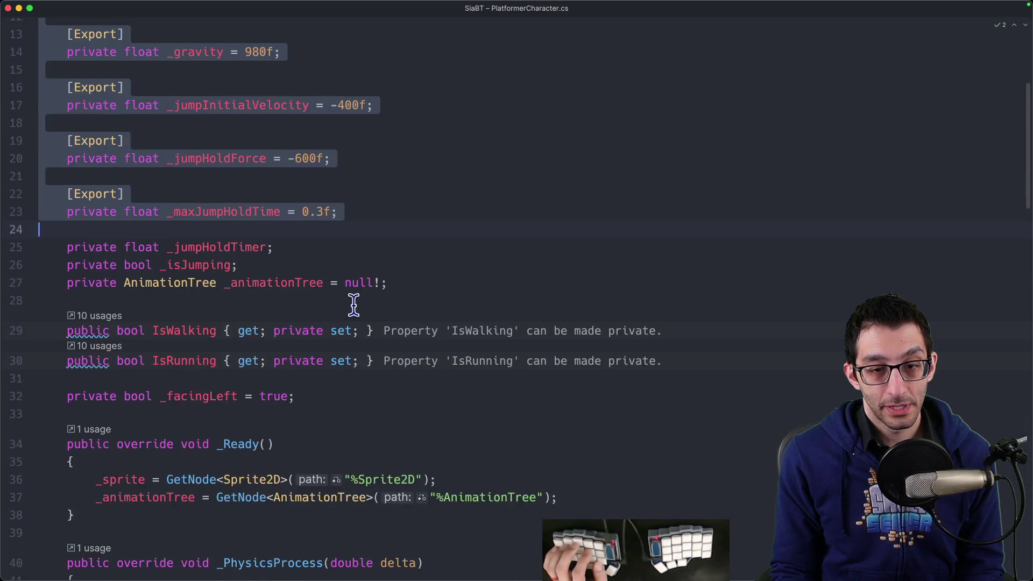
pyautogui.scroll(-3, 354, 305)
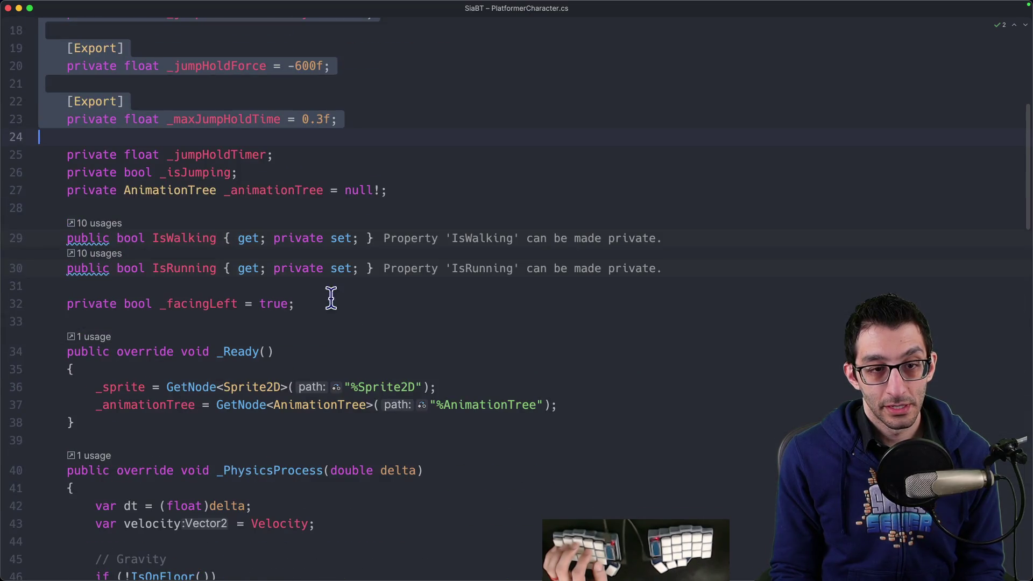
pyautogui.click(328, 238)
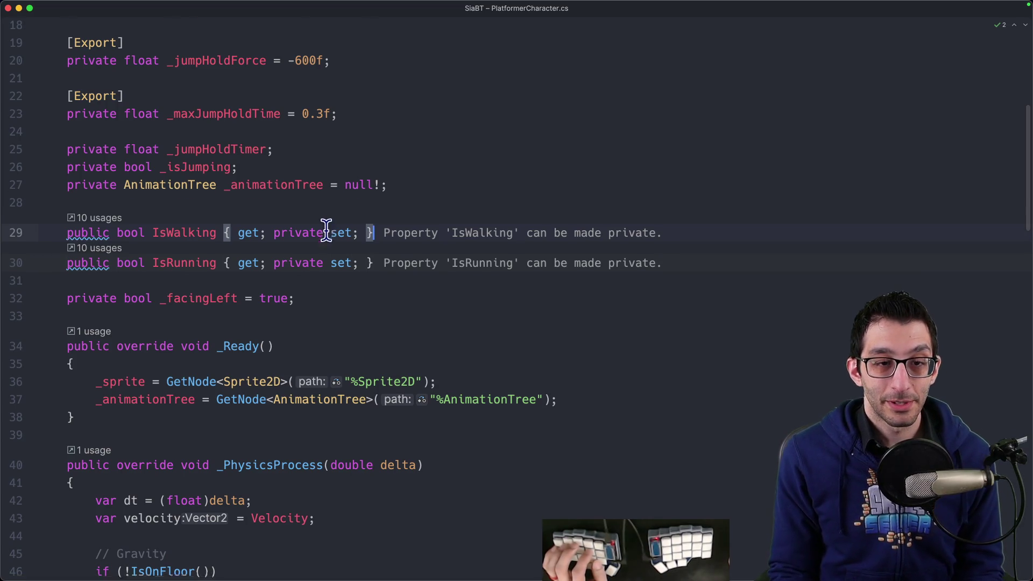
pyautogui.scroll(-1, 323, 231)
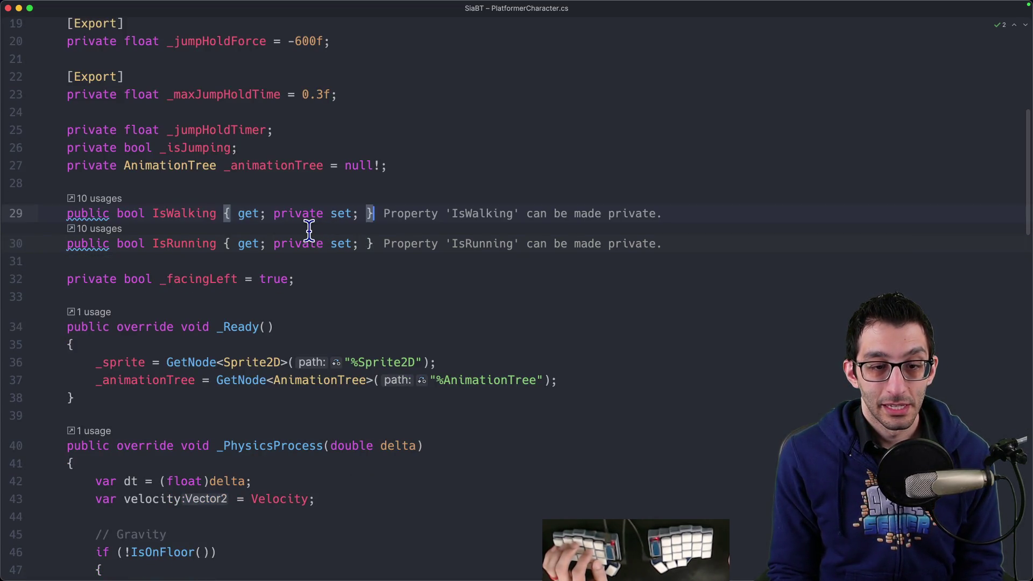
pyautogui.hotkey('alt', 'shift', 'Right')
pyautogui.write('private')
pyautogui.press('Down')
pyautogui.hotkey('alt', 'shift', 'Left')
pyautogui.write('private')
# Remove the 'private' modifier before set; on both properties, leaving { get; set; }.
pyautogui.click(225, 213)
pyautogui.click(274, 214)
pyautogui.hotkey('alt', 'Delete')
pyautogui.click(224, 244)
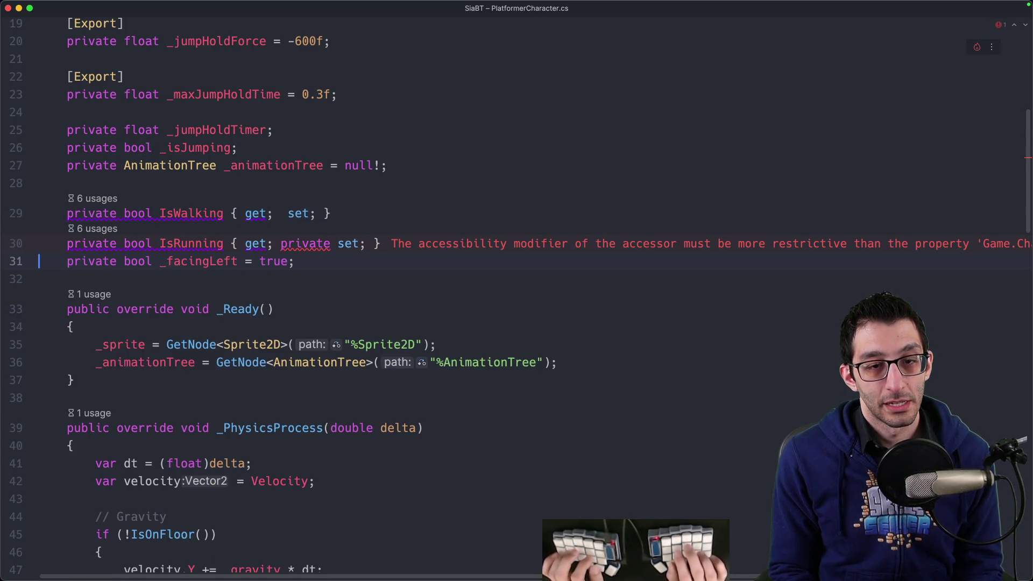
pyautogui.click(280, 243)
pyautogui.press('BackSpace')
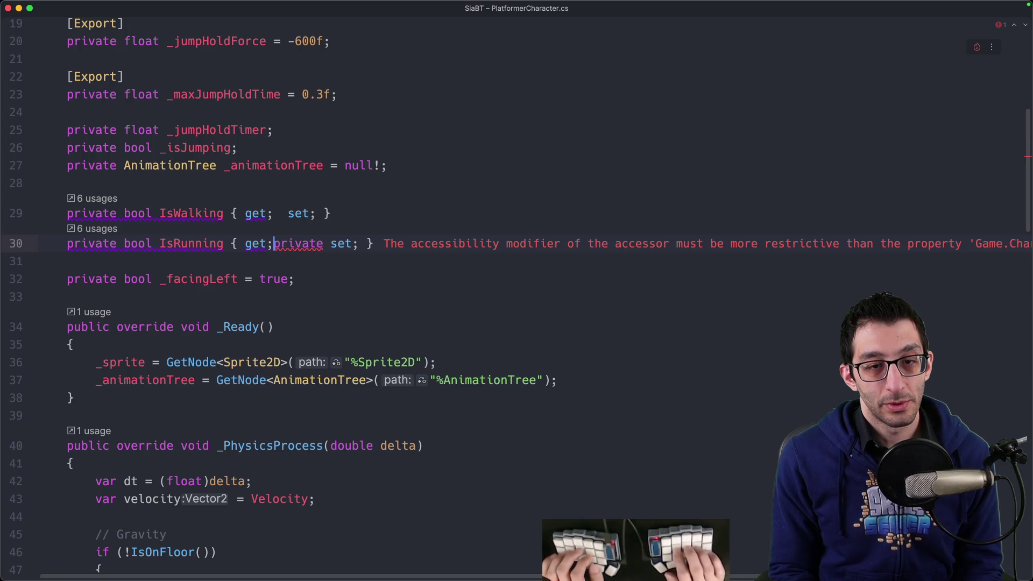
pyautogui.hotkey('alt', 'Delete')
pyautogui.press('BackSpace')
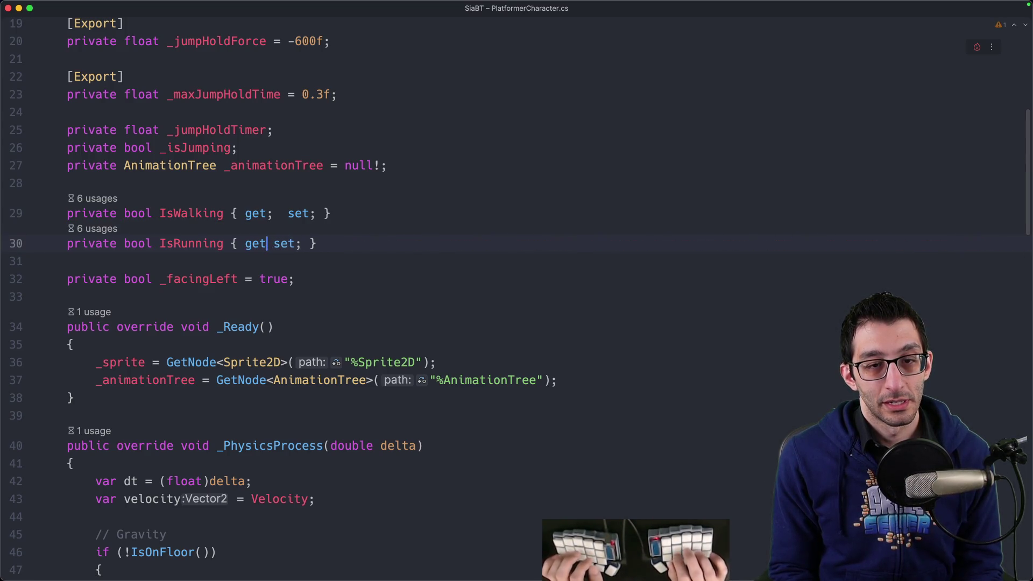
pyautogui.write(';')
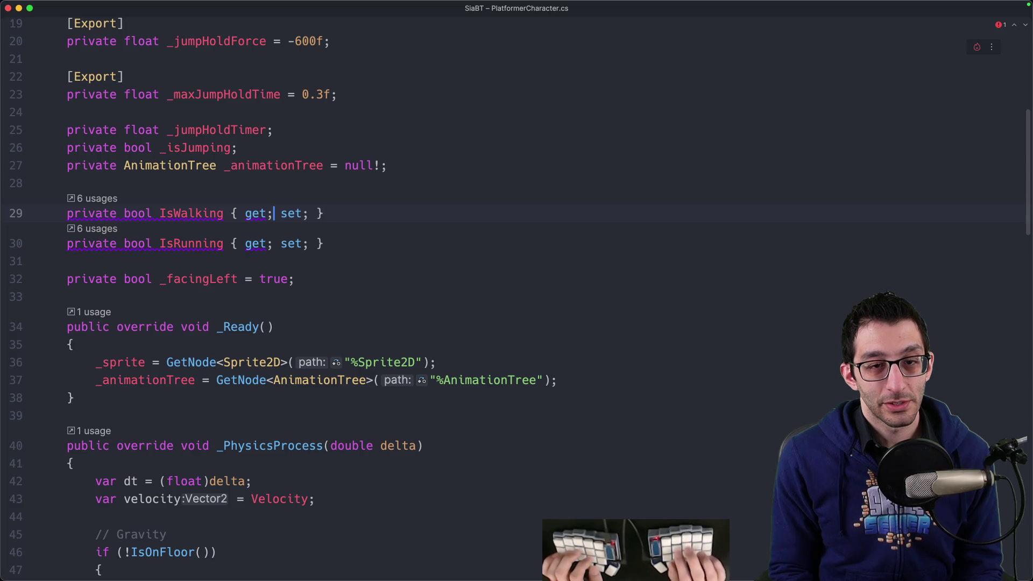
pyautogui.moveTo(98, 218)
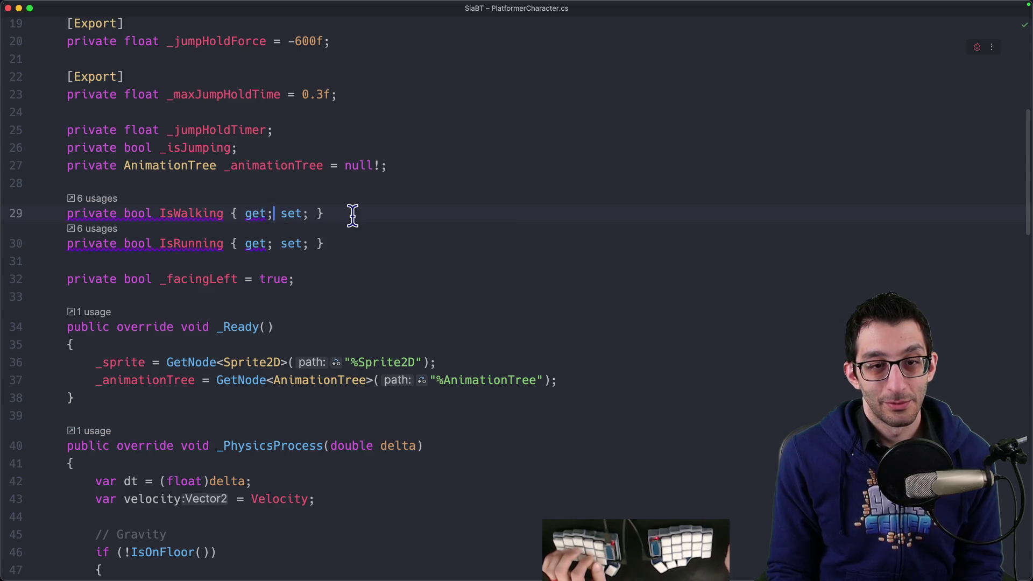
# Select the IsWalking and IsRunning lines, briefly comment them out, then restore them.
pyautogui.press('Home')
pyautogui.hotkey('shift', 'Down')
pyautogui.hotkey('shift', 'Down')
pyautogui.press('super+slash')
pyautogui.press('super+slash')
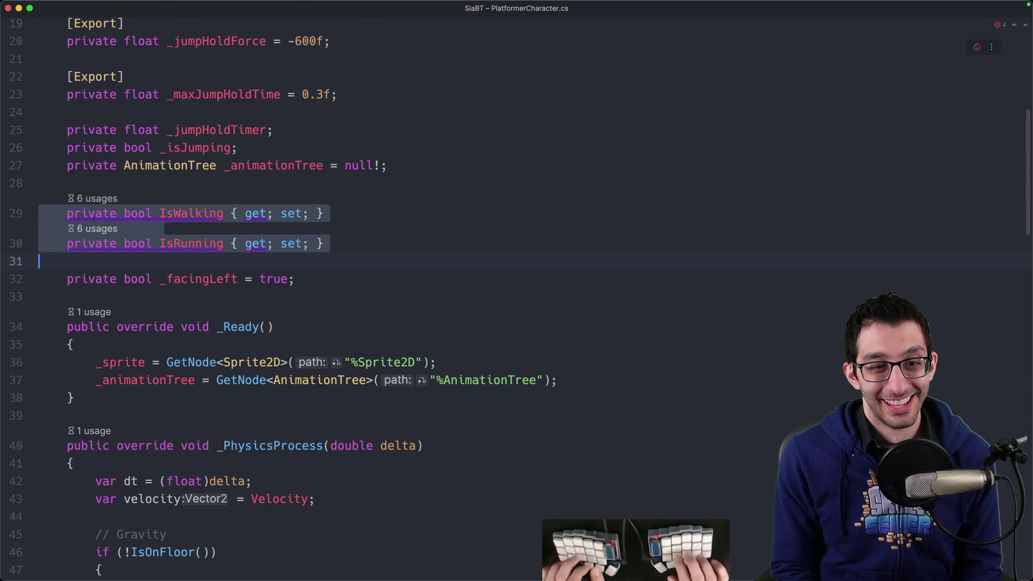
pyautogui.press('Escape')
pyautogui.moveTo(732, 572)
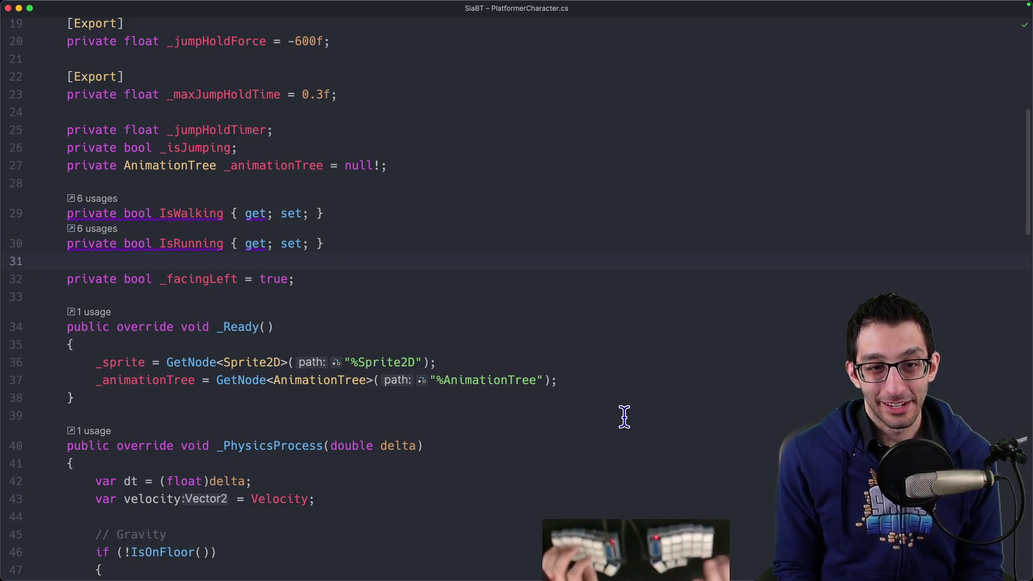
# Build and run the game in debug, walk the character left and right, then return to the code.
pyautogui.hotkey('ctrl', 'd')
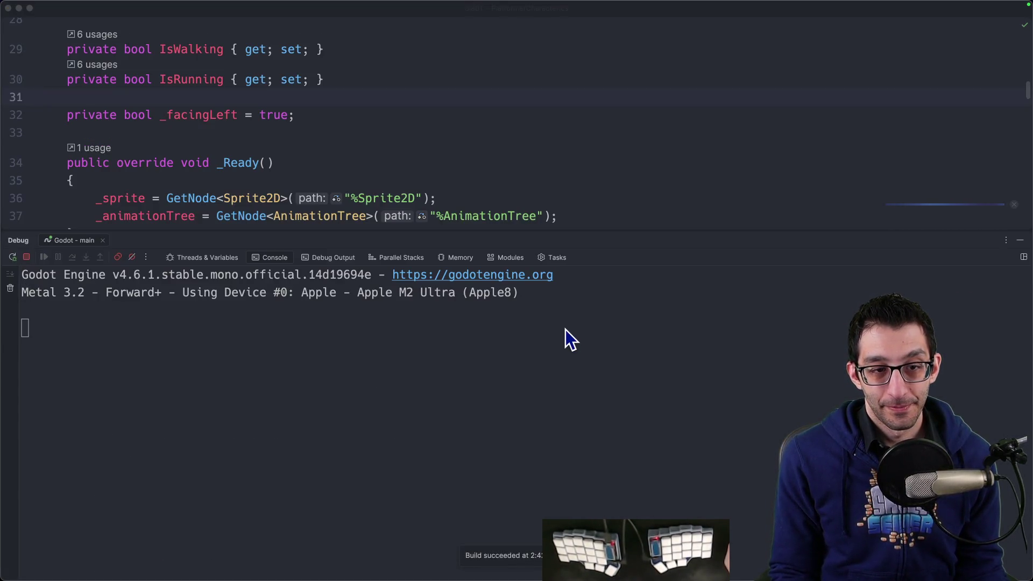
pyautogui.press('Left')
pyautogui.press('Right')
pyautogui.press('Left')
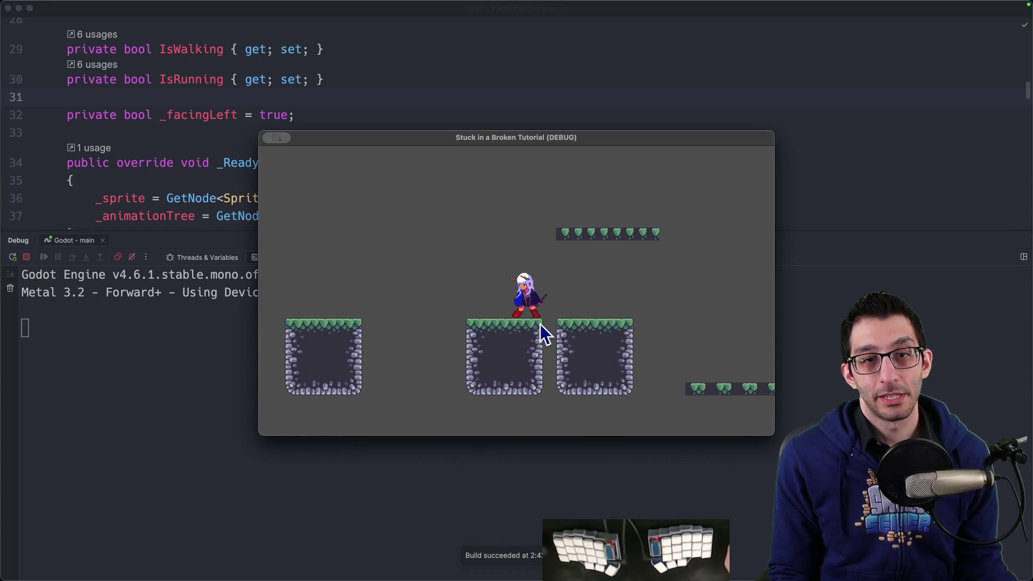
pyautogui.click(196, 145)
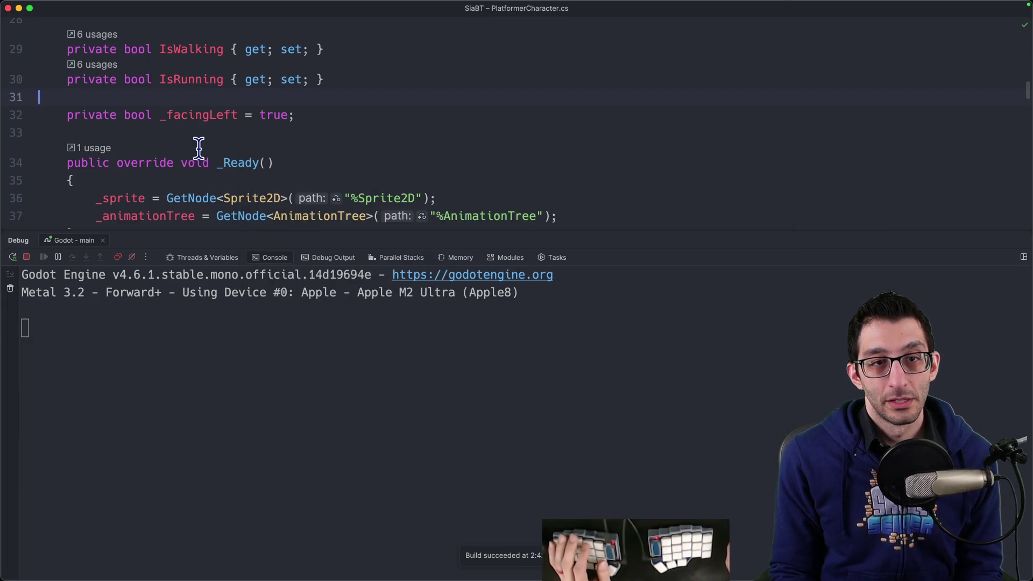
pyautogui.scroll(3, 198, 146)
pyautogui.scroll(1, 194, 148)
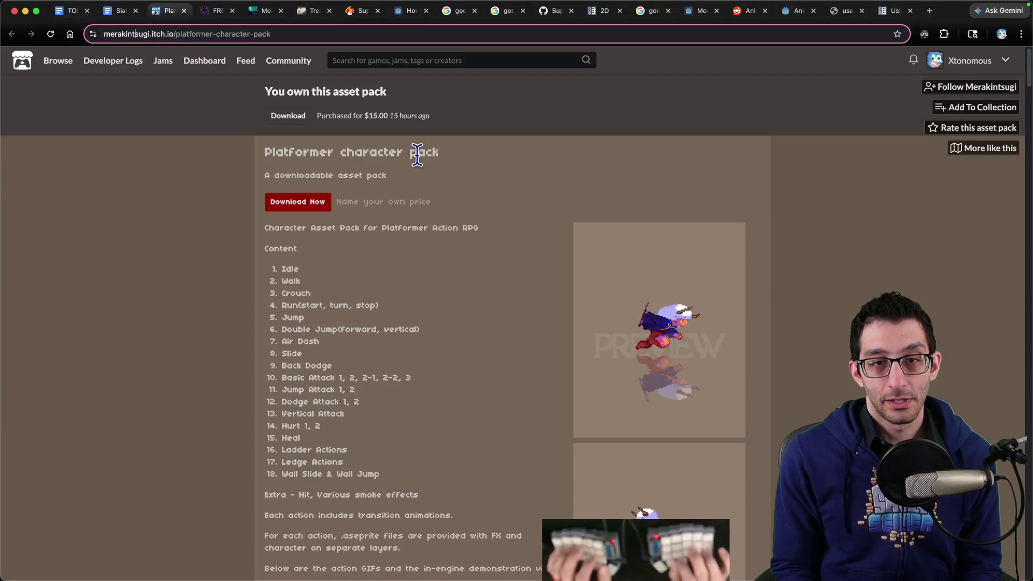
# Switch to the SiaBT game design document in the browser.
pyautogui.press('super+Tab')
pyautogui.press('super+1')
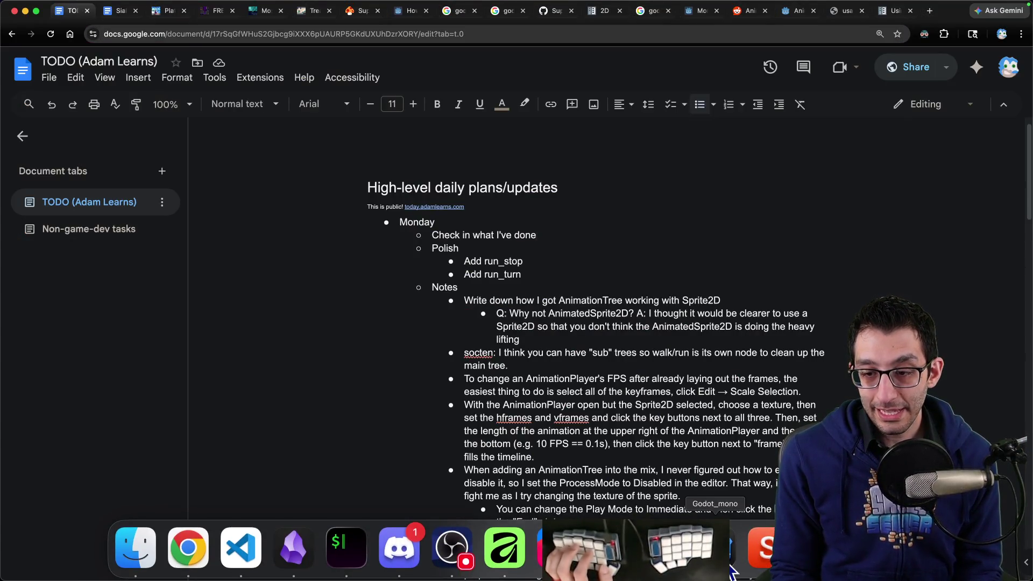
pyautogui.click(610, 555)
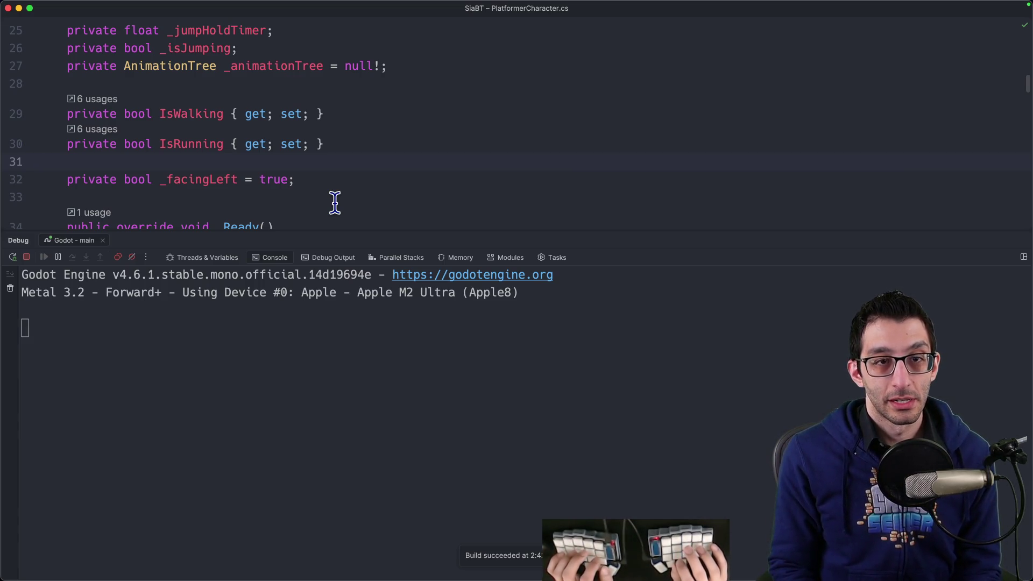
pyautogui.press('super+Tab')
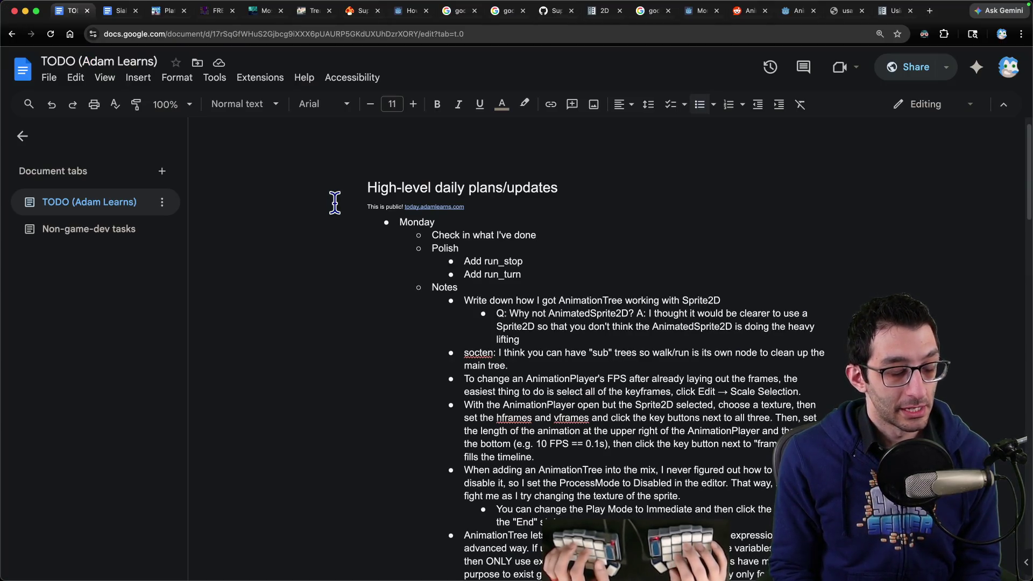
pyautogui.hotkey('ctrl', 'Tab')
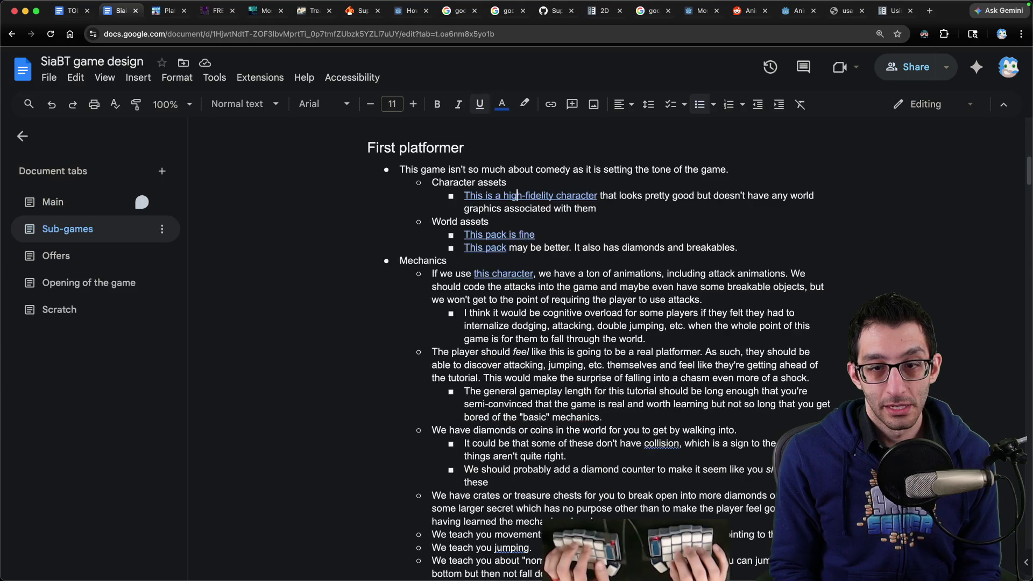
# Find 'implementation' and add the bullet 'Remember that I can hot-reload code' under Implementation notes.
pyautogui.press('super+f')
pyautogui.write('implementation')
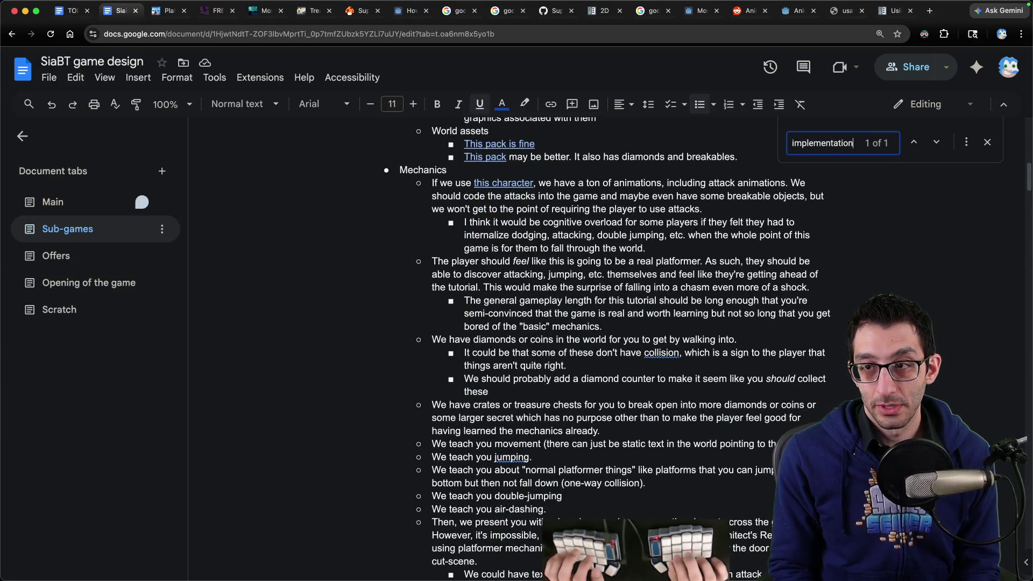
pyautogui.press('Return')
pyautogui.press('Escape')
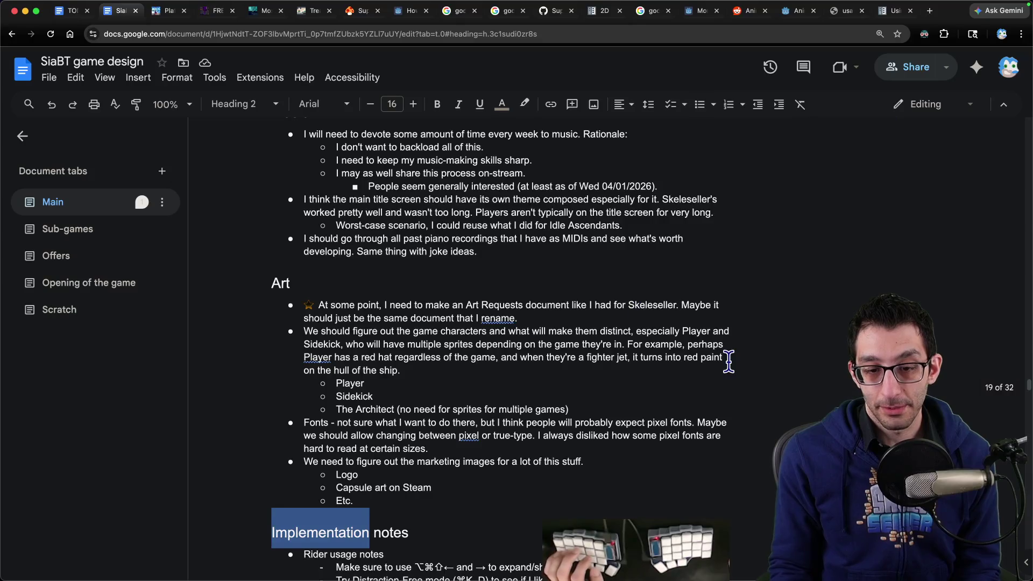
pyautogui.press('Down')
pyautogui.press('Down')
pyautogui.press('Down')
pyautogui.press('super+Right')
pyautogui.press('Return')
pyautogui.write('R')
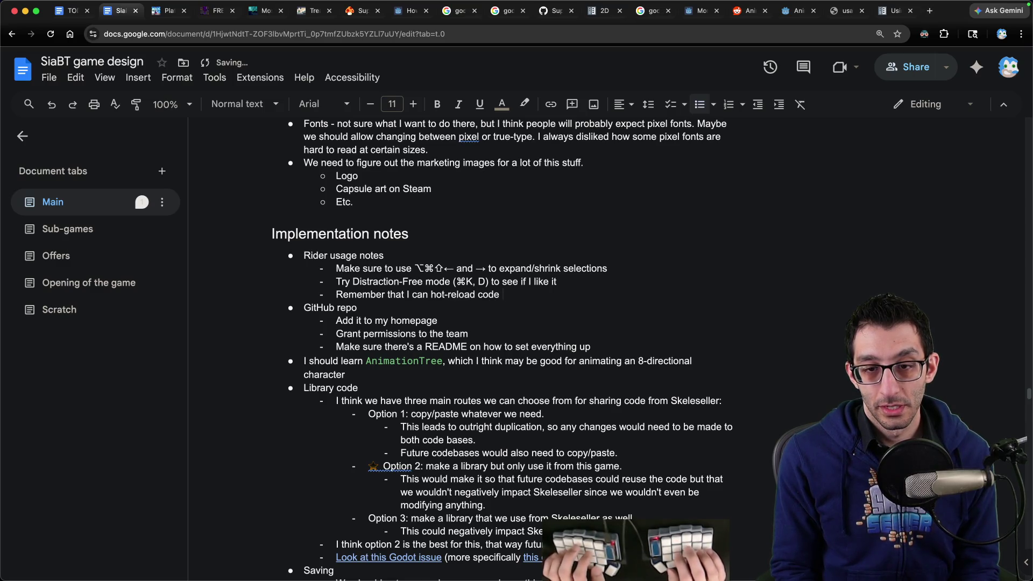
pyautogui.press('super+1')
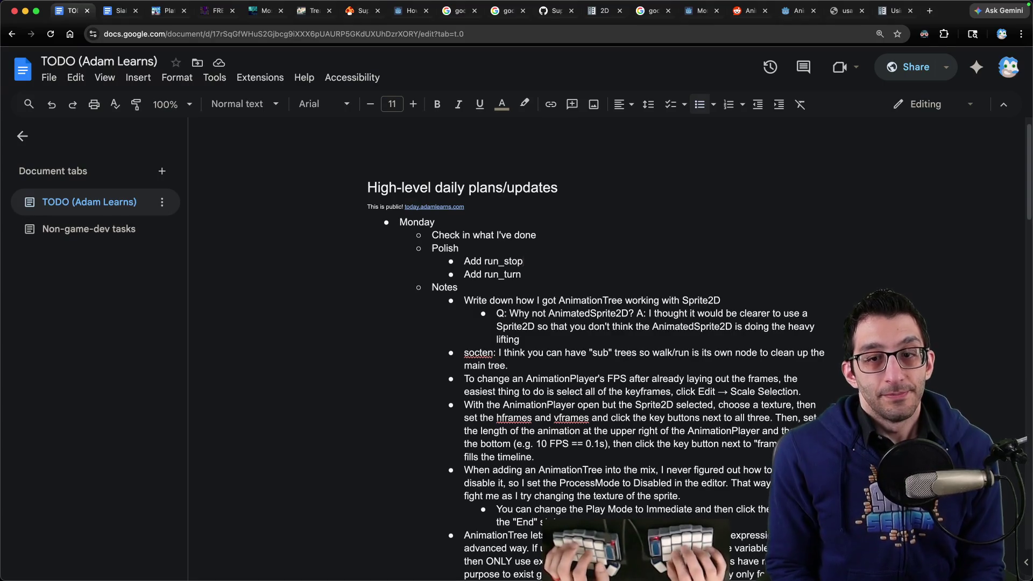
pyautogui.press('super+Tab')
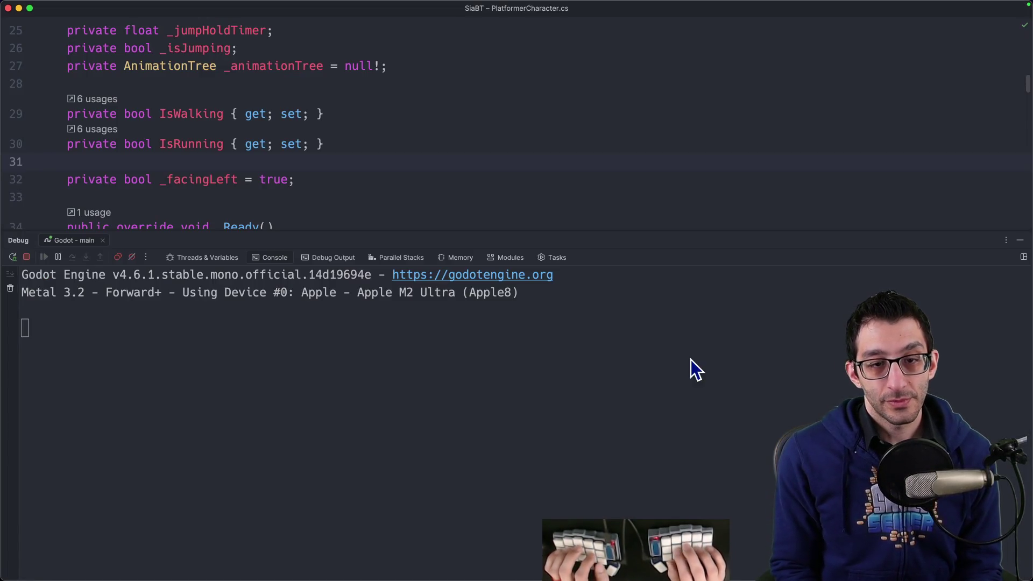
# Append '(they can be private properties)' to the AnimationTree note, formatting private as inline code.
pyautogui.press('super+Tab')
pyautogui.scroll(-5, 690, 356)
pyautogui.scroll(2, 561, 264)
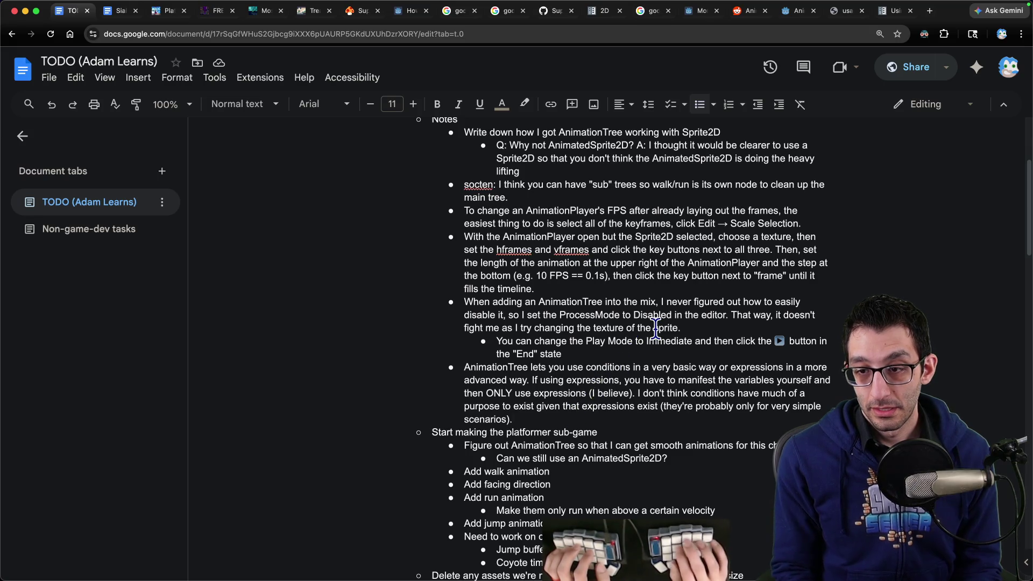
pyautogui.write('(they can be `priva')
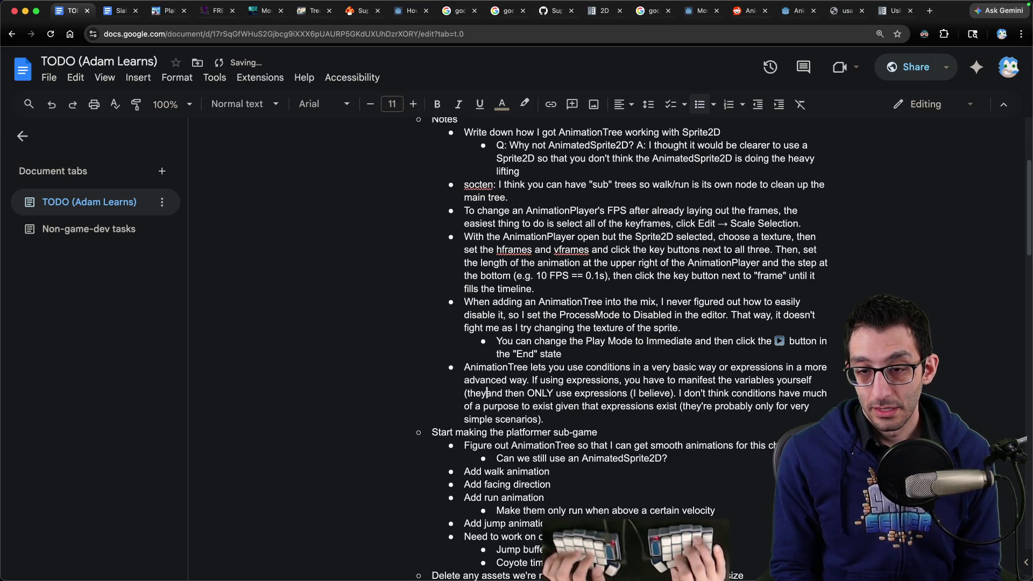
pyautogui.write('te` proper')
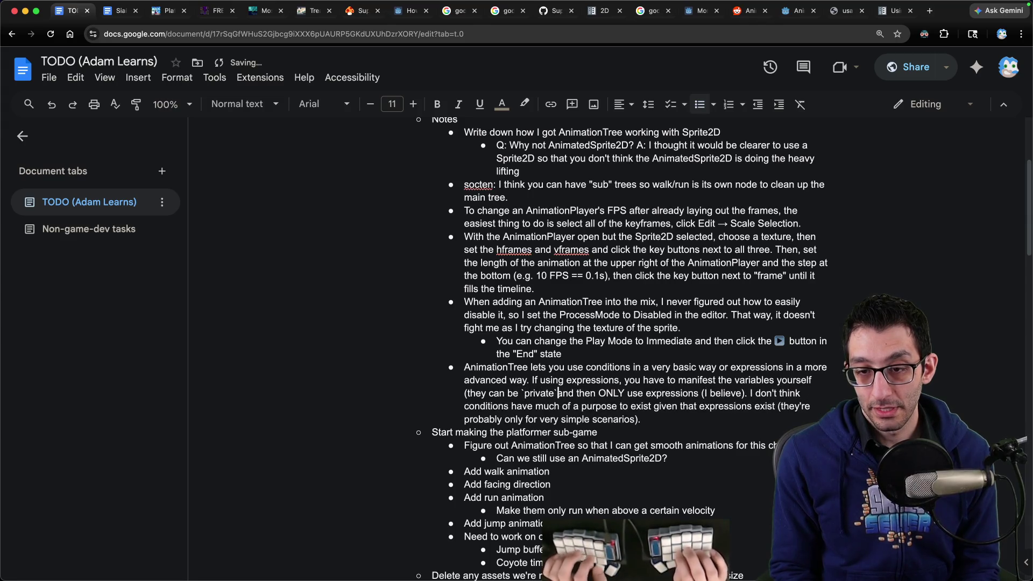
pyautogui.write('ties)')
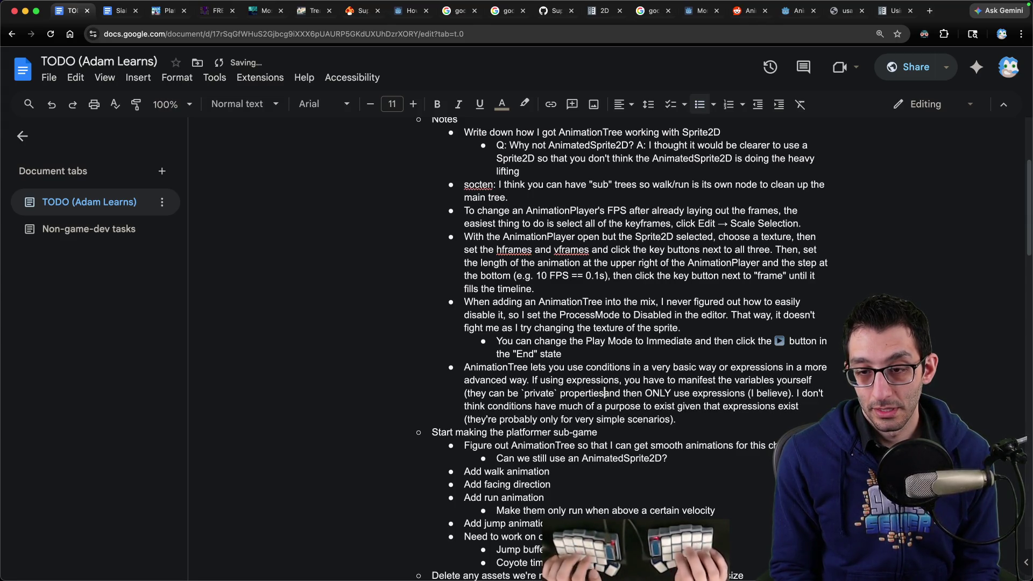
pyautogui.press('BackSpace')
pyautogui.write('`')
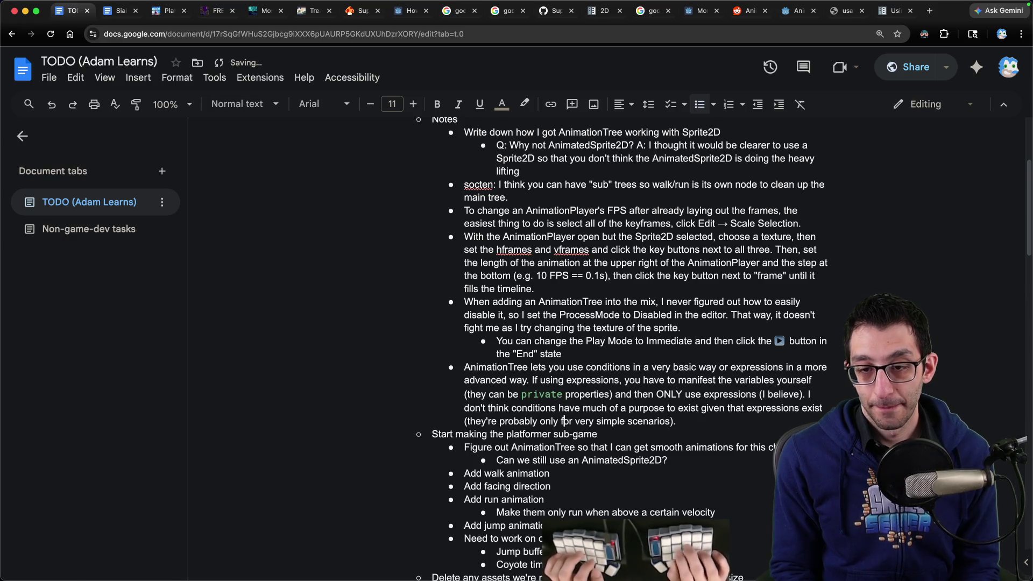
pyautogui.press('super+Tab')
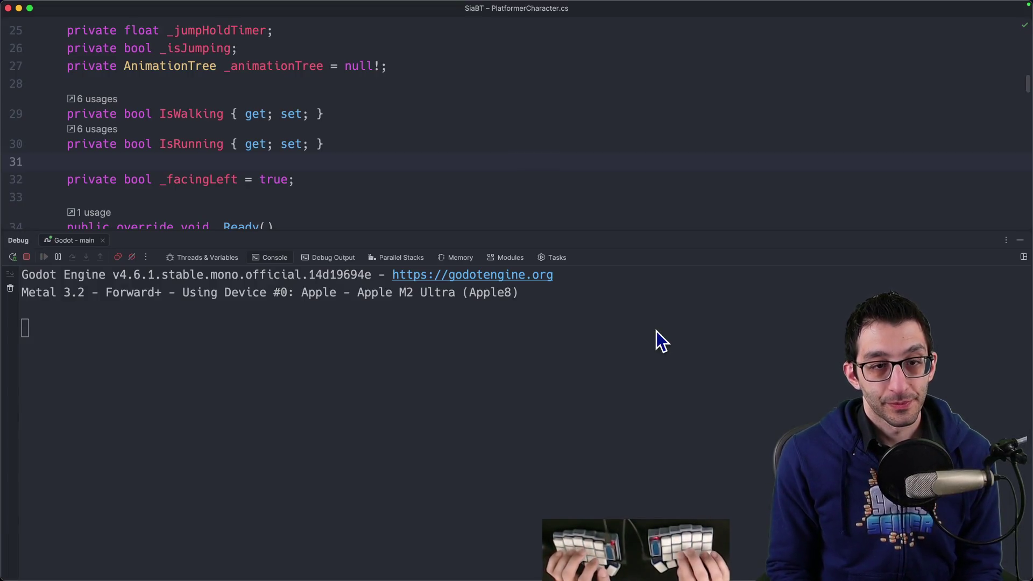
# Close the Debug panel and convert the 'float direction' declaration to var.
pyautogui.press('super+5')
pyautogui.scroll(5, 397, 159)
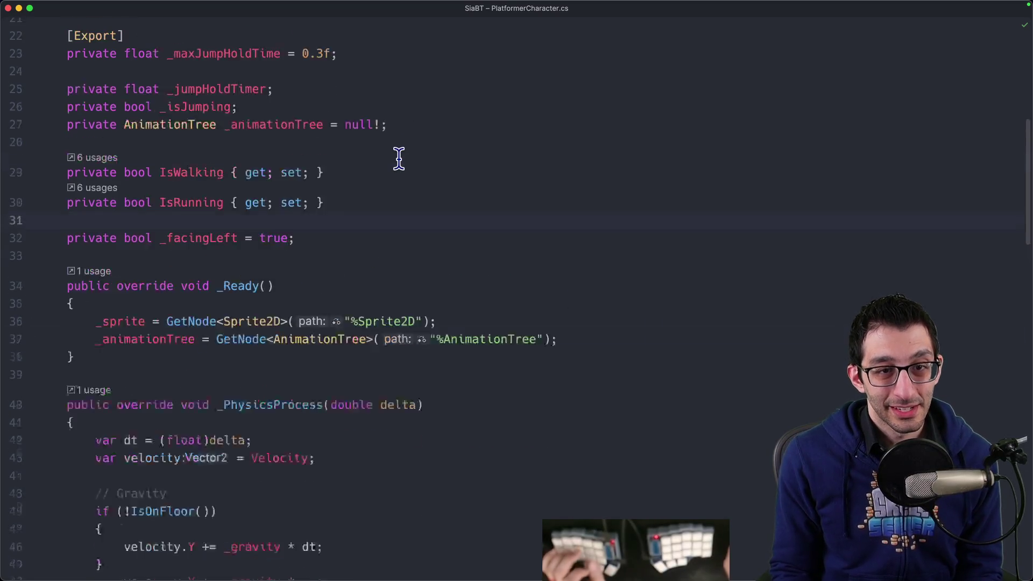
pyautogui.scroll(3, 387, 114)
pyautogui.scroll(-3, 387, 115)
pyautogui.scroll(-5, 387, 118)
pyautogui.scroll(-1, 387, 126)
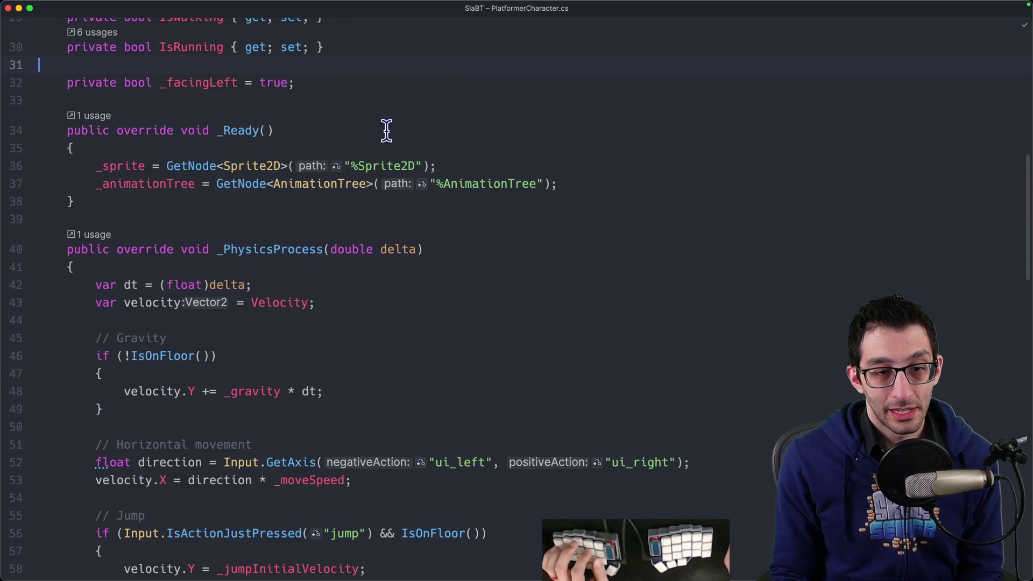
pyautogui.scroll(-4, 386, 131)
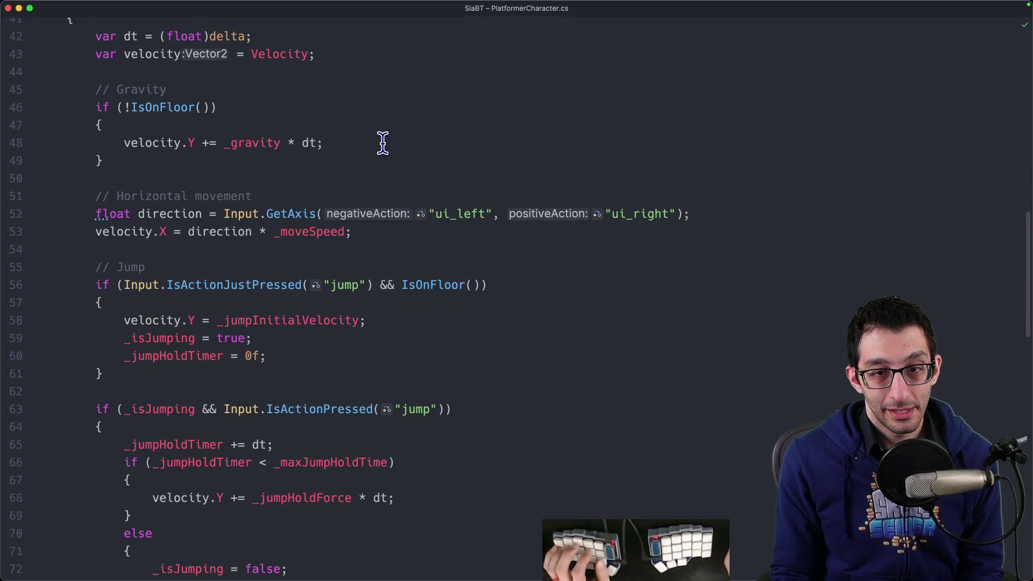
pyautogui.scroll(-2, 383, 142)
pyautogui.hotkey('alt', 'Return')
pyautogui.press('Return')
# Add a blank line before MoveAndSlide() and delete the commented-out _animationTree.Set line.
pyautogui.click(539, 185)
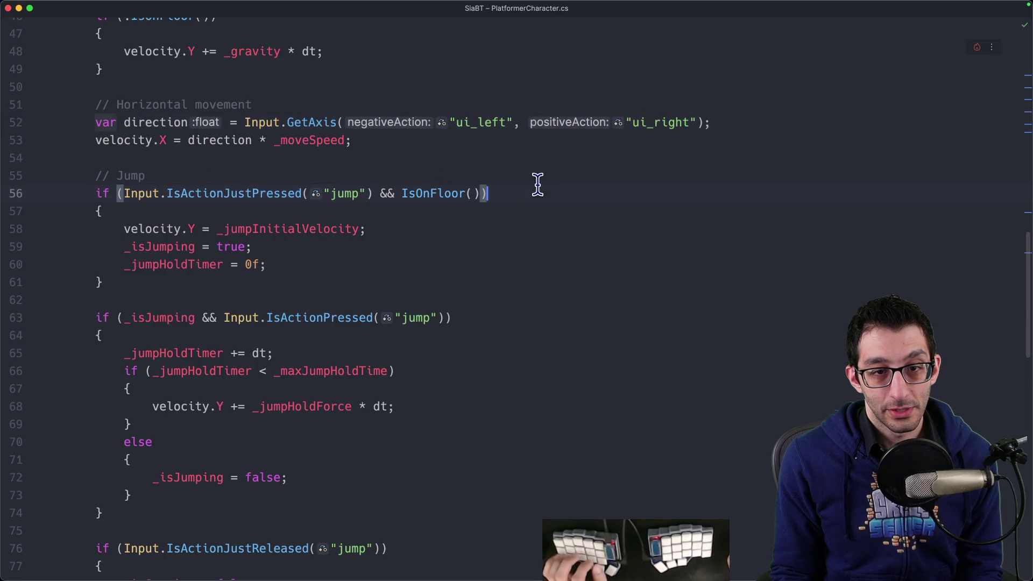
pyautogui.scroll(-1, 328, 181)
pyautogui.scroll(-8, 342, 167)
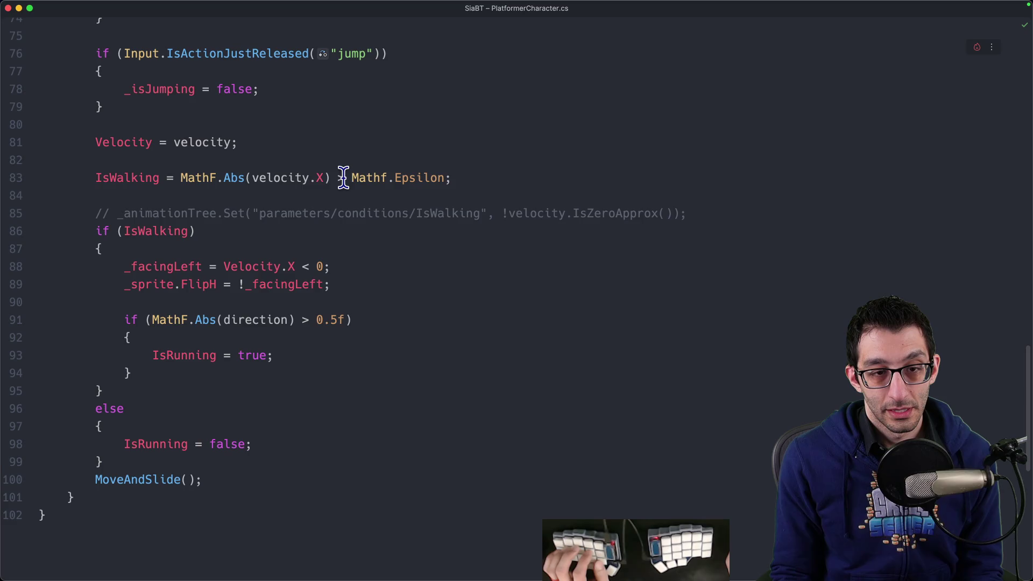
pyautogui.press('Return')
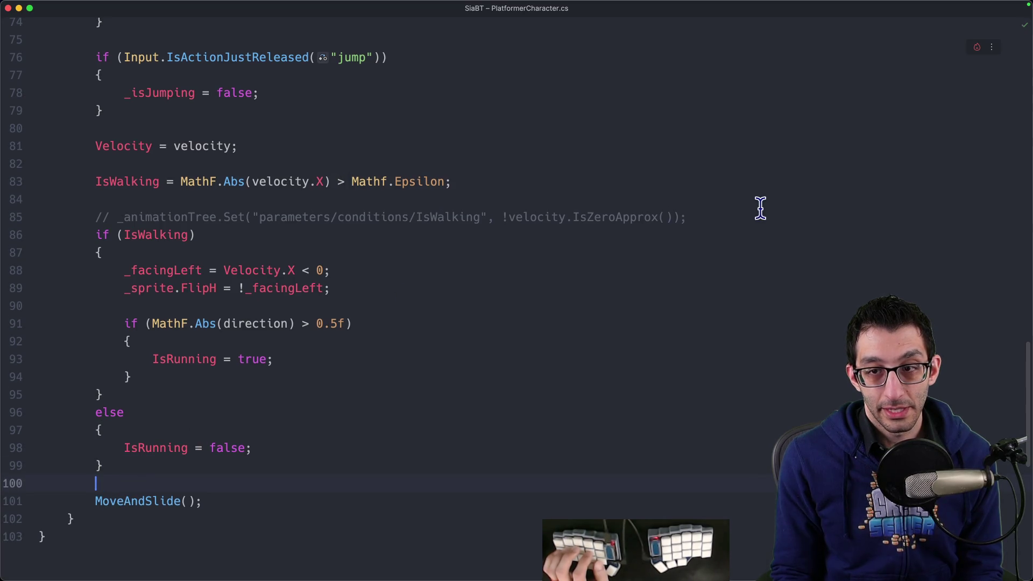
pyautogui.hotkey('shift', 'Up')
pyautogui.press('BackSpace')
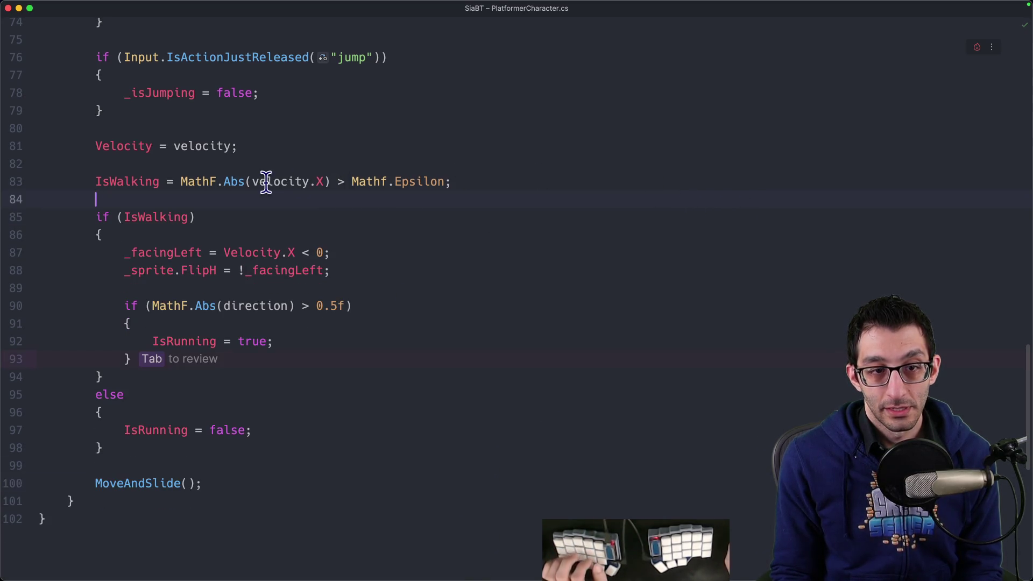
pyautogui.scroll(5, 269, 180)
pyautogui.scroll(15, 279, 179)
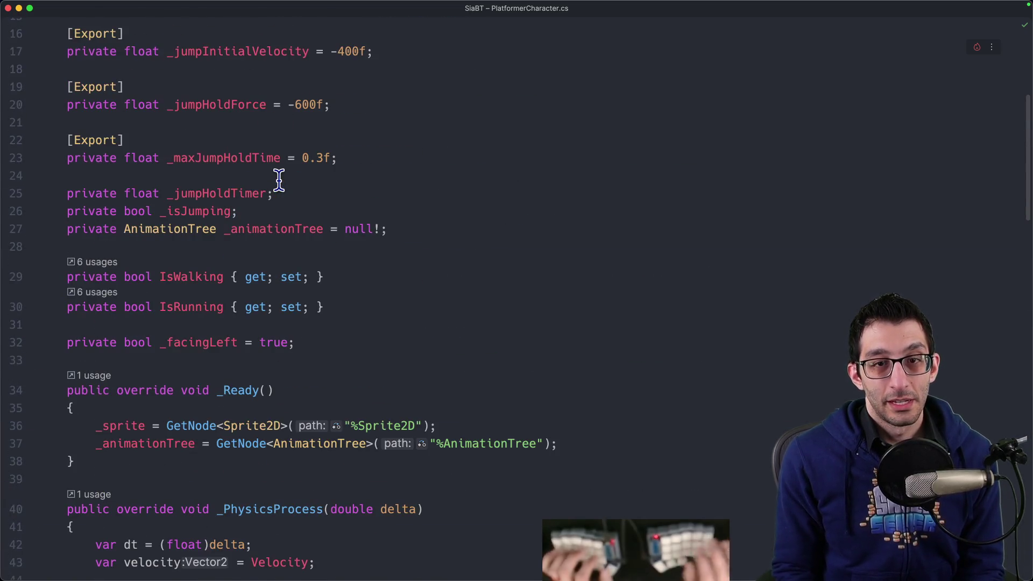
pyautogui.scroll(5, 279, 179)
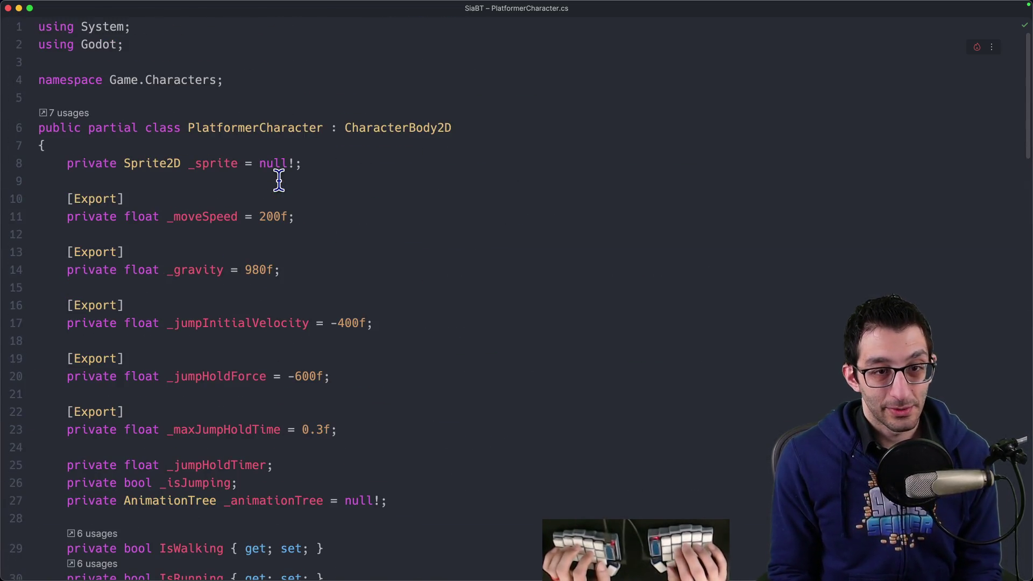
# Run Reformat Code on PlatformerCharacter.cs and check the IsWalking and IsRunning property lines.
pyautogui.press('super+shift+a')
pyautogui.write('format')
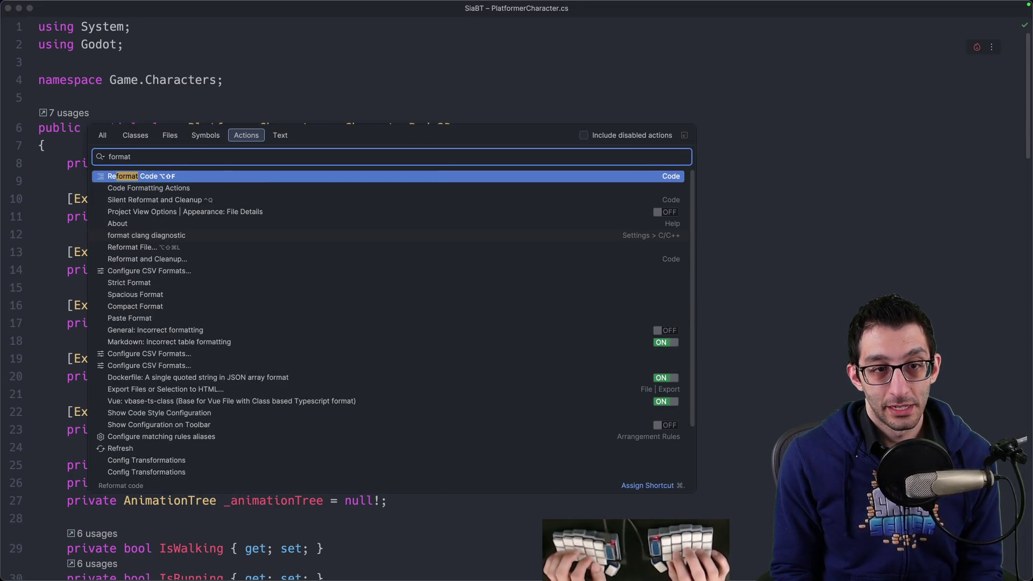
pyautogui.press('Return')
pyautogui.scroll(15, 278, 181)
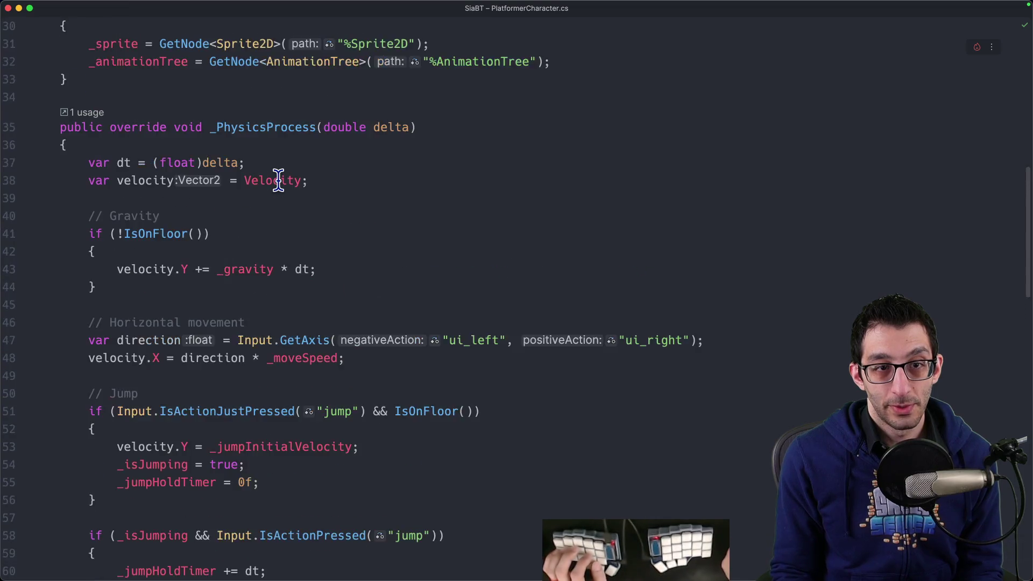
pyautogui.scroll(1, 278, 182)
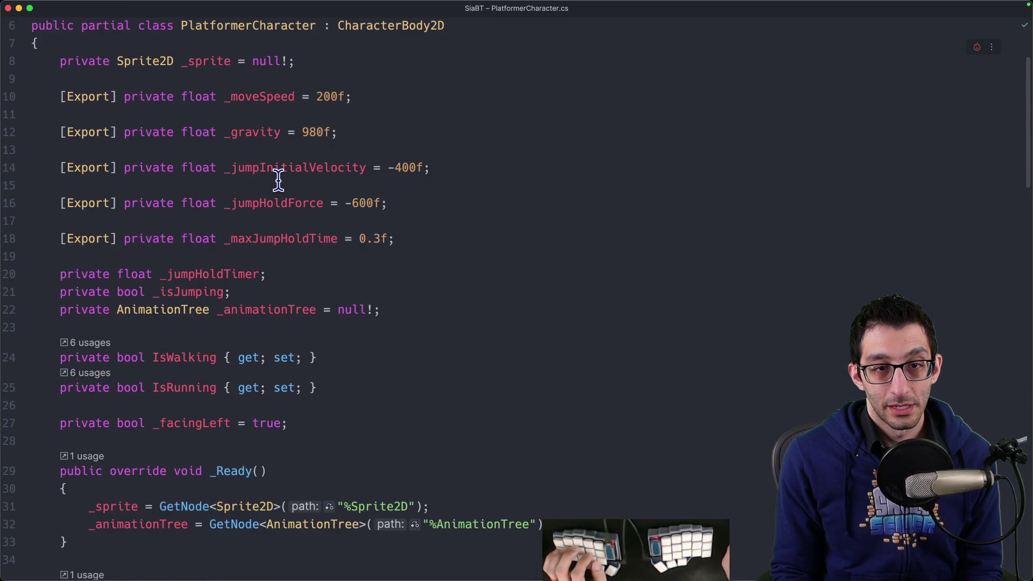
pyautogui.click(362, 359)
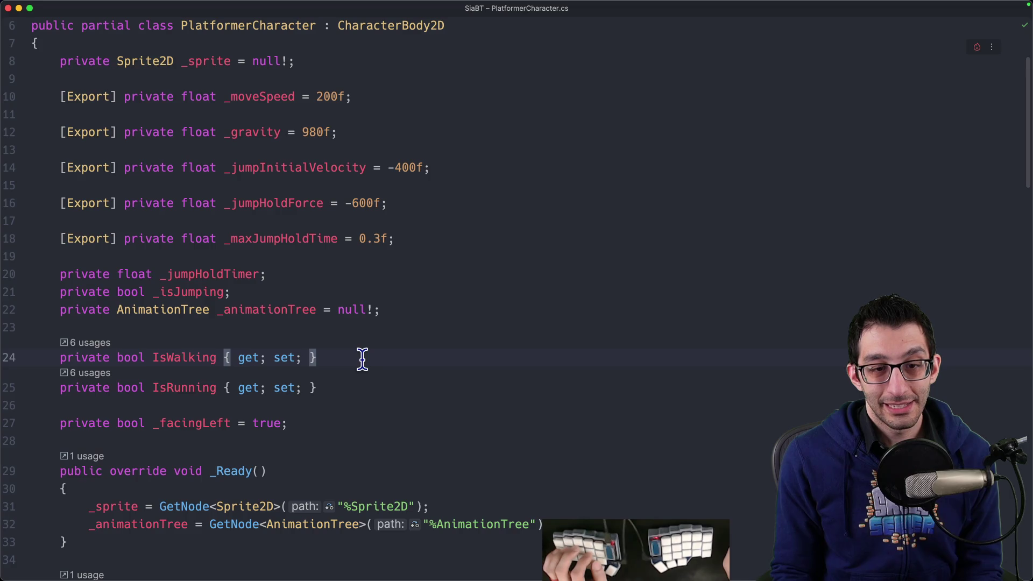
pyautogui.moveTo(8, 383); pyautogui.dragTo(9, 357)
pyautogui.click(344, 358)
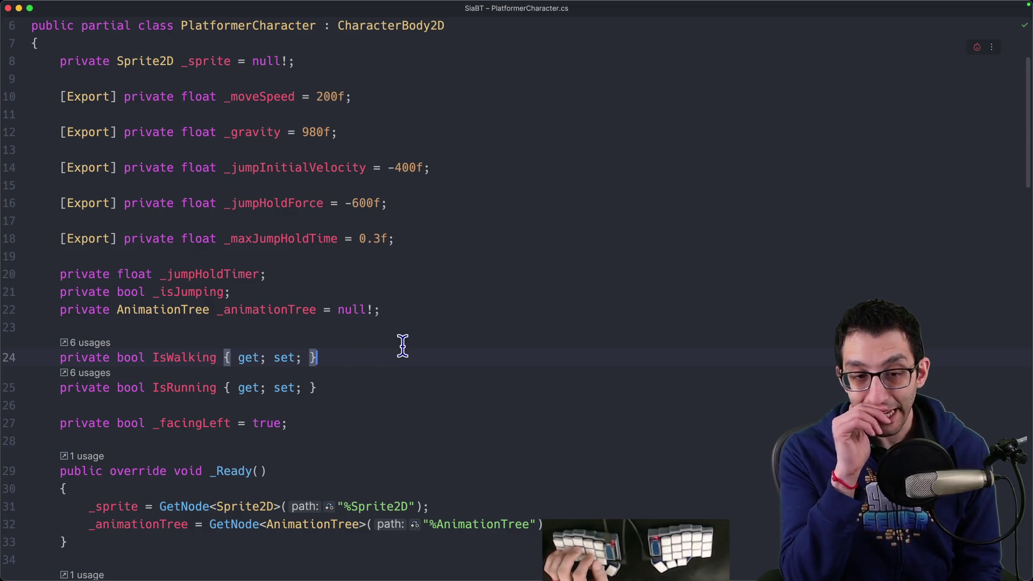
# Reformat the file again so each [Export] attribute sits on its field's line.
pyautogui.press('super+shift+a')
pyautogui.write('format')
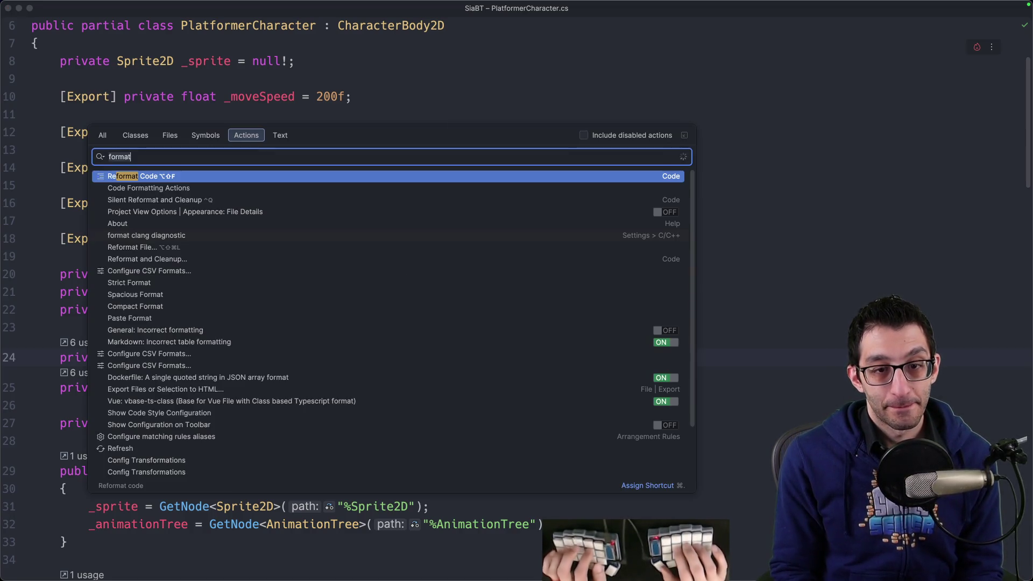
pyautogui.press('Return')
pyautogui.press('super+shift+a')
pyautogui.press('Escape')
pyautogui.press('super+shift+a')
pyautogui.press('Return')
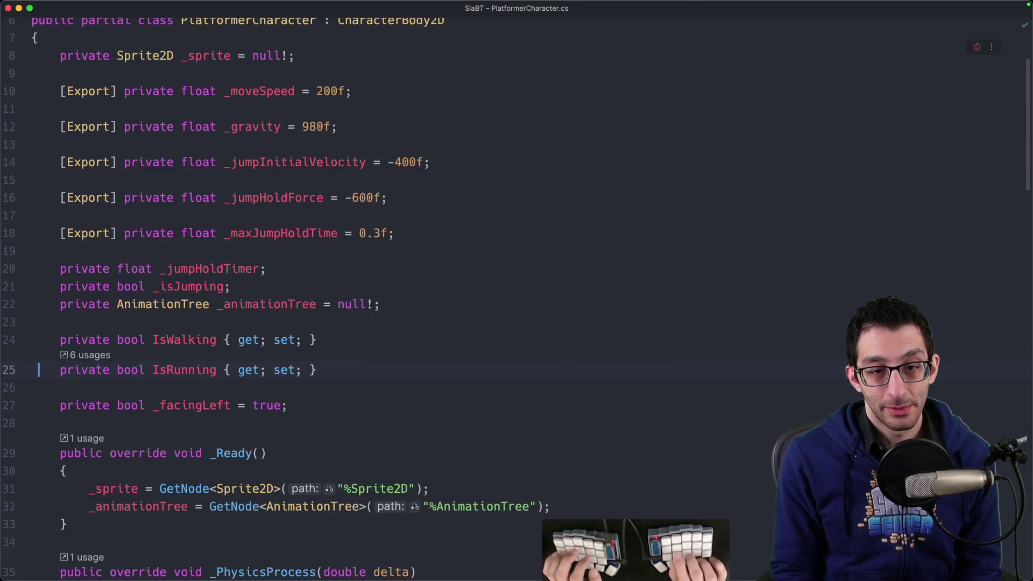
pyautogui.press('Up')
pyautogui.press('super+Right')
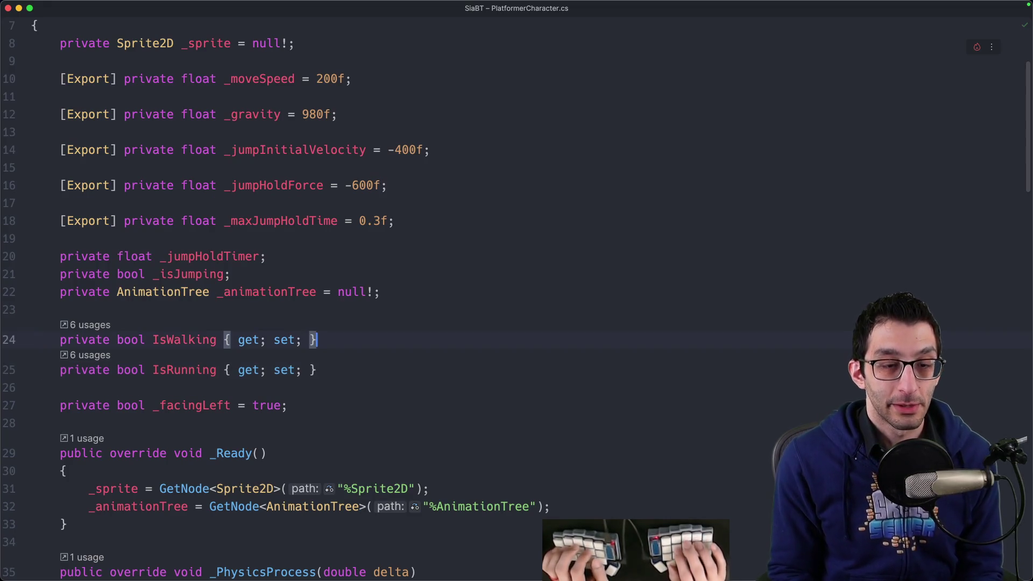
# In a new browser tab, type the search 'rider reformat on save'.
pyautogui.press('super+Tab')
pyautogui.press('super+t')
pyautogui.write('r')
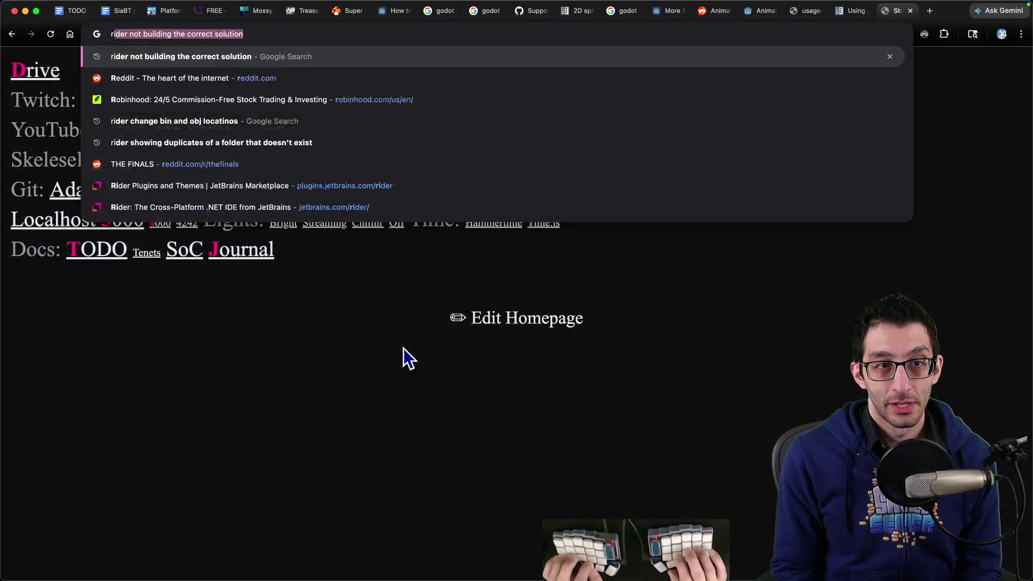
pyautogui.write('ider reformat on save')
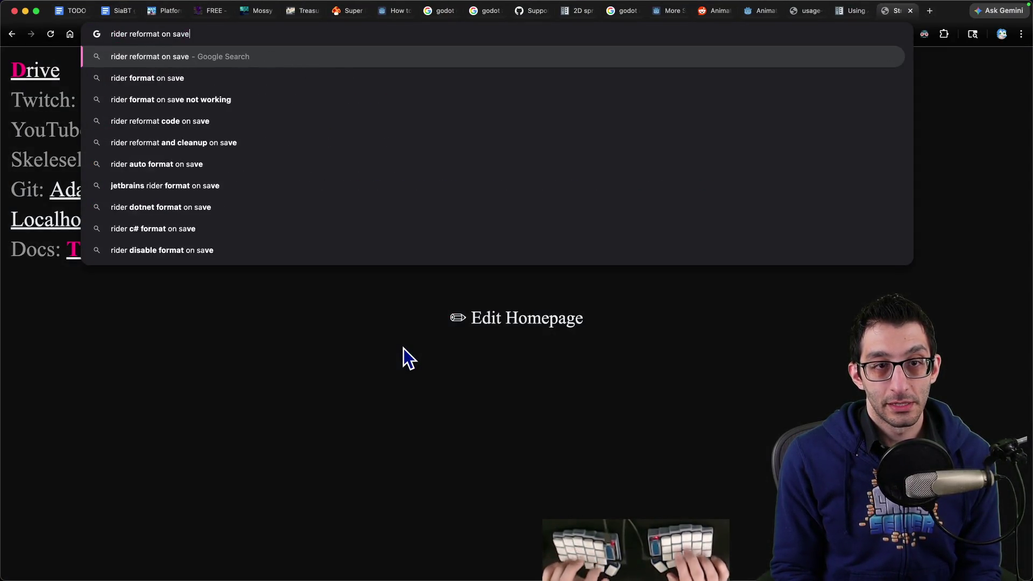
# Search 'rider reformat on save', read the Reddit thread, then enable Reformat and Cleanup Code in Actions on Save.
pyautogui.press('Return')
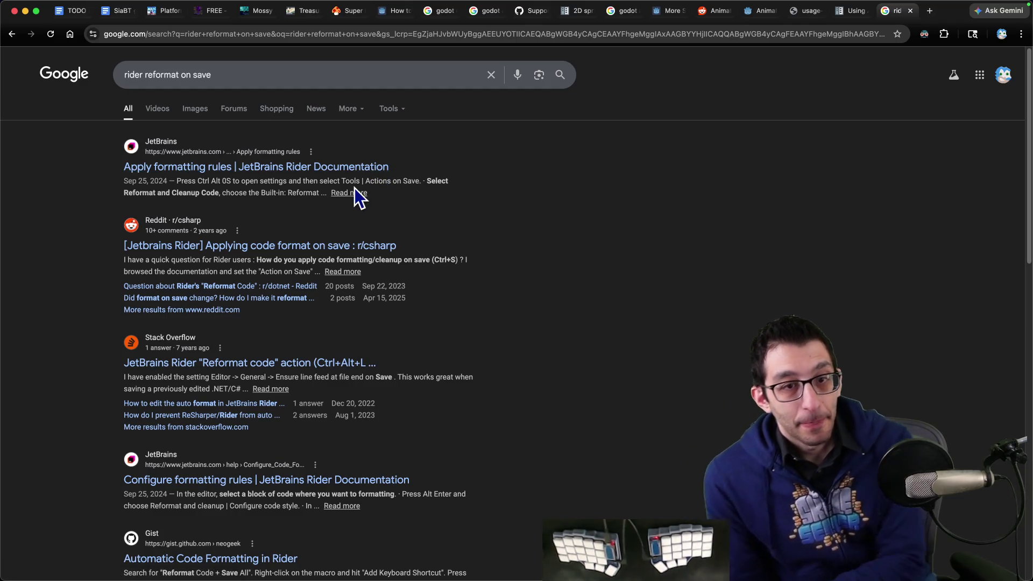
pyautogui.click(288, 246)
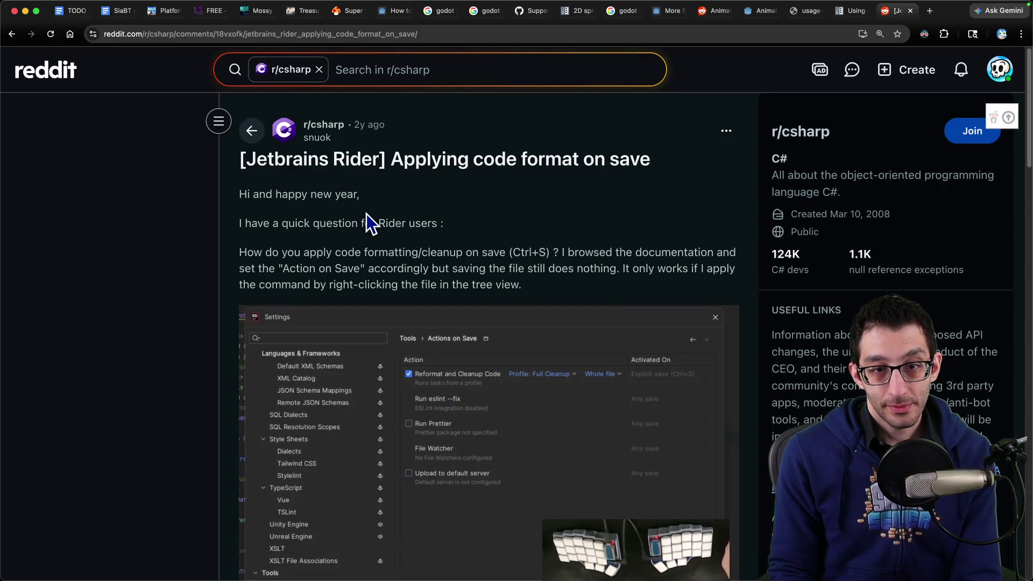
pyautogui.scroll(-10, 334, 217)
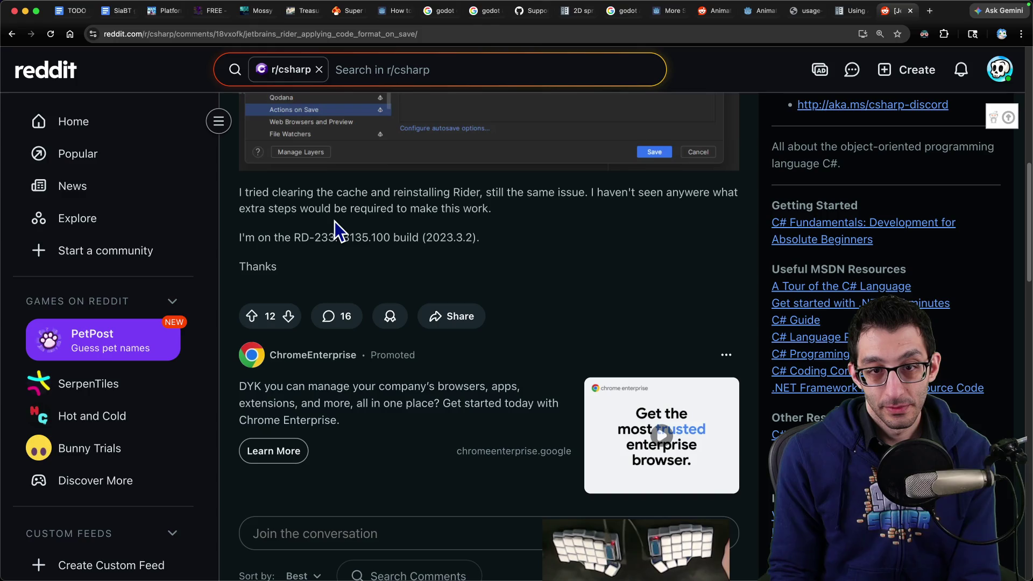
pyautogui.scroll(-5, 335, 221)
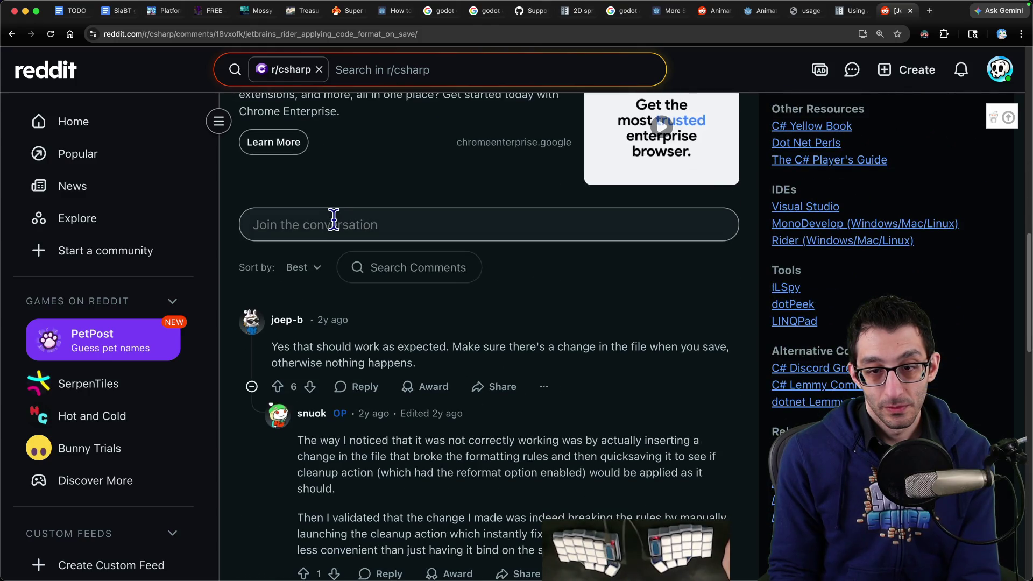
pyautogui.scroll(10, 366, 228)
pyautogui.scroll(-2, 382, 371)
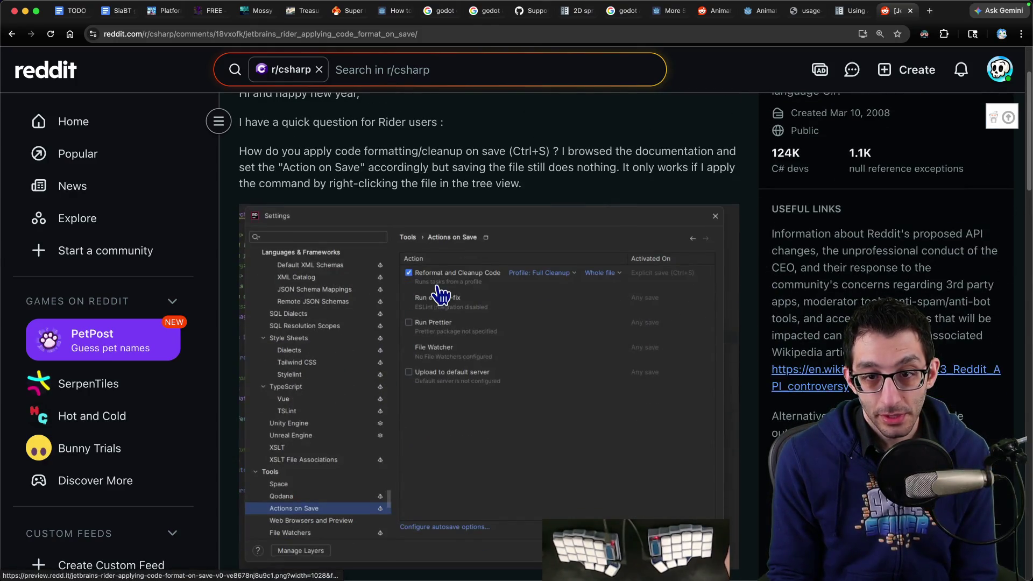
pyautogui.click(662, 546)
pyautogui.click(435, 162)
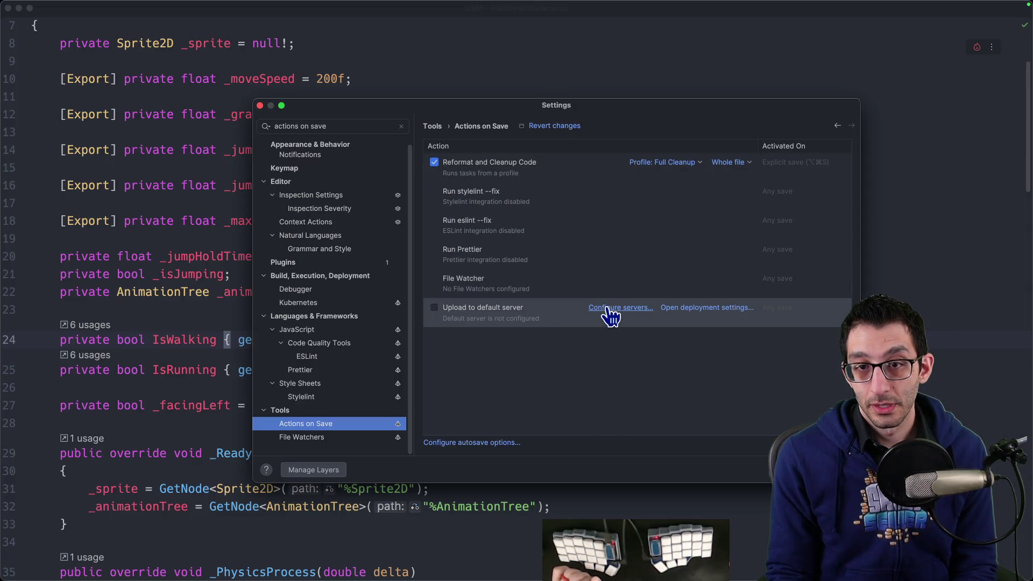
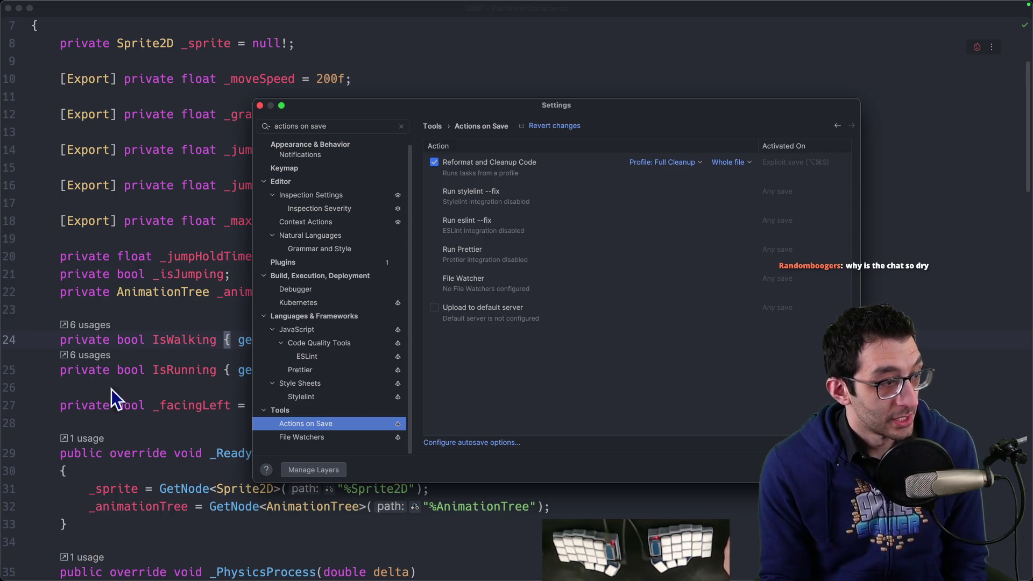
# Close Settings and review the IsRunning, IsWalking and _maxJumpHoldTime declarations in PlatformerCharacter.cs.
pyautogui.press('Escape')
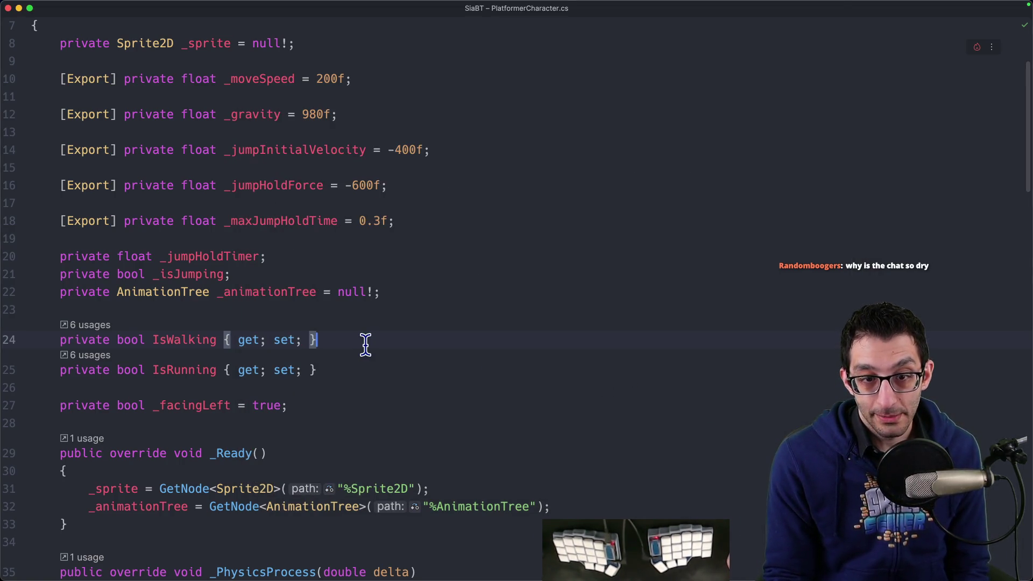
pyautogui.click(352, 368)
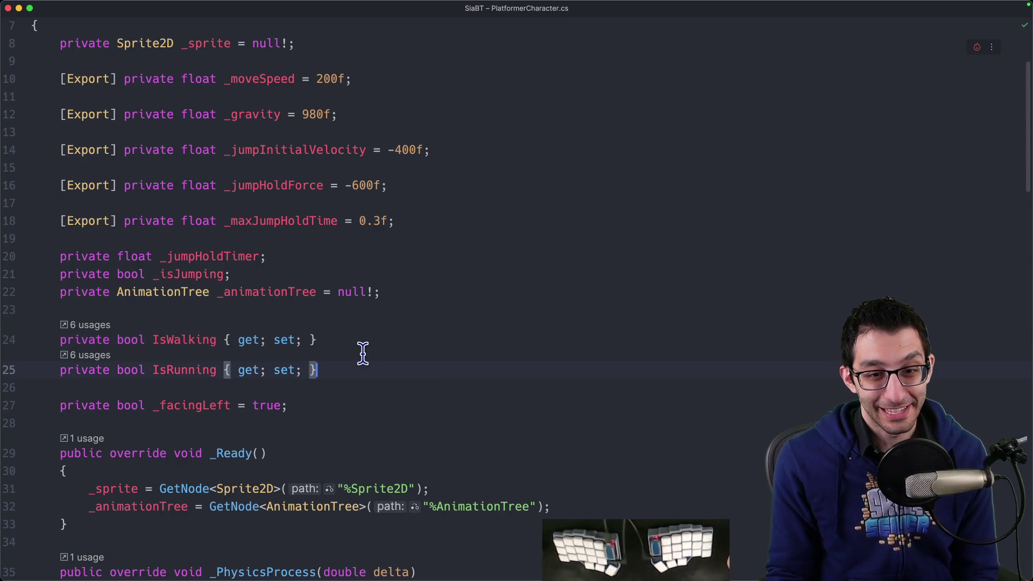
pyautogui.click(357, 345)
pyautogui.scroll(5, 350, 340)
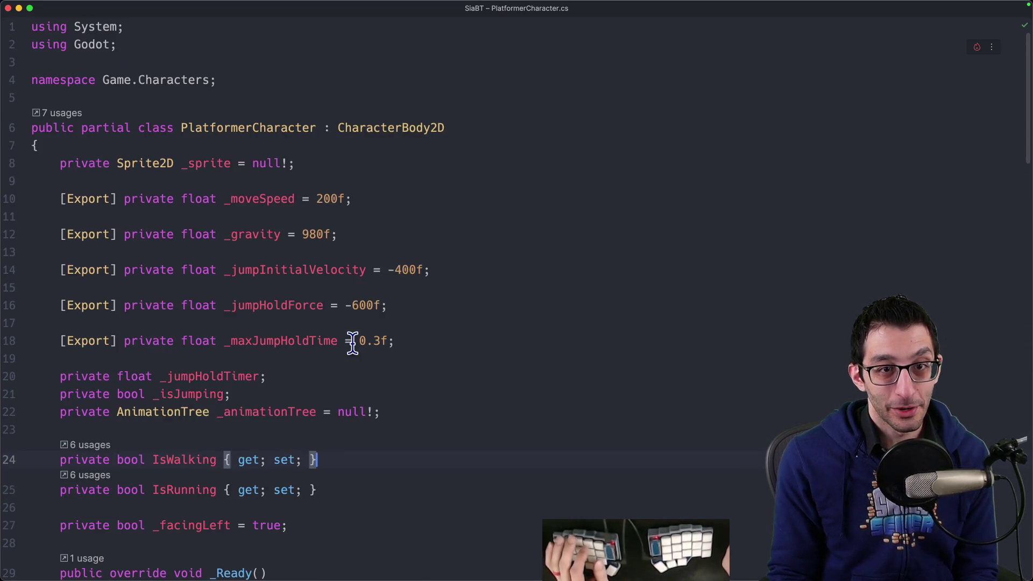
pyautogui.scroll(-8, 264, 219)
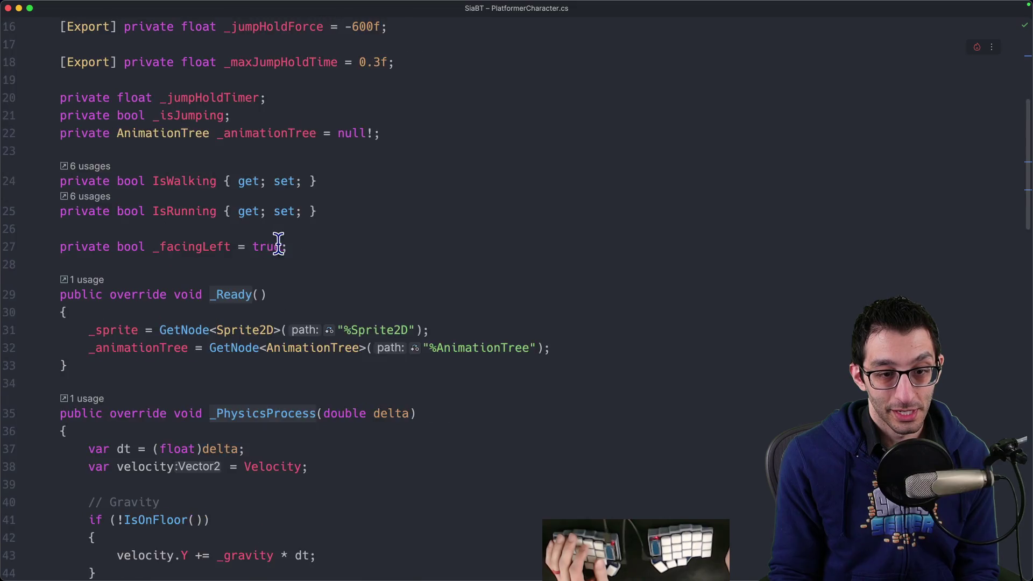
pyautogui.scroll(-5, 288, 254)
pyautogui.scroll(-10, 291, 253)
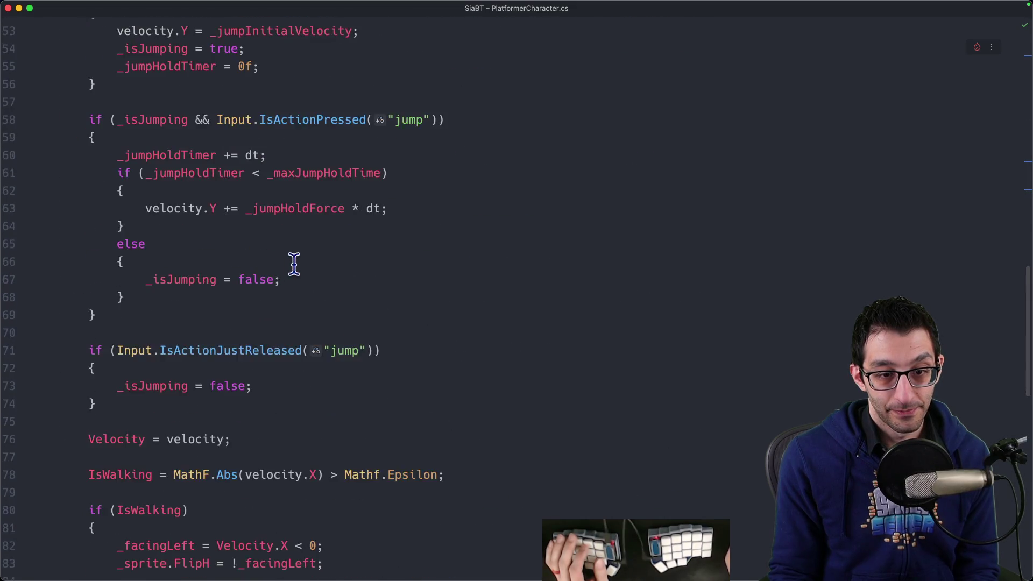
pyautogui.scroll(20, 306, 273)
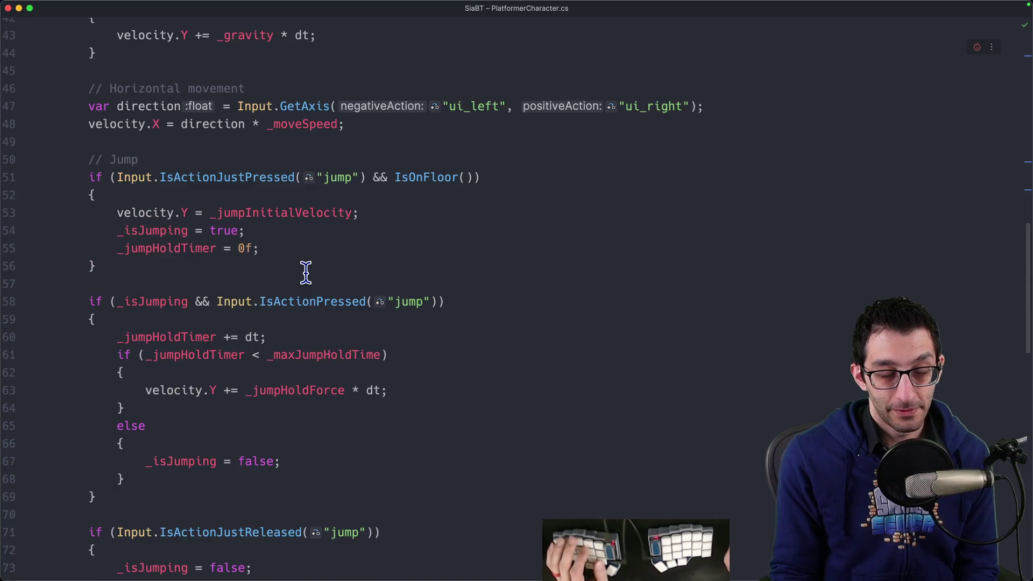
pyautogui.click(352, 341)
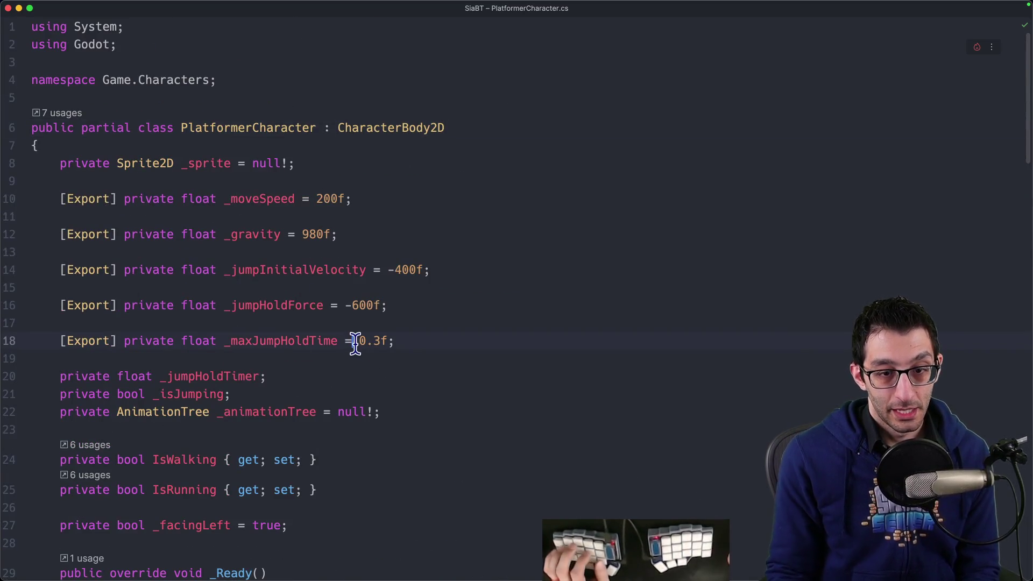
pyautogui.scroll(-2, 398, 345)
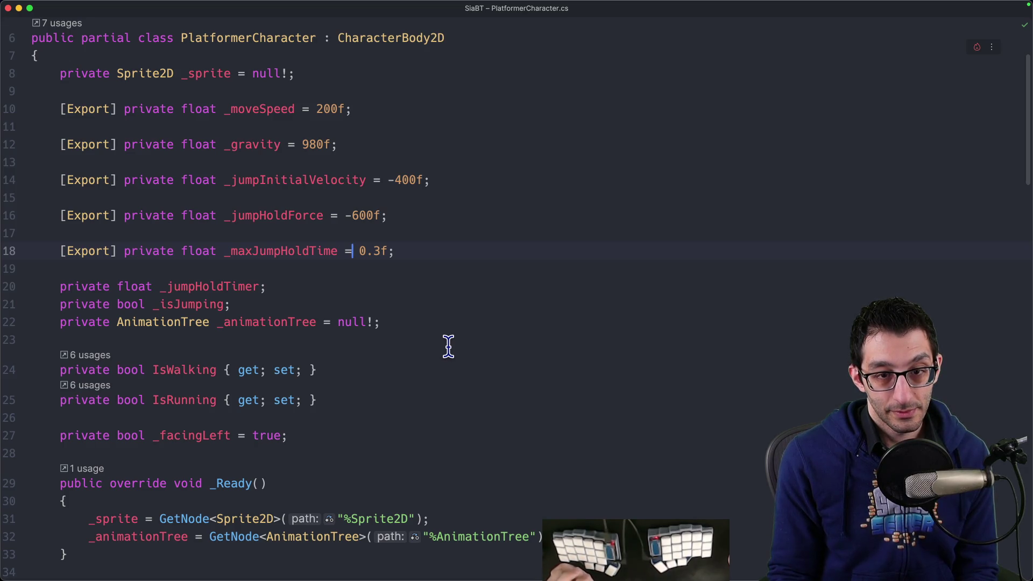
# Run full code cleanup (Cmd+Alt+L) so the private fields sort alphabetically.
pyautogui.press('j')
pyautogui.press('j')
pyautogui.press('j')
pyautogui.press('j')
pyautogui.press('j')
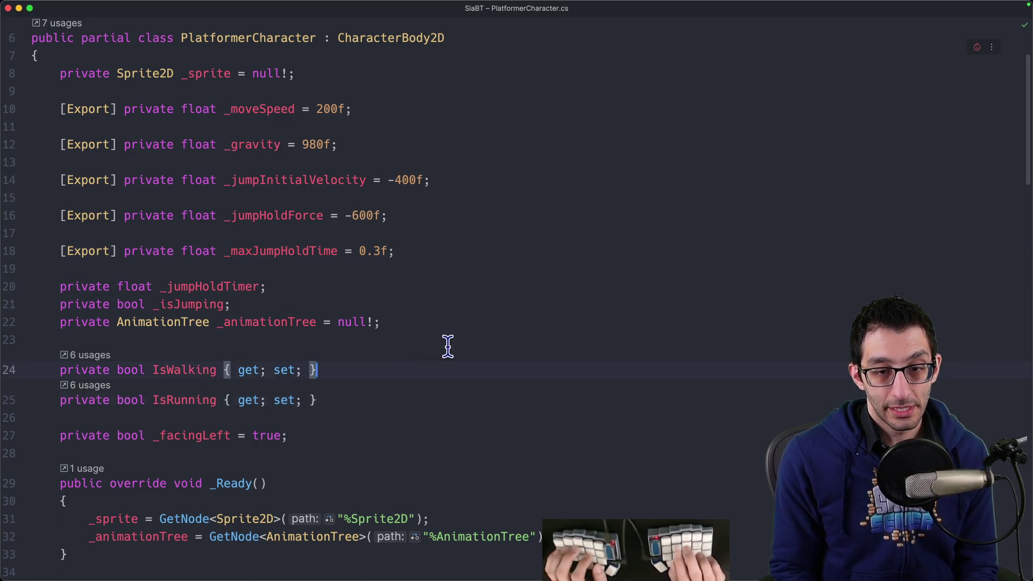
pyautogui.hotkey('shift', 'j')
pyautogui.press('super+alt+l')
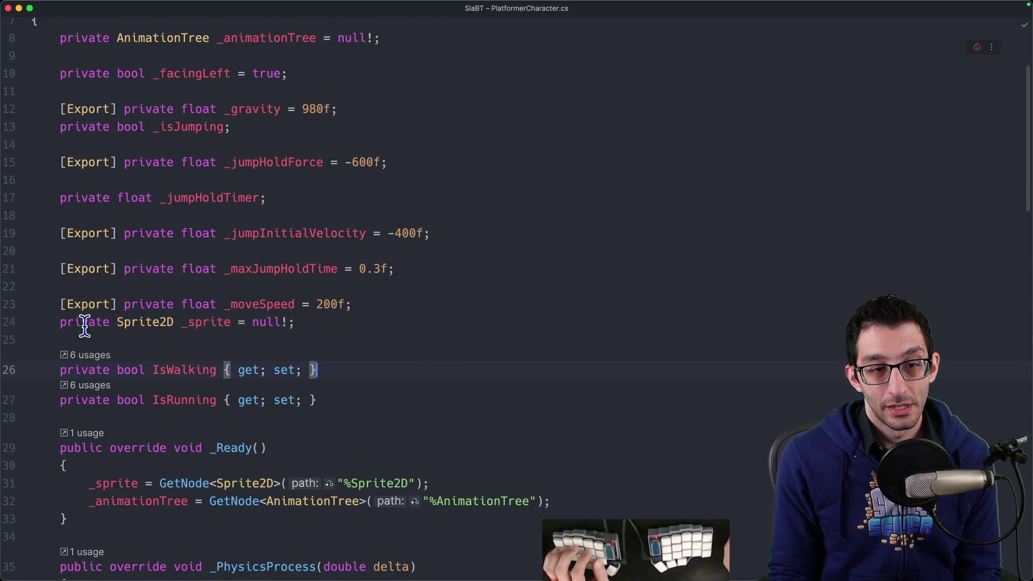
pyautogui.scroll(3, 155, 301)
pyautogui.scroll(-8, 155, 301)
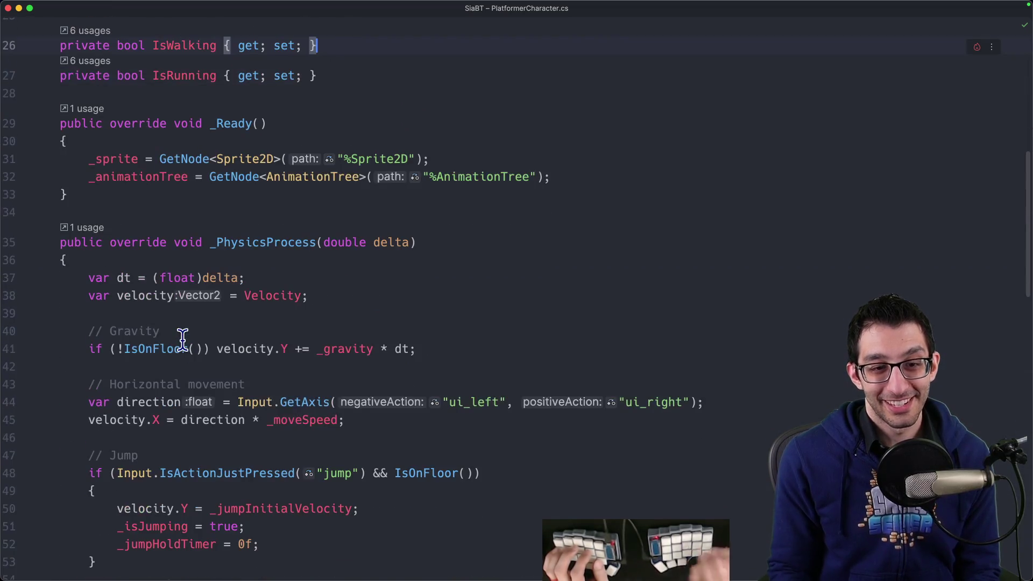
# Open the uncommitted changes list, then test-delete and restore the Gravity comment line.
pyautogui.press('super+k')
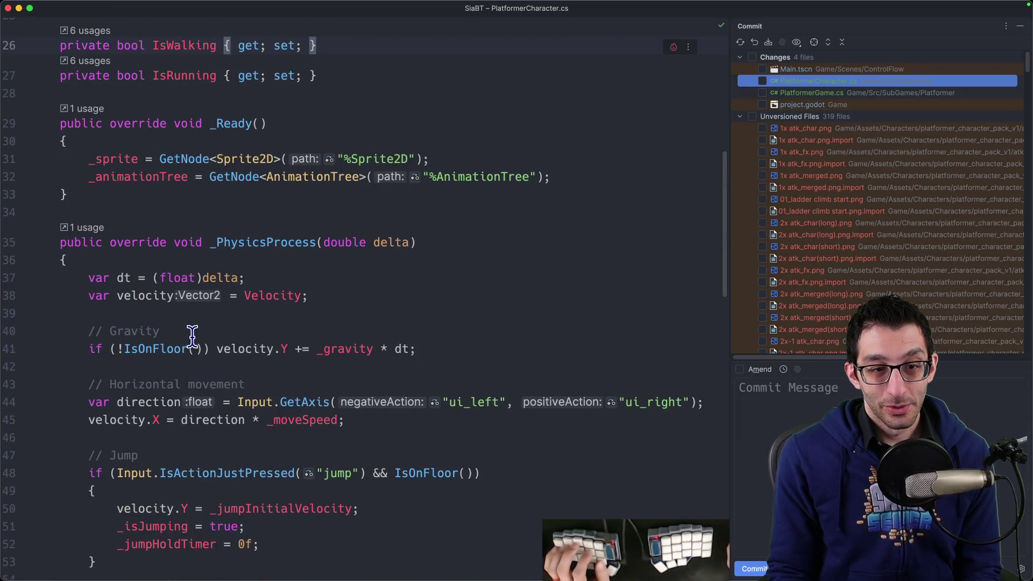
pyautogui.moveTo(192, 336); pyautogui.dragTo(207, 320)
pyautogui.press('BackSpace')
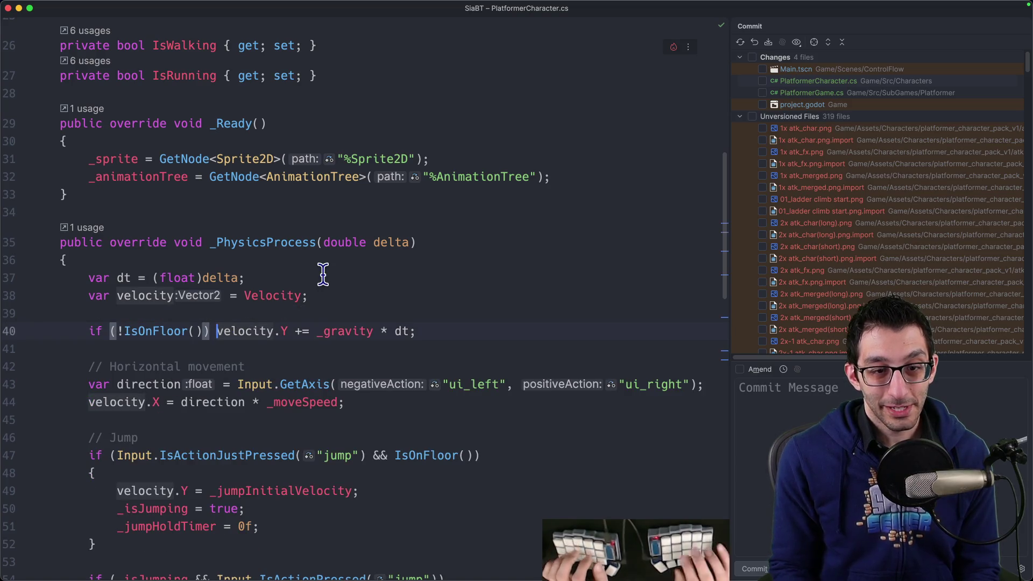
pyautogui.press('super+z')
pyautogui.press('super+Tab')
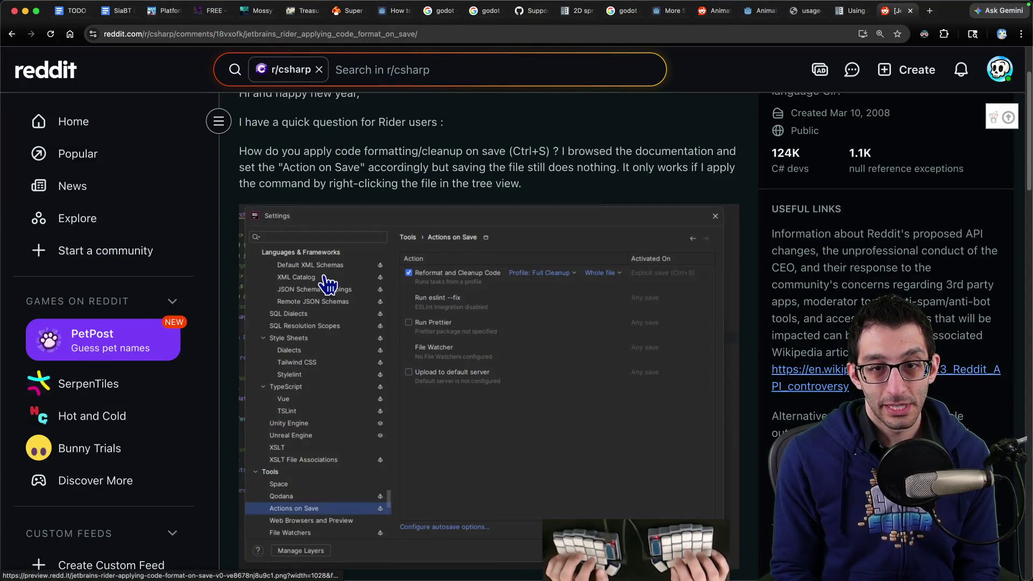
# Find 'rider' in the TODO document and insert a bullet about having curly braces forced.
pyautogui.press('super+1')
pyautogui.press('super+f')
pyautogui.write('rider')
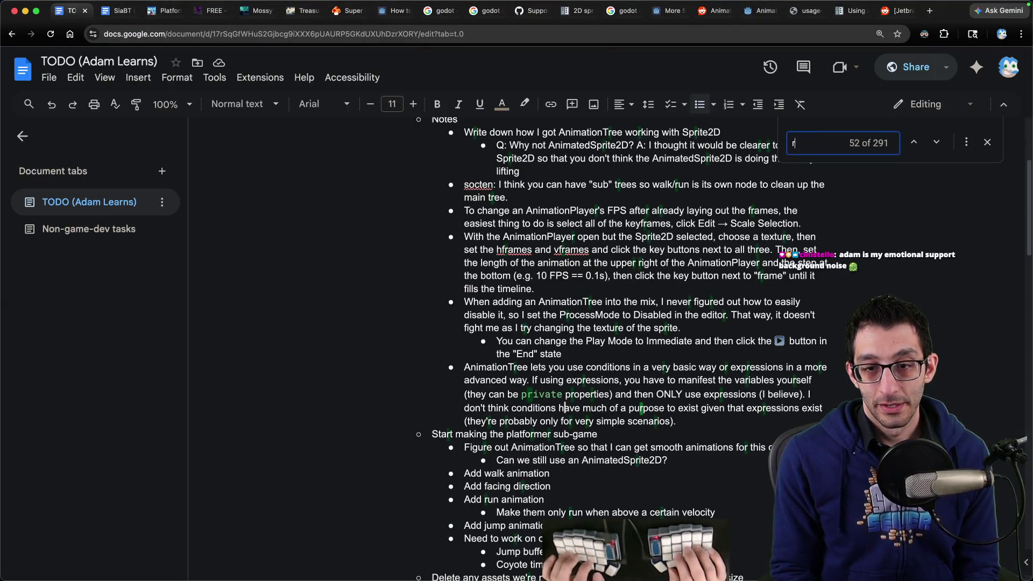
pyautogui.press('Escape')
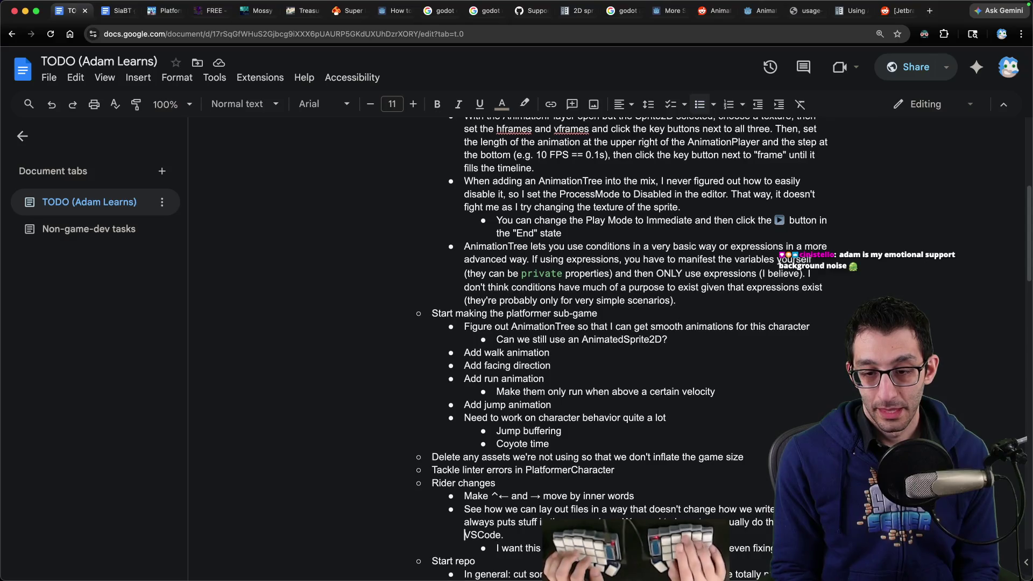
pyautogui.hotkey('shift', 'Up')
pyautogui.hotkey('shift', 'Up')
pyautogui.press('Left')
pyautogui.press('Return')
pyautogui.press('Up')
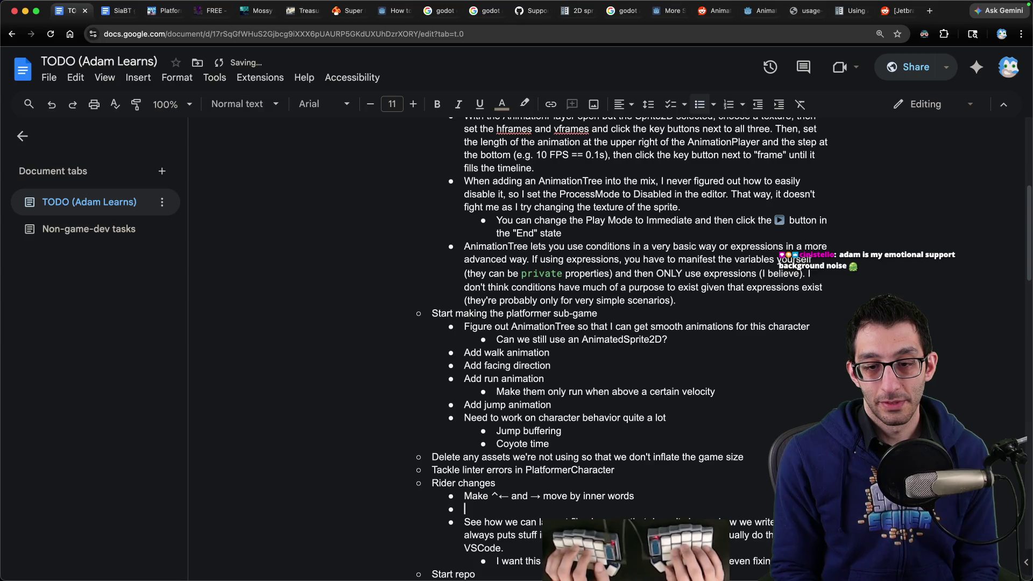
pyautogui.write('e having curly braces')
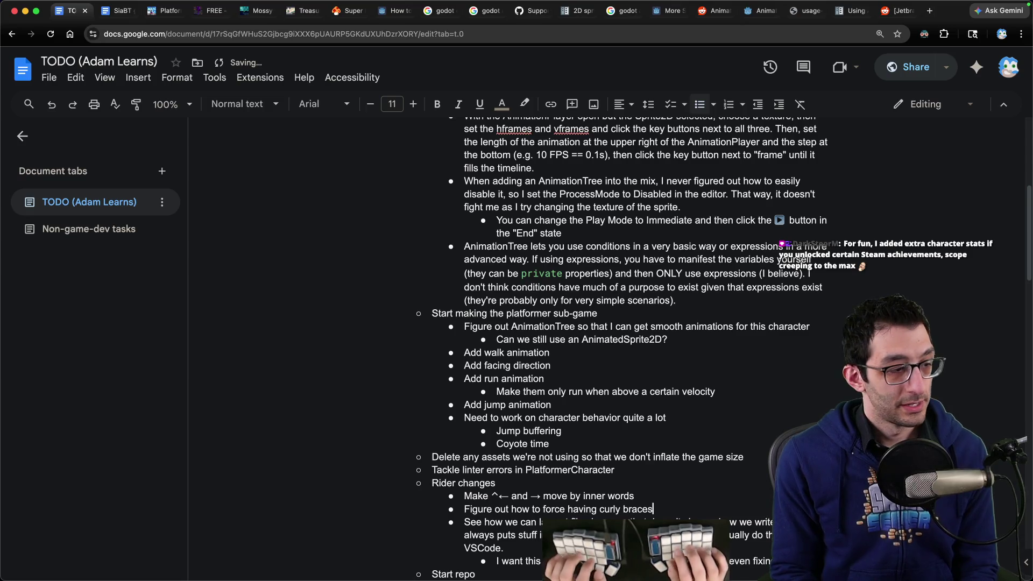
pyautogui.press('super+Tab')
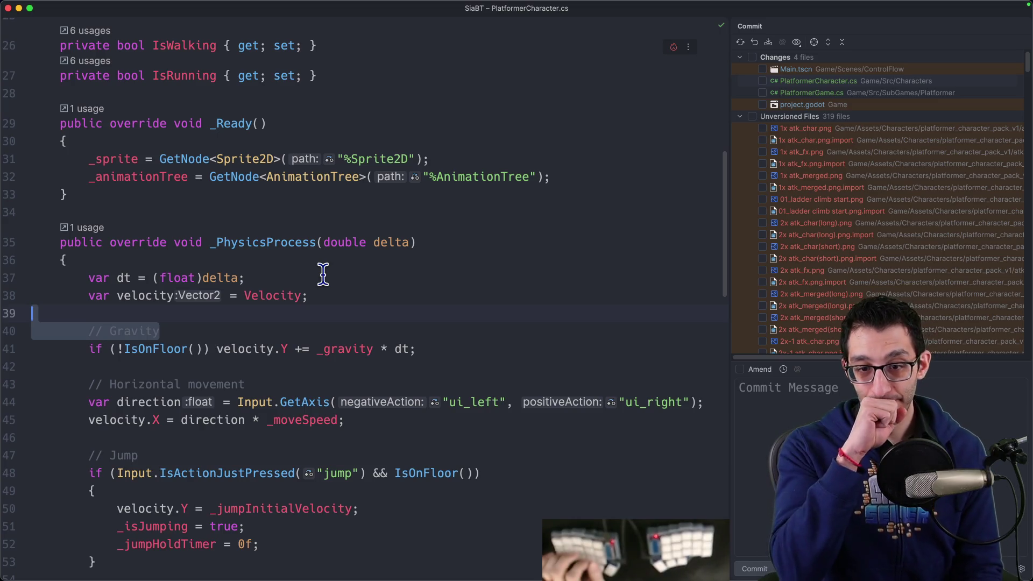
# Wrap the one-line gravity statement in braces, then watch the save strip them again.
pyautogui.press('Down')
pyautogui.hotkey('alt', 'Right')
pyautogui.hotkey('alt', 'Up')
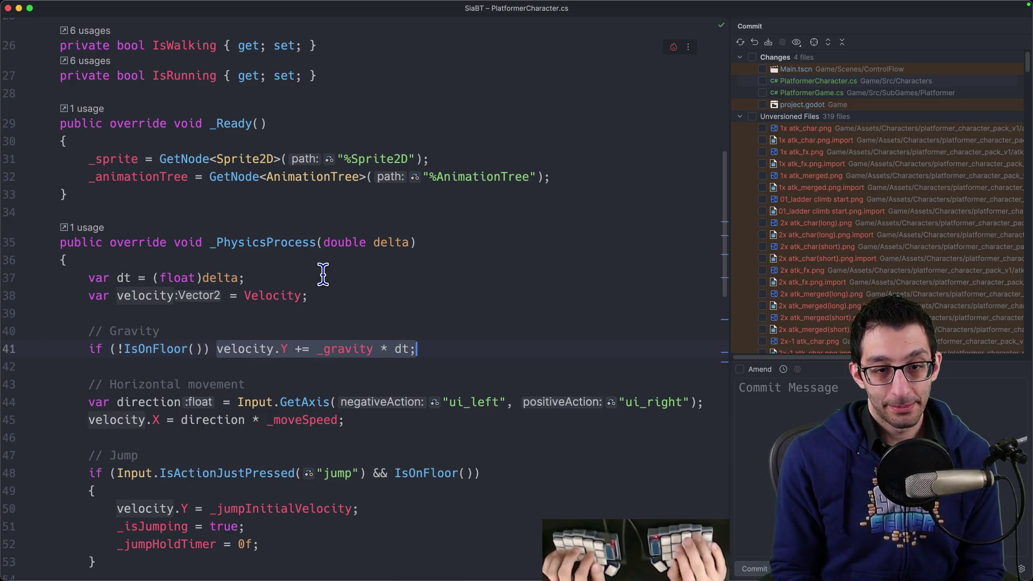
pyautogui.hotkey('alt', 'Return')
pyautogui.press('super+z')
pyautogui.hotkey('alt', 'Return')
pyautogui.press('super+z')
pyautogui.click(32, 331)
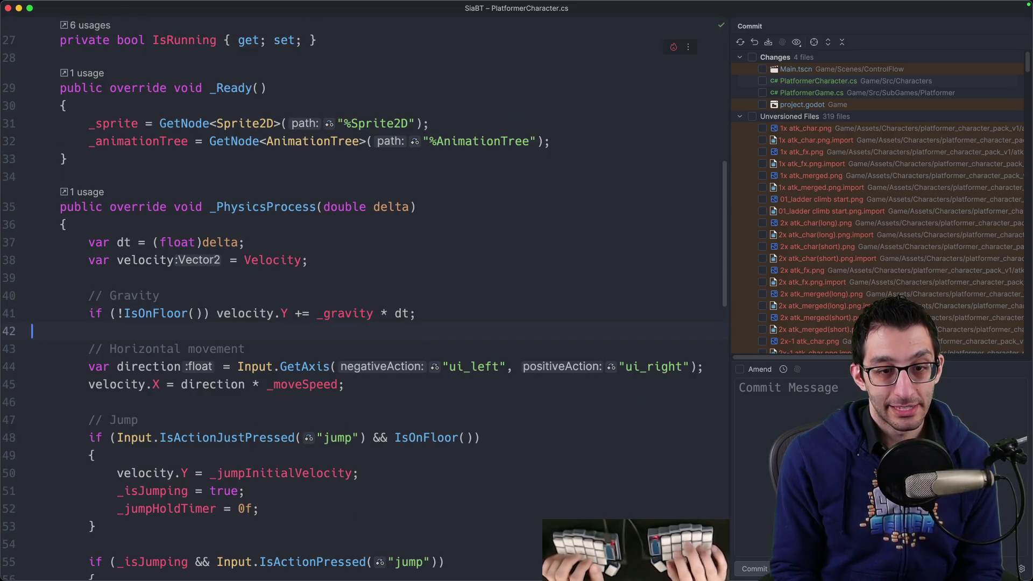
# Add an indented sub-bullet under the curly-braces item in the TODO document.
pyautogui.press('super+Tab')
pyautogui.scroll(-5, 326, 275)
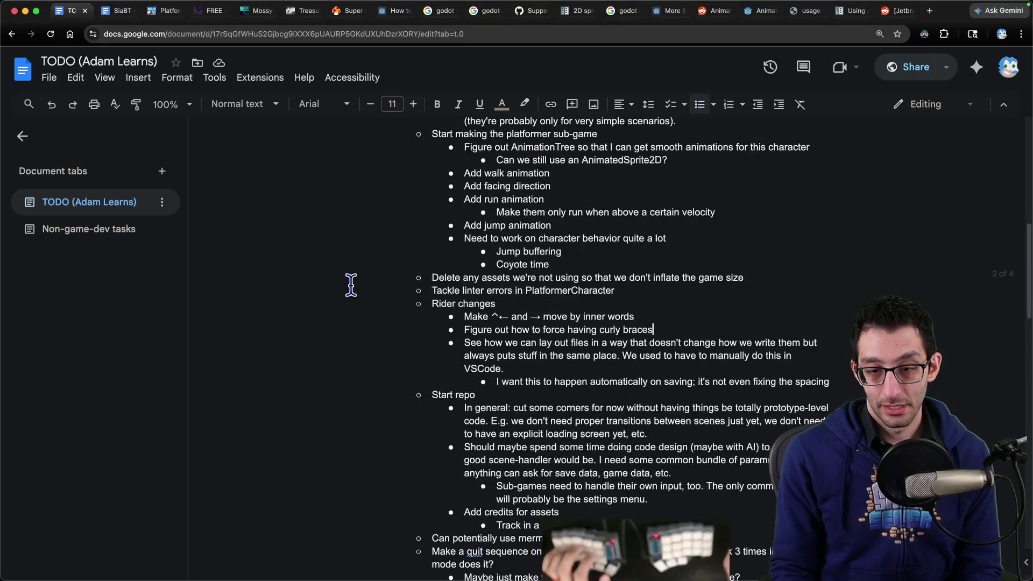
pyautogui.press('Return')
pyautogui.press('Tab')
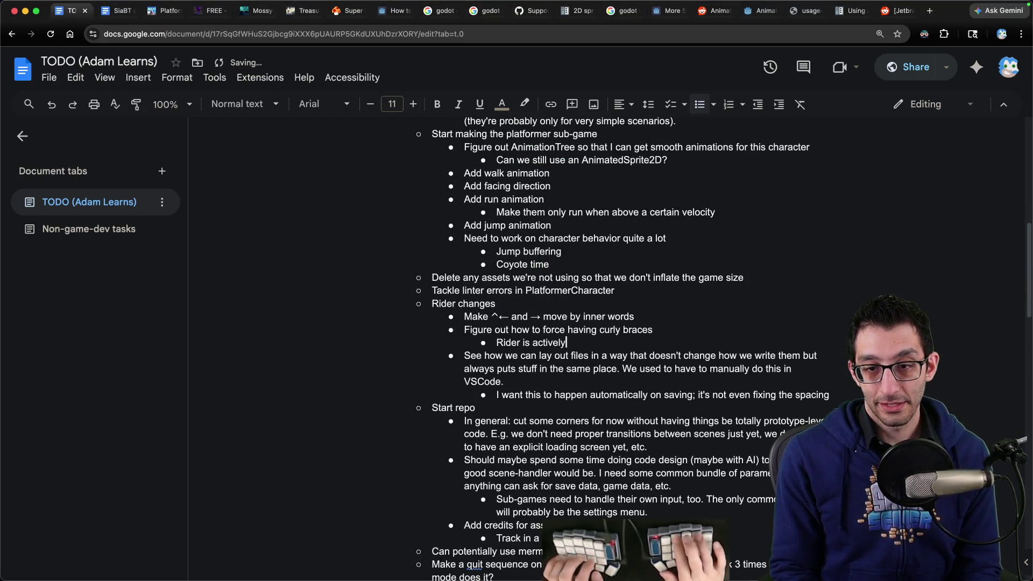
pyautogui.press('super+Tab')
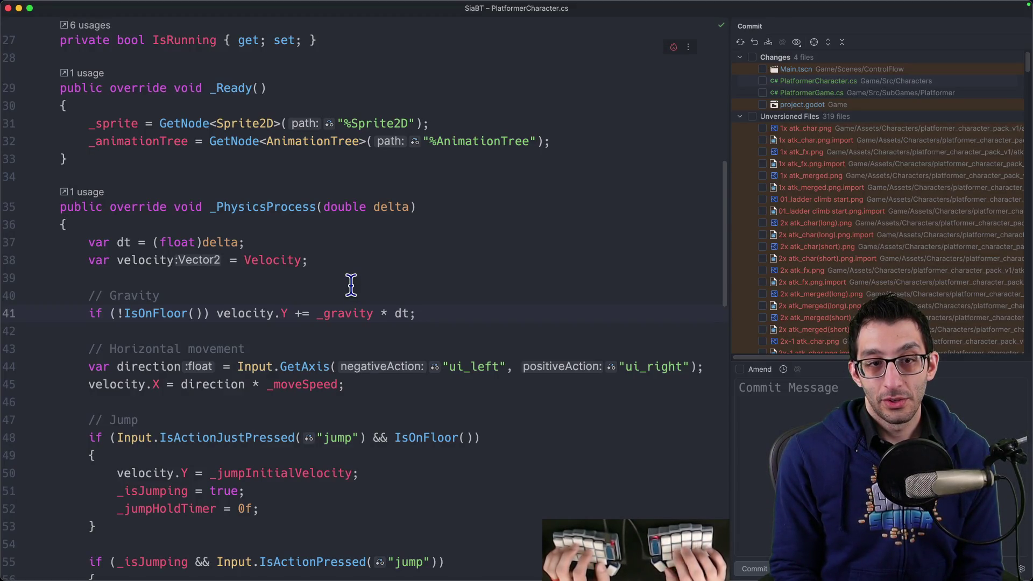
pyautogui.press('super+comma')
# Search Settings for 'c# braces' and browse the C# Code Style and Code Cleanup pages.
pyautogui.write('c# bra')
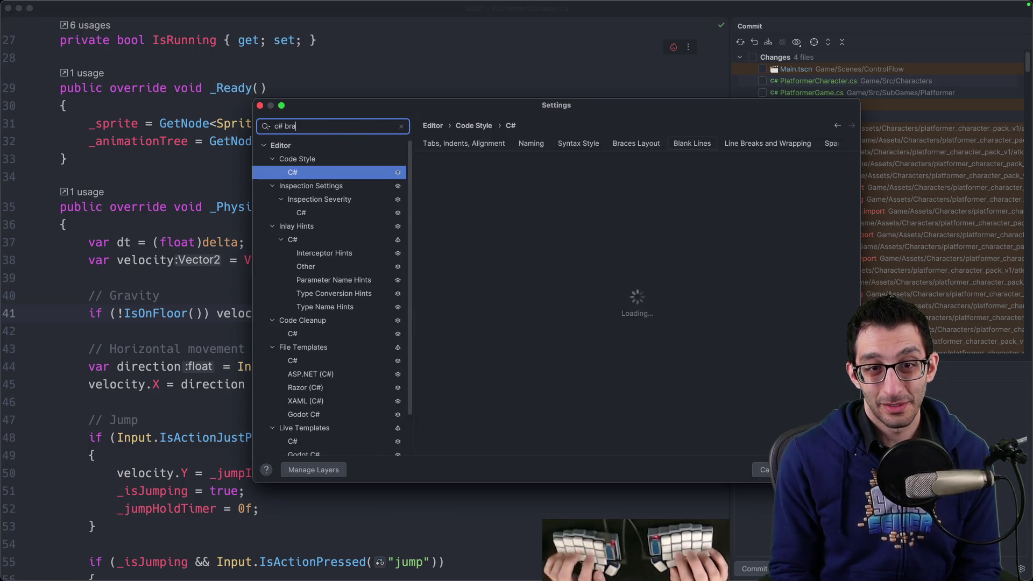
pyautogui.write('ces')
pyautogui.press('BackSpace')
pyautogui.press('BackSpace')
pyautogui.press('BackSpace')
pyautogui.write('cur')
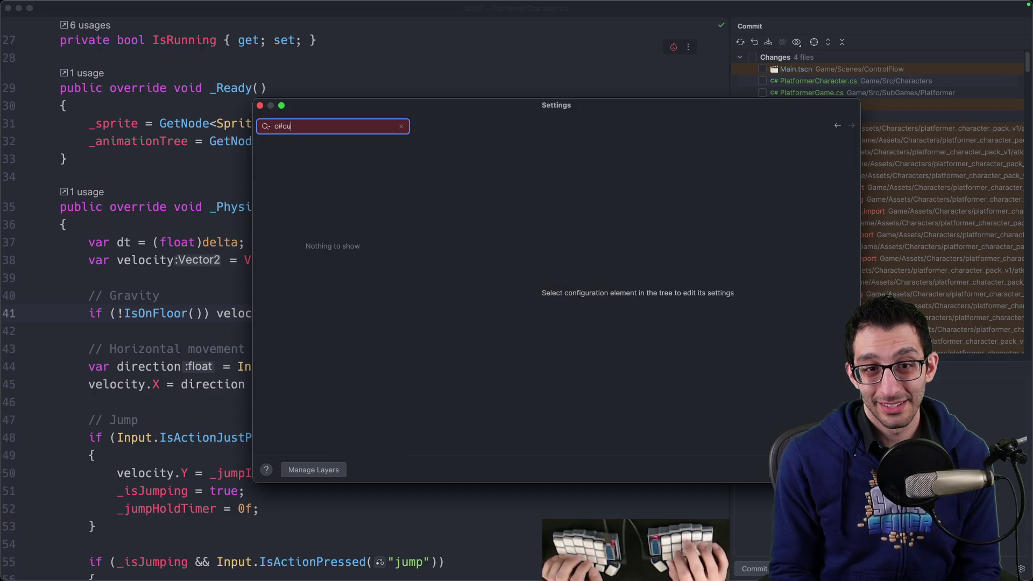
pyautogui.press('BackSpace')
pyautogui.press('BackSpace')
pyautogui.press('BackSpace')
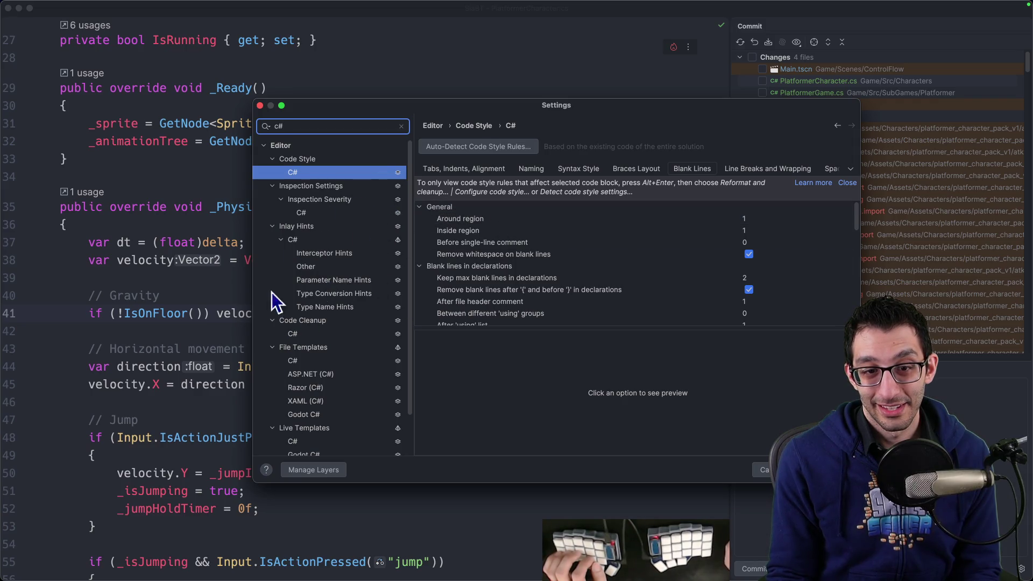
pyautogui.click(299, 363)
pyautogui.click(304, 339)
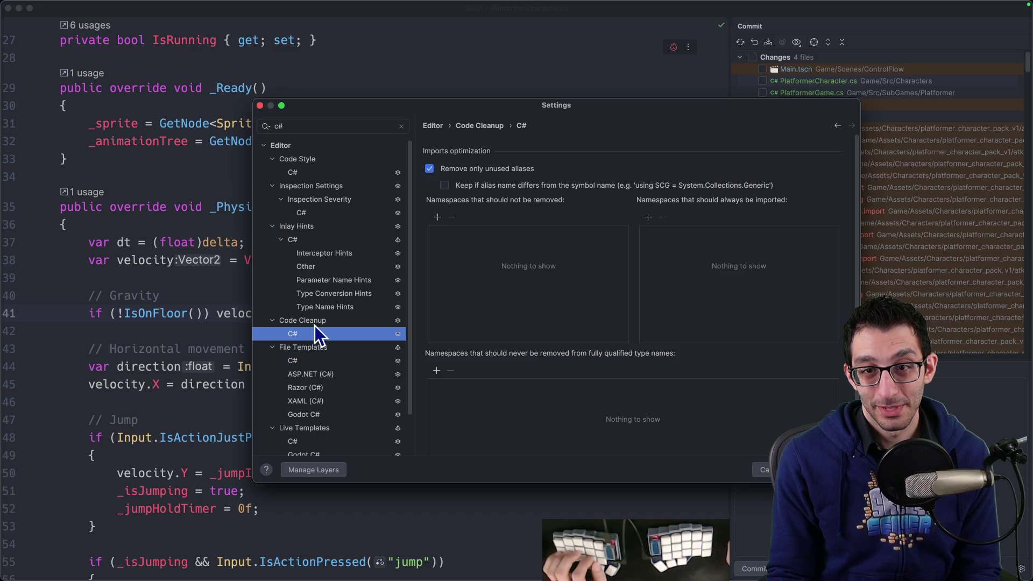
pyautogui.scroll(-1, 320, 325)
# Start a new browser search for 'rider automatically add curly braces on save'.
pyautogui.press('super+Tab')
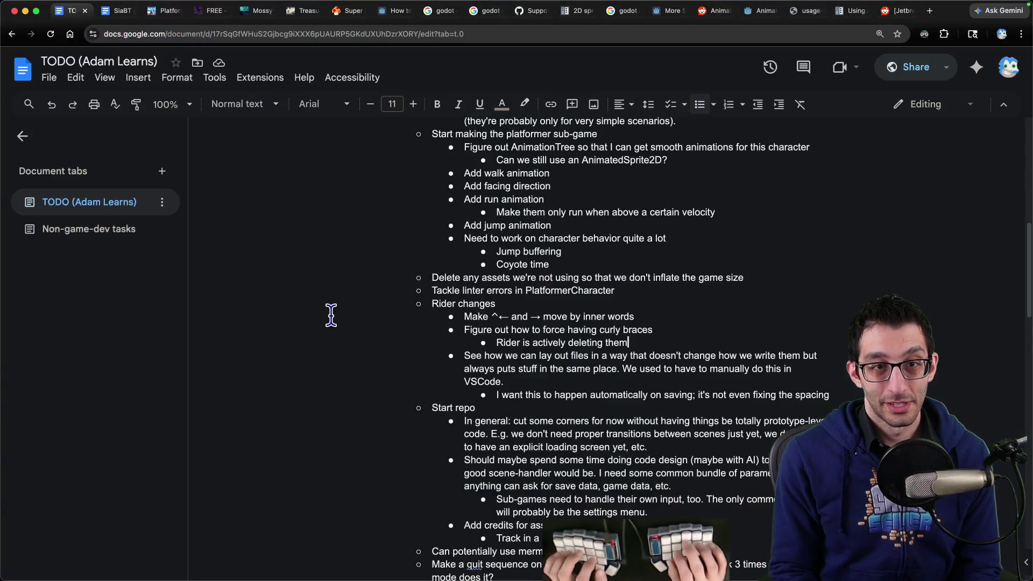
pyautogui.press('super+t')
pyautogui.write('rider')
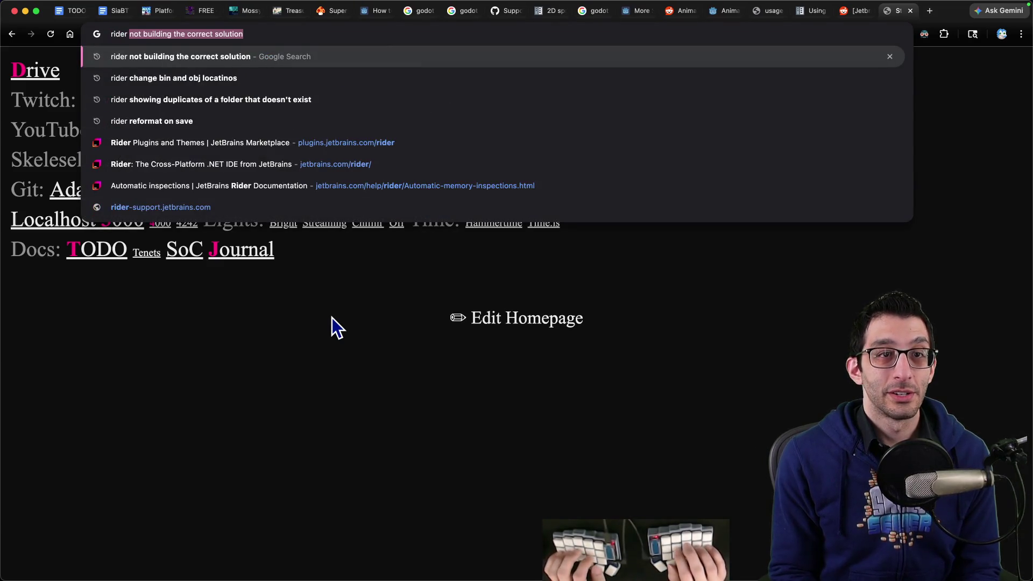
pyautogui.write(' automatically')
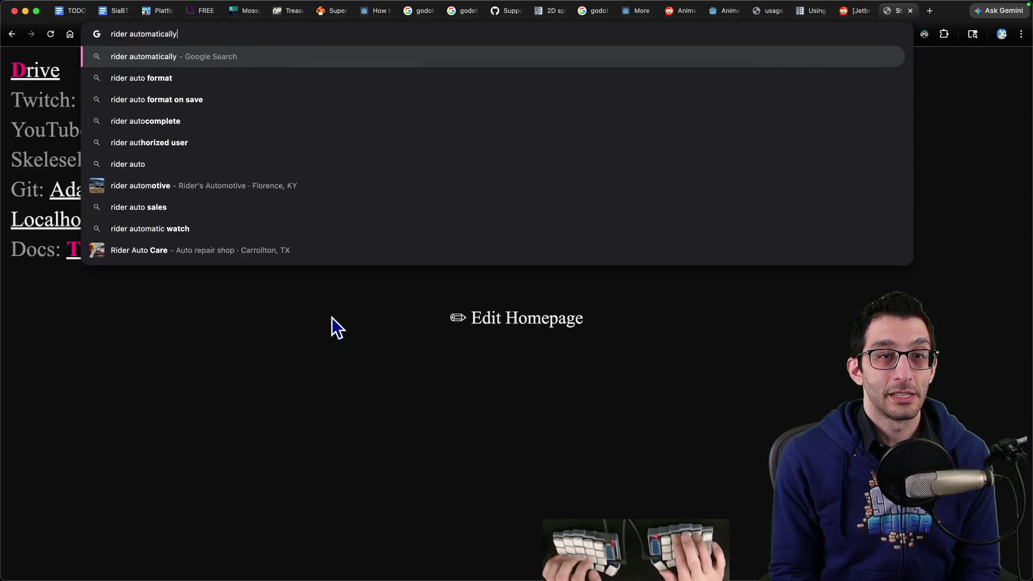
pyautogui.write(' add curly braces on save')
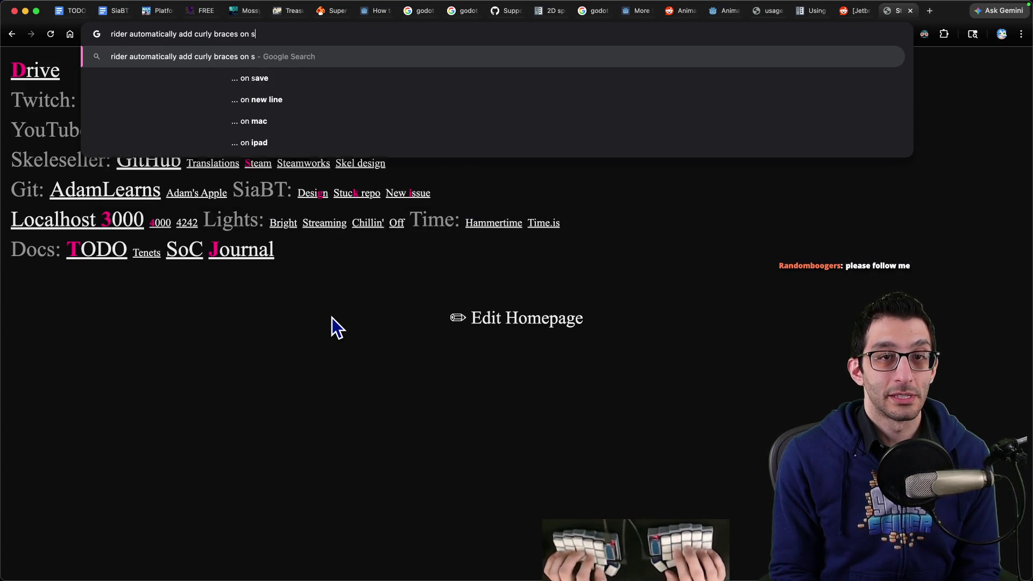
# Run the search and read JetBrains' braces page, marking the Braces layout passage.
pyautogui.press('Return')
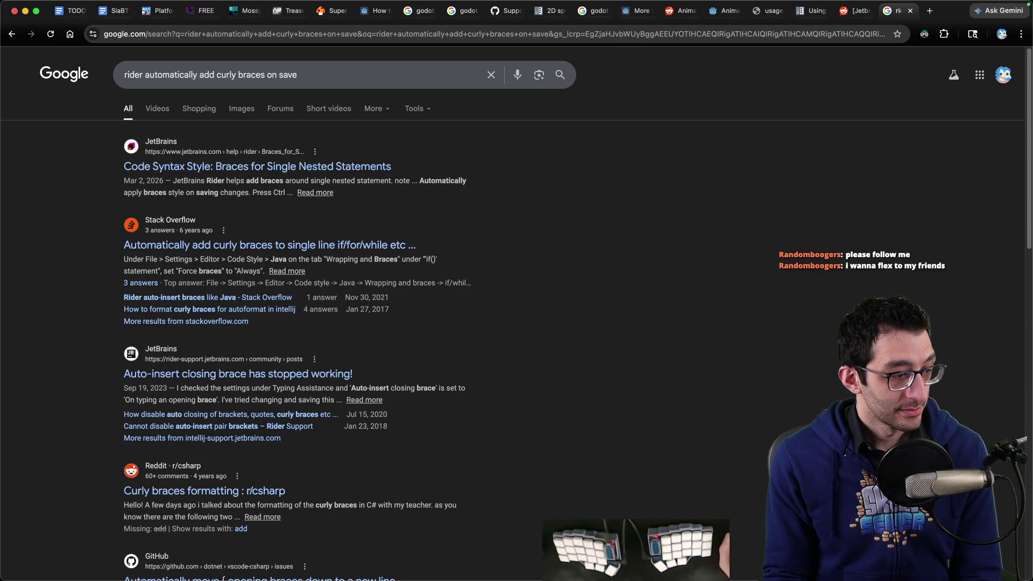
pyautogui.press('super+Tab')
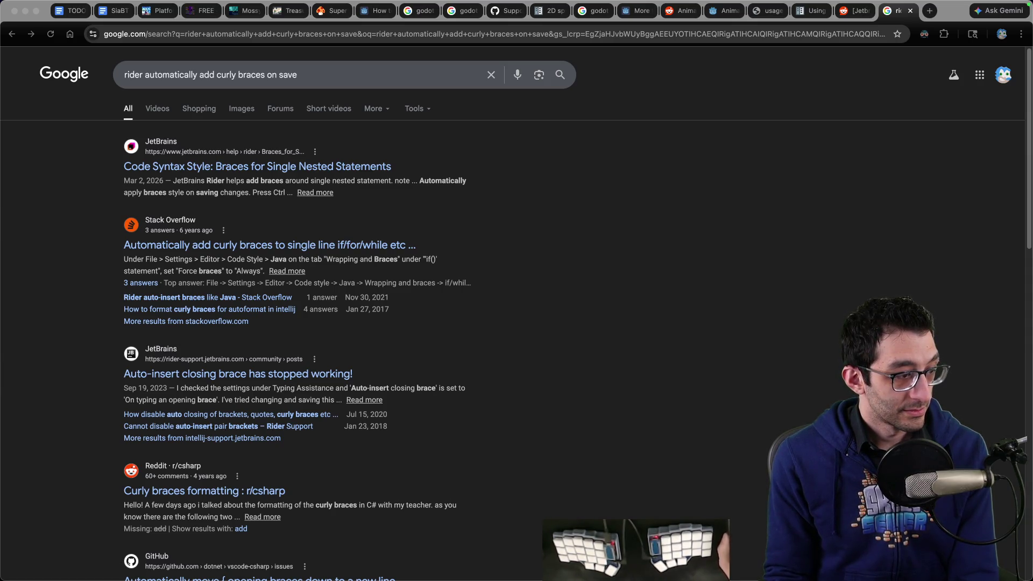
pyautogui.press('super+Tab')
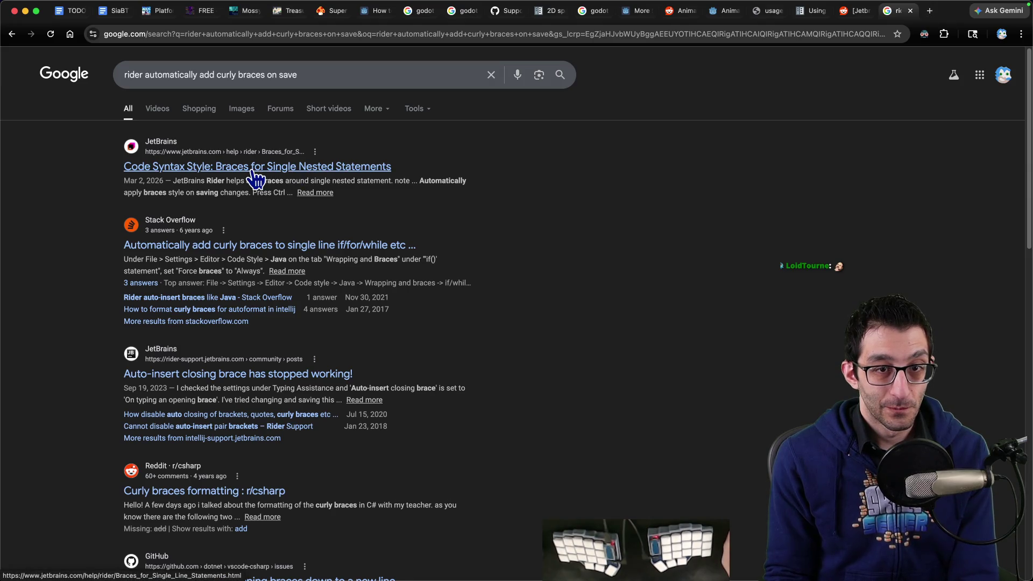
pyautogui.click(252, 171)
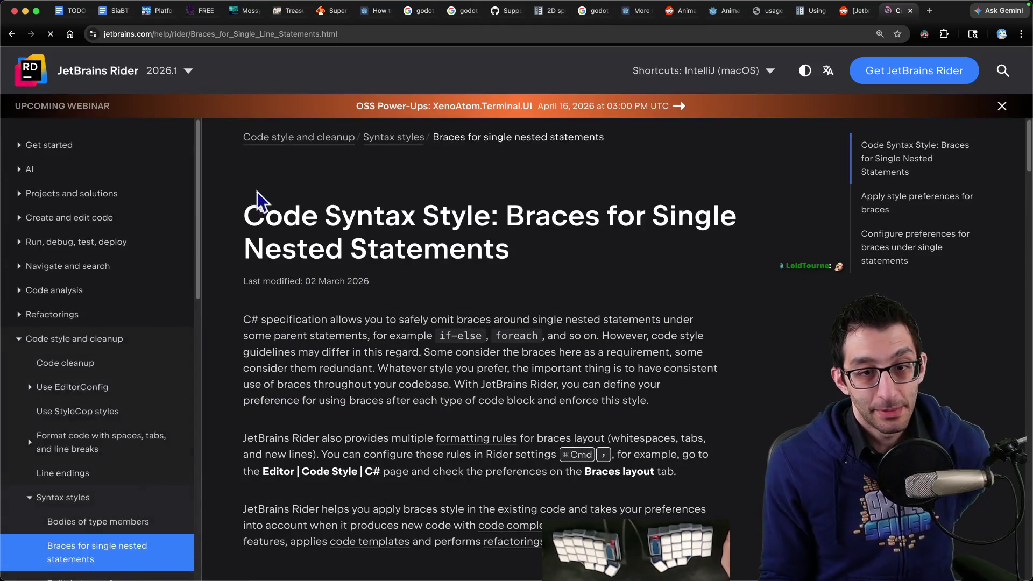
pyautogui.scroll(-3, 517, 379)
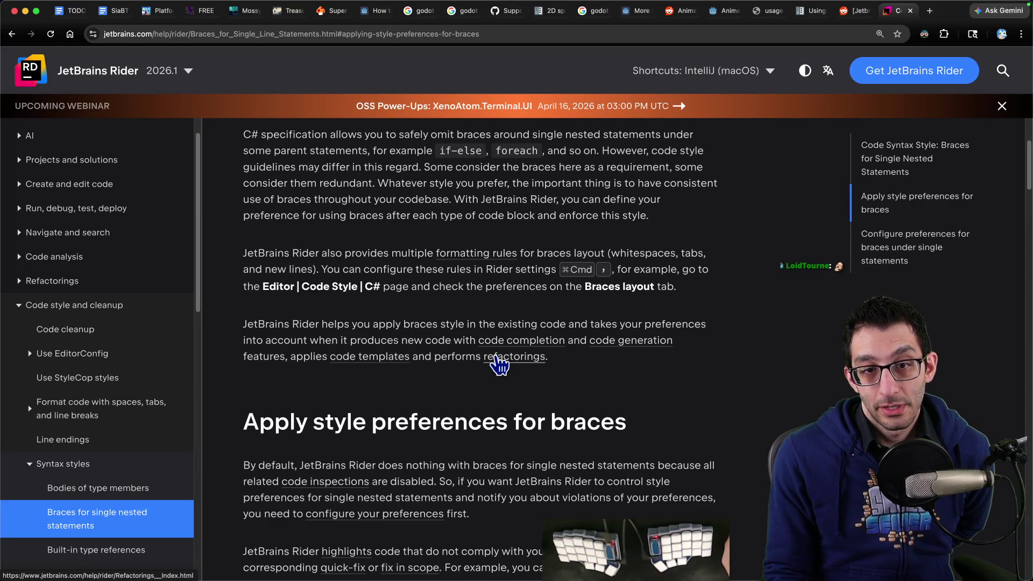
pyautogui.moveTo(318, 286); pyautogui.dragTo(667, 287)
pyautogui.moveTo(663, 547)
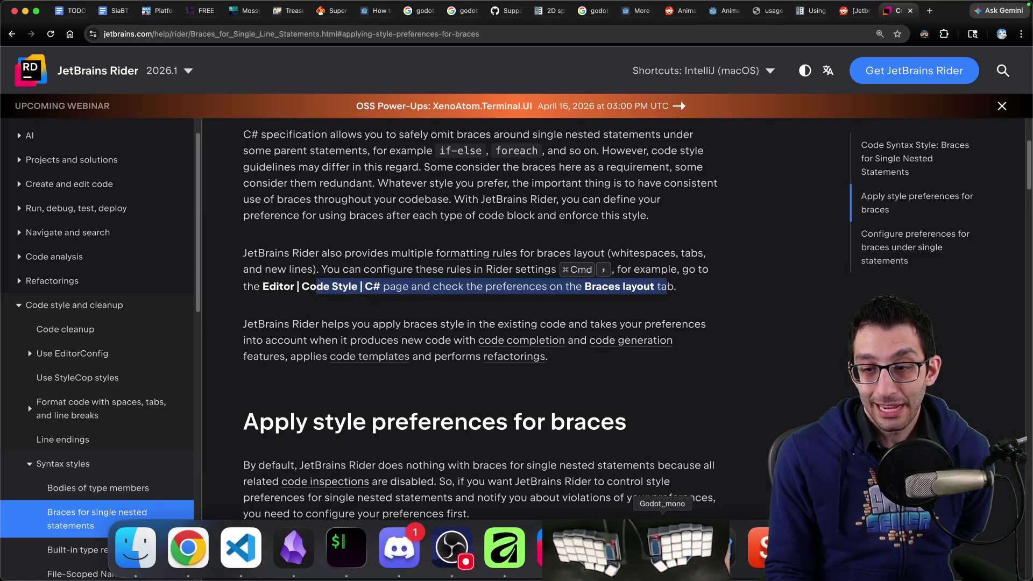
pyautogui.click(558, 546)
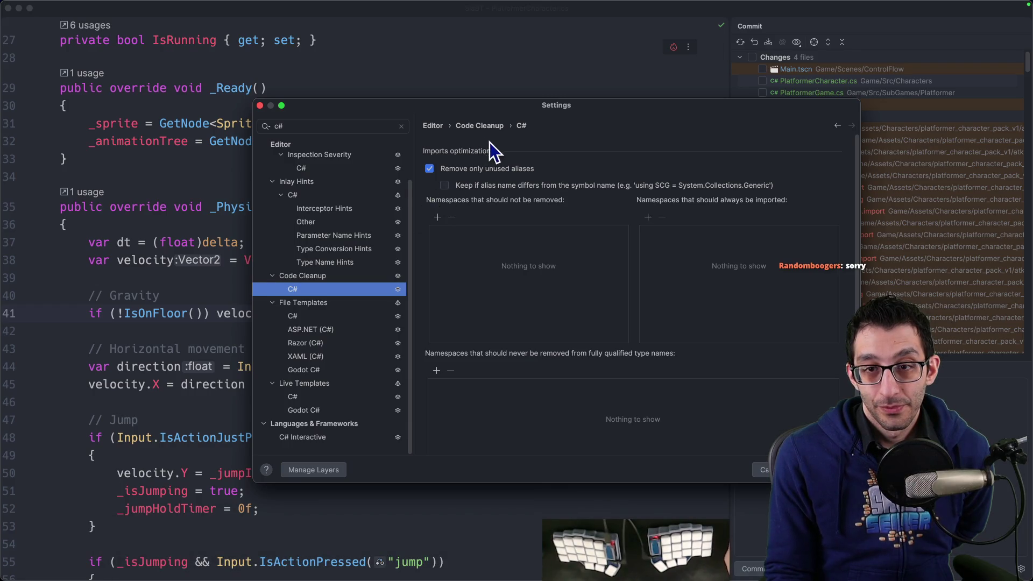
# Search Settings for 'braces layout', open the C# Code Style Braces Layout tab, and maximize the window.
pyautogui.scroll(-2, 604, 279)
pyautogui.scroll(2, 602, 286)
pyautogui.scroll(2, 334, 267)
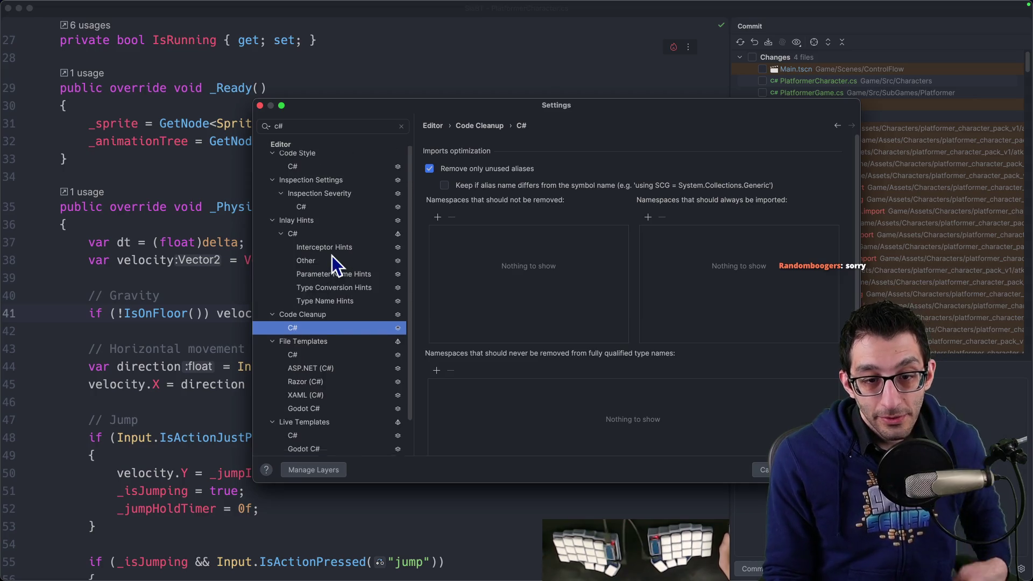
pyautogui.scroll(-2, 331, 260)
pyautogui.scroll(3, 331, 301)
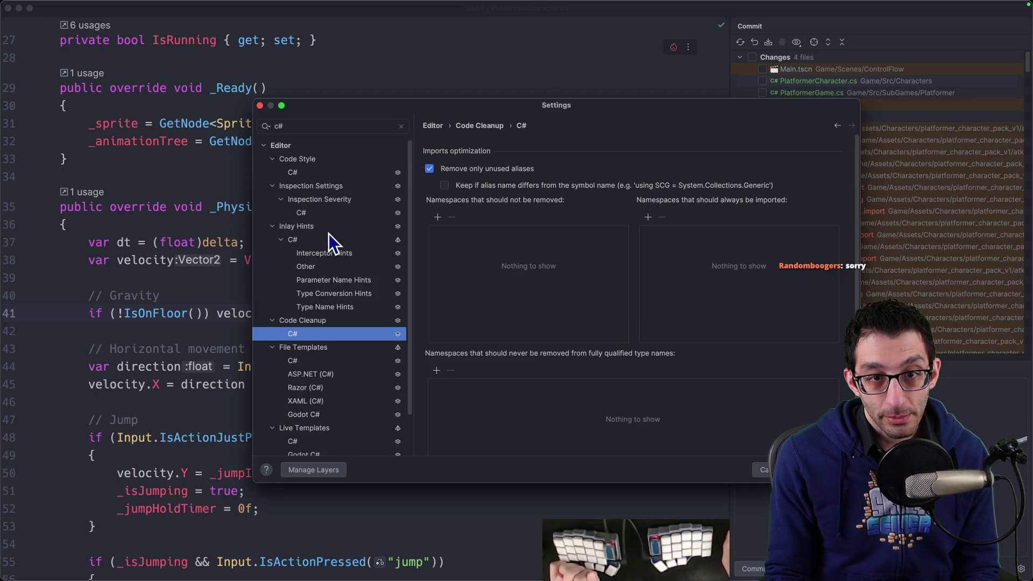
pyautogui.scroll(-3, 336, 309)
pyautogui.scroll(5, 334, 401)
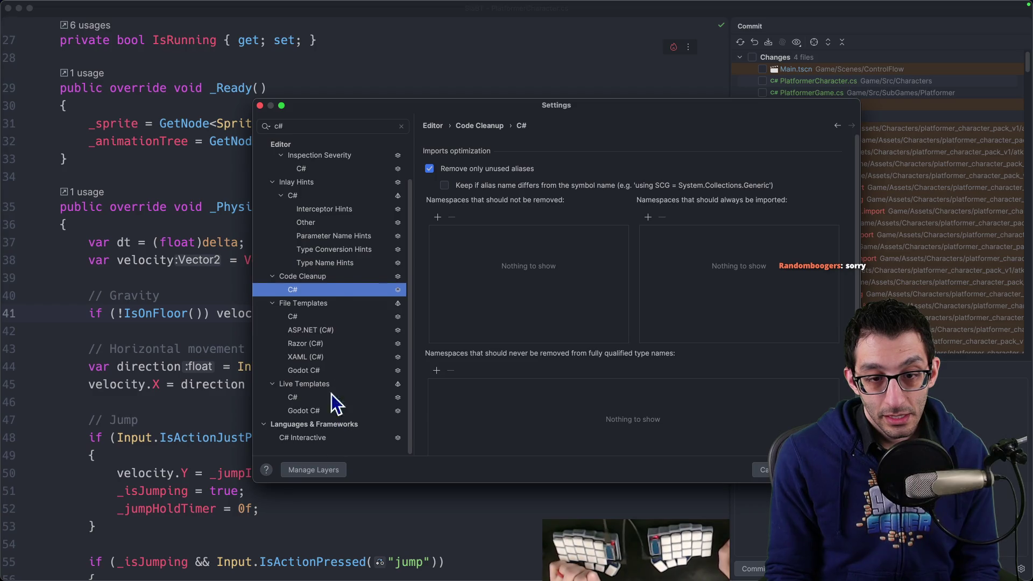
pyautogui.click(330, 126)
pyautogui.press('BackSpace')
pyautogui.write('br')
pyautogui.press('BackSpace')
pyautogui.press('BackSpace')
pyautogui.press('BackSpace')
pyautogui.write('b')
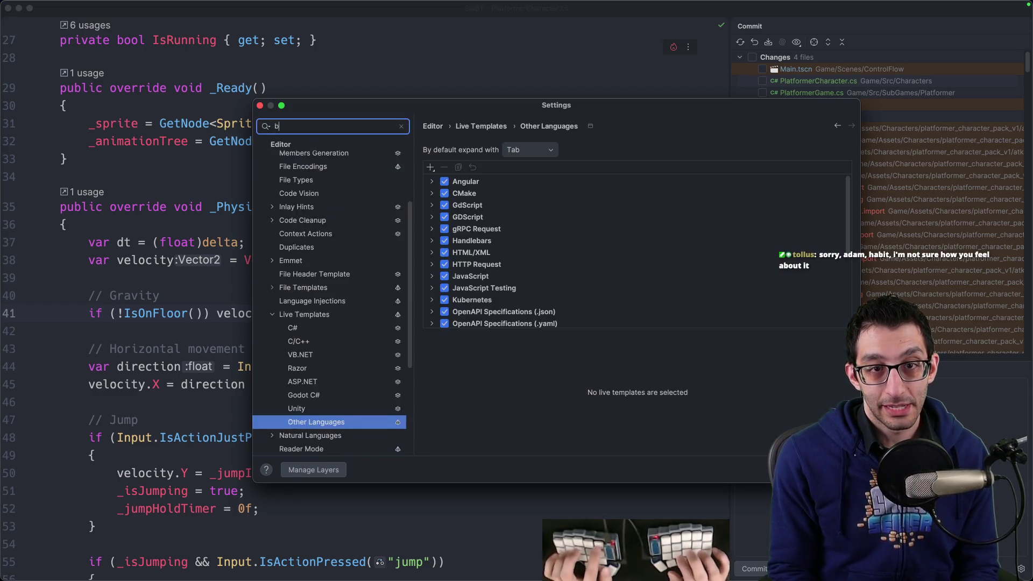
pyautogui.write('races laytout')
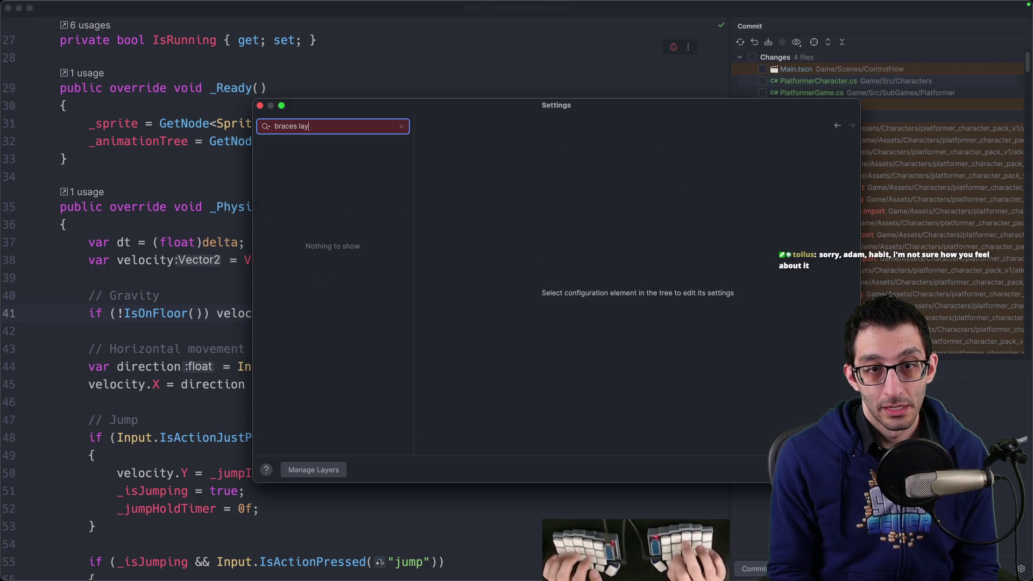
pyautogui.click(321, 185)
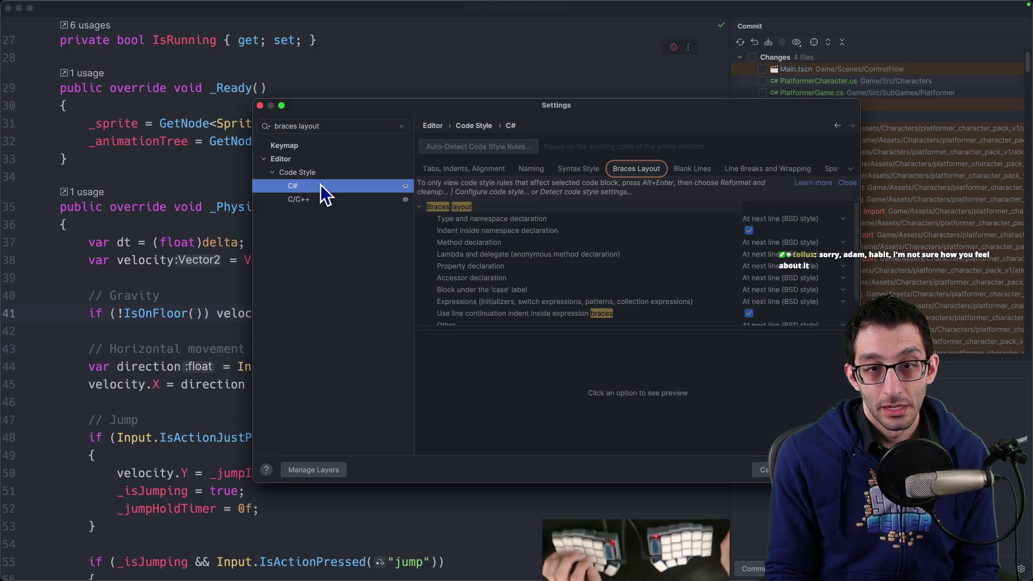
pyautogui.click(630, 171)
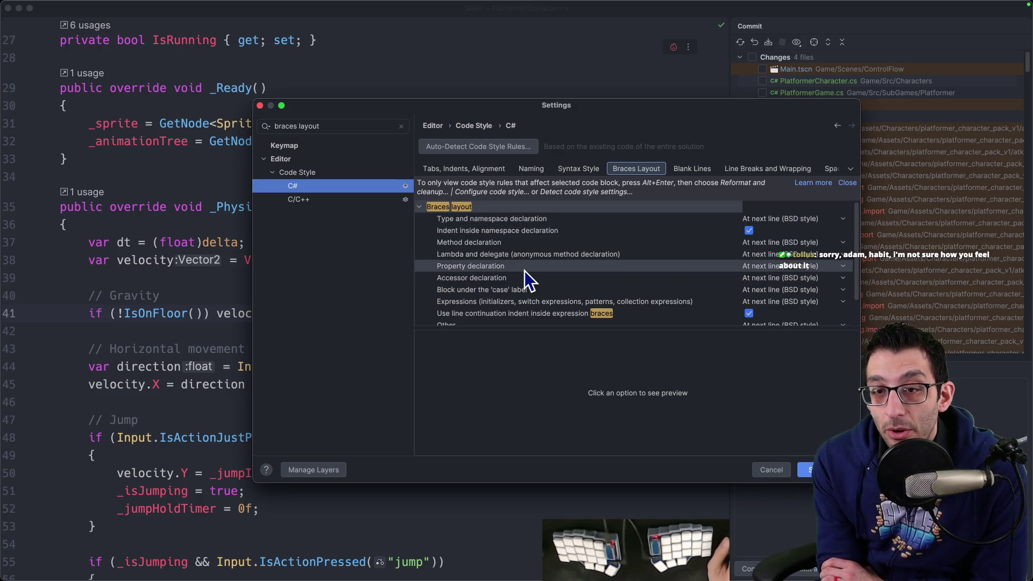
pyautogui.scroll(-2, 527, 268)
pyautogui.hotkey('ctrl', 'alt', 'Return')
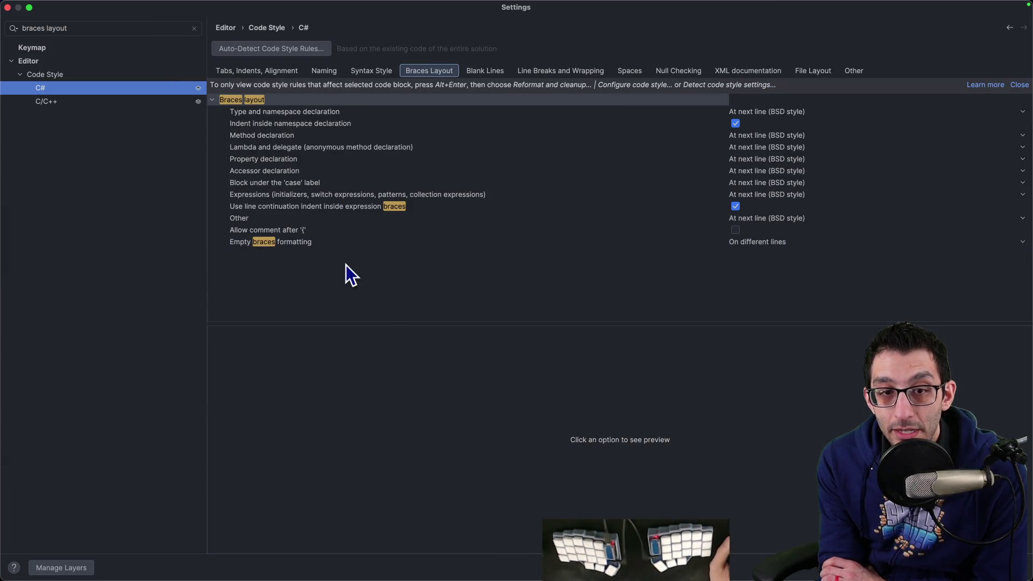
# Preview each Braces Layout option, from empty braces up to type and namespace declarations.
pyautogui.click(301, 243)
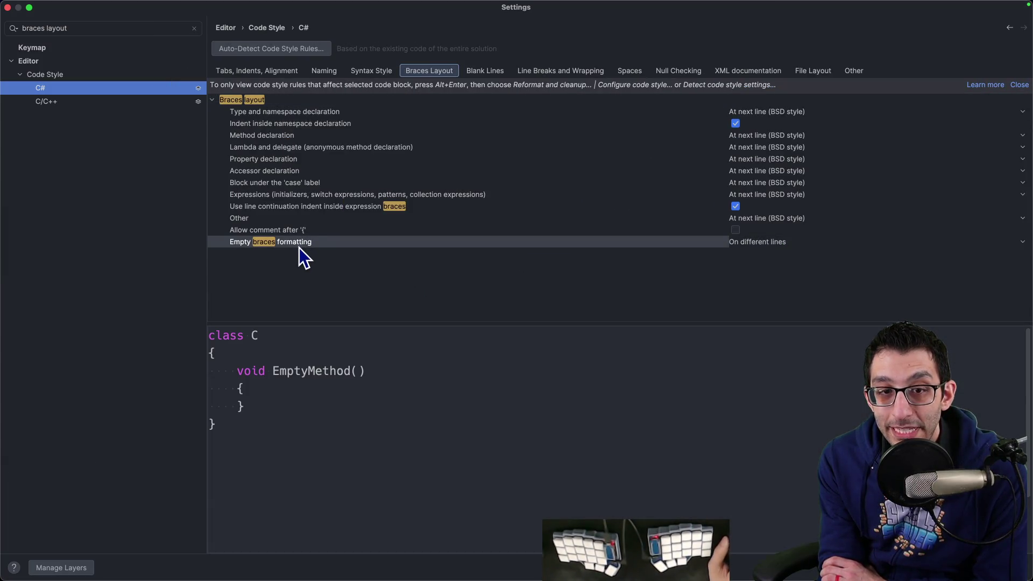
pyautogui.click(302, 232)
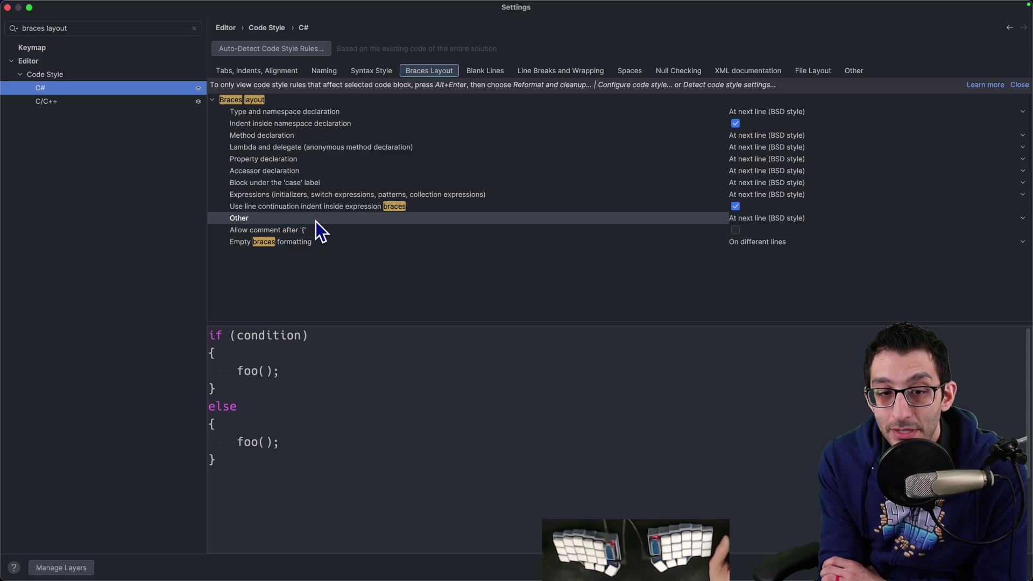
pyautogui.click(316, 209)
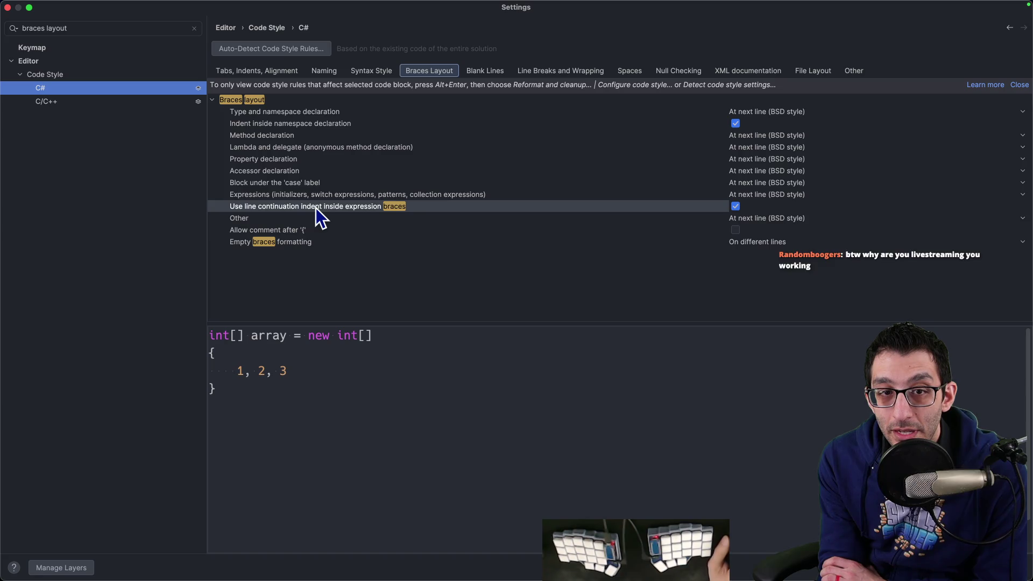
pyautogui.click(333, 196)
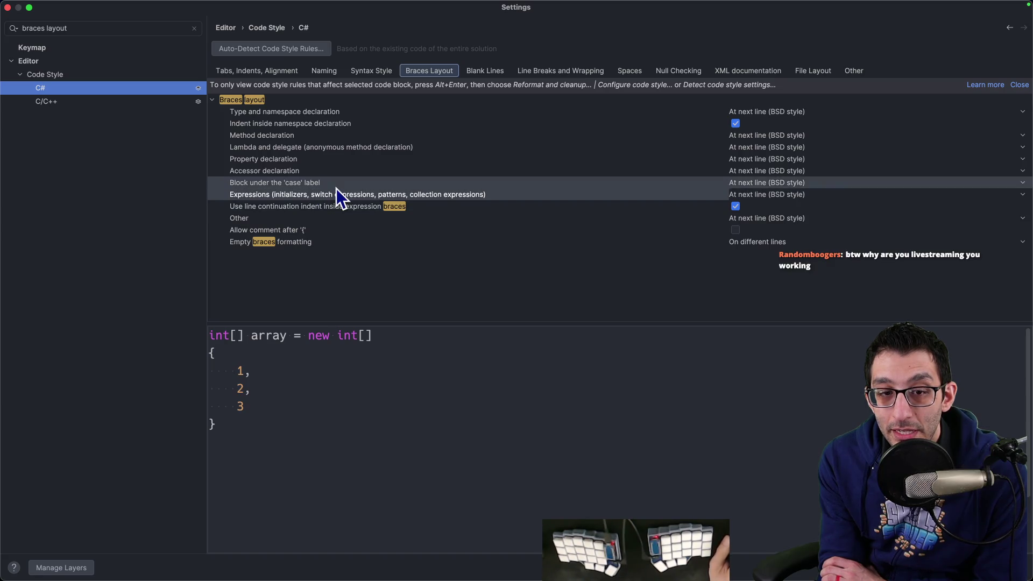
pyautogui.click(336, 185)
pyautogui.click(334, 174)
pyautogui.click(335, 163)
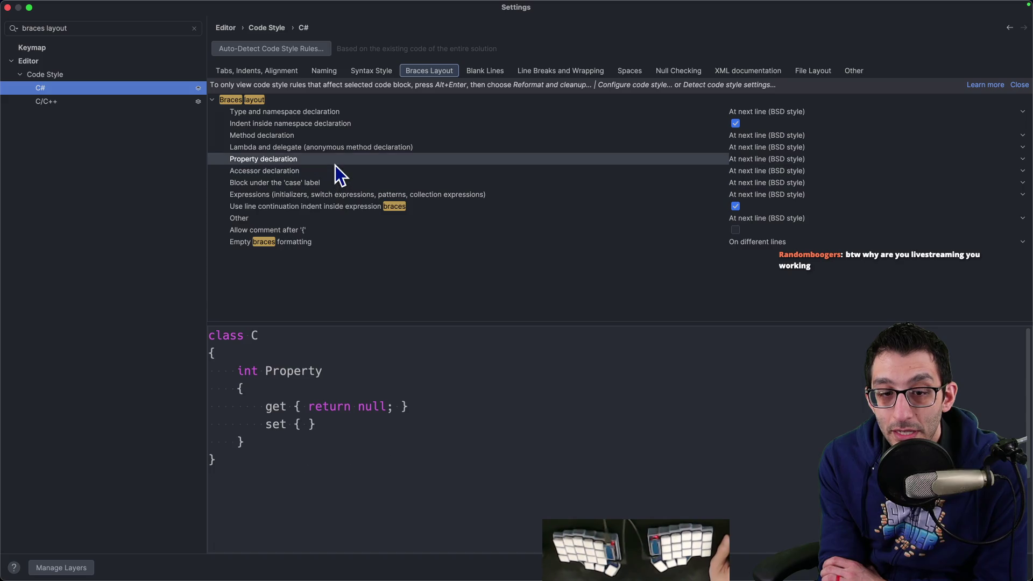
pyautogui.click(337, 152)
pyautogui.click(336, 139)
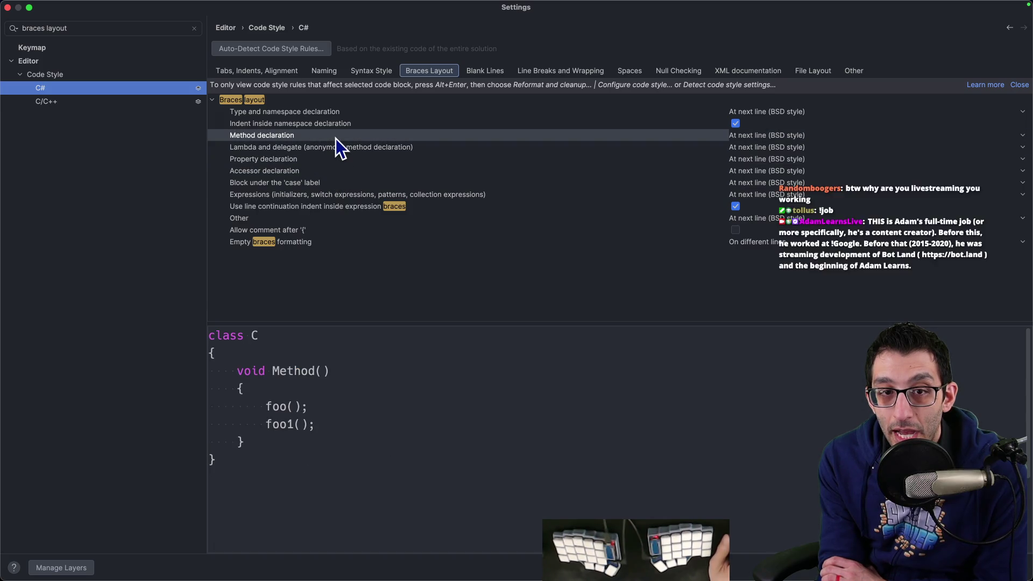
pyautogui.click(336, 129)
pyautogui.click(339, 114)
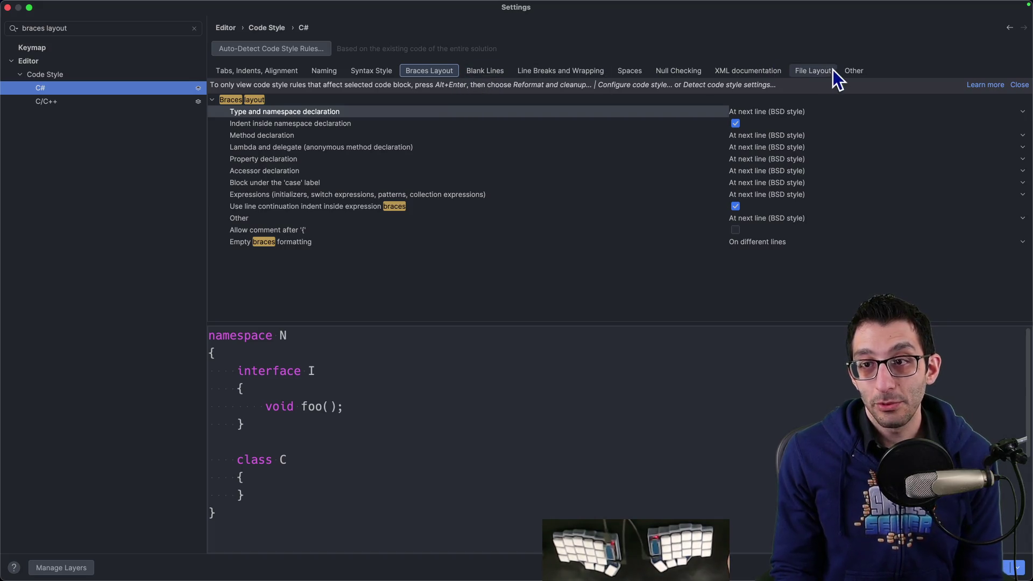
# Read further down the braces help page, then clear the search and close Rider's Settings.
pyautogui.press('super+Tab')
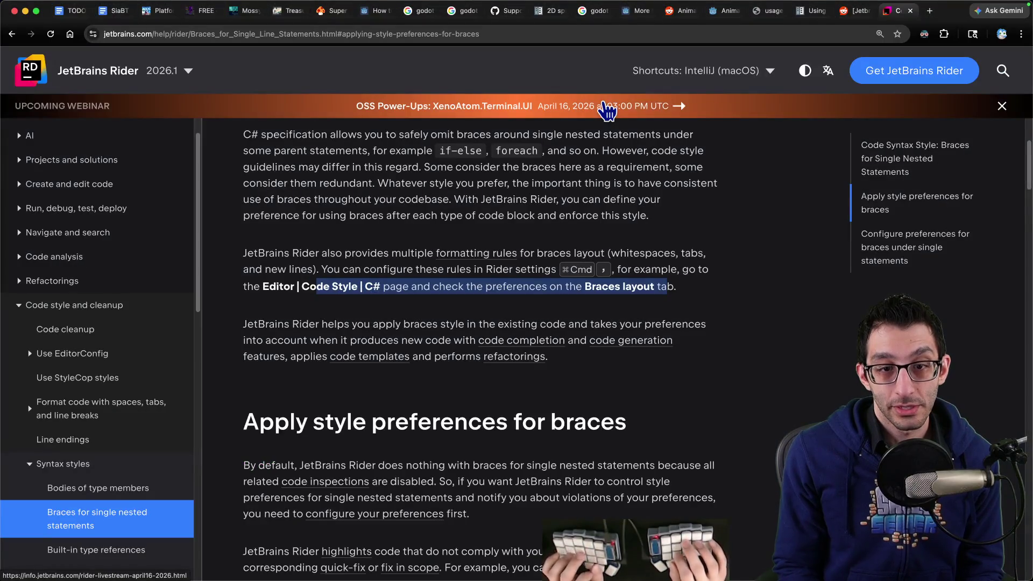
pyautogui.scroll(-8, 587, 245)
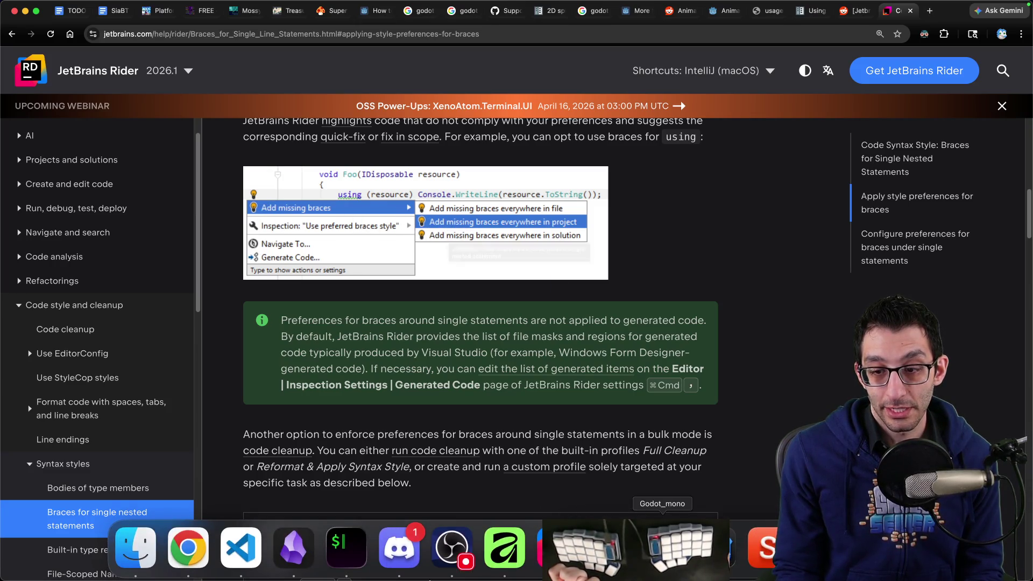
pyautogui.click(557, 559)
pyautogui.press('Escape')
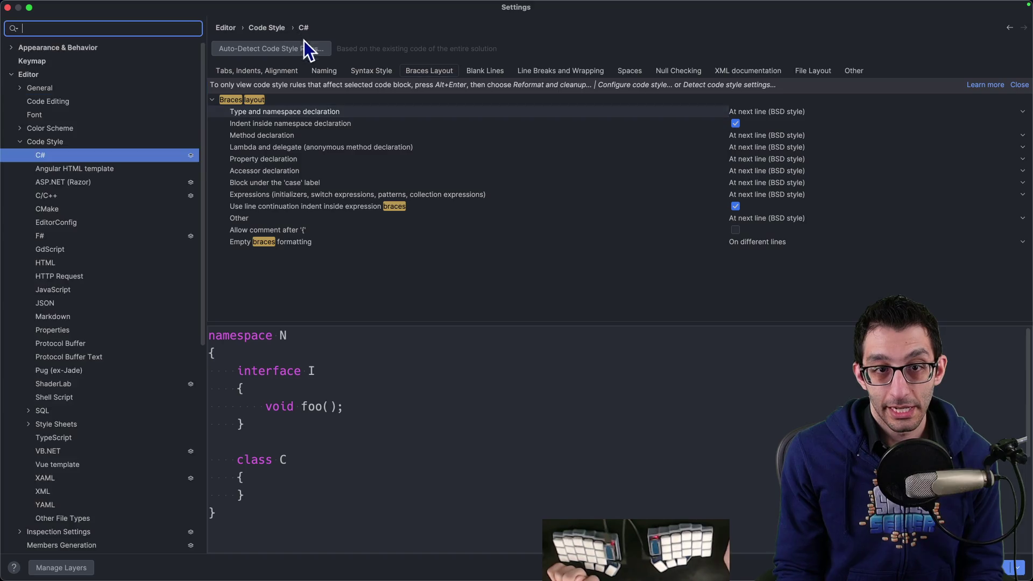
pyautogui.press('Escape')
pyautogui.rightClick(241, 317)
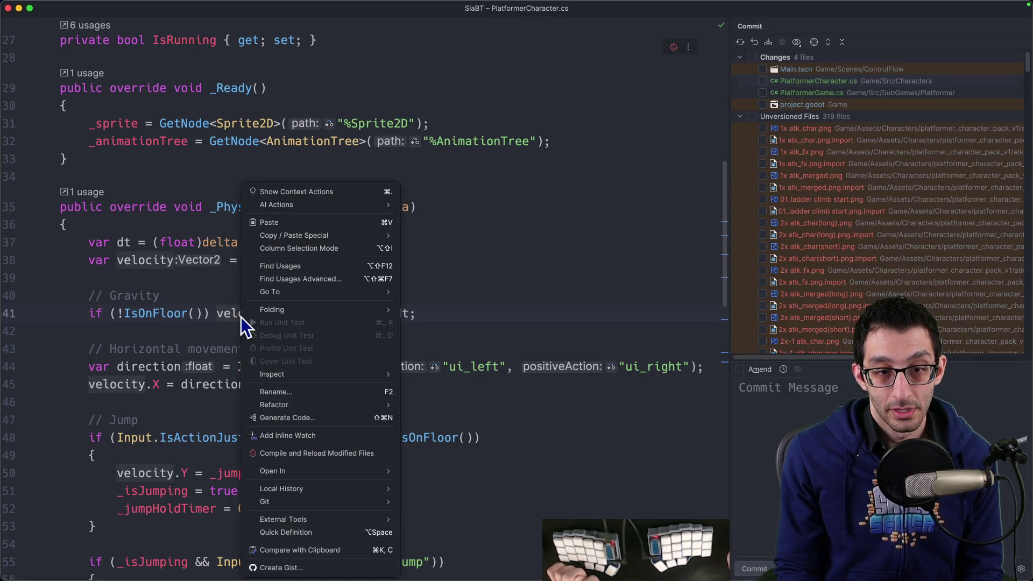
# Select the one-line gravity statement on line 41 and open the C# code style settings.
pyautogui.press('Escape')
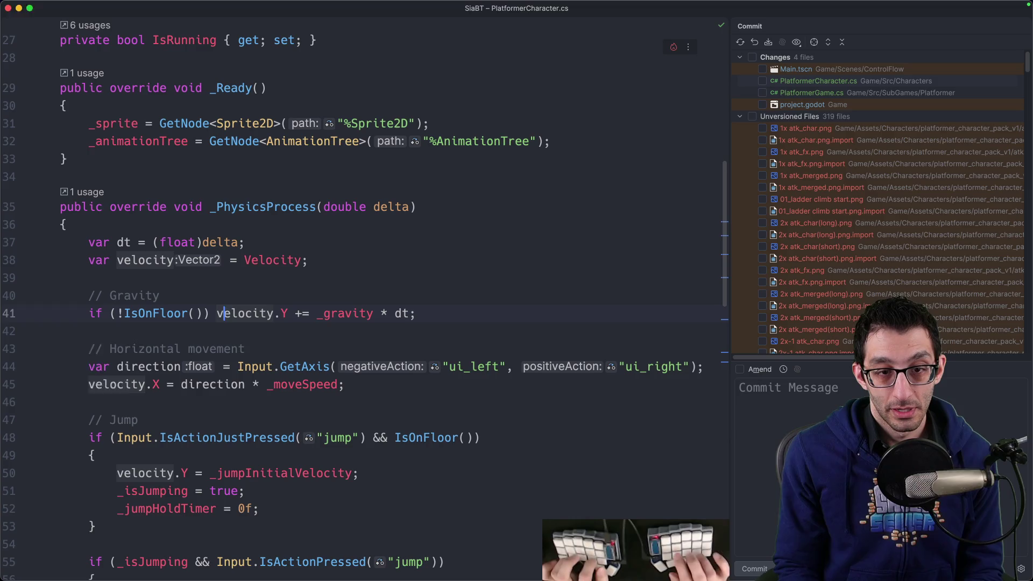
pyautogui.hotkey('ctrl', 'shift', 'a')
pyautogui.press('Escape')
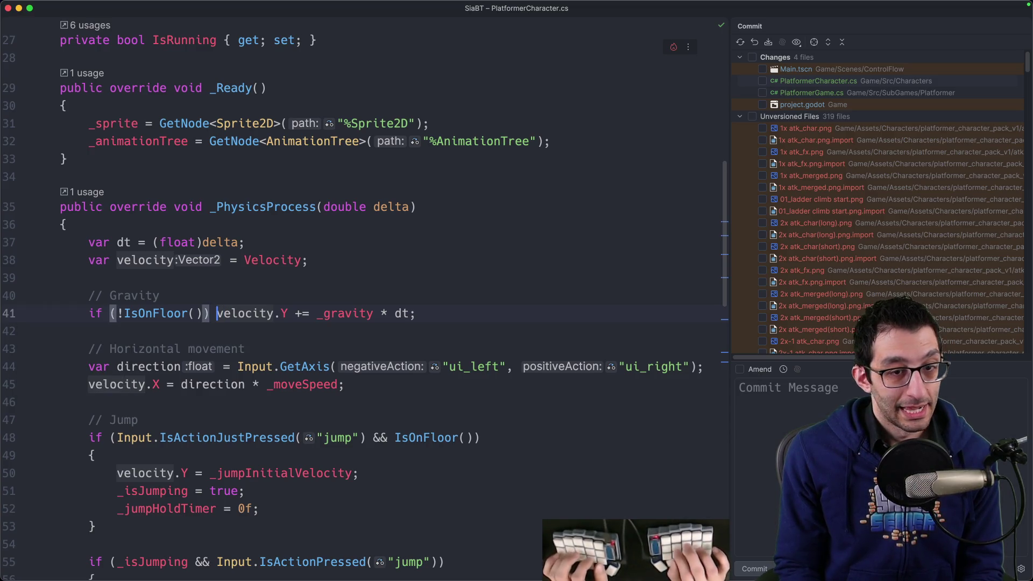
pyautogui.hotkey('alt', 'Up')
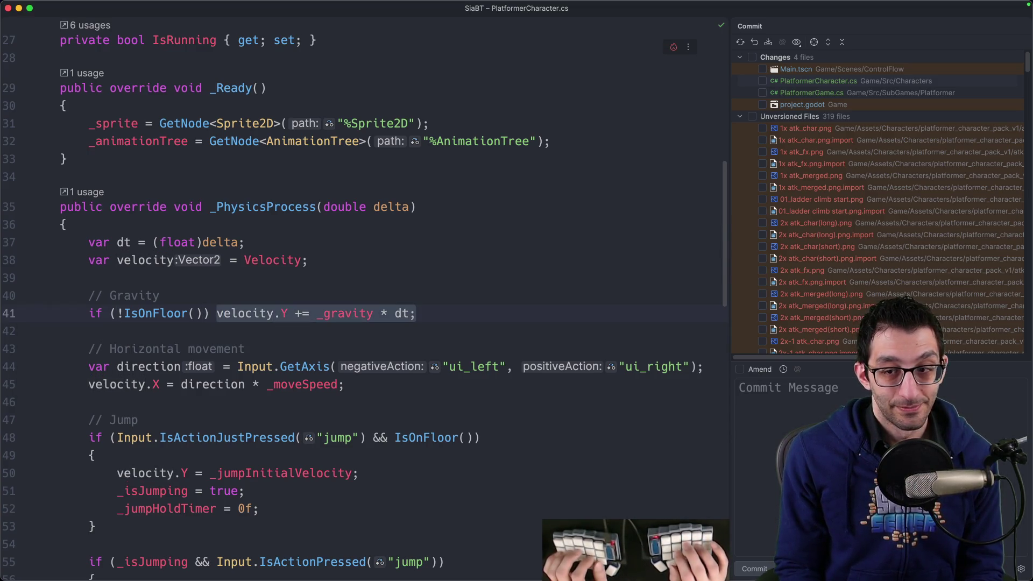
pyautogui.press('super+comma')
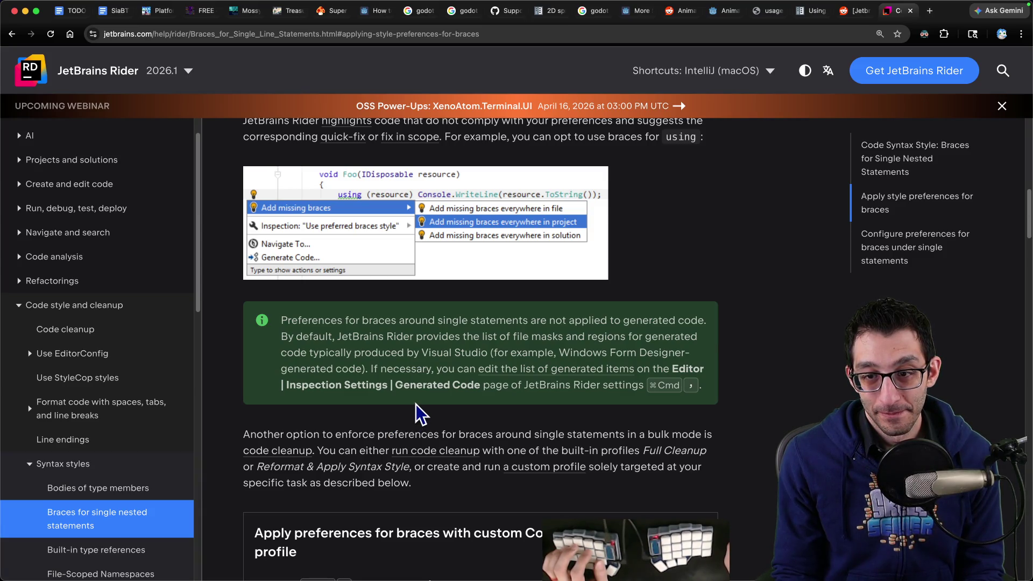
# Scroll to the help page's Code Cleanup steps and select the 'Add/Remove braces for single statements' option name.
pyautogui.scroll(-5, 412, 402)
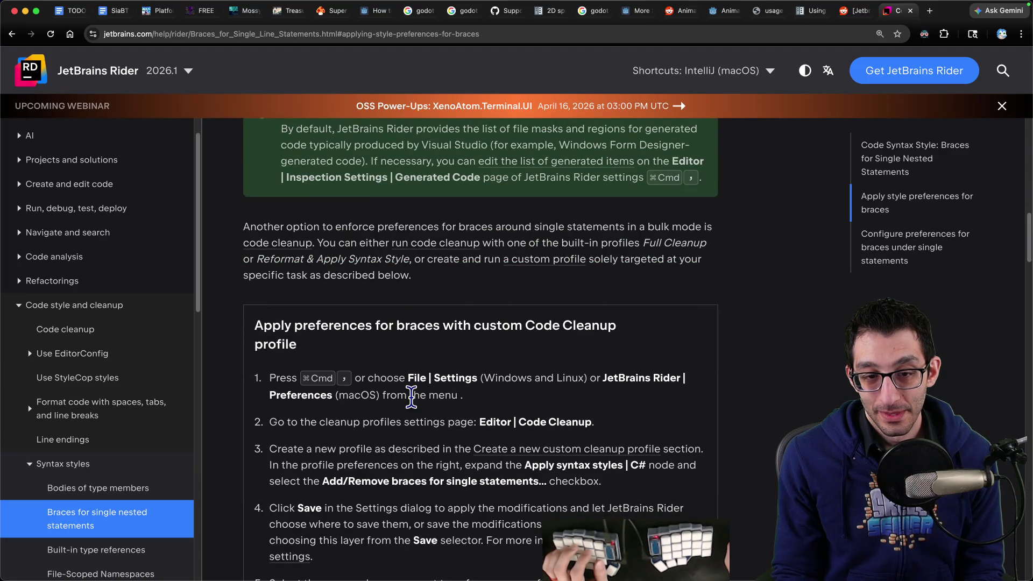
pyautogui.scroll(-3, 413, 398)
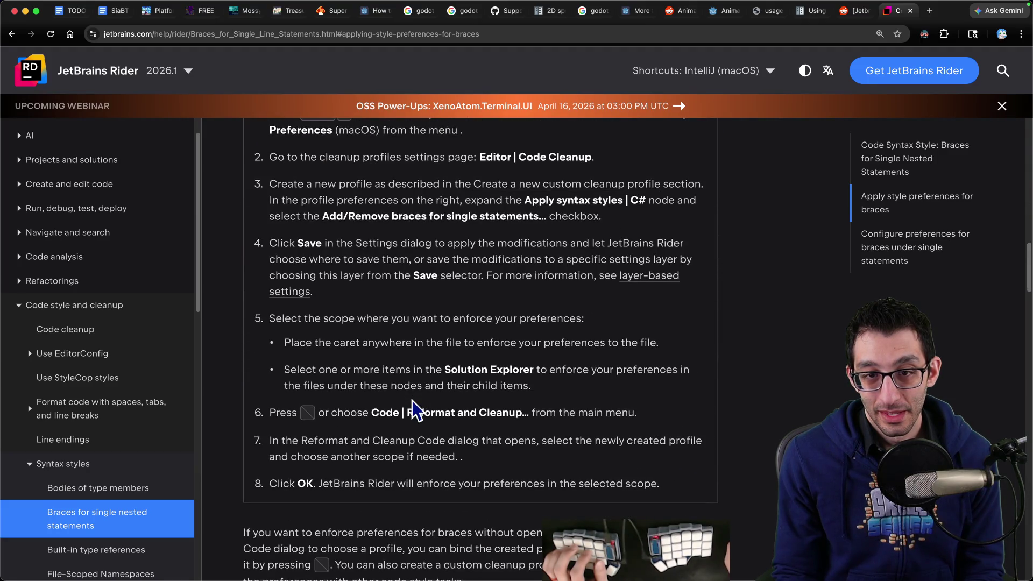
pyautogui.moveTo(334, 217); pyautogui.dragTo(525, 216)
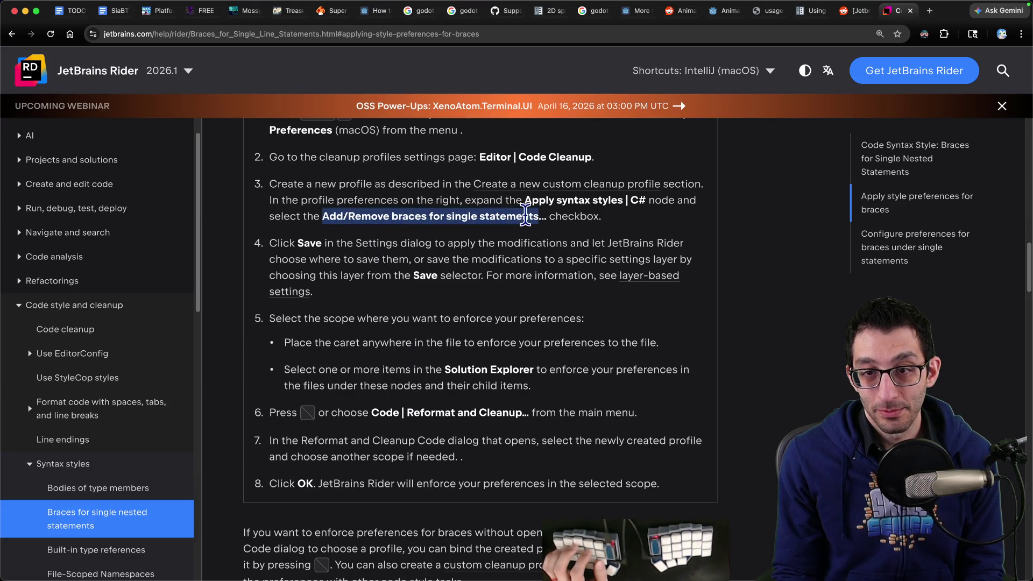
pyautogui.moveTo(715, 546)
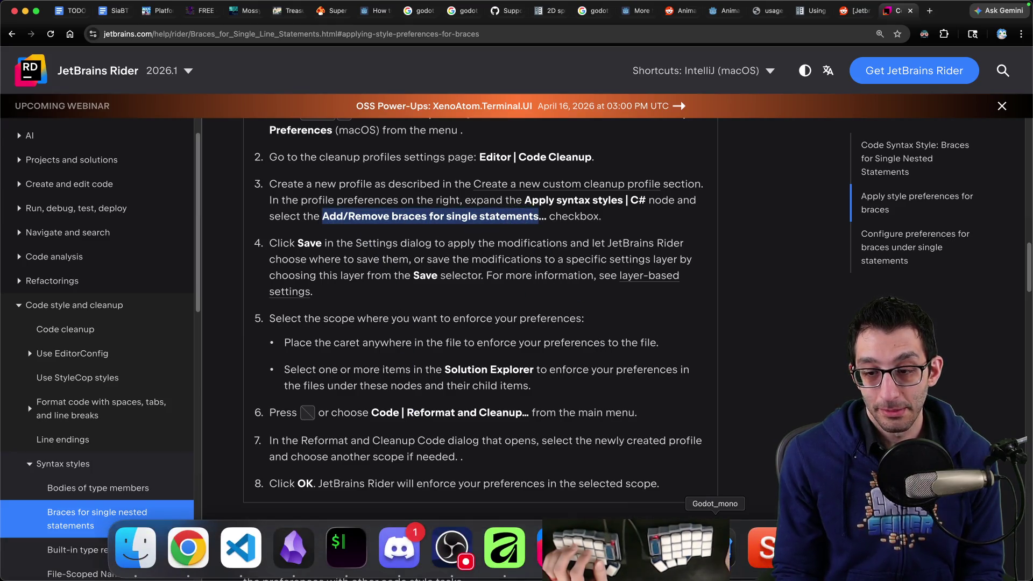
pyautogui.click(558, 546)
# Filter Settings by 'braces for single' and look through the C# Spaces options.
pyautogui.click(65, 28)
pyautogui.write('braces for si')
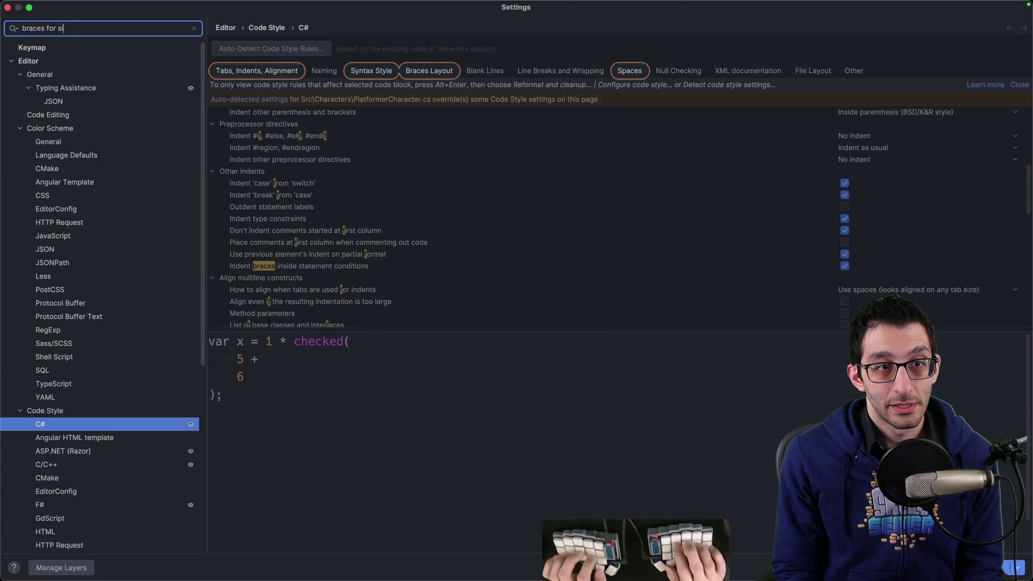
pyautogui.write('ngle')
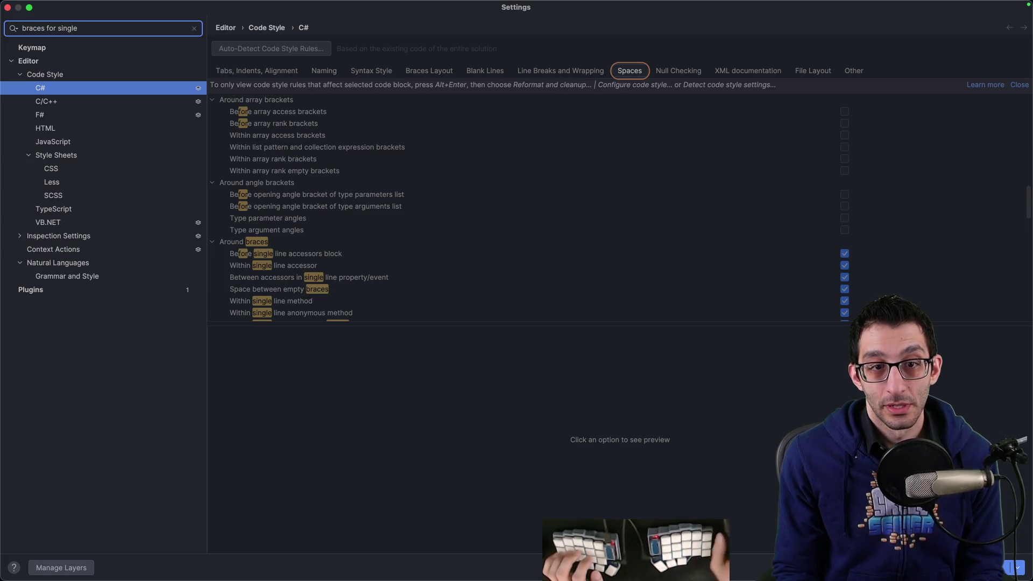
pyautogui.write(' statemen')
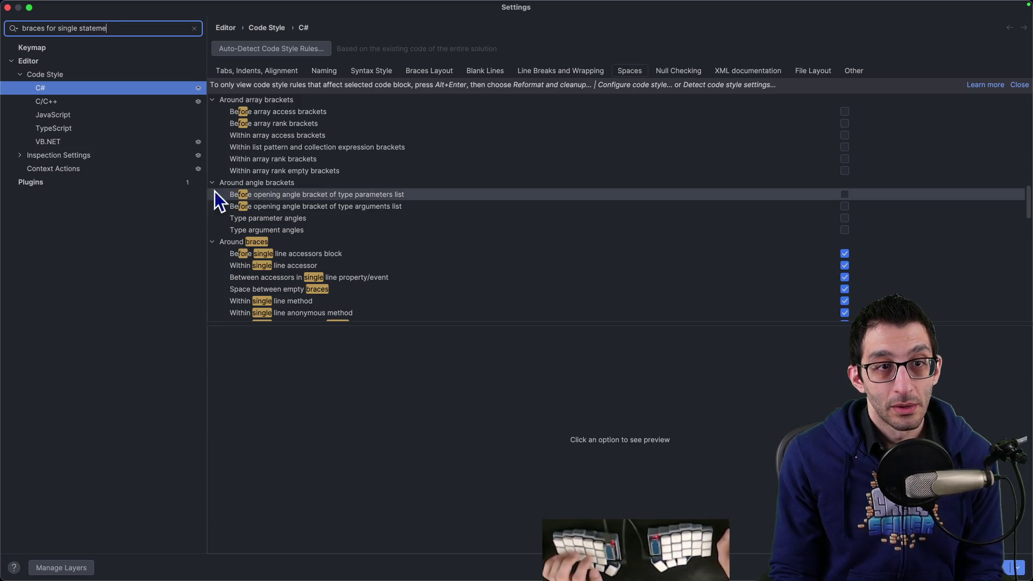
pyautogui.press('BackSpace')
pyautogui.press('BackSpace')
pyautogui.press('BackSpace')
pyautogui.scroll(-15, 364, 203)
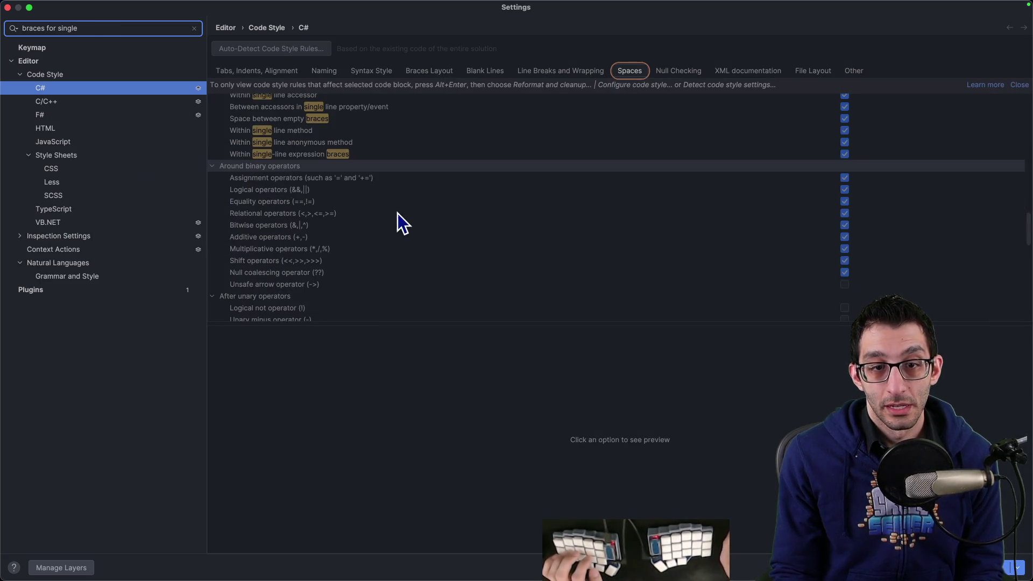
pyautogui.scroll(-2, 402, 223)
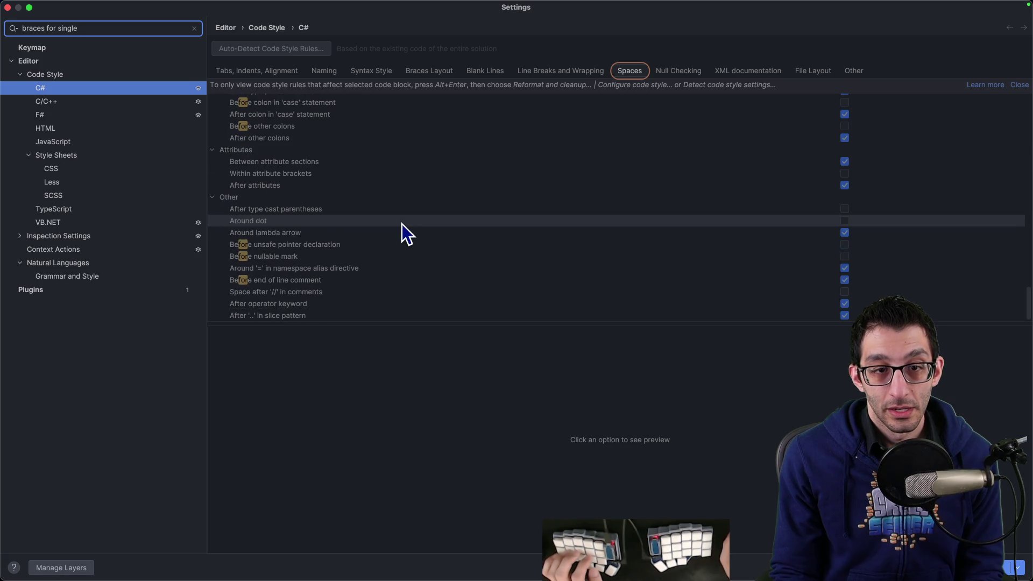
pyautogui.scroll(20, 405, 230)
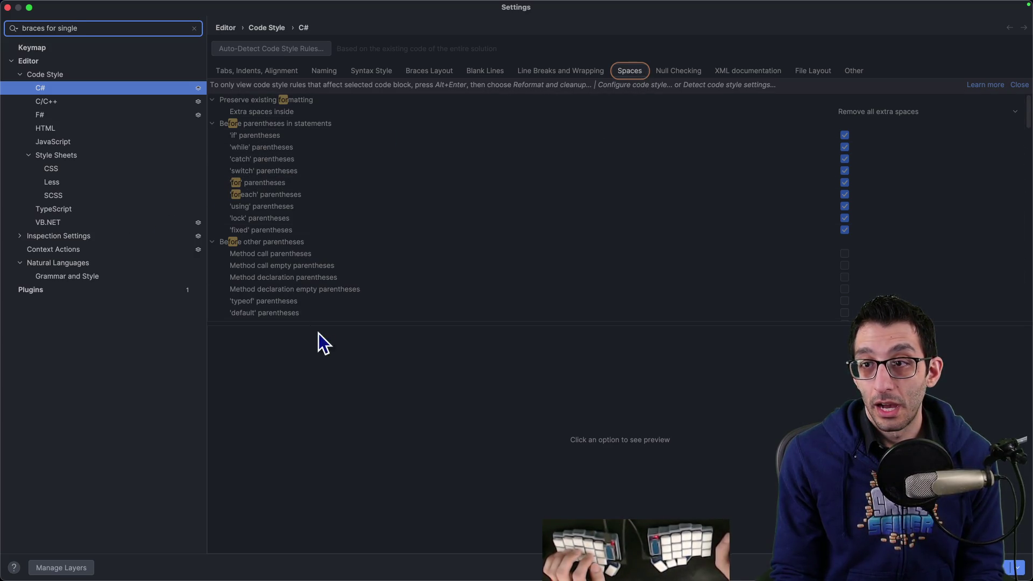
pyautogui.press('super+Tab')
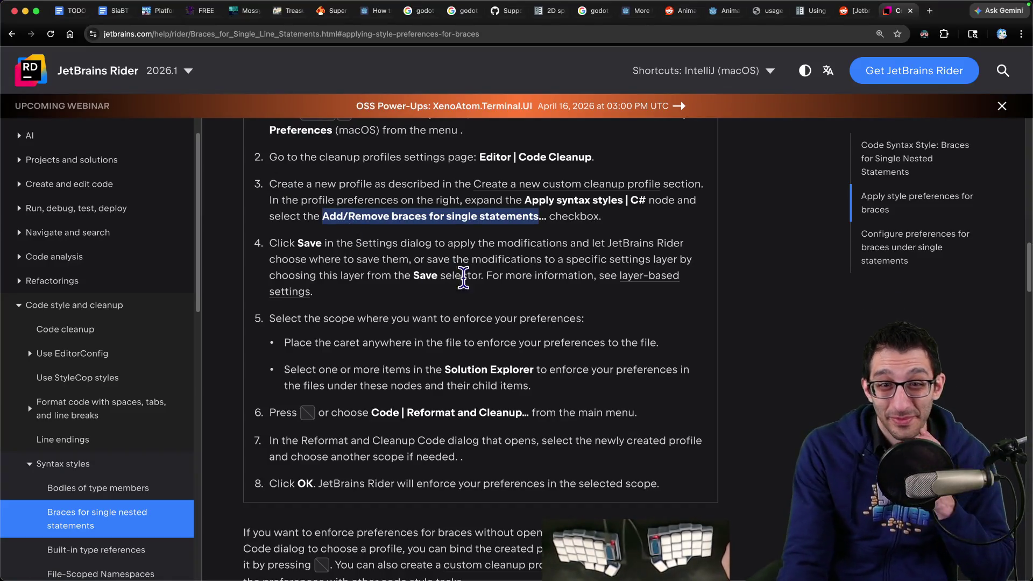
# Read the help page's sections on brace preferences and the 'Use or not use braces' inspection, then return to Rider.
pyautogui.scroll(-4, 482, 279)
pyautogui.scroll(-4, 482, 279)
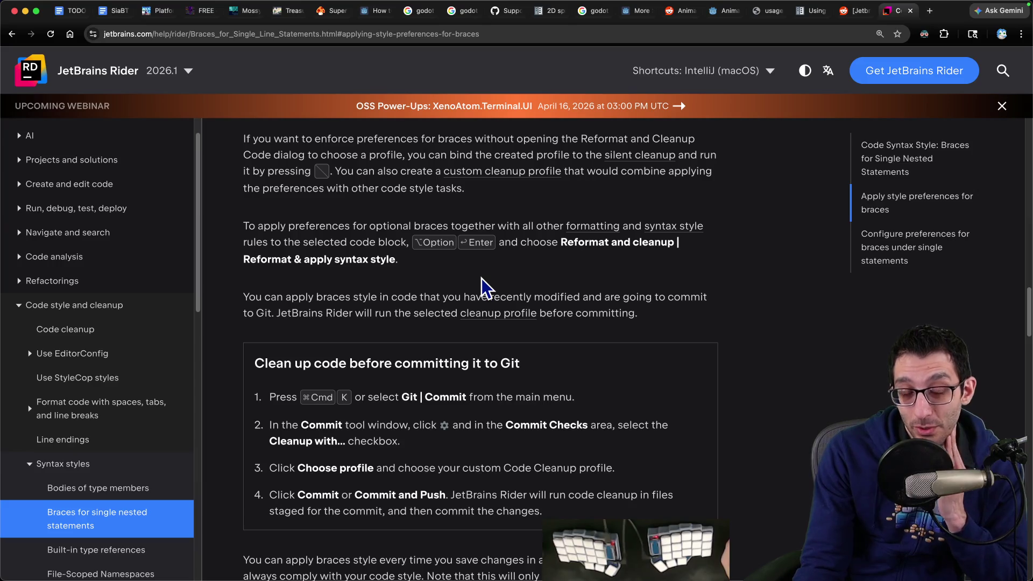
pyautogui.scroll(-8, 482, 279)
pyautogui.scroll(-10, 477, 288)
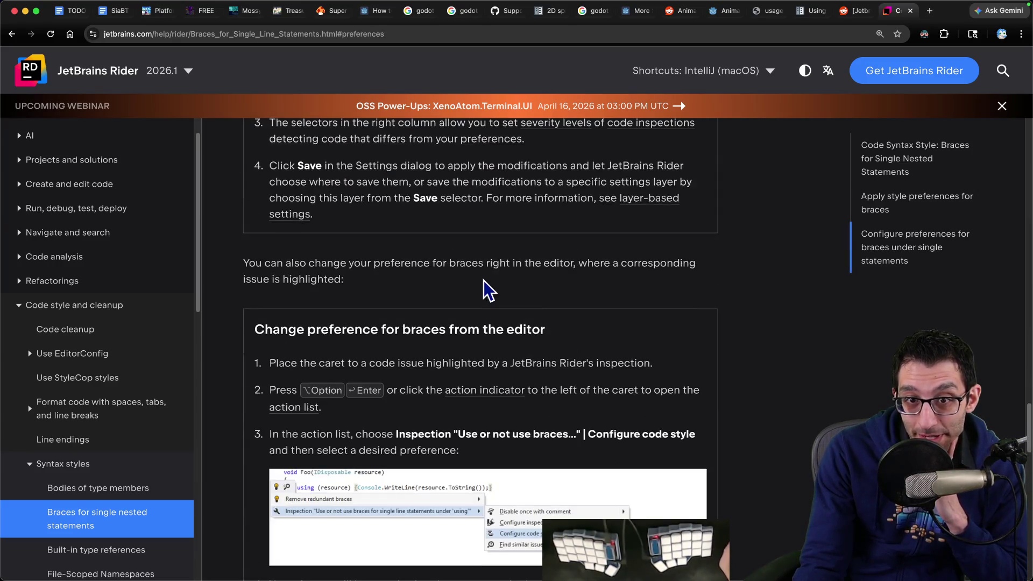
pyautogui.scroll(5, 487, 290)
pyautogui.scroll(-15, 489, 278)
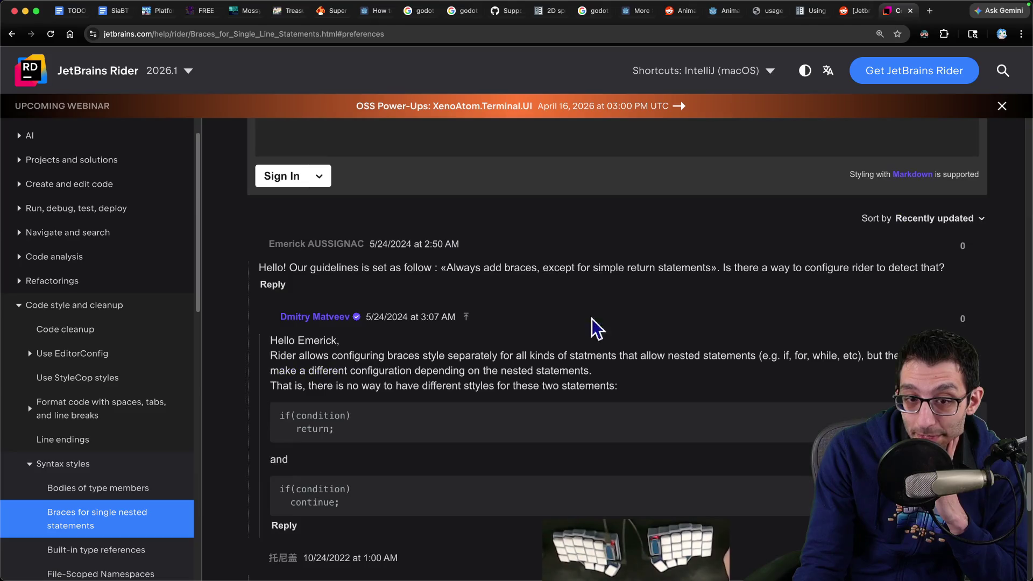
pyautogui.scroll(15, 595, 325)
pyautogui.scroll(2, 702, 341)
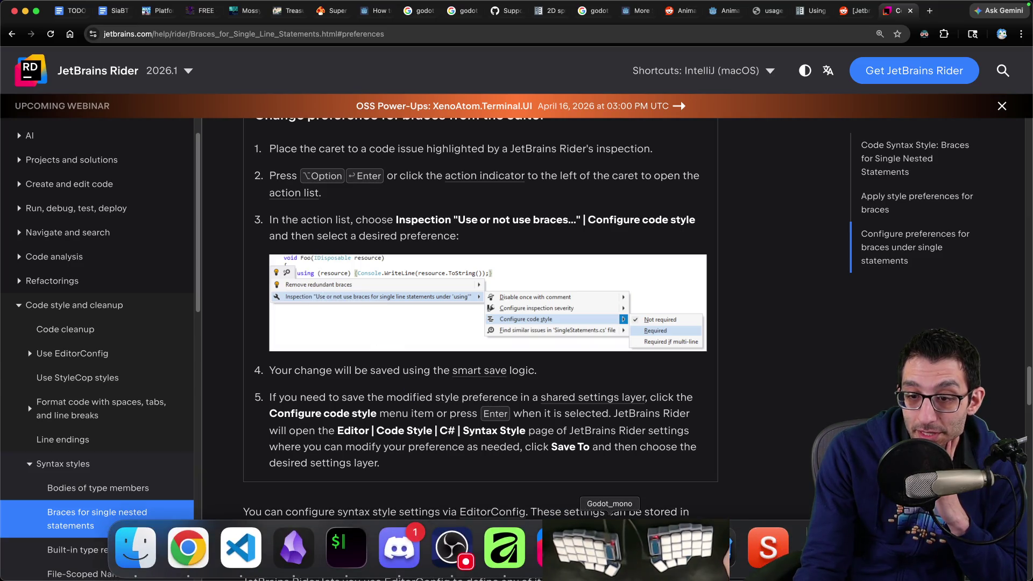
pyautogui.click(554, 562)
# Close Settings and remove the braces around the gravity statement, keeping it a one-line if.
pyautogui.press('Return')
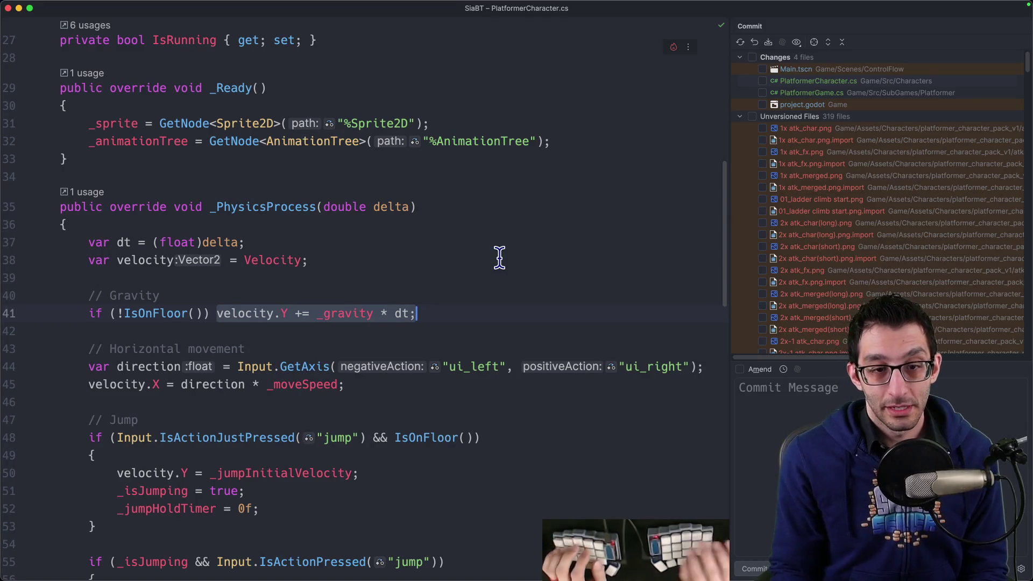
pyautogui.press('super+alt+l')
pyautogui.press('Up')
pyautogui.hotkey('alt', 'Return')
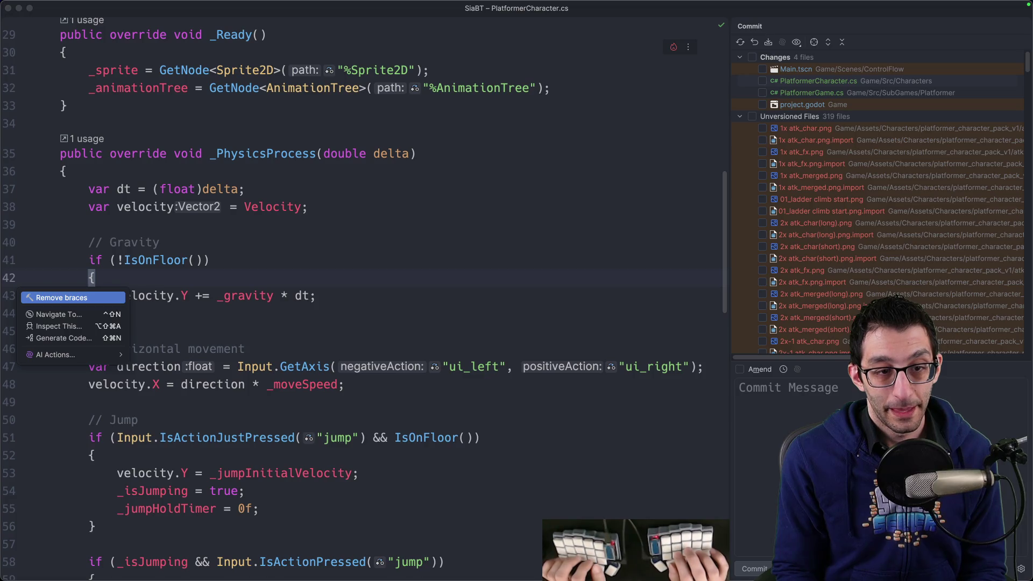
pyautogui.press('Return')
pyautogui.hotkey('alt', 'Return')
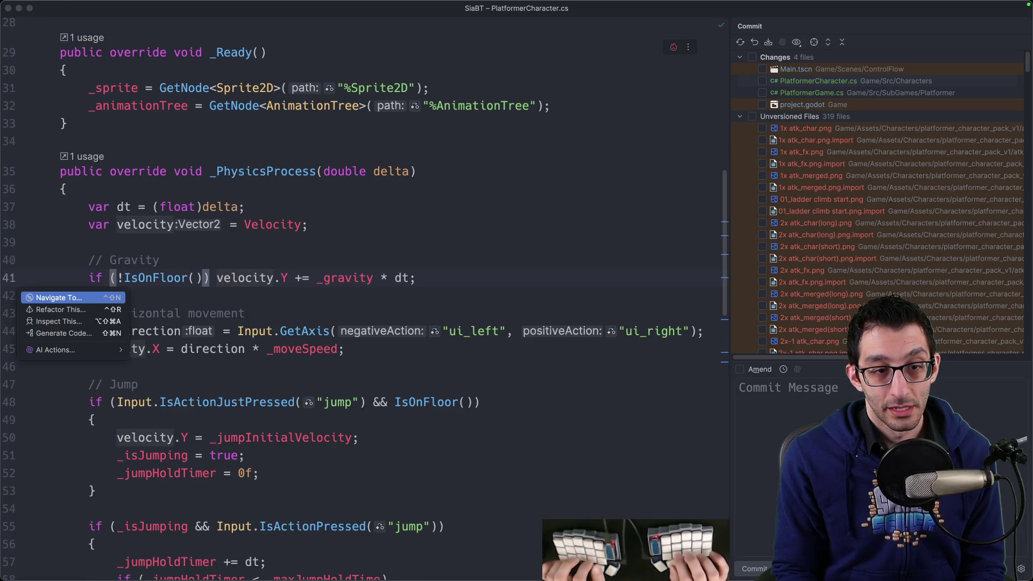
pyautogui.press('Escape')
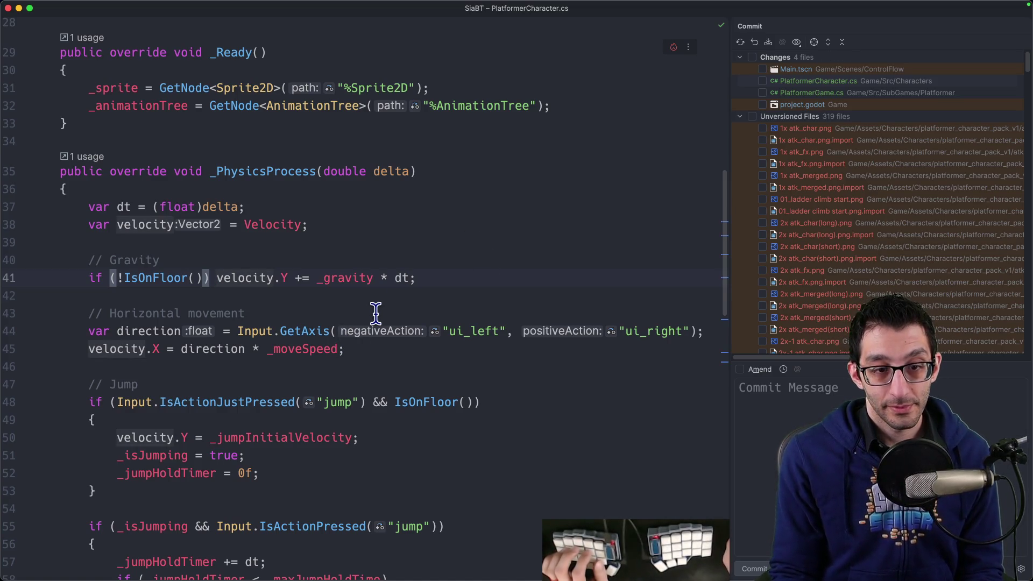
# Delete the // Jump comment line in PlatformerCharacter.cs.
pyautogui.scroll(-5, 376, 313)
pyautogui.press('super+0')
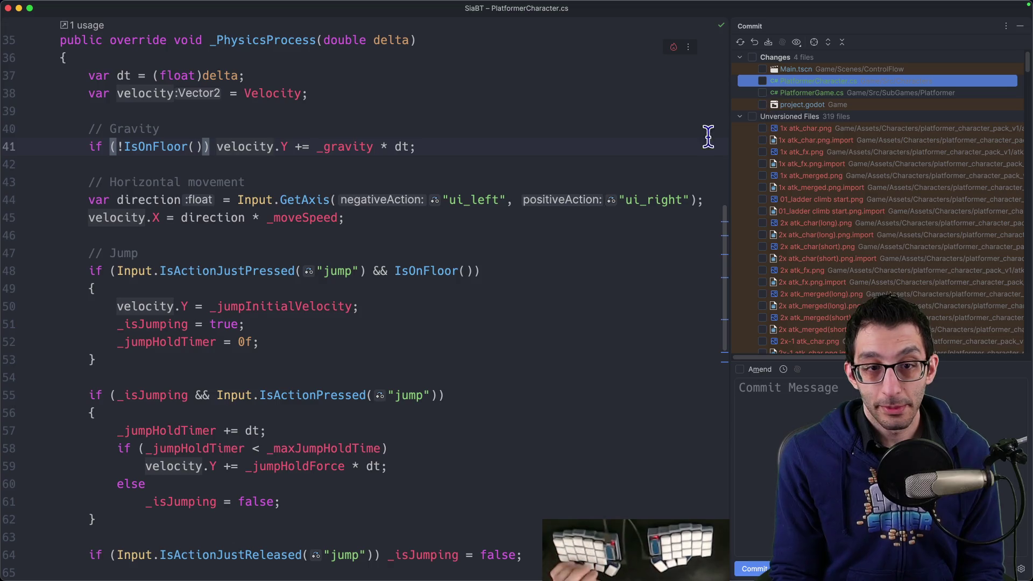
pyautogui.click(197, 114)
pyautogui.click(233, 166)
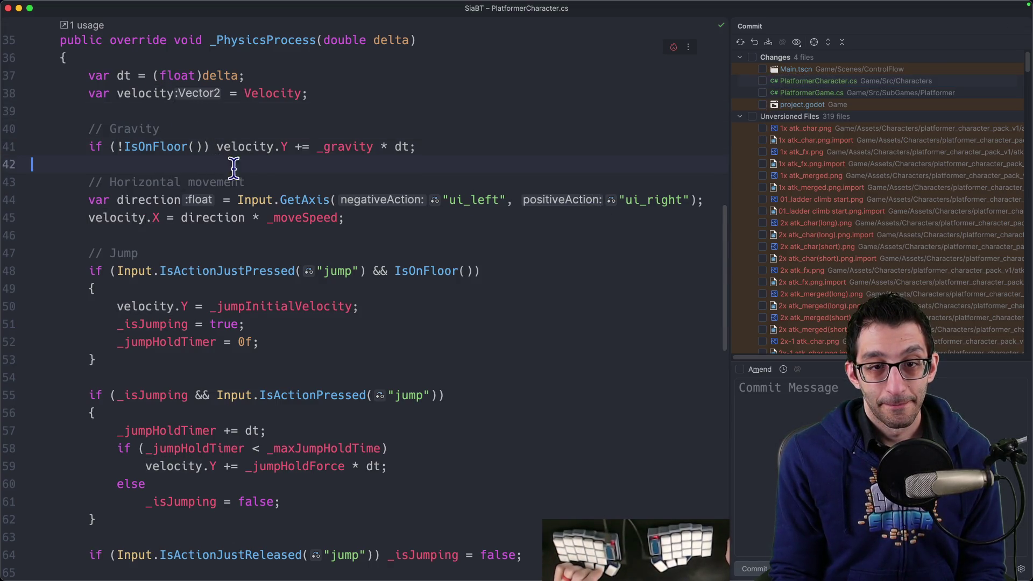
pyautogui.click(244, 258)
pyautogui.hotkey('shift', 'Up')
pyautogui.press('BackSpace')
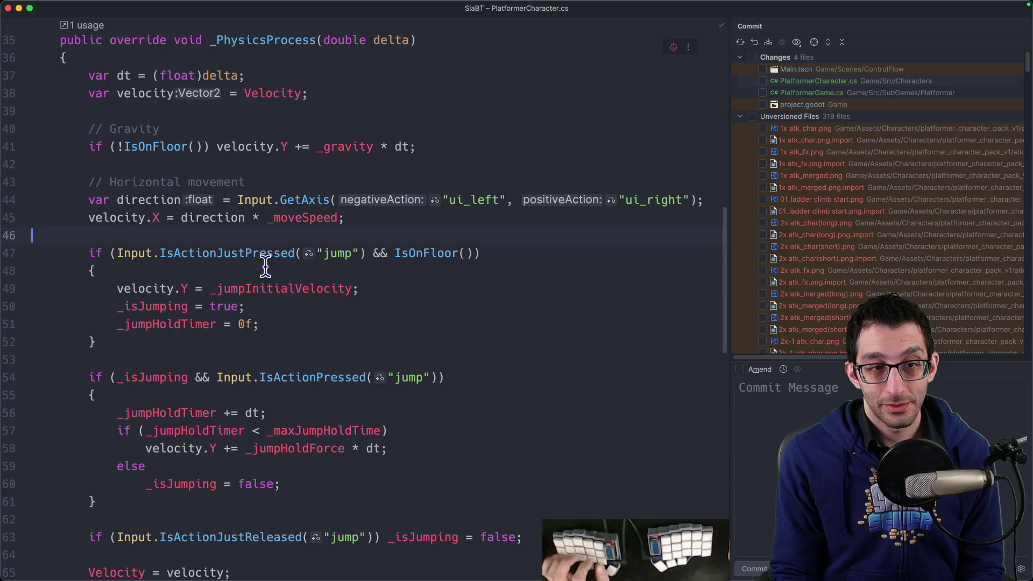
# Delete the Horizontal movement and Gravity comments, then switch to Godot.
pyautogui.click(271, 185)
pyautogui.hotkey('shift', 'Up')
pyautogui.scroll(-10, 296, 231)
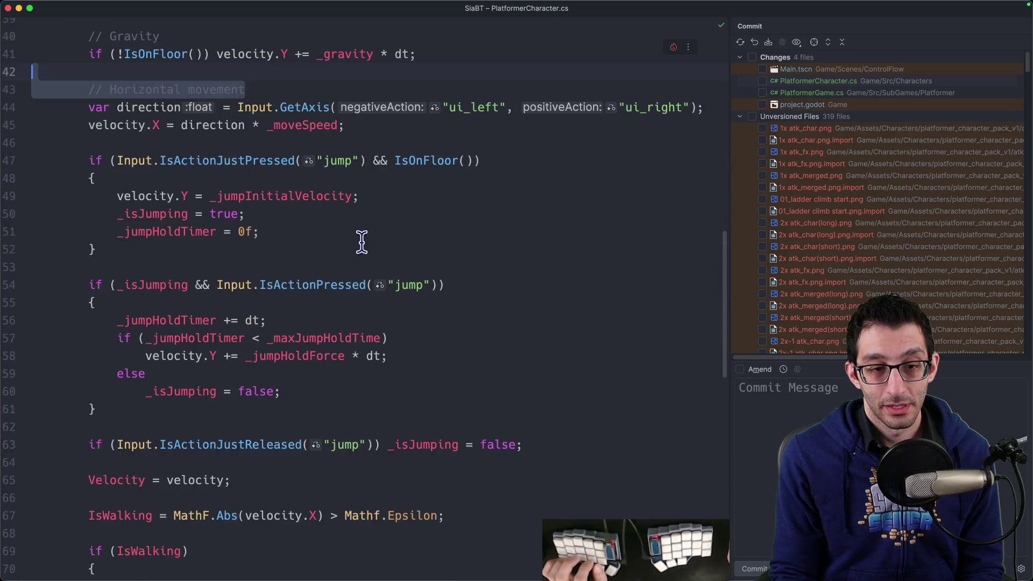
pyautogui.scroll(10, 361, 242)
pyautogui.press('BackSpace')
pyautogui.moveTo(247, 125); pyautogui.dragTo(251, 108)
pyautogui.press('BackSpace')
pyautogui.scroll(-15, 816, 161)
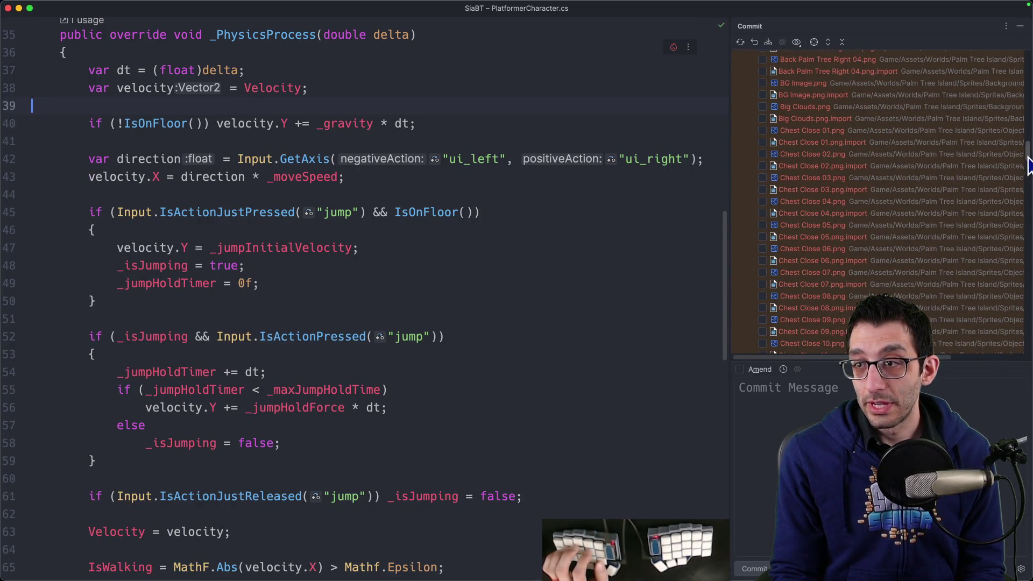
pyautogui.scroll(15, 1029, 165)
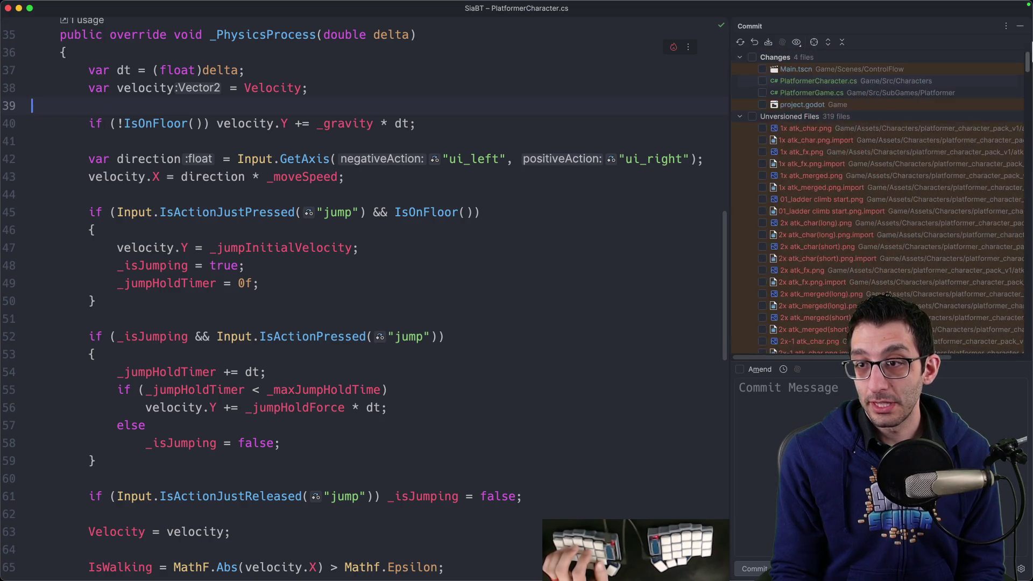
pyautogui.click(662, 547)
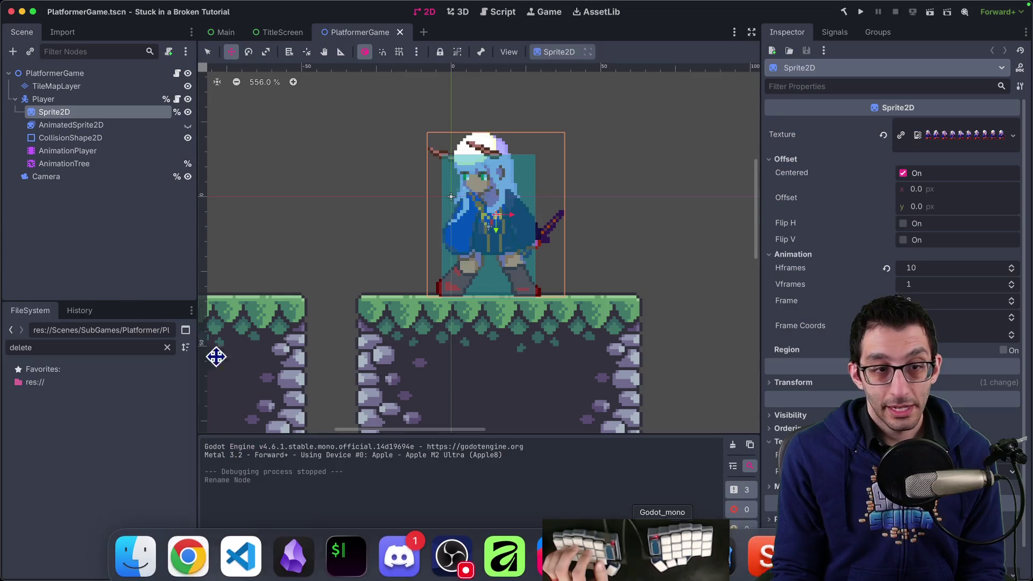
# Select the TileMapLayer node and clear the FileSystem filter to show the full tree.
pyautogui.click(81, 88)
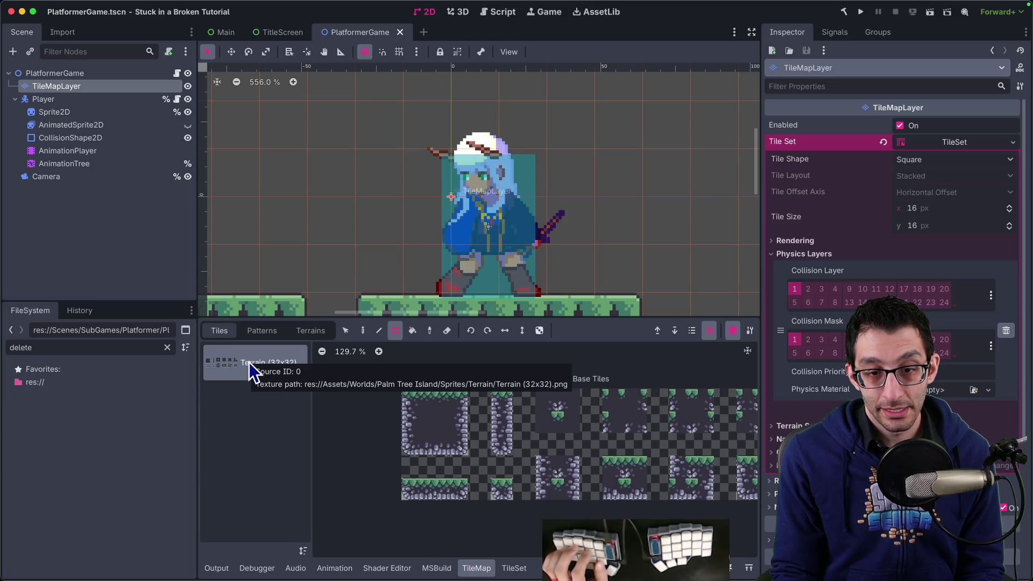
pyautogui.moveTo(742, 569)
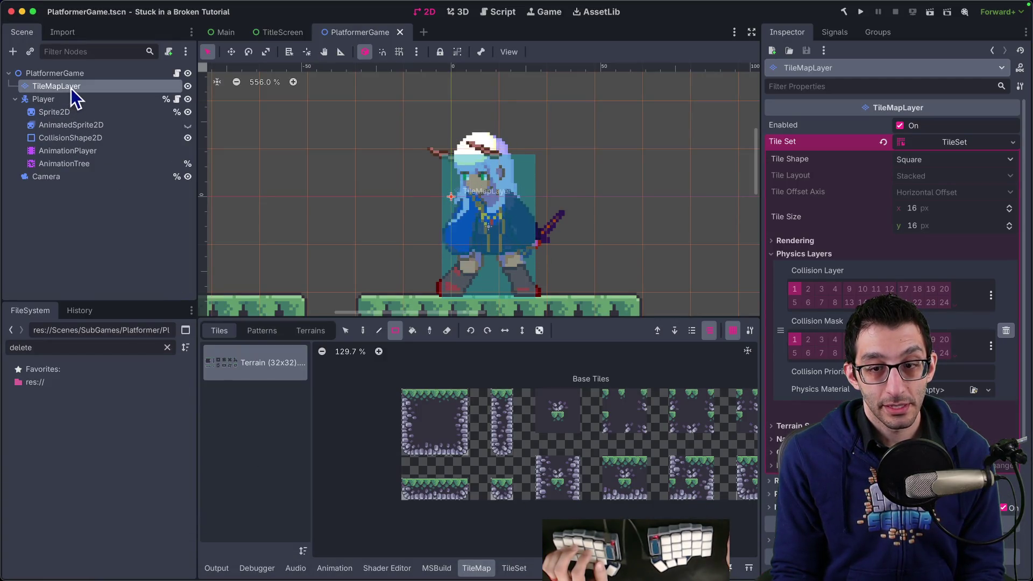
pyautogui.click(169, 347)
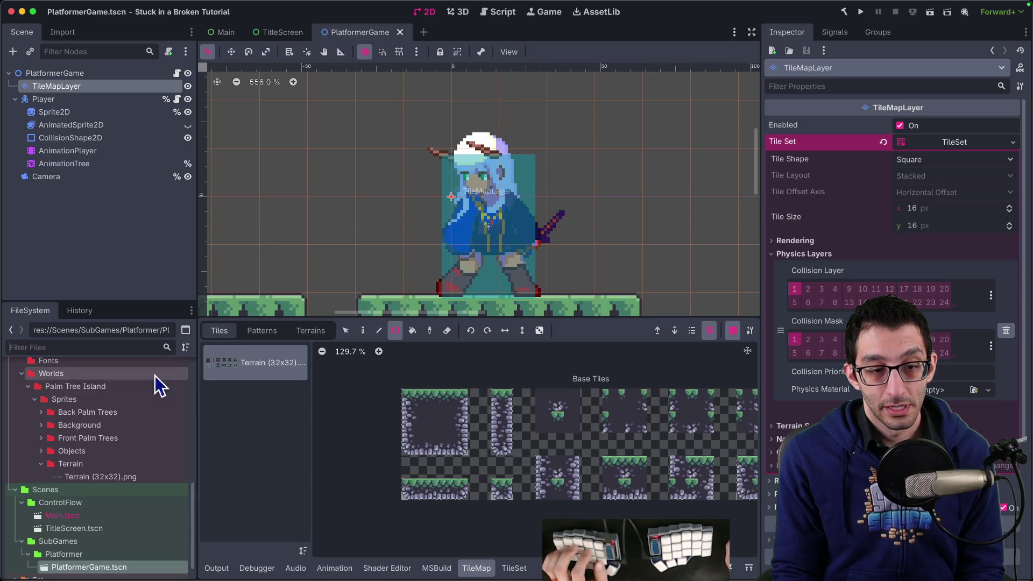
pyautogui.scroll(-1, 108, 420)
pyautogui.scroll(3, 86, 456)
# Delete the Back Palm Trees, Background, Front Palm Trees and Objects sprite folders, then return to Rider.
pyautogui.moveTo(75, 476); pyautogui.dragTo(83, 441)
pyautogui.rightClick(86, 451)
pyautogui.click(113, 493)
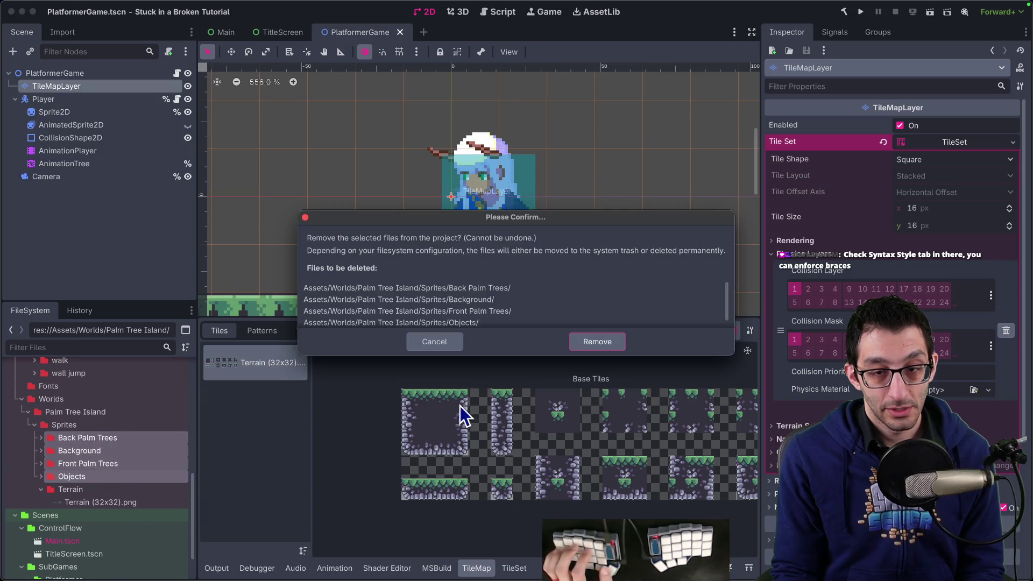
pyautogui.click(595, 344)
pyautogui.scroll(5, 59, 434)
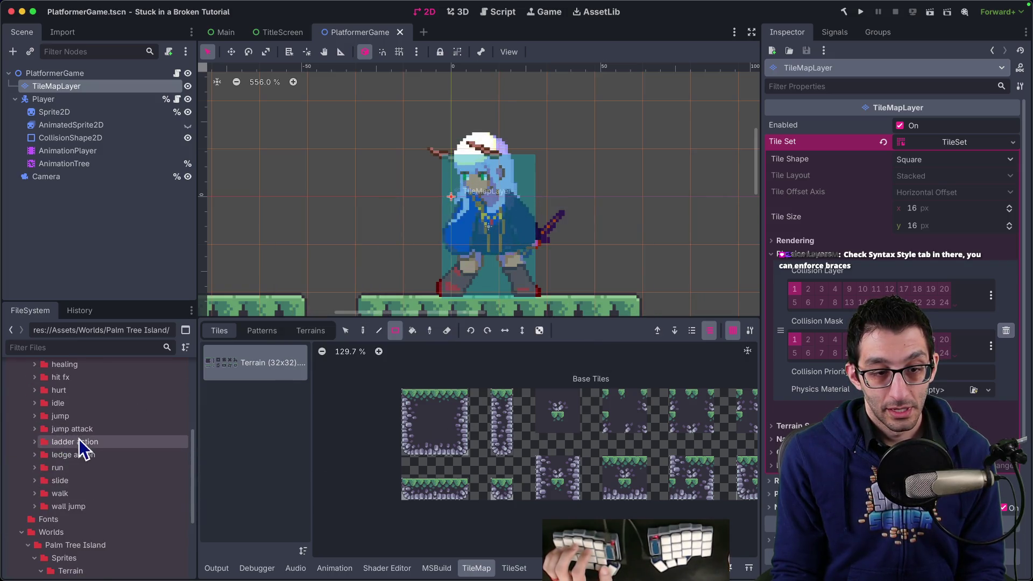
pyautogui.moveTo(557, 579)
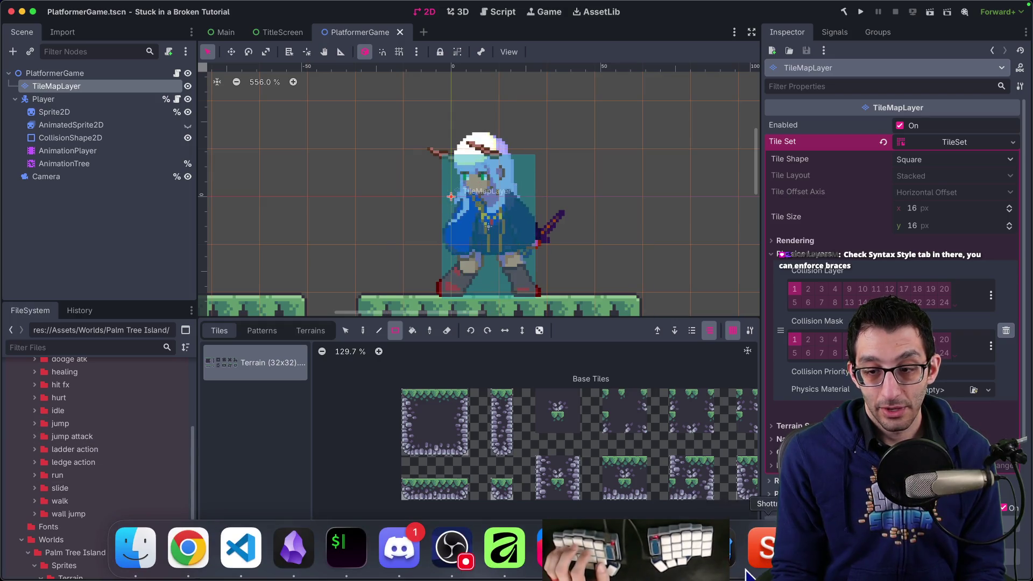
pyautogui.click(557, 548)
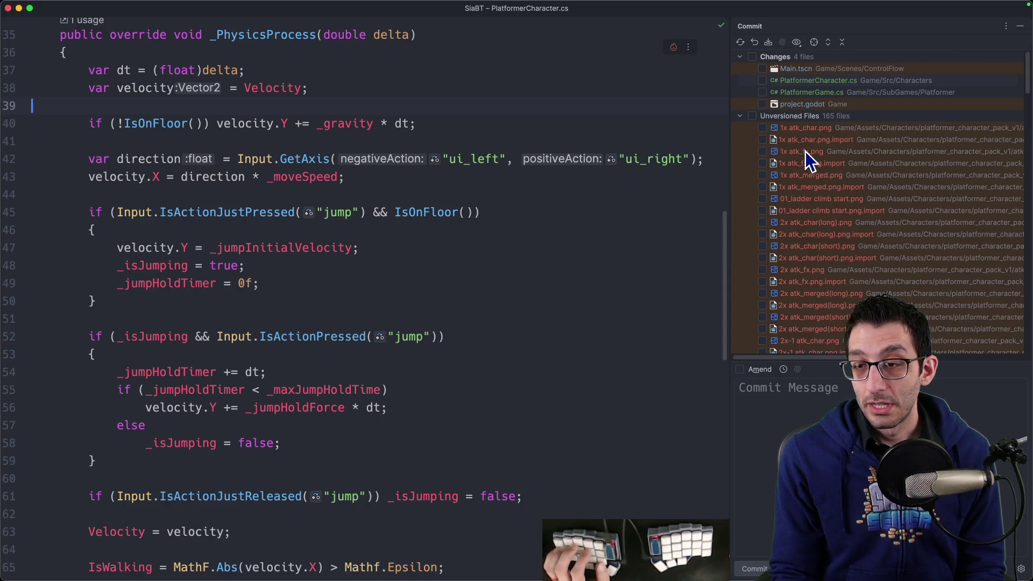
# Widen the Commit panel and include run.png and run.png.import in the commit.
pyautogui.scroll(-15, 814, 156)
pyautogui.scroll(-20, 815, 204)
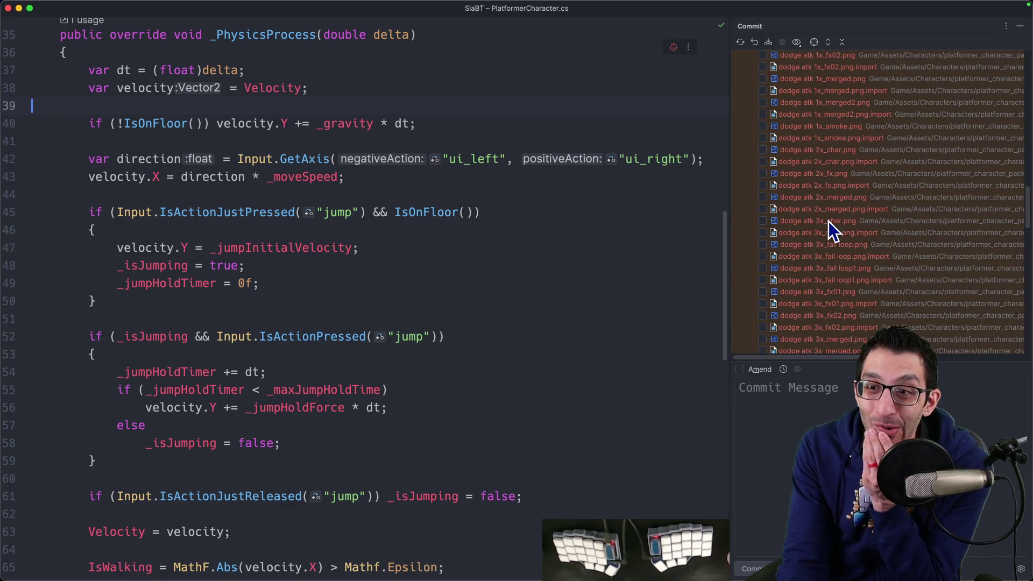
pyautogui.moveTo(726, 205); pyautogui.dragTo(427, 206)
pyautogui.scroll(-8, 541, 228)
pyautogui.scroll(-10, 541, 231)
pyautogui.scroll(-9, 540, 236)
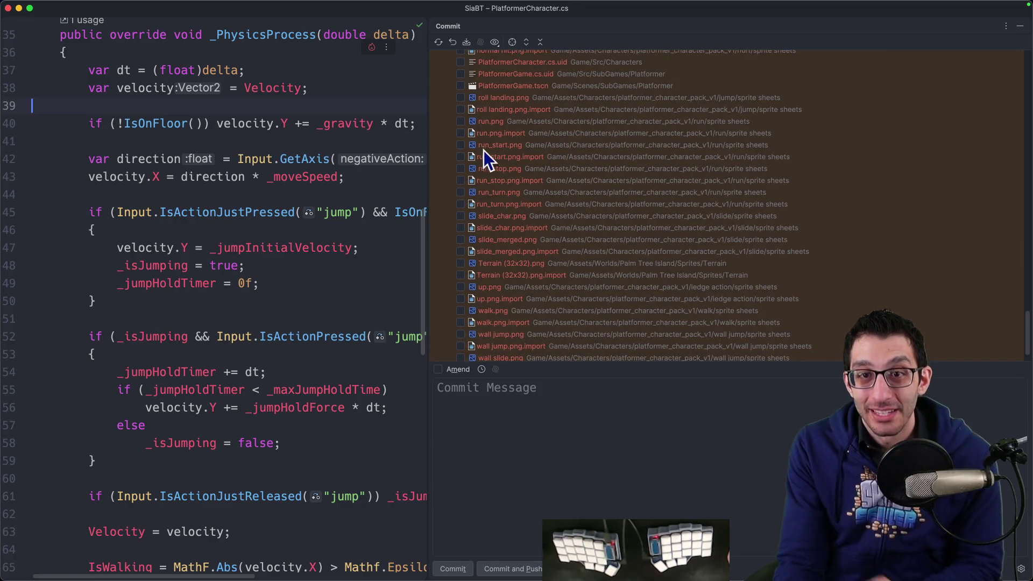
pyautogui.click(460, 121)
pyautogui.click(461, 133)
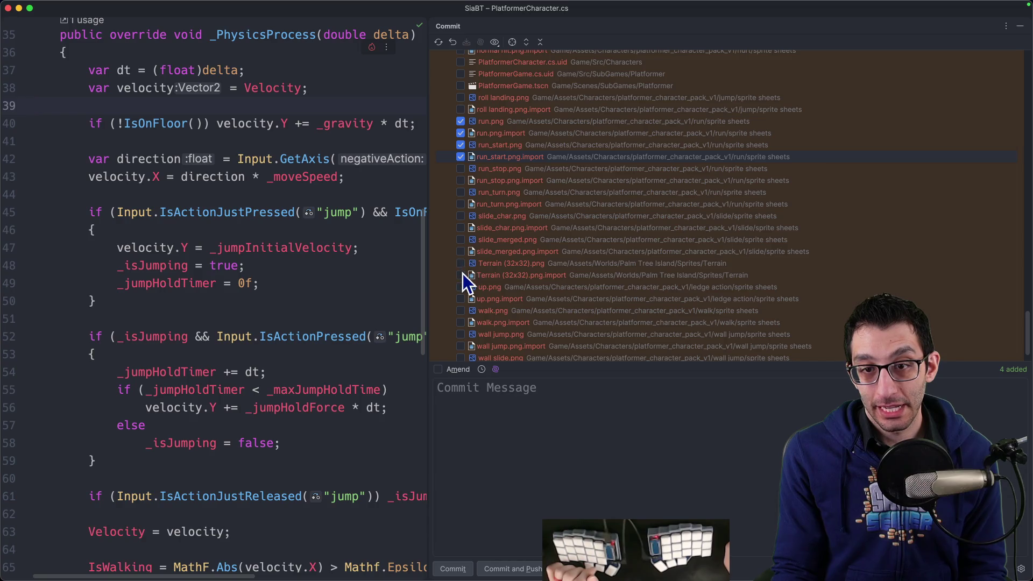
# Include the walk 'from idle' sprite among the unversioned files to commit.
pyautogui.scroll(-2, 480, 308)
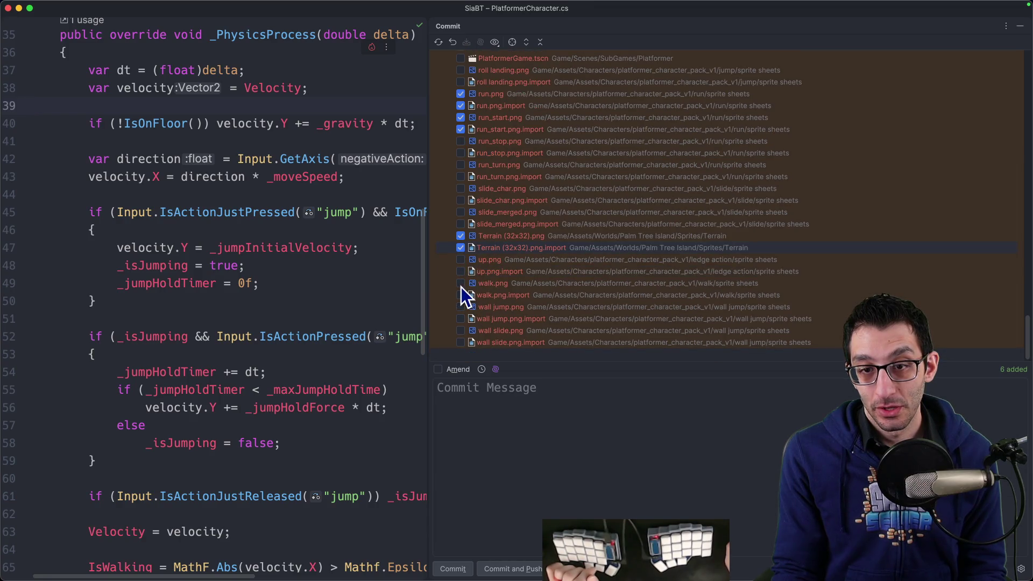
pyautogui.scroll(10, 517, 285)
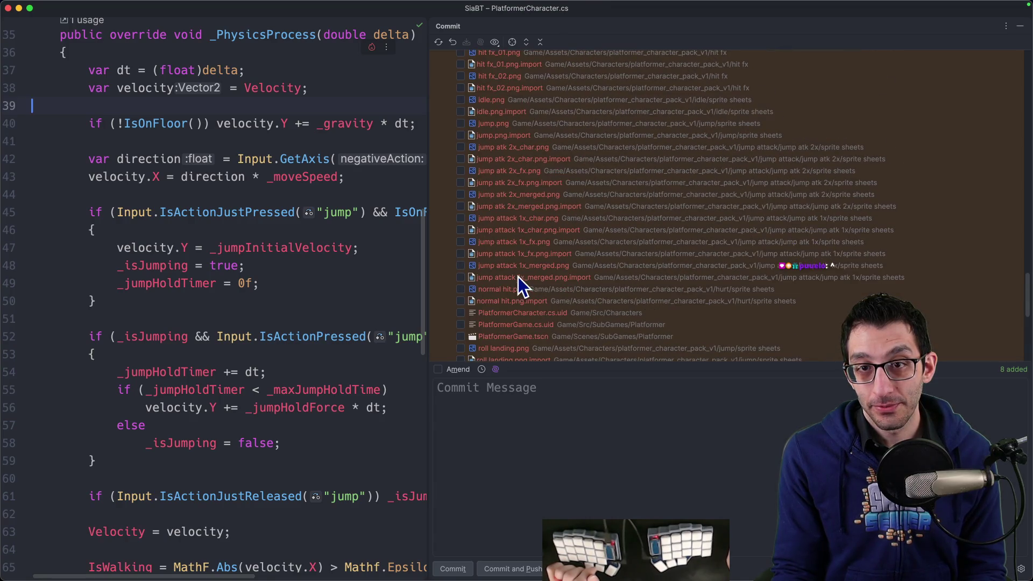
pyautogui.scroll(10, 501, 162)
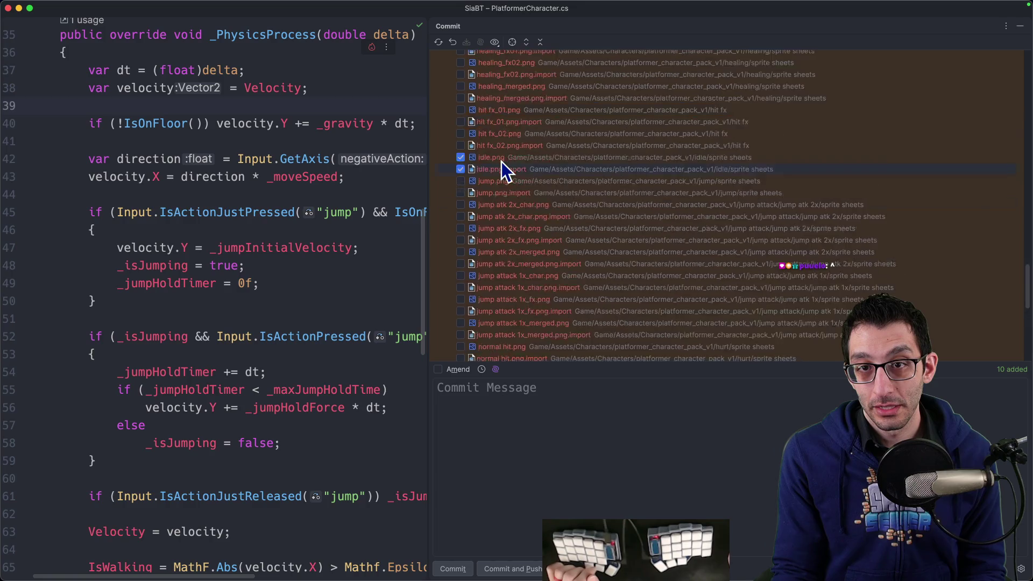
pyautogui.scroll(1, 501, 188)
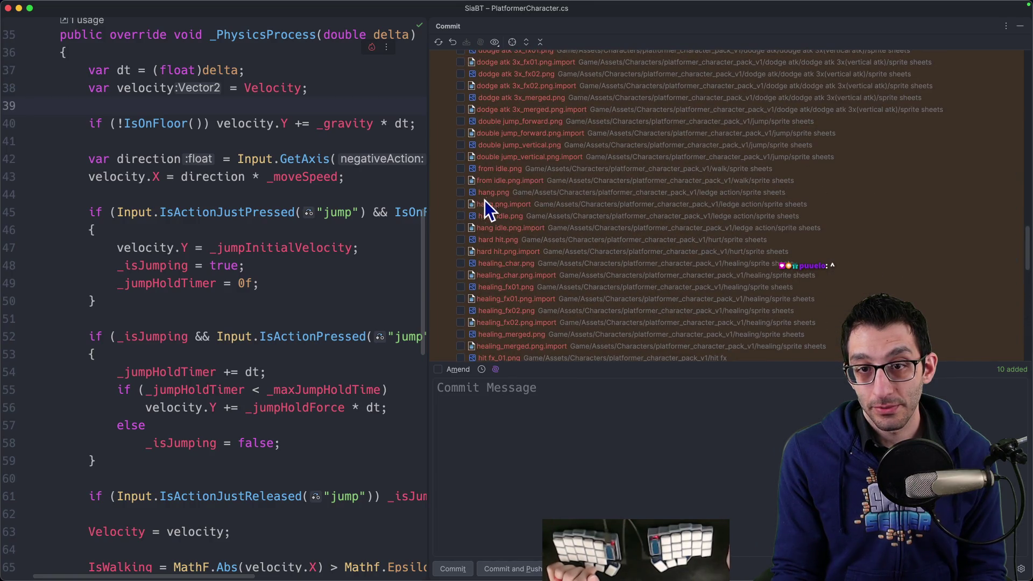
pyautogui.click(460, 171)
pyautogui.scroll(12, 601, 234)
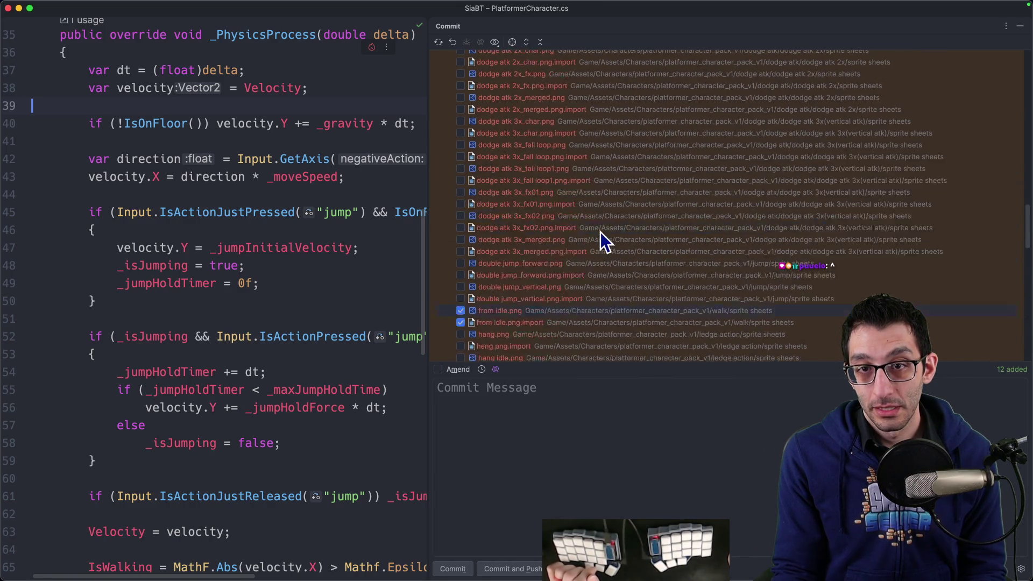
pyautogui.scroll(10, 602, 237)
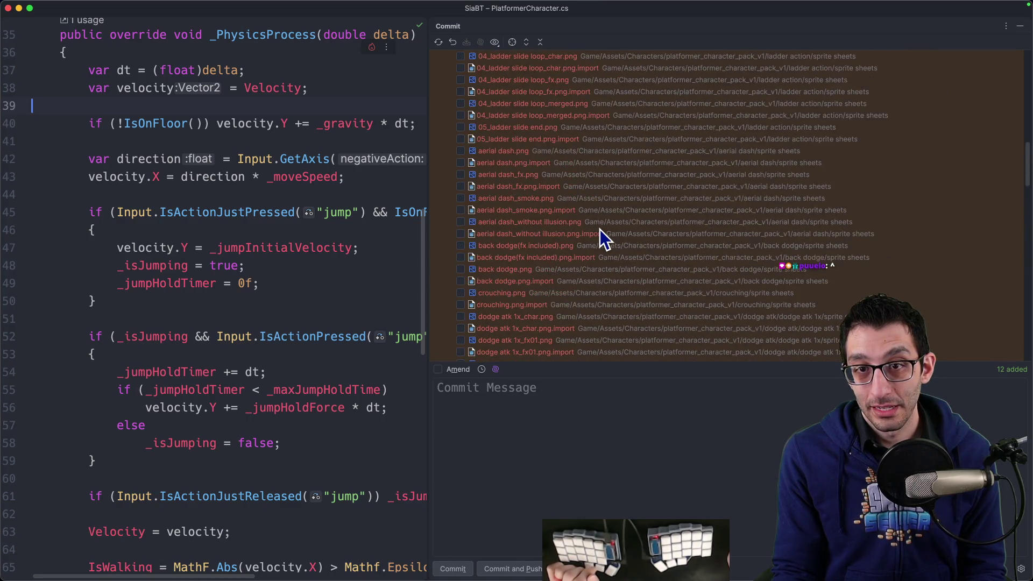
pyautogui.scroll(12, 600, 231)
pyautogui.scroll(8, 599, 231)
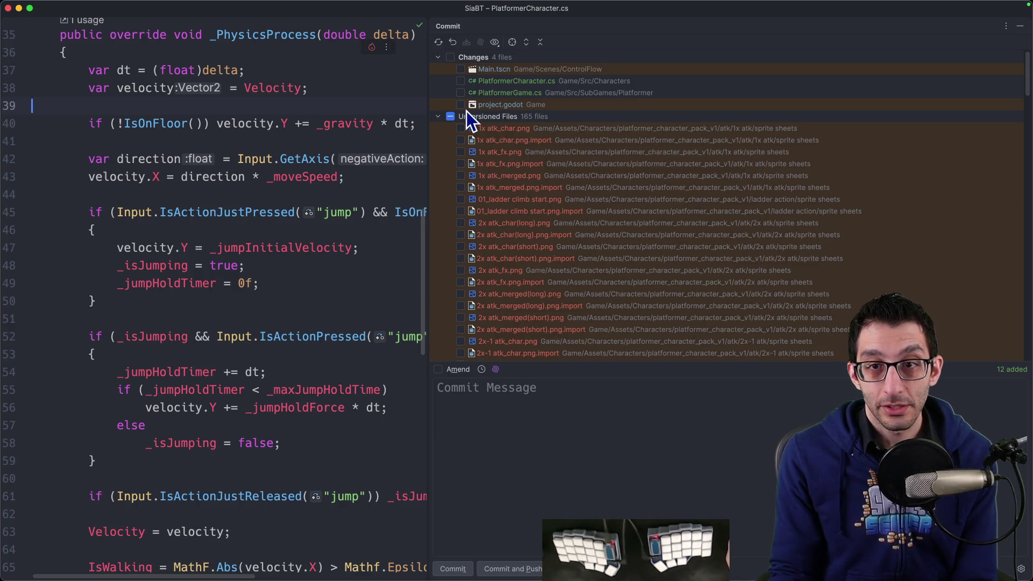
# Review the project.godot diff and include project.godot, Main.tscn, PlatformerCharacter.cs and PlatformerGame.cs.
pyautogui.doubleClick(495, 105)
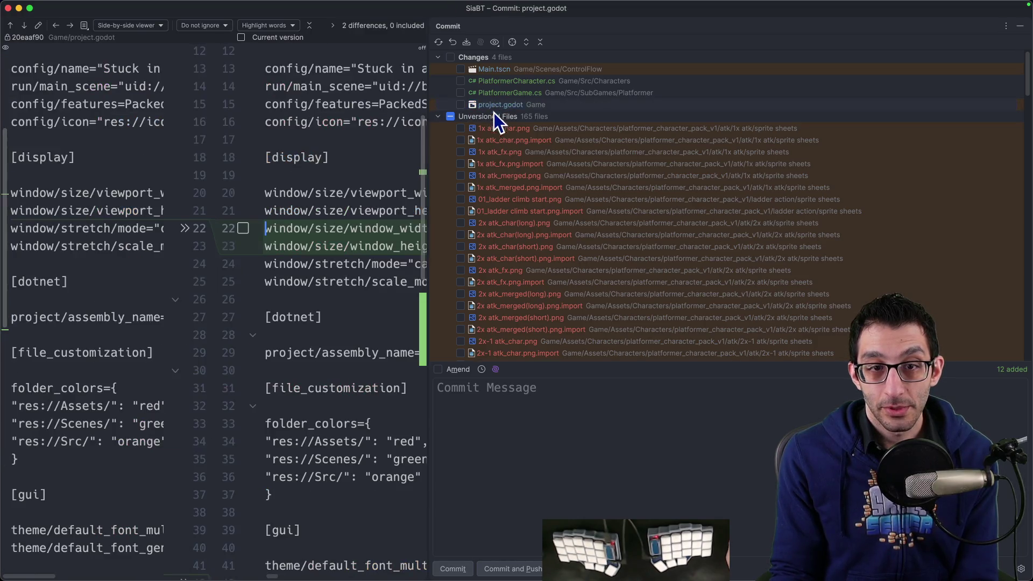
pyautogui.scroll(-8, 428, 246)
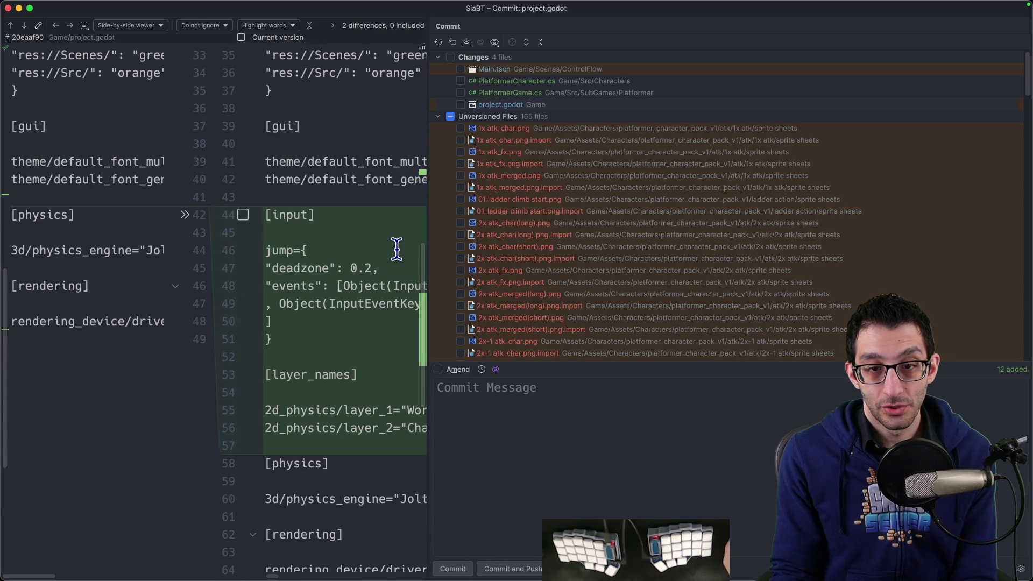
pyautogui.scroll(-5, 397, 248)
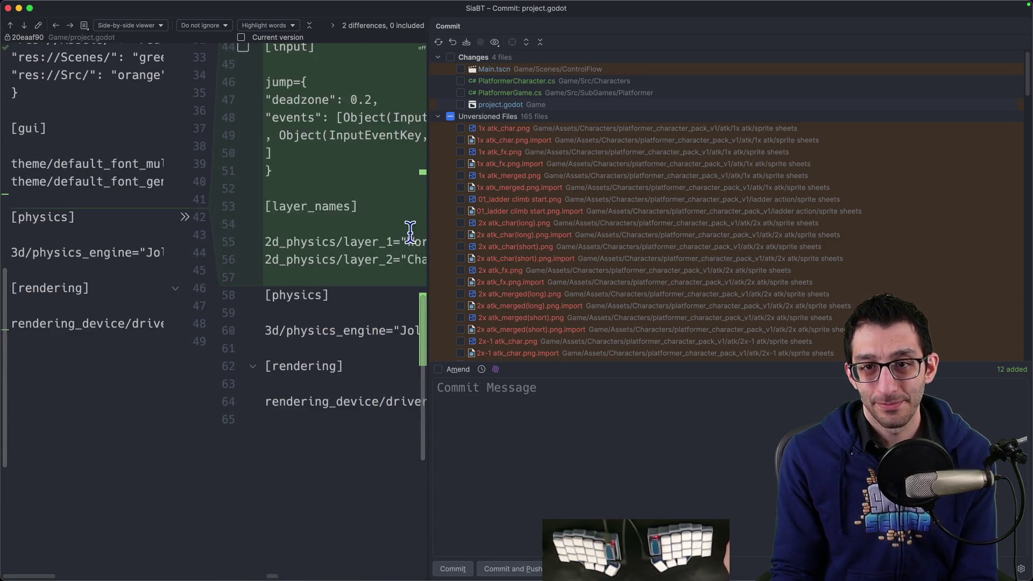
pyautogui.click(461, 104)
pyautogui.click(461, 93)
pyautogui.click(461, 81)
pyautogui.click(460, 69)
pyautogui.scroll(-15, 528, 180)
pyautogui.scroll(-10, 560, 227)
# Commit with the message 'Add some platforming mechanics'.
pyautogui.click(554, 431)
pyautogui.write('Add some platforming mechanics')
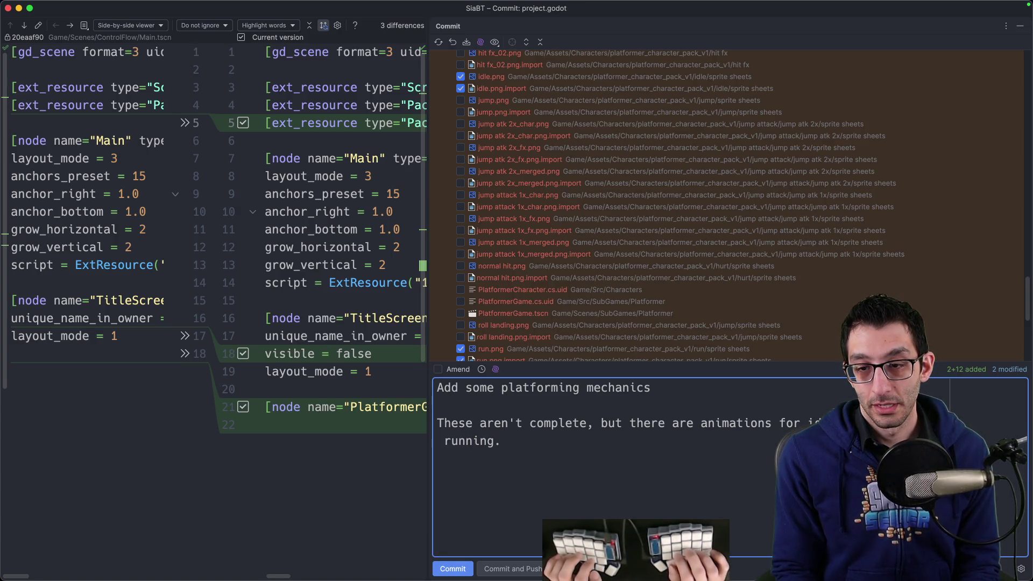
pyautogui.moveTo(428, 414)
pyautogui.mouseDown()
pyautogui.moveTo(267, 410)
pyautogui.moveTo(506, 409)
pyautogui.moveTo(235, 405)
pyautogui.moveTo(694, 409)
pyautogui.mouseUp()
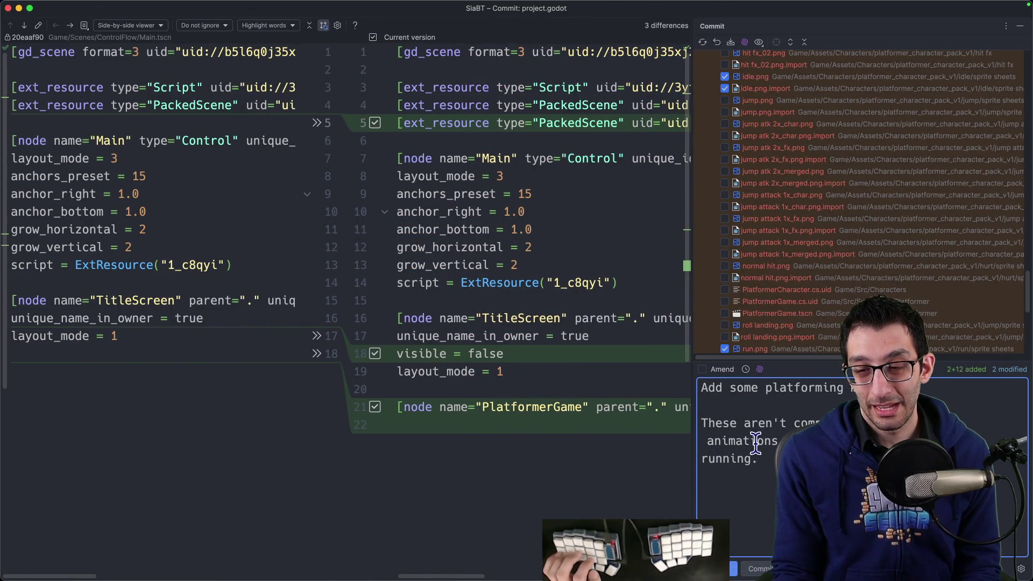
pyautogui.click(731, 569)
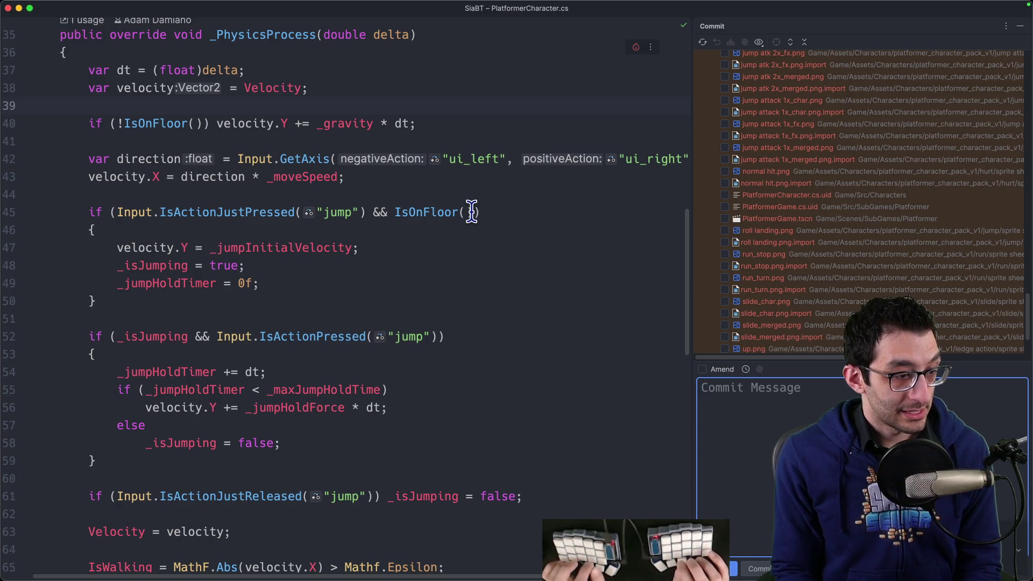
# In C# Syntax Style settings, set braces for if statements to Enforce always.
pyautogui.press('super+comma')
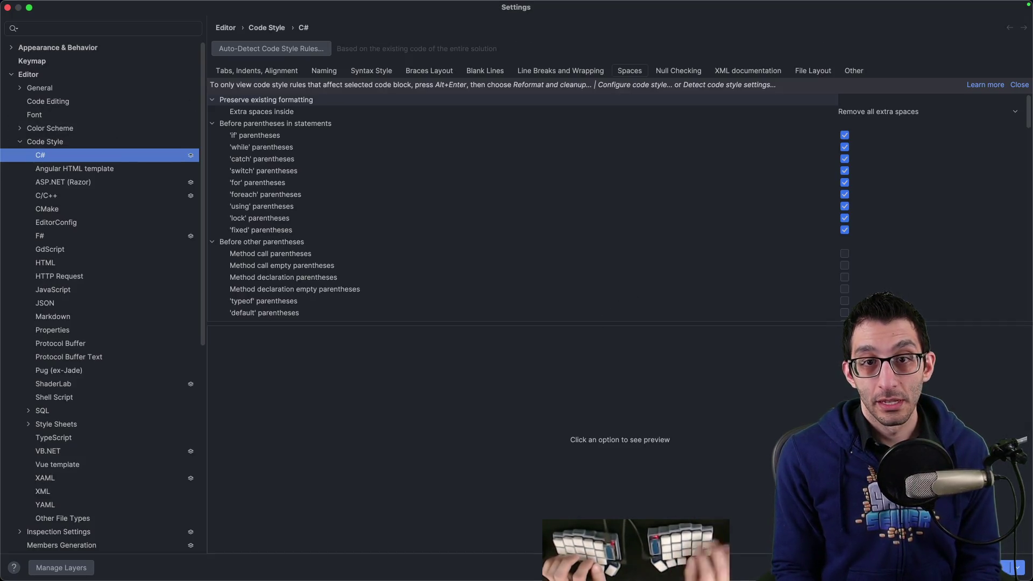
pyautogui.click(372, 70)
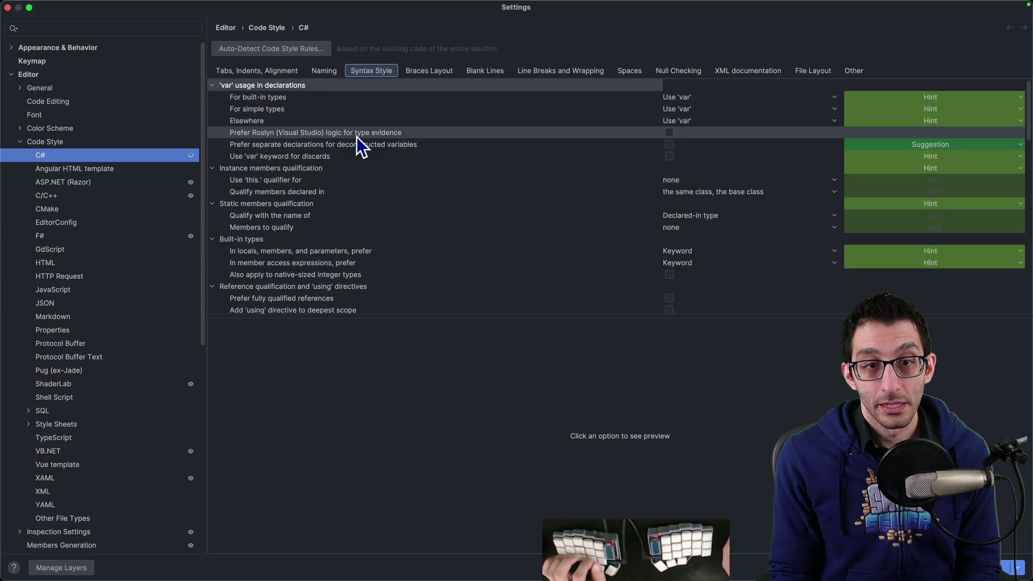
pyautogui.scroll(-5, 358, 177)
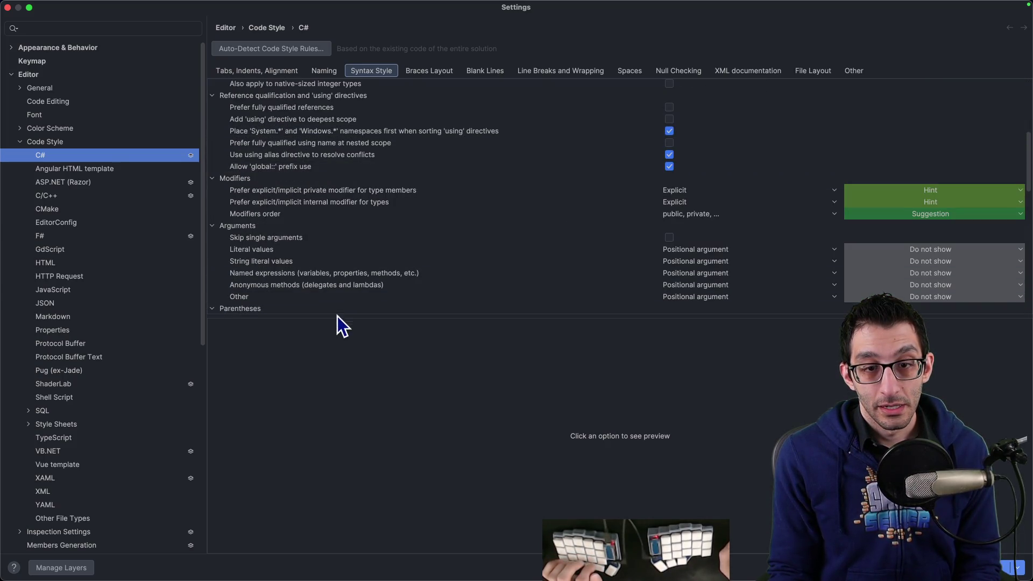
pyautogui.scroll(-5, 342, 342)
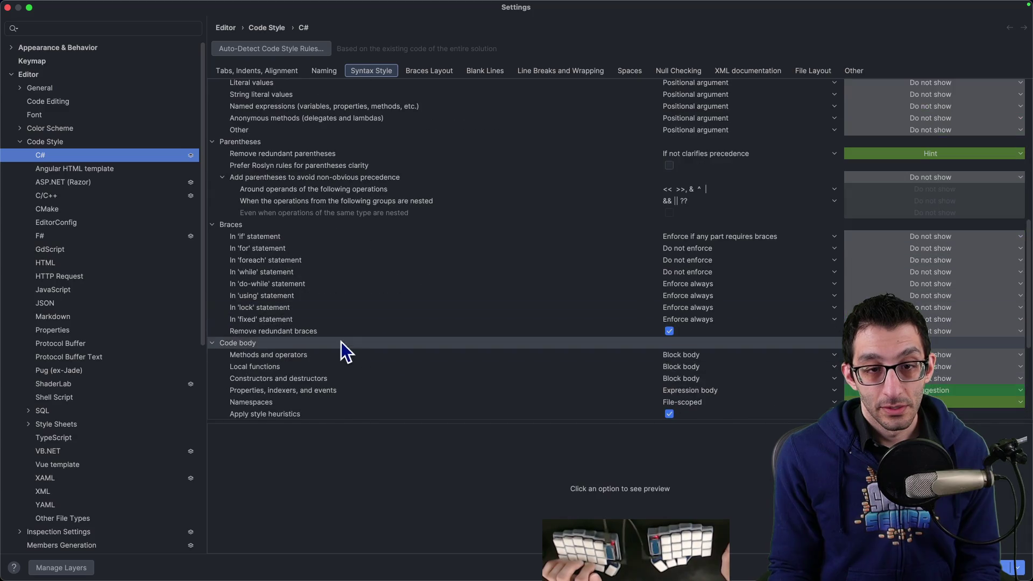
pyautogui.click(273, 241)
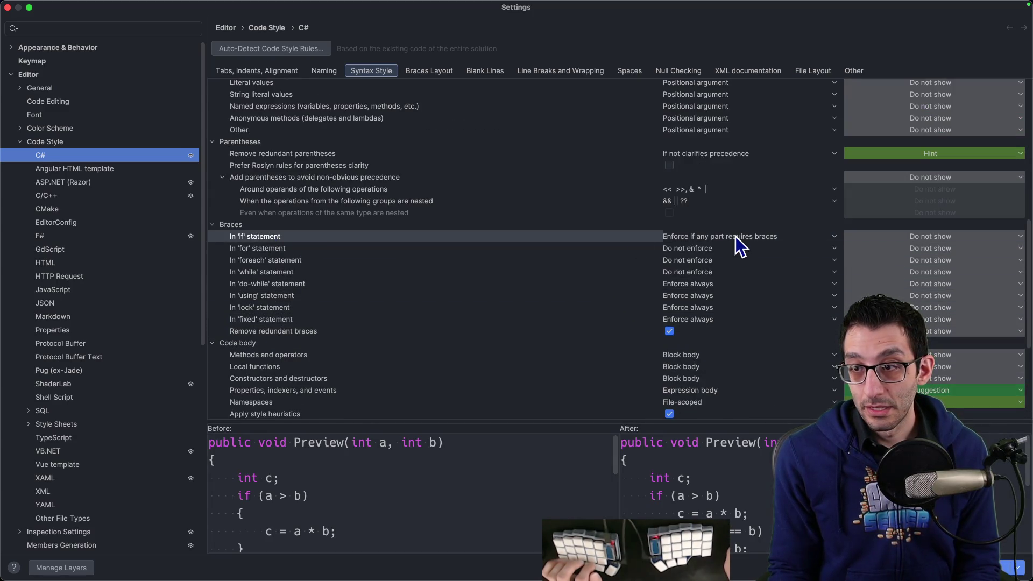
pyautogui.moveTo(468, 422)
pyautogui.mouseDown()
pyautogui.moveTo(492, 324)
pyautogui.moveTo(489, 344)
pyautogui.mouseUp()
pyautogui.click(698, 235)
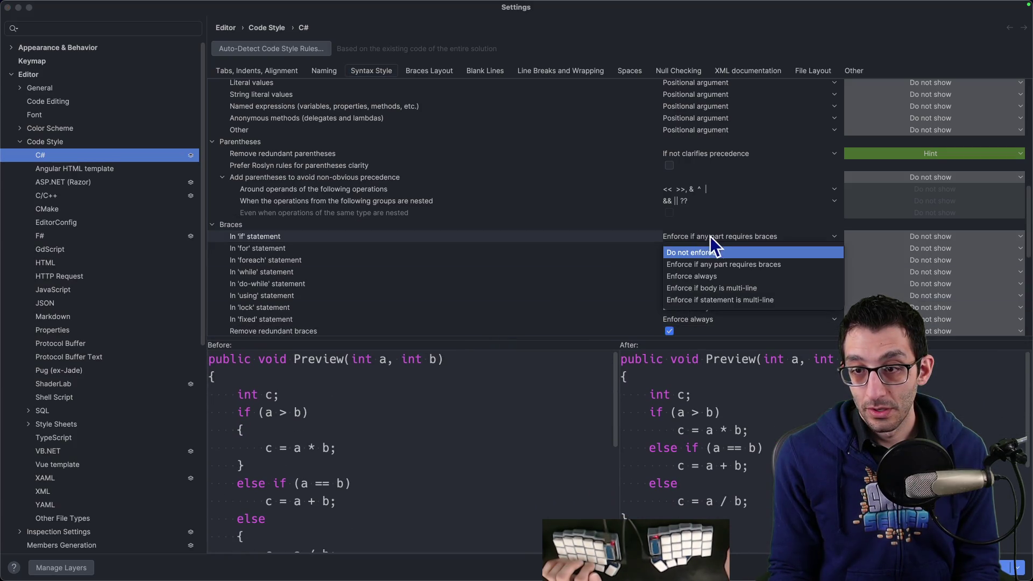
pyautogui.click(733, 277)
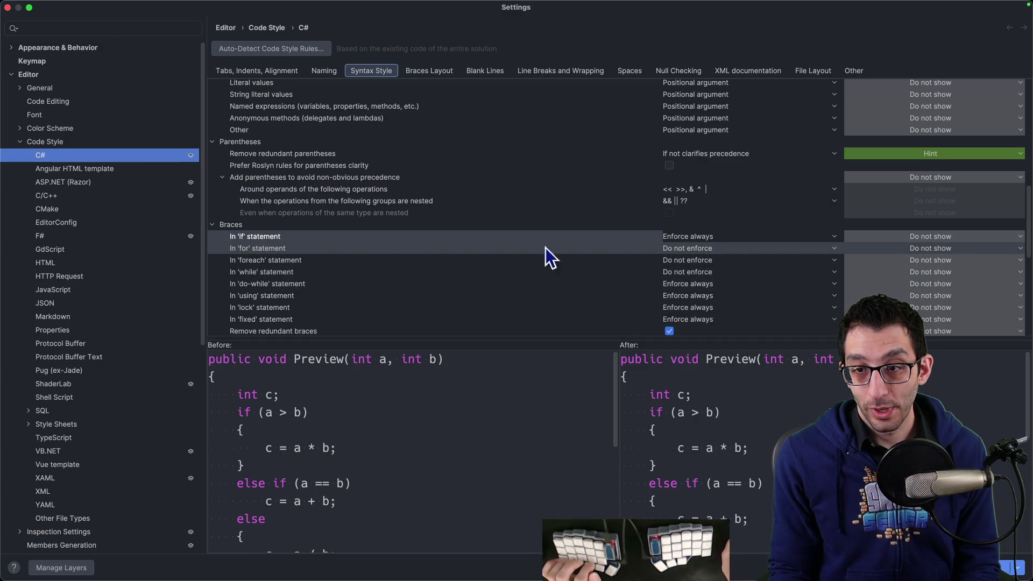
# Set braces for 'for', 'foreach' and 'while' statements to Enforce always.
pyautogui.click(679, 247)
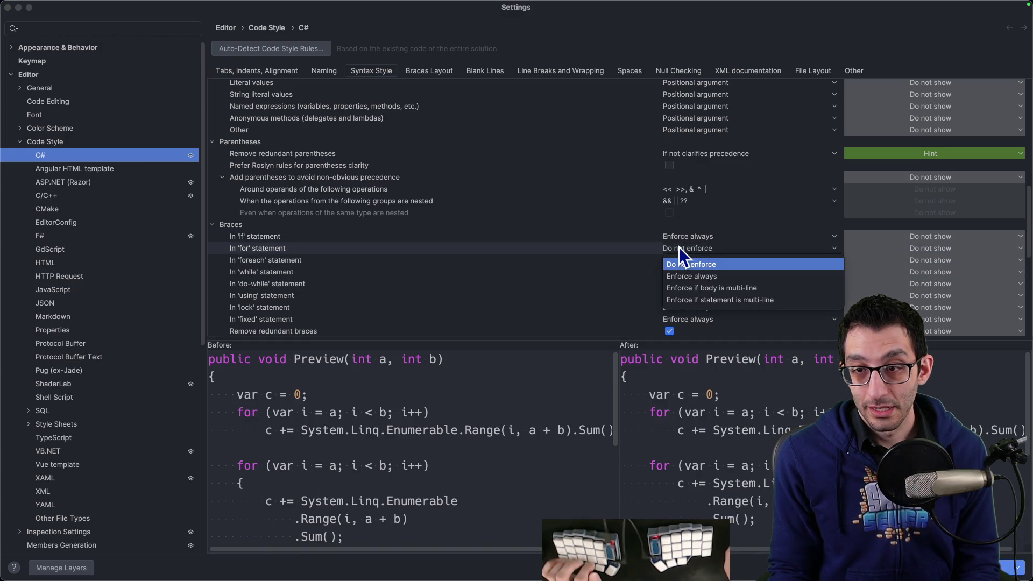
pyautogui.click(696, 277)
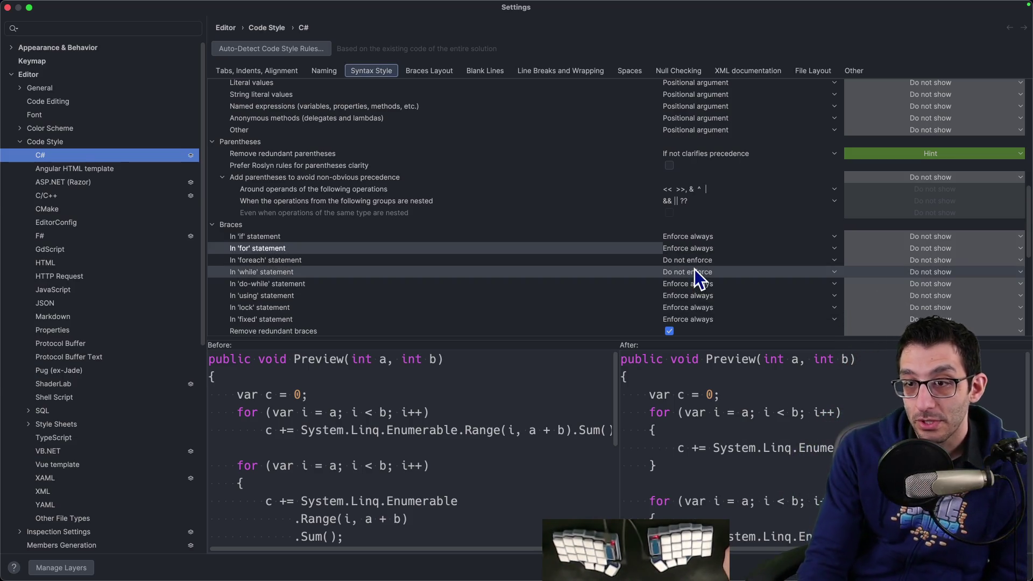
pyautogui.click(688, 260)
pyautogui.click(694, 294)
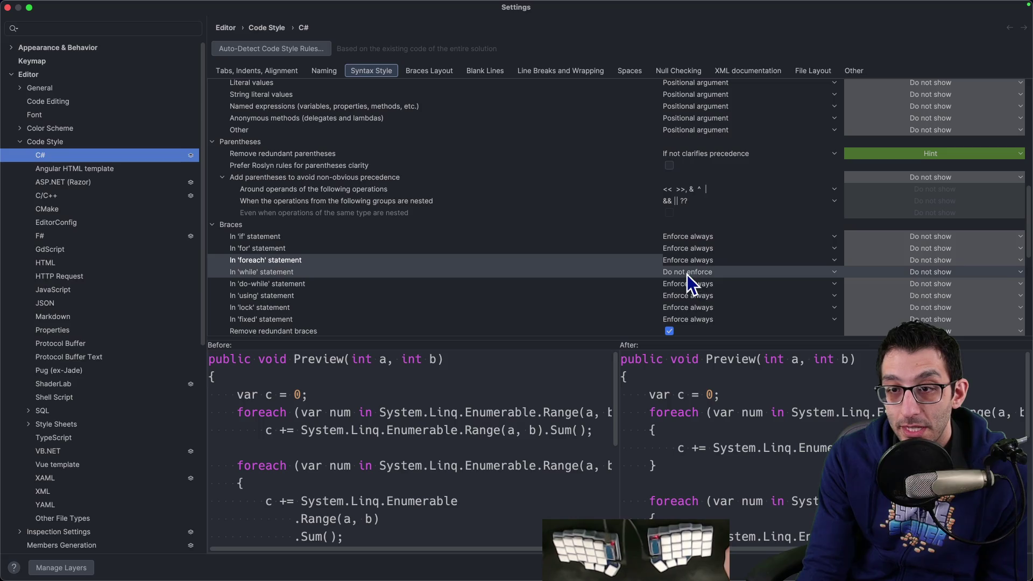
pyautogui.click(686, 273)
pyautogui.click(698, 297)
pyautogui.scroll(-2, 705, 281)
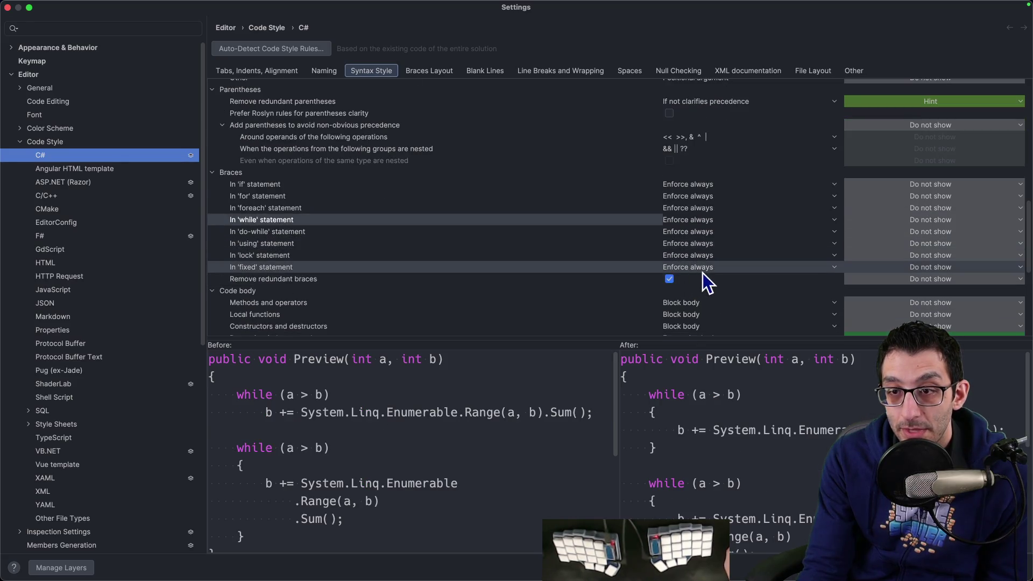
pyautogui.scroll(-1, 721, 267)
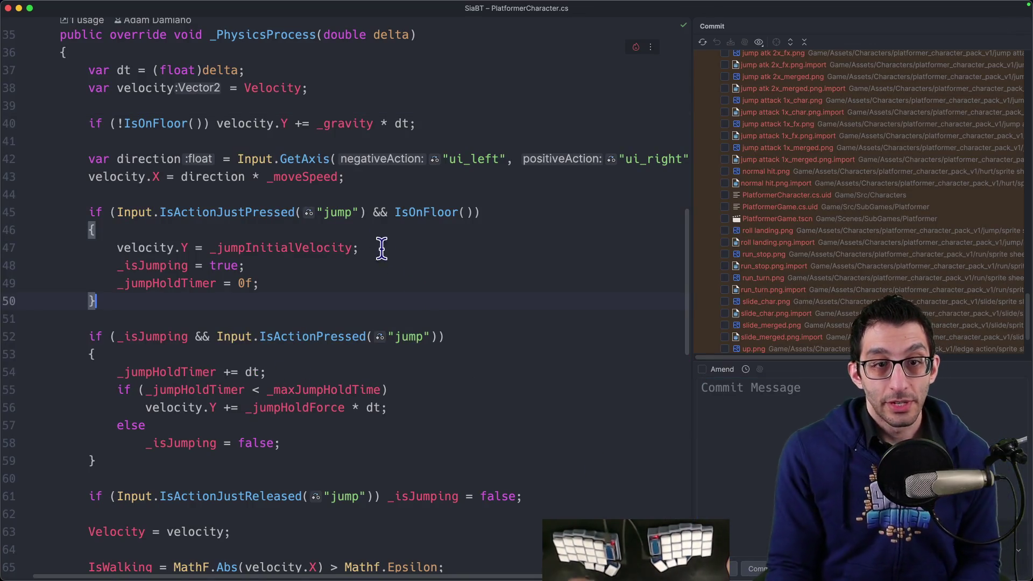
# Inspect dt and velocity on the gravity line, glance at C# Syntax Style settings, and close them.
pyautogui.click(374, 212)
pyautogui.click(402, 123)
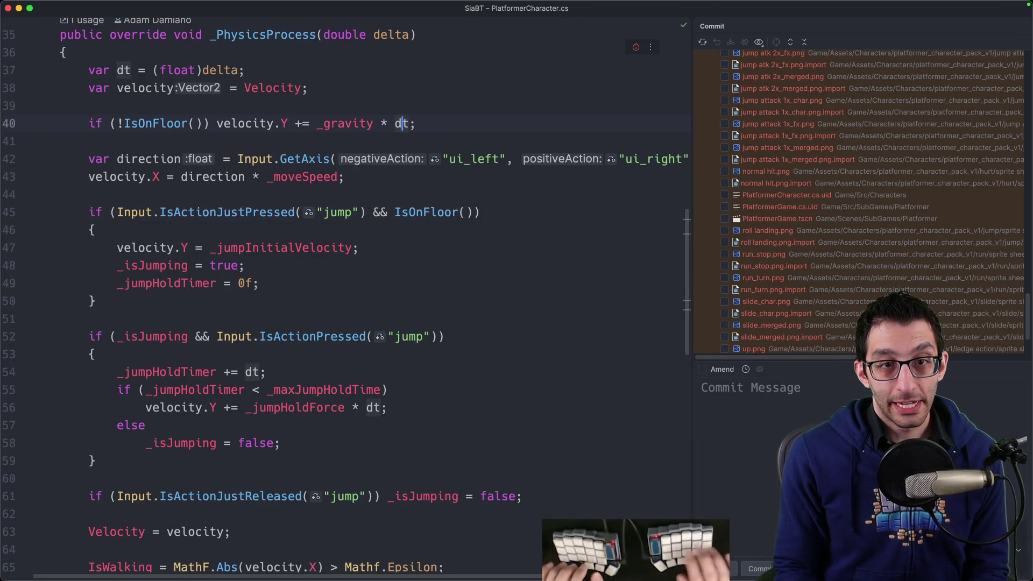
pyautogui.click(224, 123)
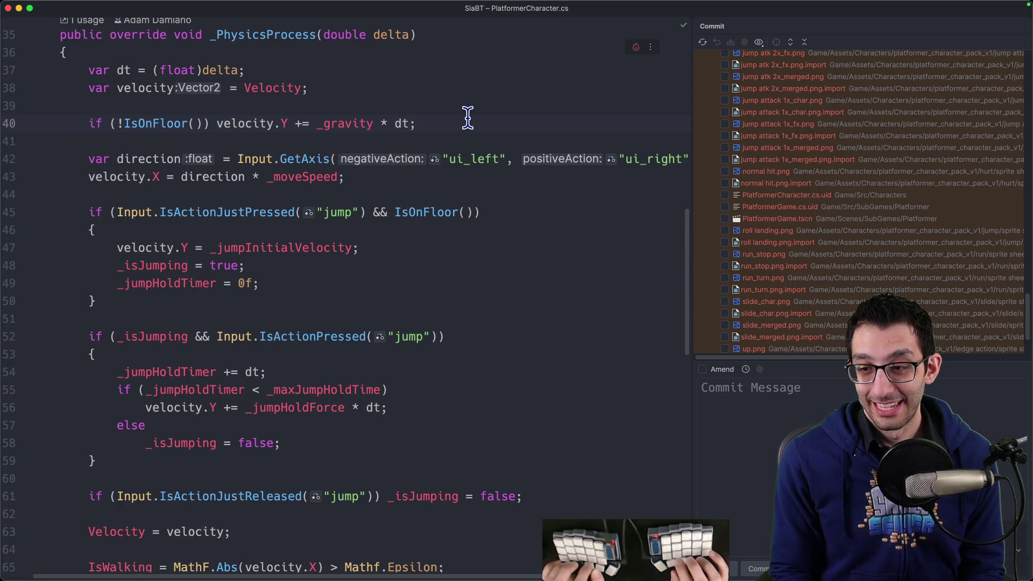
pyautogui.press('super+comma')
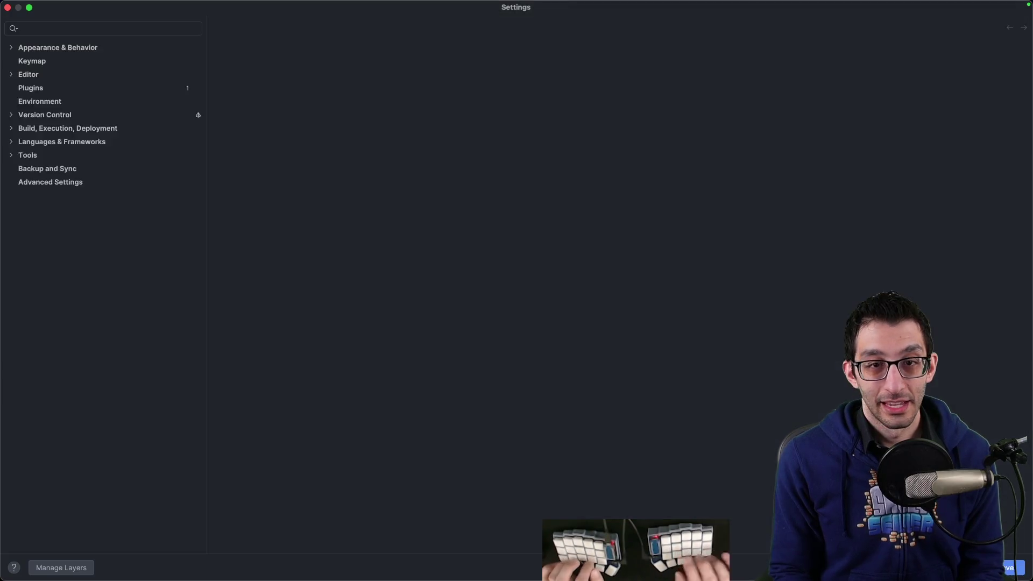
pyautogui.click(362, 73)
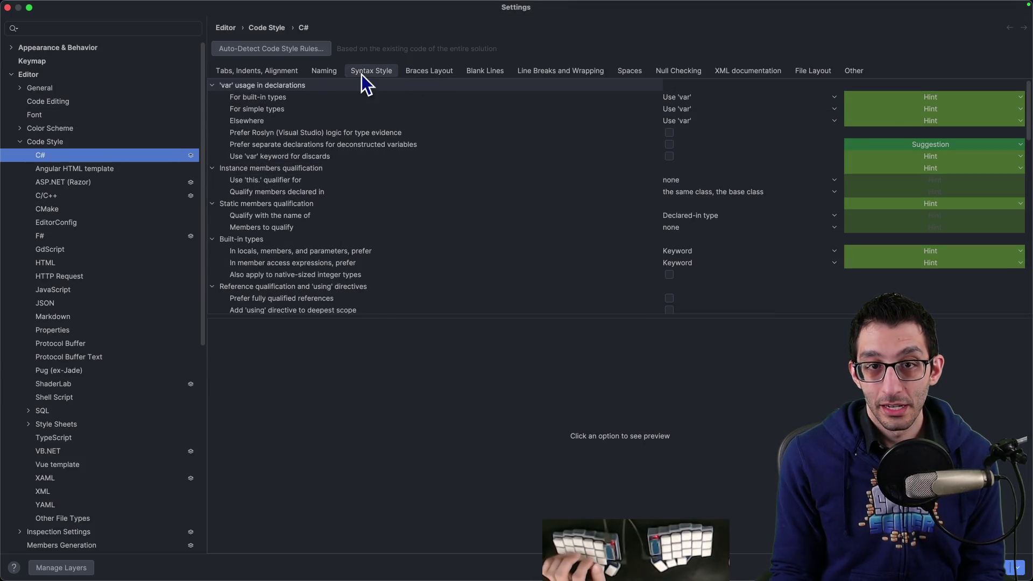
pyautogui.scroll(-10, 388, 130)
pyautogui.scroll(-3, 384, 145)
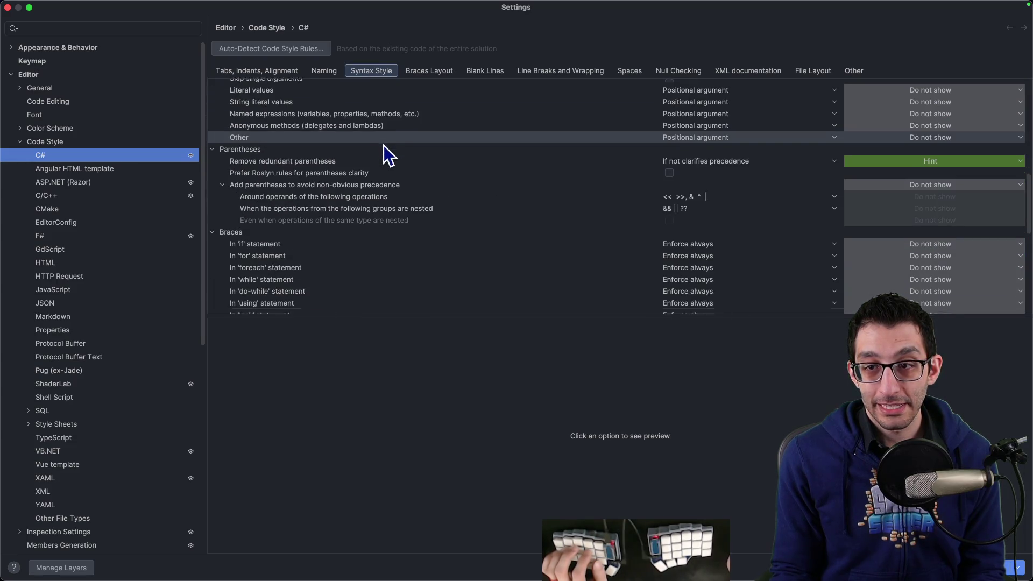
pyautogui.press('Escape')
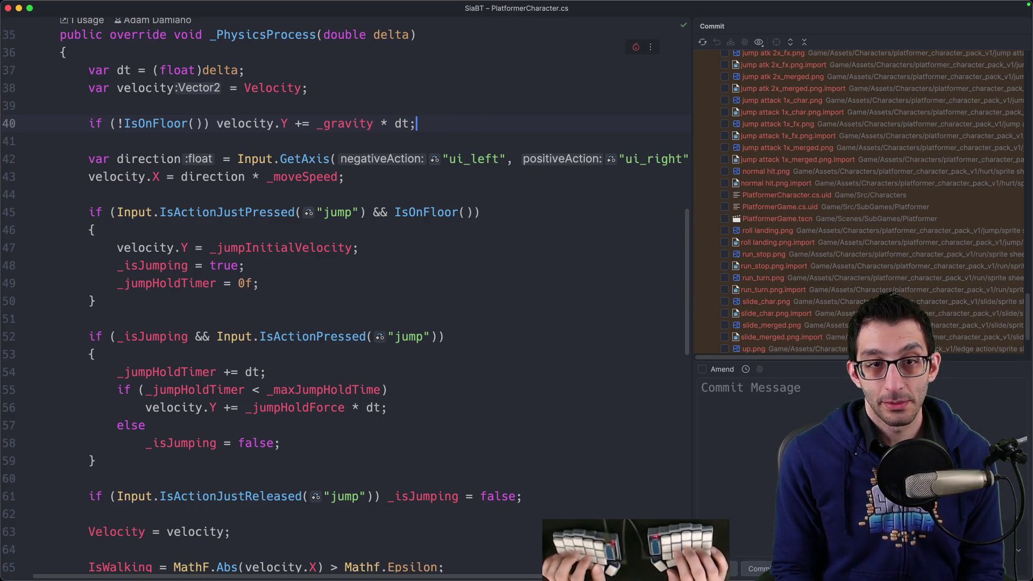
# Cut and restore the gravity statement after the IsOnFloor check, then reopen Code Style settings.
pyautogui.press('super+z')
pyautogui.press('super+shift+z')
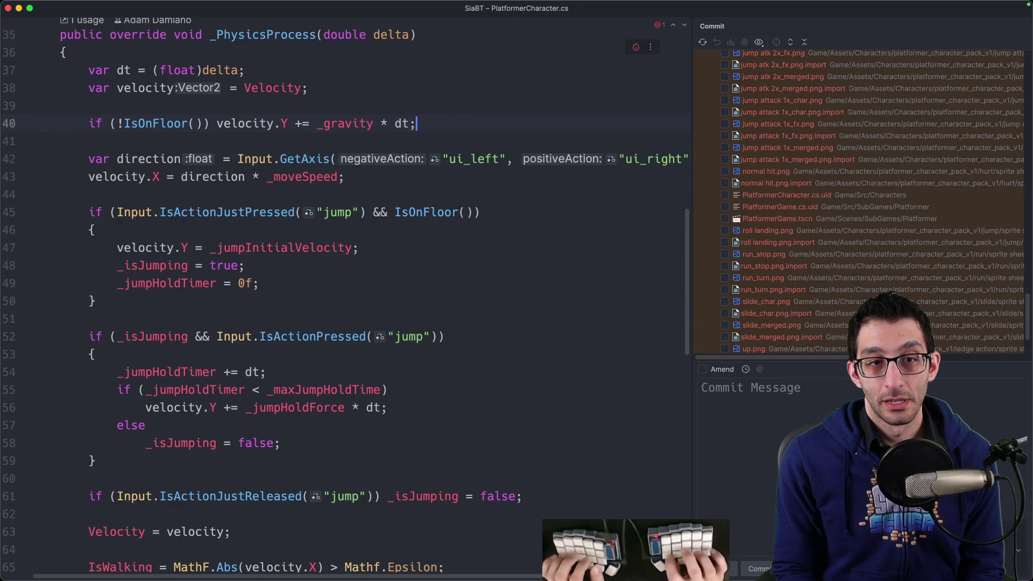
pyautogui.click(210, 124)
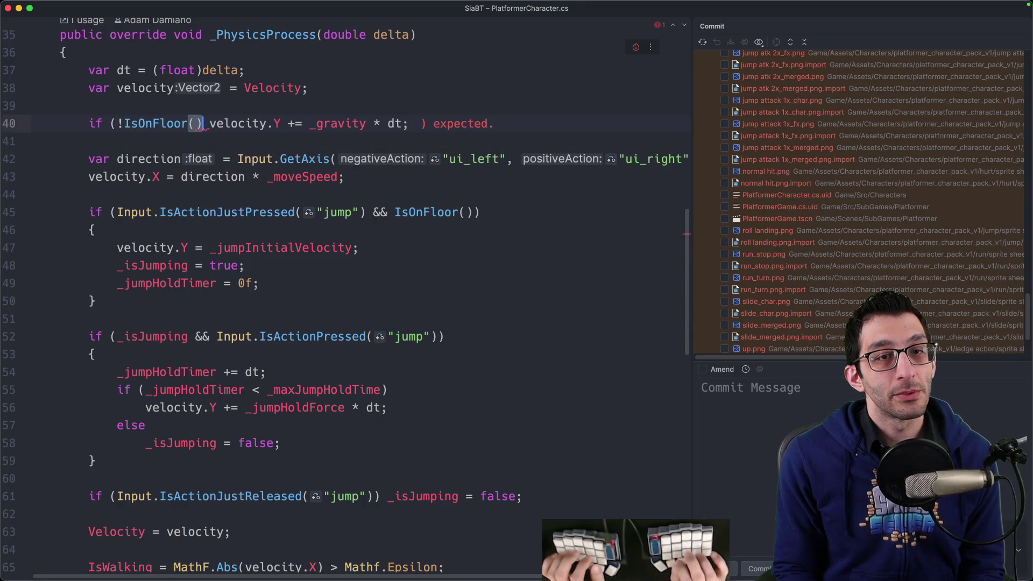
pyautogui.press('super+shift+Right')
pyautogui.press('super+x')
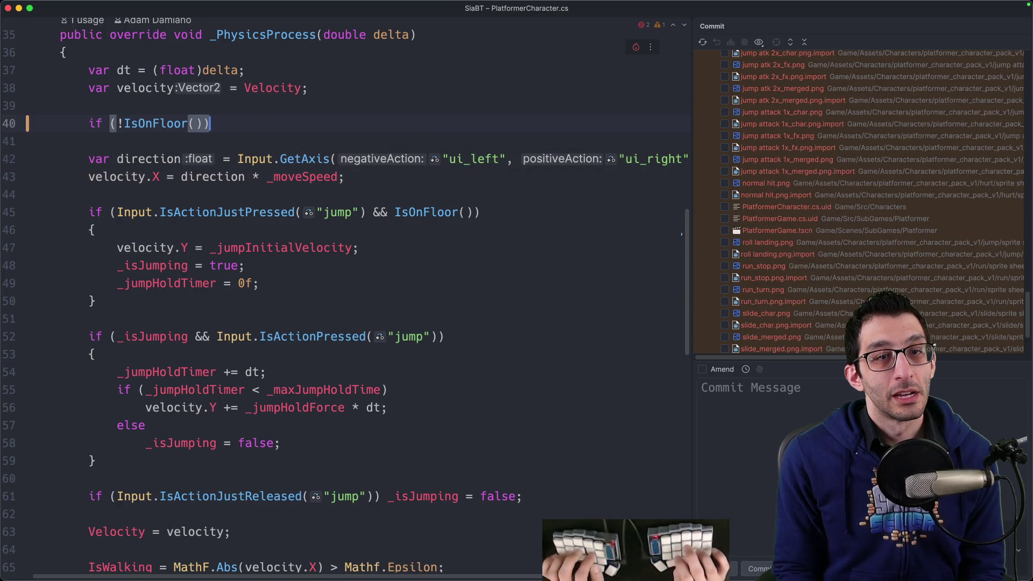
pyautogui.press('super+v')
pyautogui.press('super+comma')
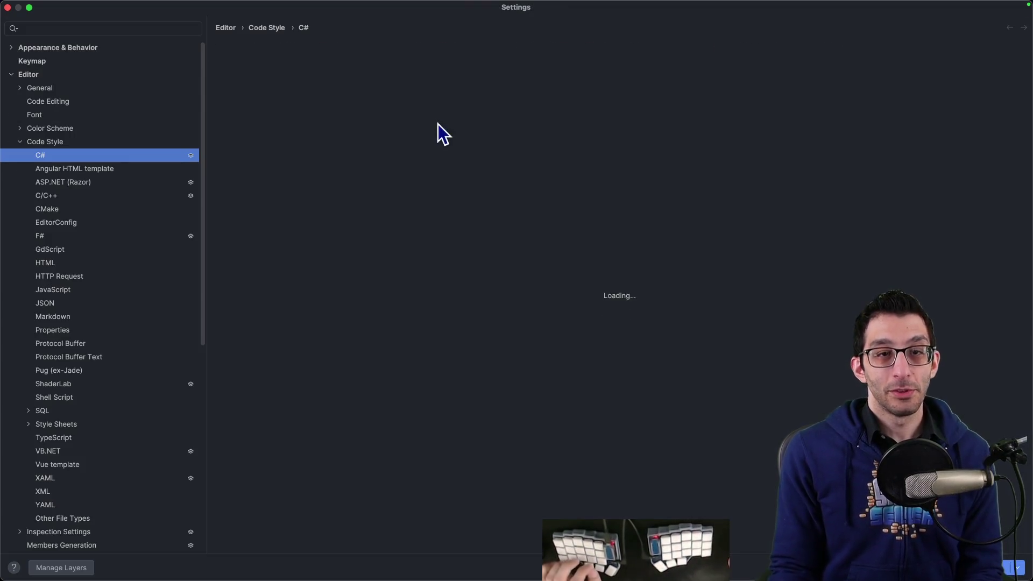
# Set the severity of missing braces 'In if statement' to Error and apply.
pyautogui.scroll(-15, 357, 190)
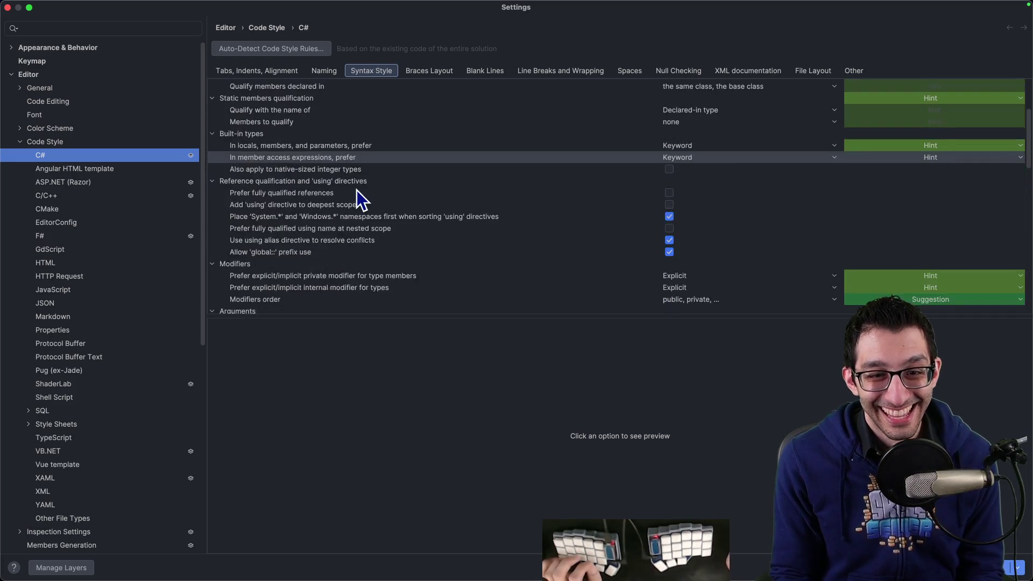
pyautogui.click(355, 212)
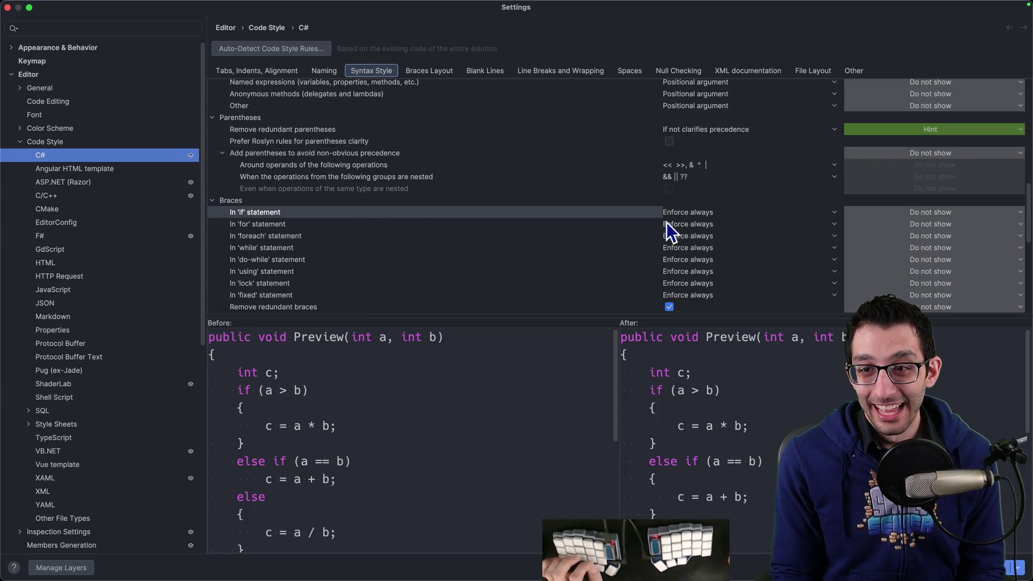
pyautogui.click(1001, 213)
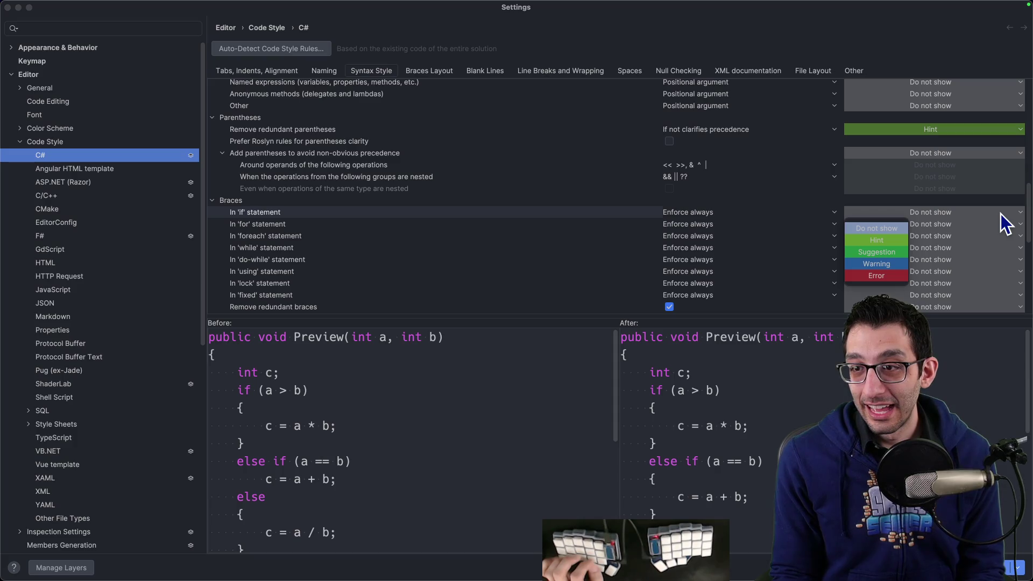
pyautogui.press('Escape')
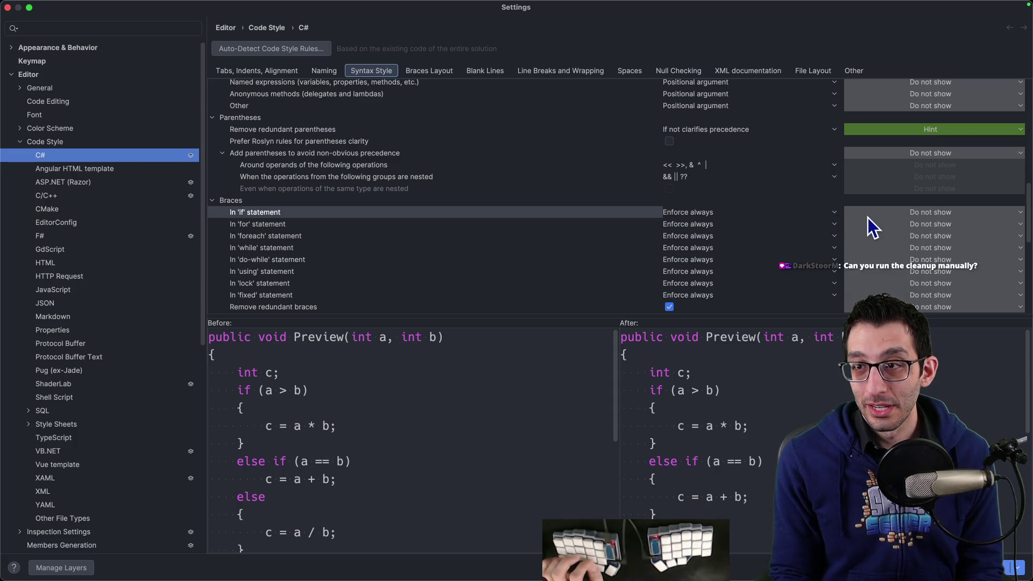
pyautogui.click(885, 216)
pyautogui.click(889, 213)
pyautogui.click(890, 212)
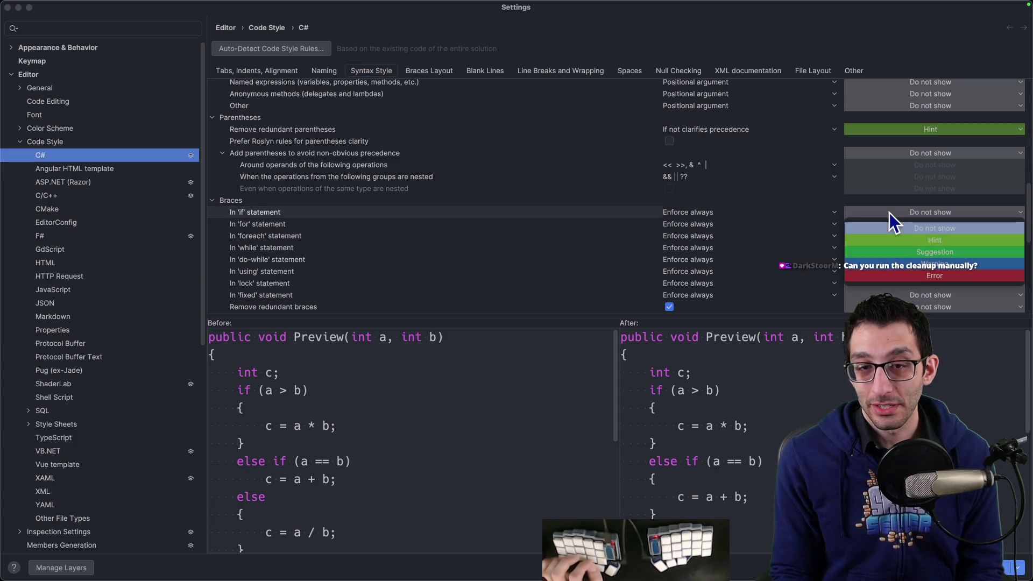
pyautogui.click(898, 277)
pyautogui.press('Return')
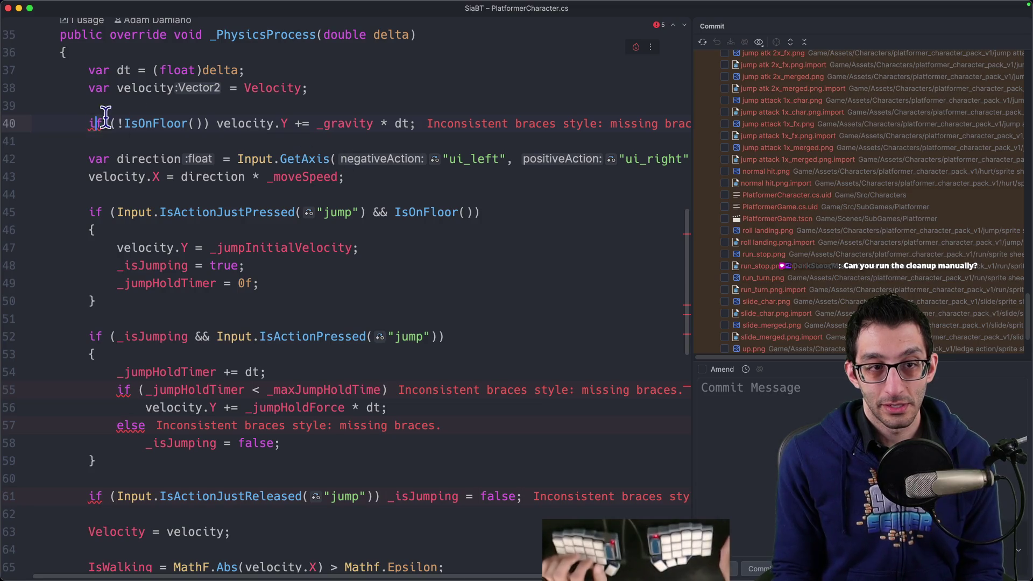
# Apply the braces style to the unbraced if bodies in _PhysicsProcess, then reopen Settings.
pyautogui.hotkey('alt', 'Return')
pyautogui.press('Return')
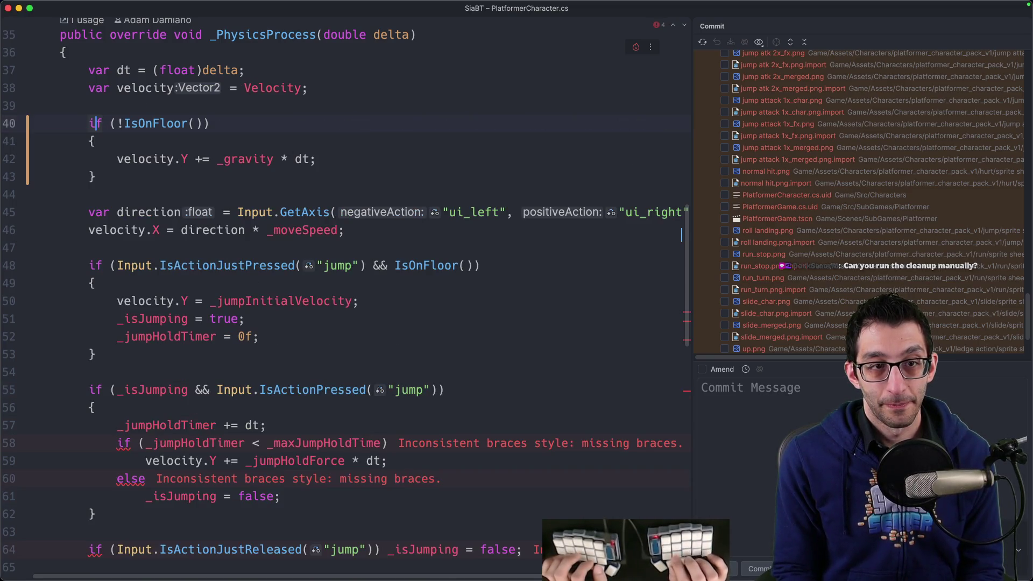
pyautogui.scroll(-5, 228, 109)
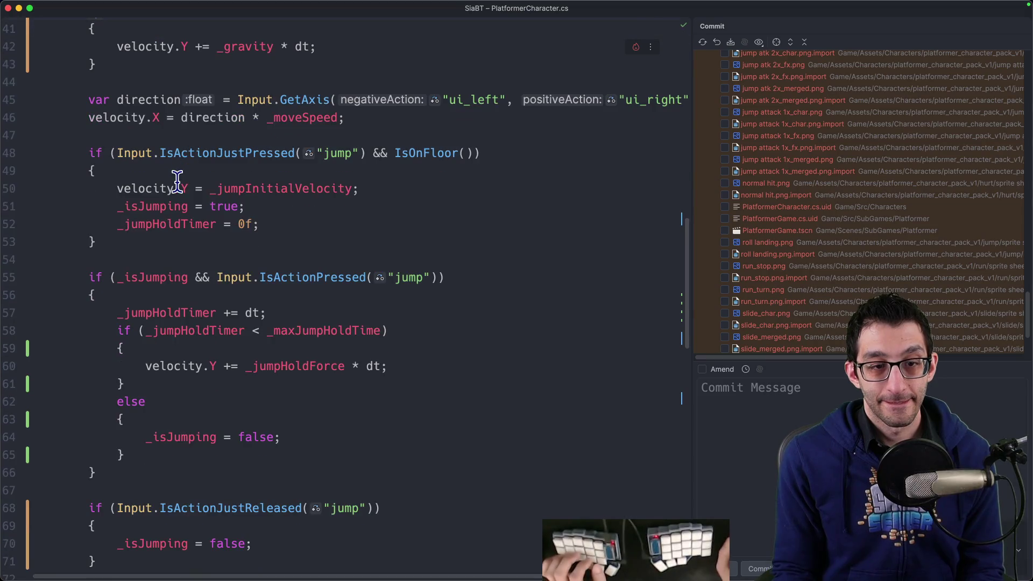
pyautogui.scroll(-5, 226, 268)
pyautogui.scroll(3, 231, 266)
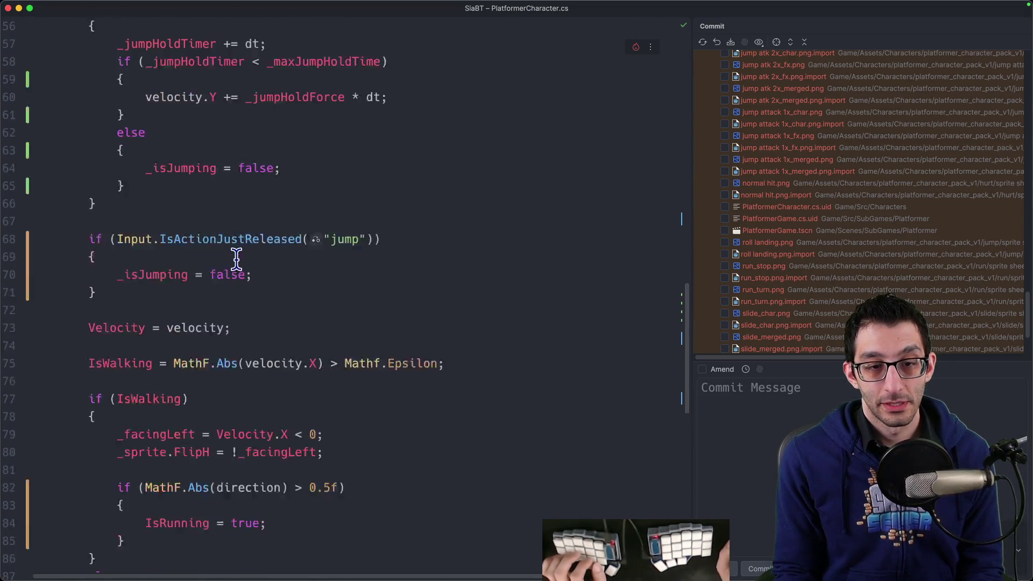
pyautogui.scroll(10, 237, 257)
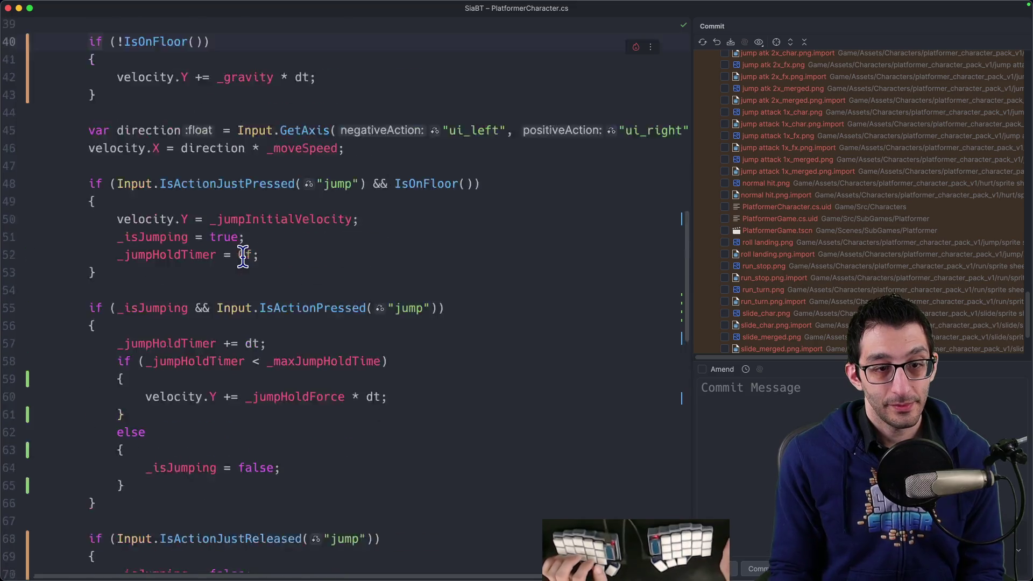
pyautogui.press('super+comma')
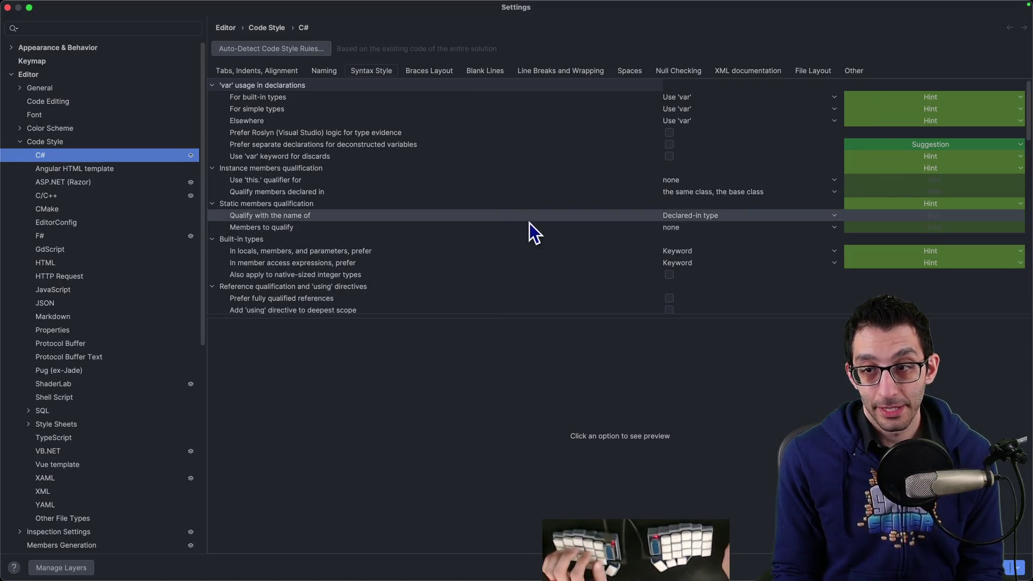
# Lower missing if-statement braces to a Warning and return to the braced gravity block.
pyautogui.scroll(-10, 677, 244)
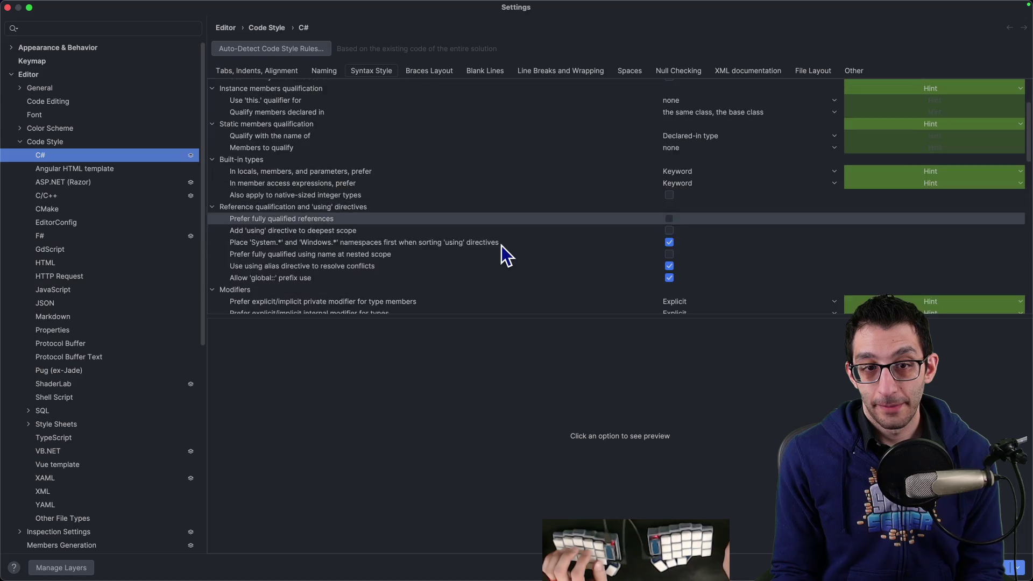
pyautogui.scroll(-5, 766, 228)
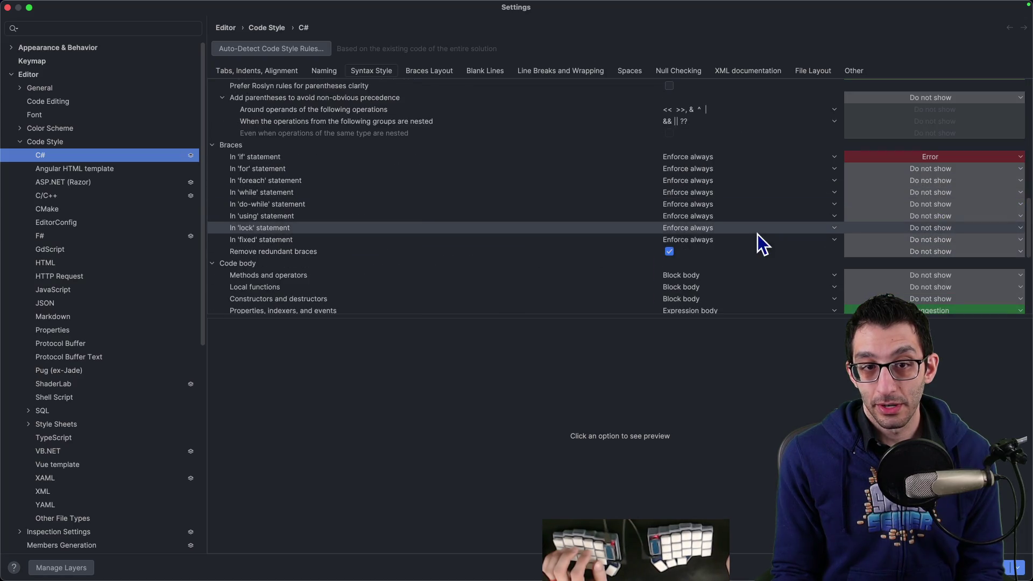
pyautogui.click(898, 157)
pyautogui.click(928, 157)
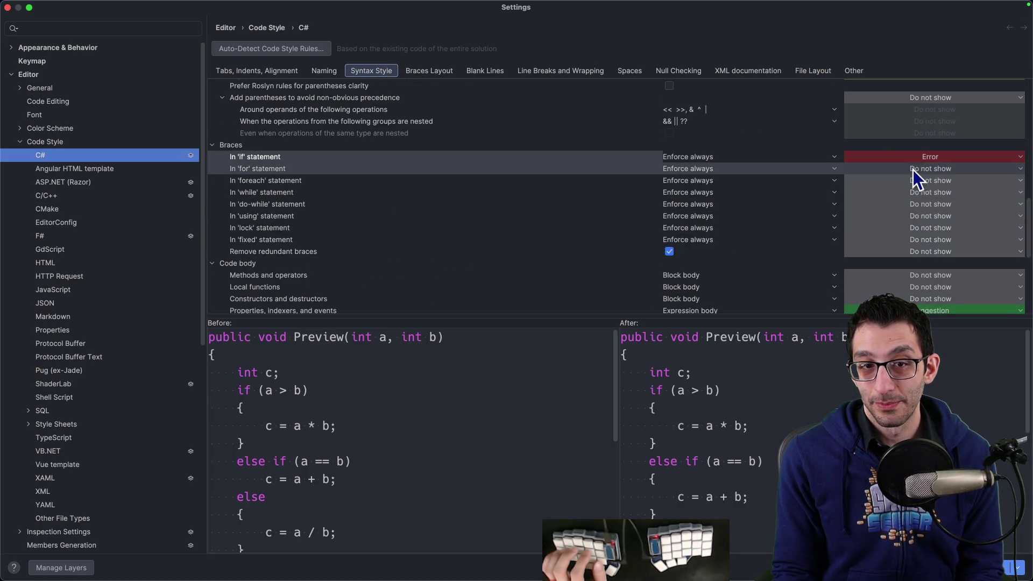
pyautogui.click(915, 157)
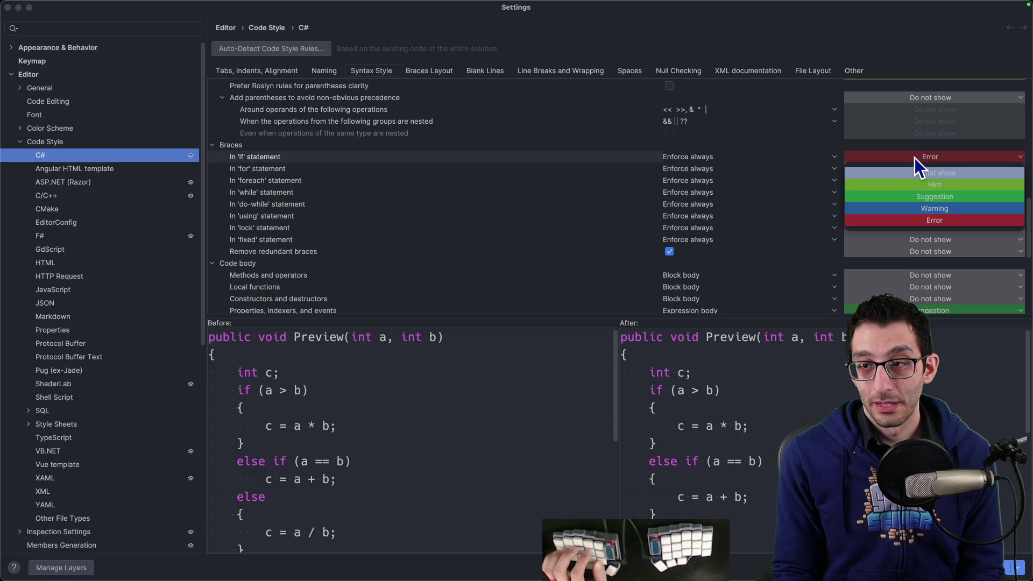
pyautogui.click(917, 209)
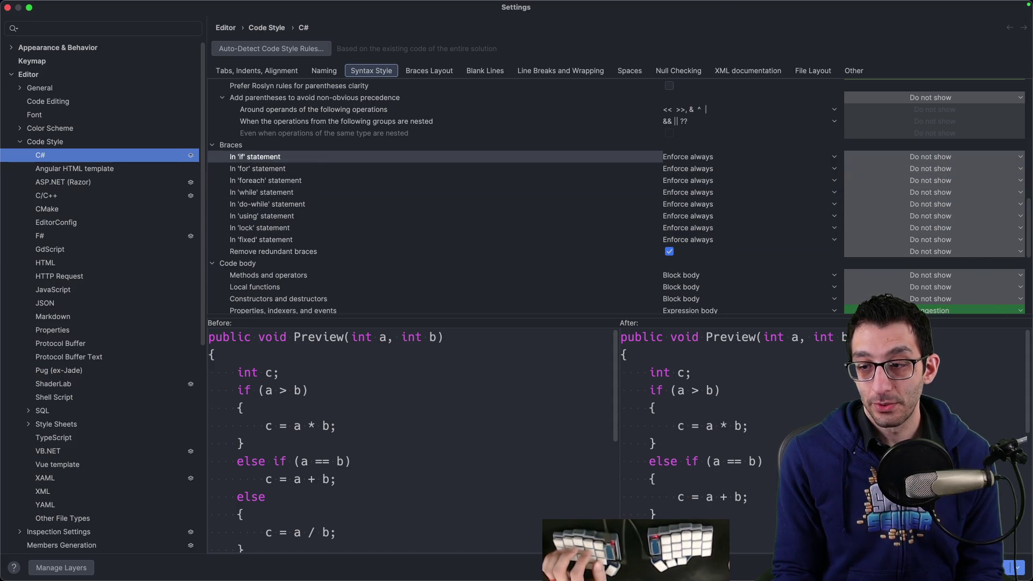
pyautogui.press('Return')
pyautogui.press('Down')
pyautogui.press('Down')
pyautogui.press('Down')
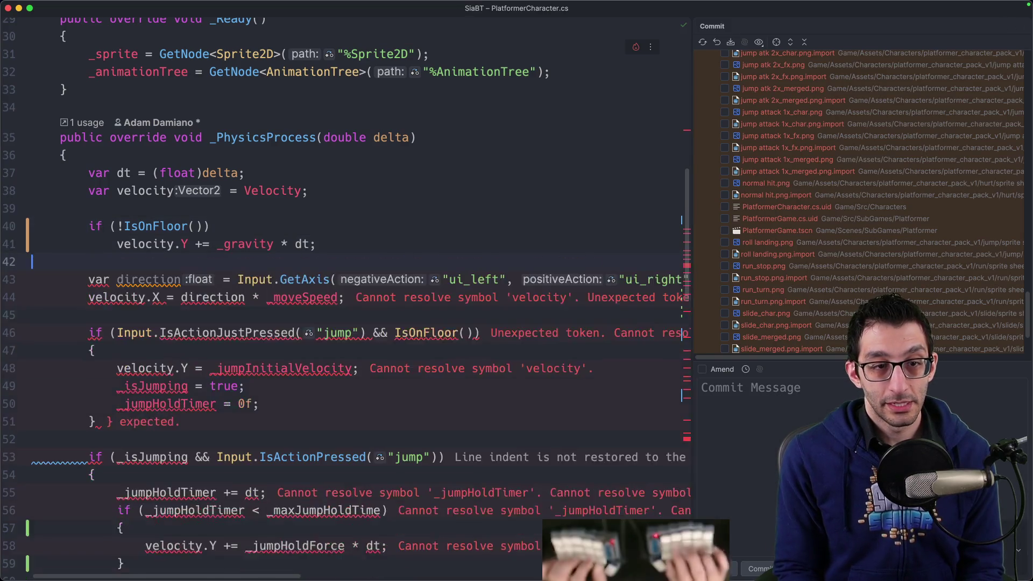
pyautogui.scroll(-1, 190, 243)
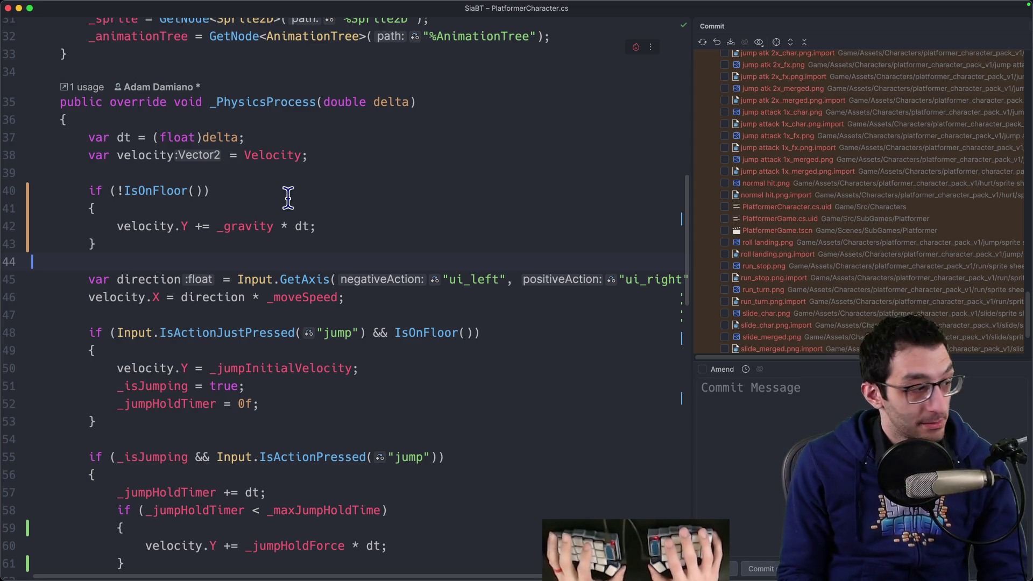
# Switch to Chrome and view the TODO document's Monday plans.
pyautogui.press('super+Tab')
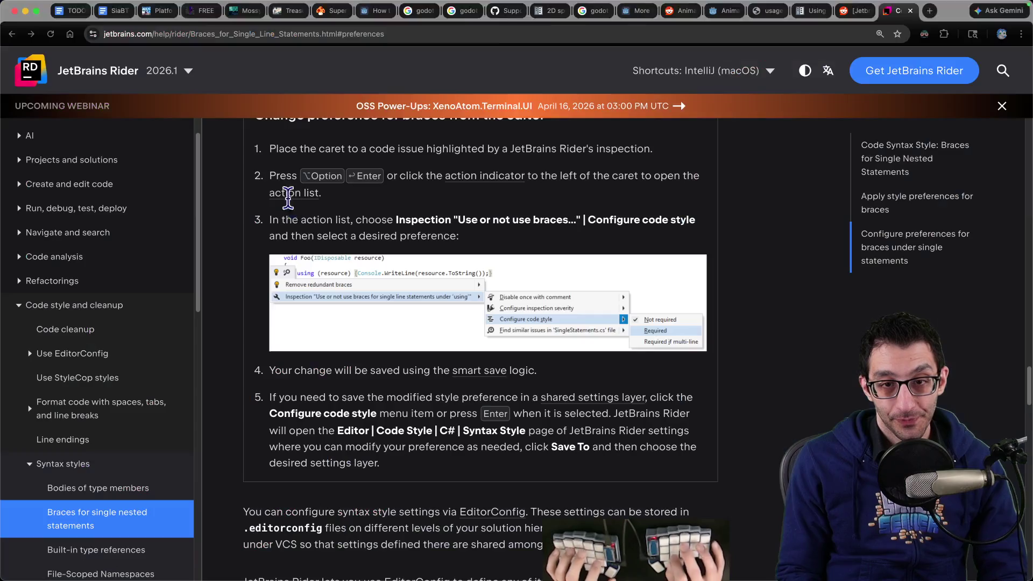
pyautogui.press('super+1')
pyautogui.scroll(20, 296, 210)
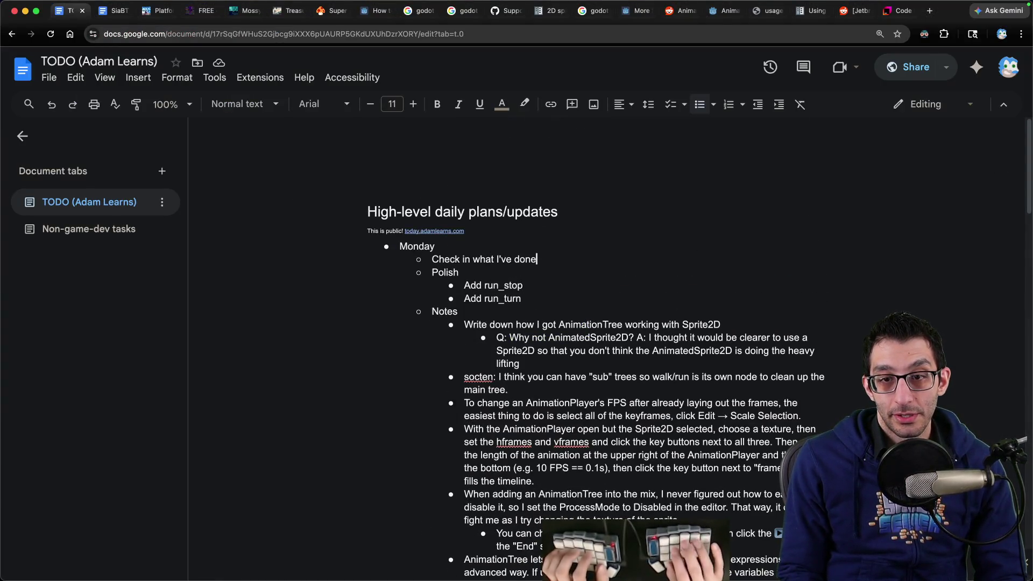
# Delete the 'Check in what I've done' TODO item and its leftover empty bullet.
pyautogui.press('super+BackSpace')
pyautogui.press('BackSpace')
pyautogui.scroll(-10, 537, 315)
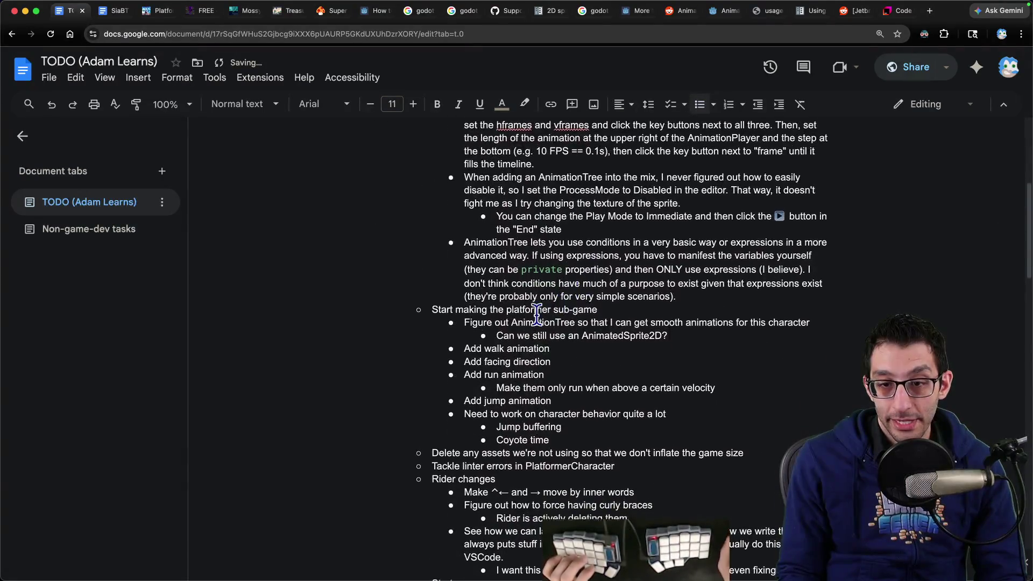
# Delete the Add walk animation, Add facing direction and Add run animation items, then go to Finder.
pyautogui.moveTo(464, 345); pyautogui.dragTo(587, 345)
pyautogui.press('BackSpace')
pyautogui.hotkey('shift', 'Down')
pyautogui.press('BackSpace')
pyautogui.hotkey('shift', 'Down')
pyautogui.hotkey('shift', 'Down')
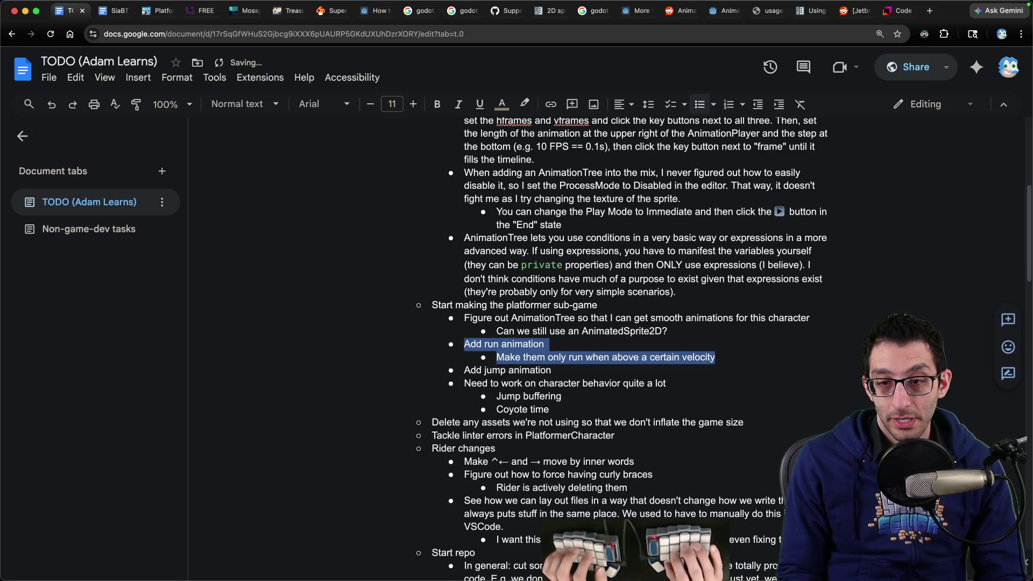
pyautogui.press('BackSpace')
pyautogui.press('BackSpace')
pyautogui.press('super+Tab')
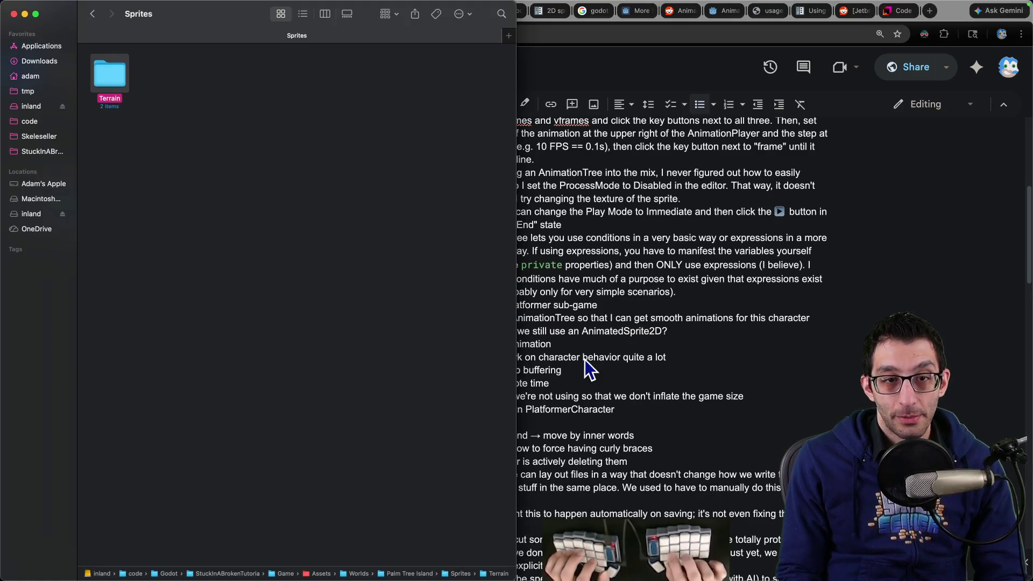
# Browse to Characters > platformer_character_pack_v1 > jump > sprite sheets and open jump.png in Affinity Photo.
pyautogui.press('super+Up')
pyautogui.press('super+Up')
pyautogui.press('super+Up')
pyautogui.press('Left')
pyautogui.press('Left')
pyautogui.press('Left')
pyautogui.press('super+Down')
pyautogui.press('super+Down')
pyautogui.press('Down')
pyautogui.press('Down')
pyautogui.press('Right')
pyautogui.press('Right')
pyautogui.press('super+Down')
pyautogui.press('Right')
pyautogui.press('super+Down')
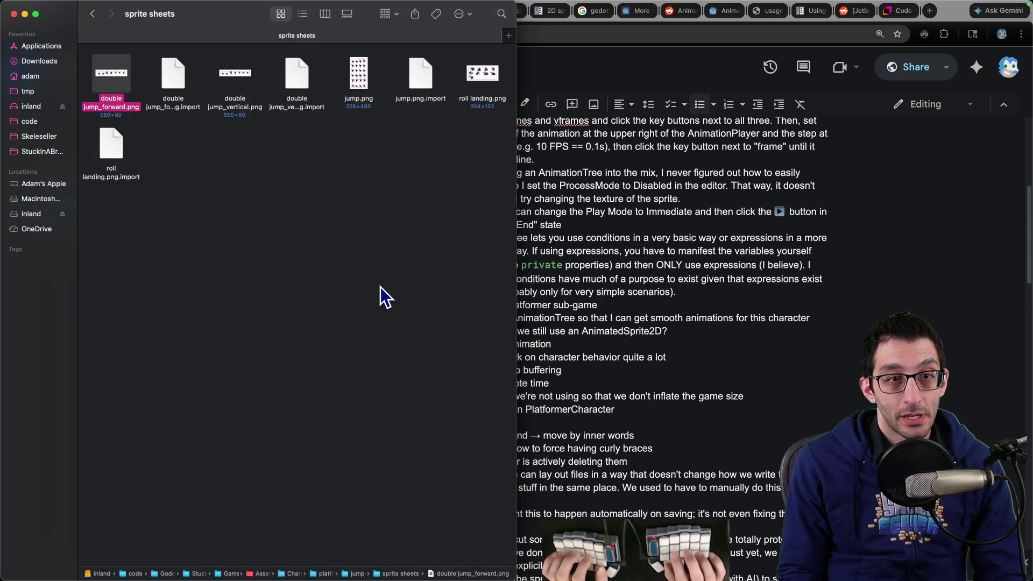
pyautogui.press('Right')
pyautogui.press('Right')
pyautogui.press('Right')
pyautogui.press('Right')
pyautogui.press('Left')
pyautogui.press('Left')
pyautogui.press('Left')
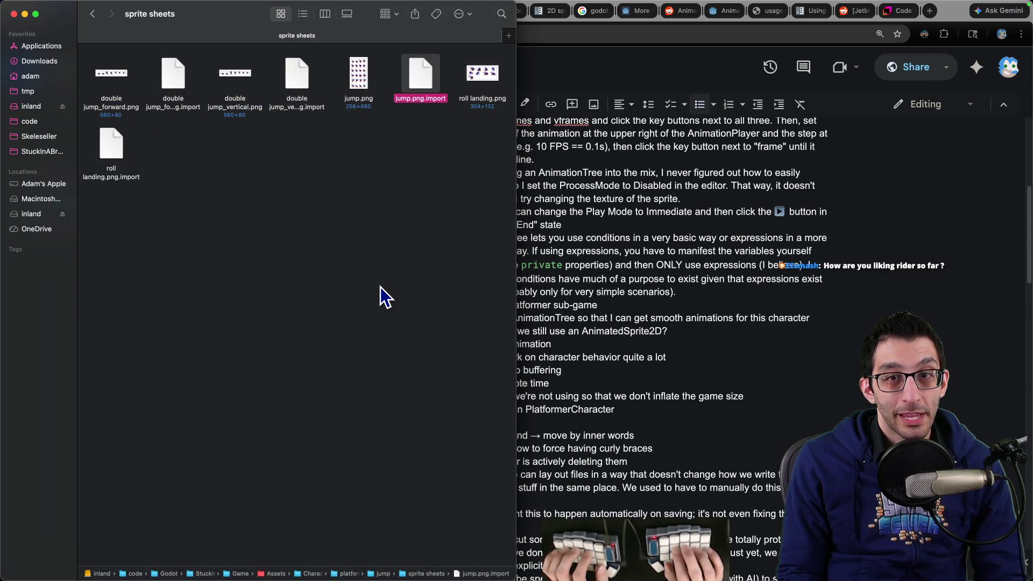
pyautogui.press('Right')
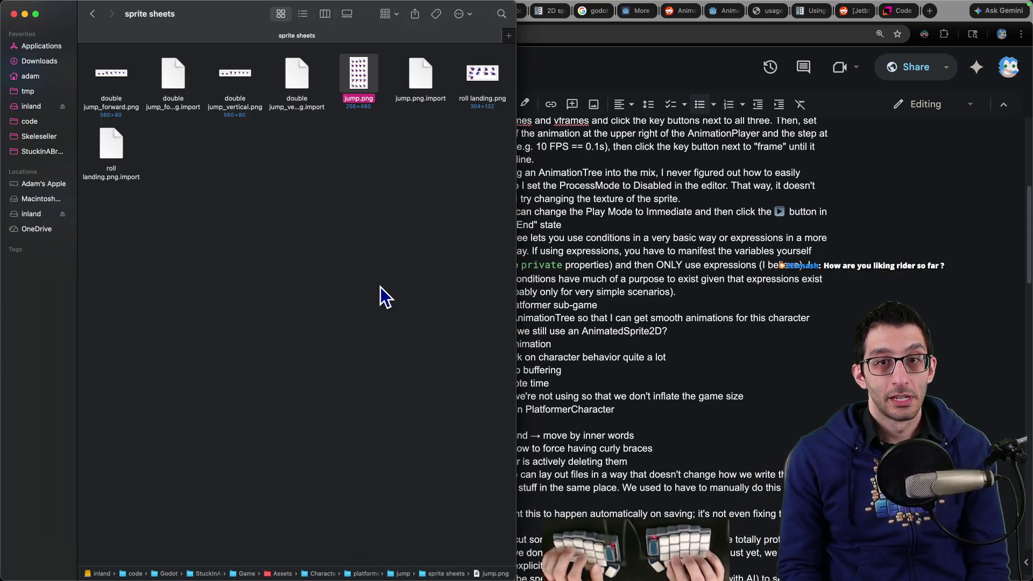
pyautogui.press('super+Down')
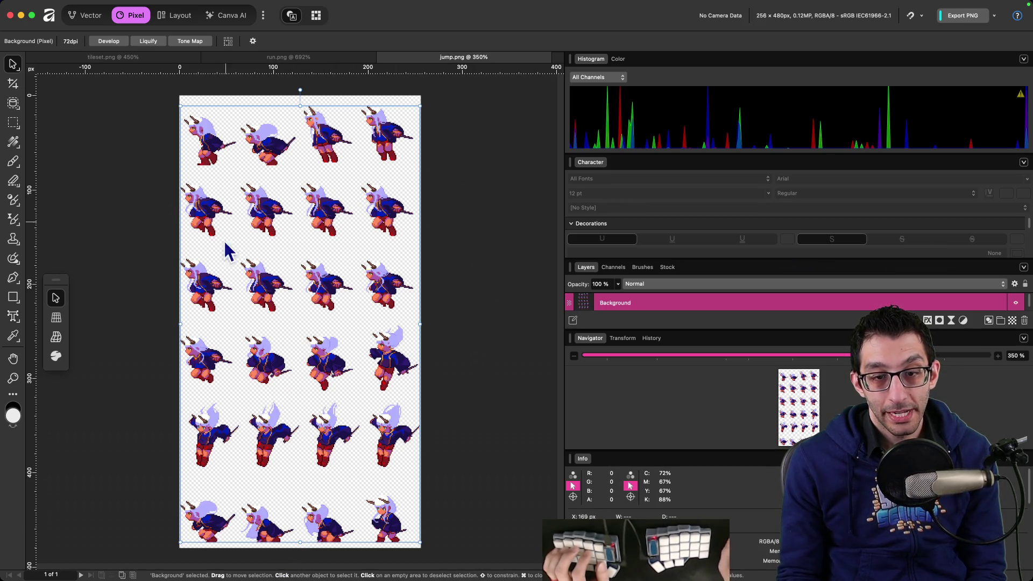
# Return to Godot and select the AnimationPlayer node.
pyautogui.moveTo(609, 563)
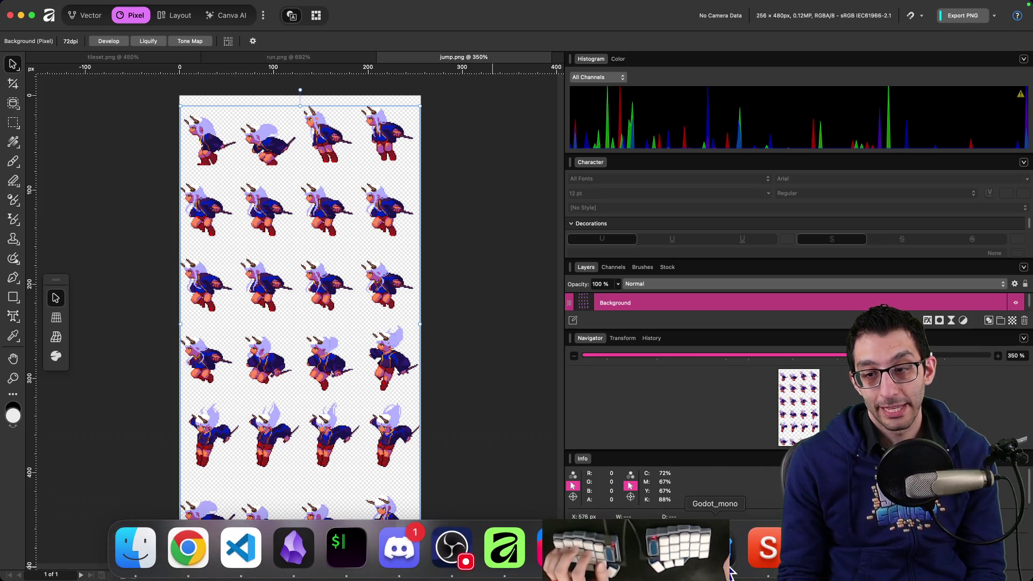
pyautogui.click(730, 571)
pyautogui.click(49, 151)
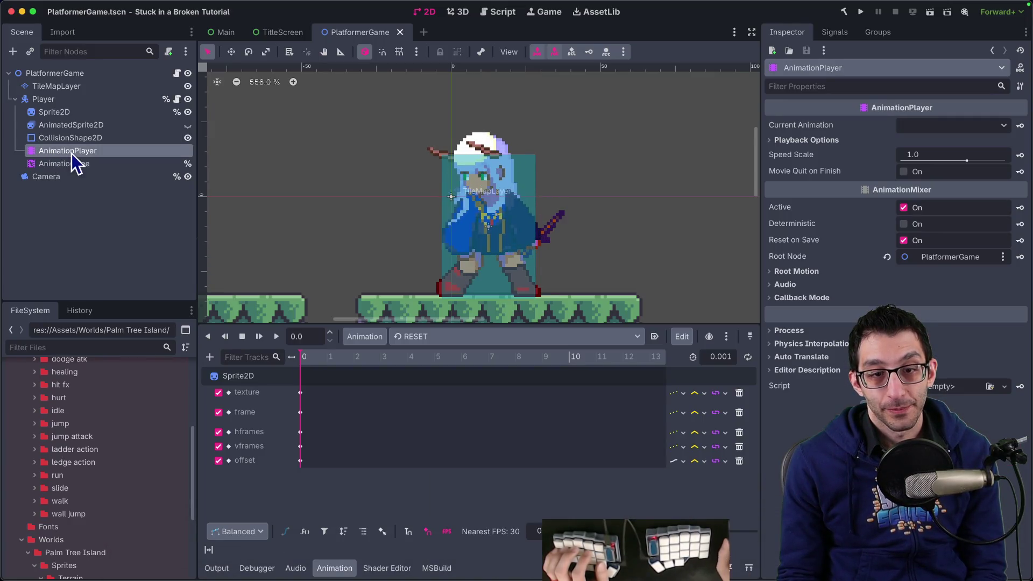
# Create a new animation named 'jump' and make it the one being edited, with Sprite2D selected.
pyautogui.click(366, 337)
pyautogui.click(381, 357)
pyautogui.write('jump')
pyautogui.press('Return')
pyautogui.click(101, 115)
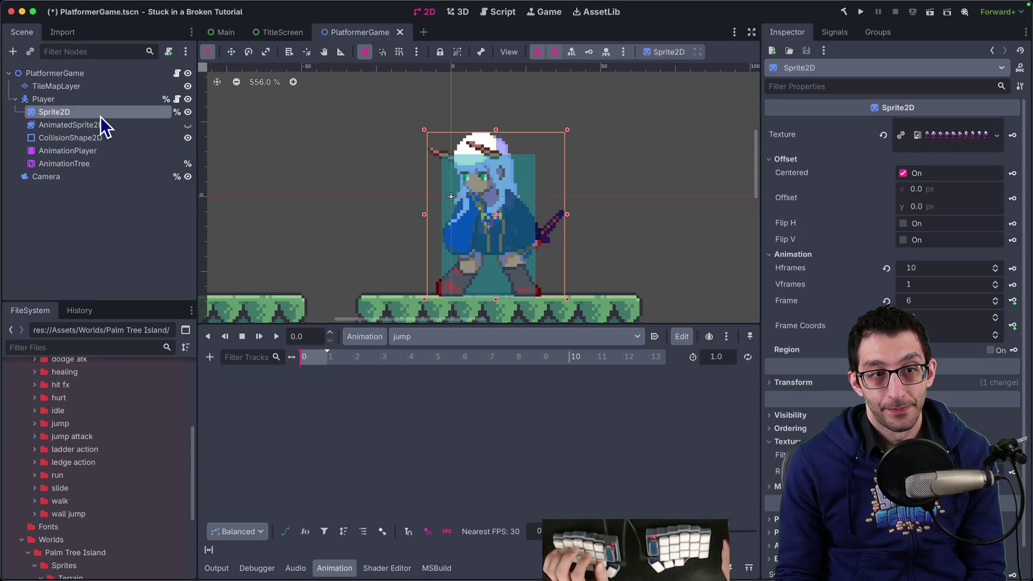
pyautogui.click(108, 164)
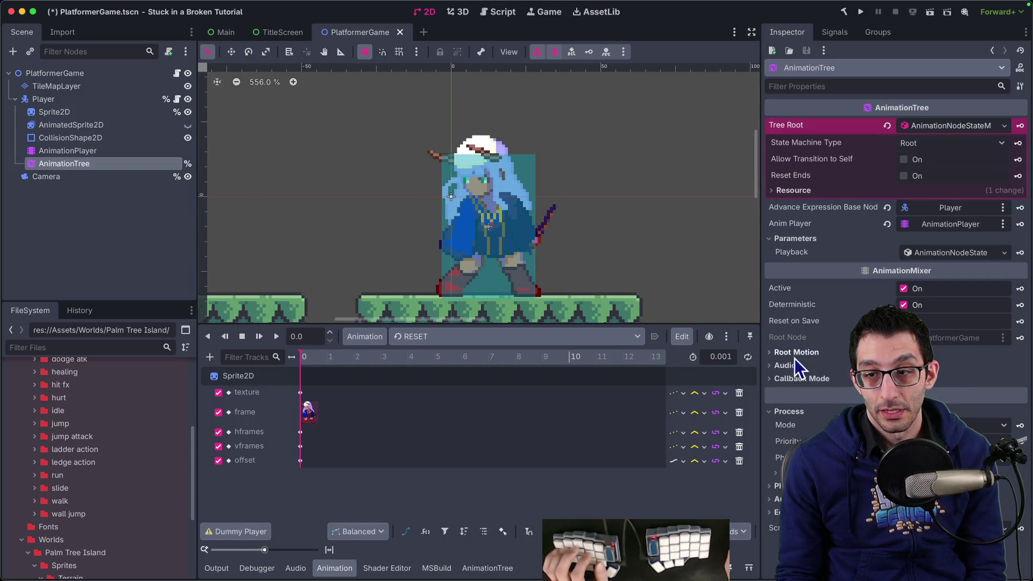
pyautogui.click(54, 113)
pyautogui.click(417, 336)
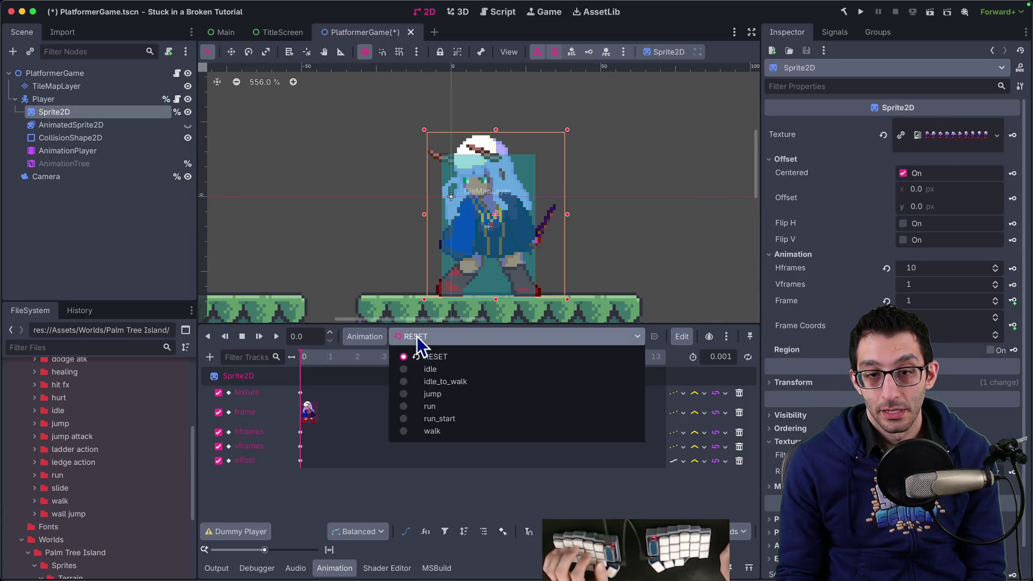
pyautogui.click(434, 404)
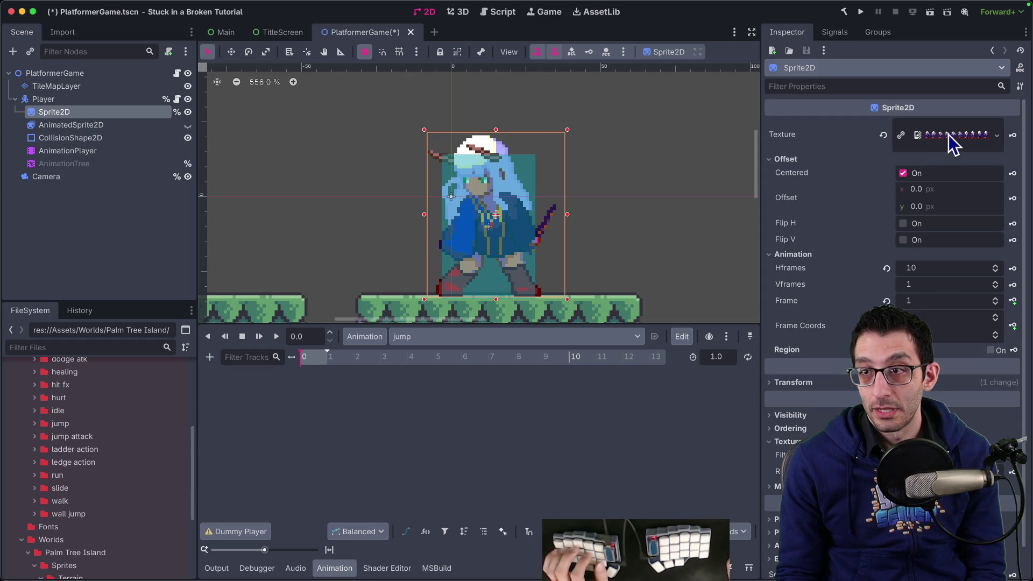
# Quick-load jump.png as the Sprite2D texture.
pyautogui.click(997, 135)
pyautogui.click(939, 383)
pyautogui.write('jump')
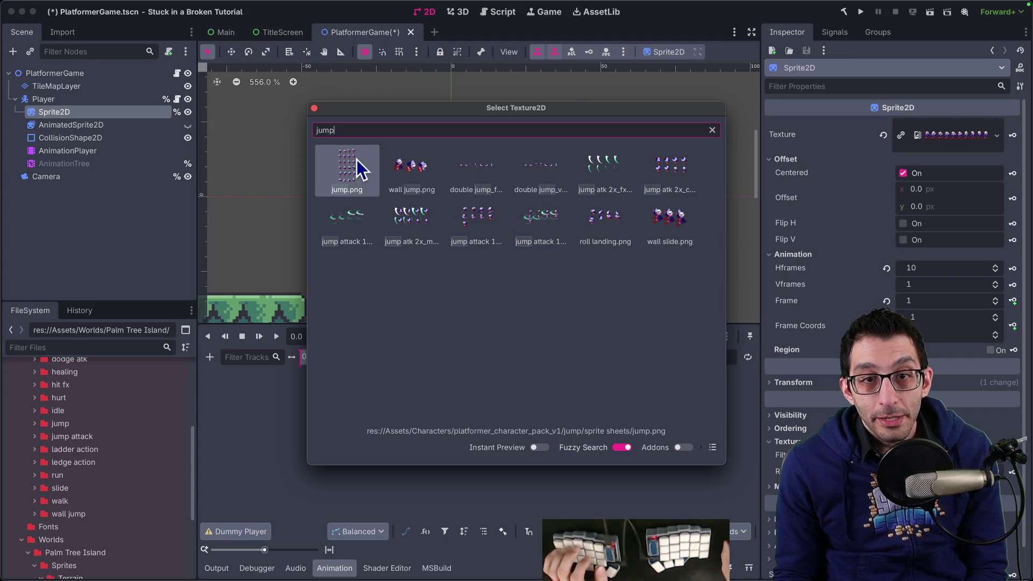
pyautogui.press('Return')
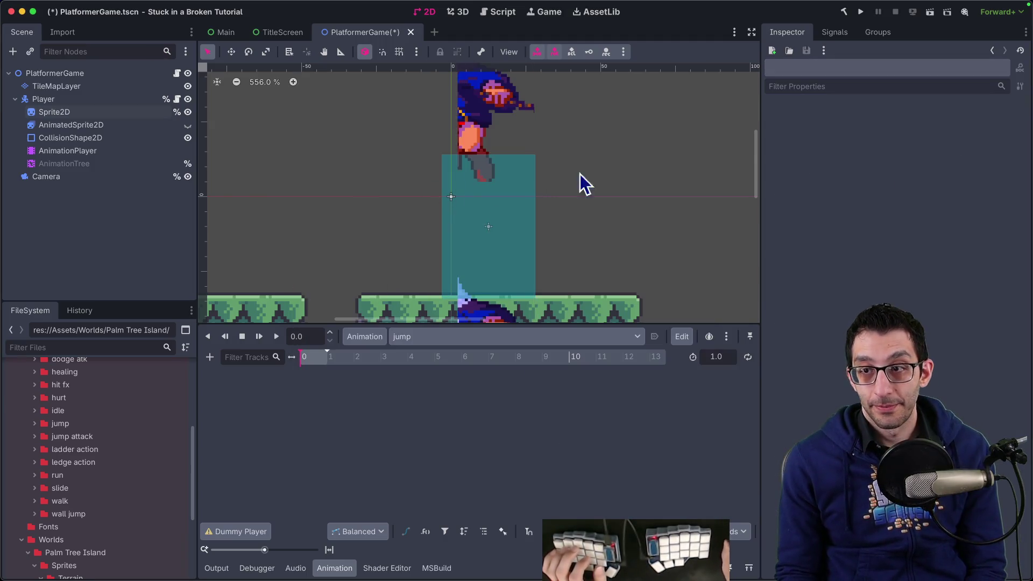
# Set the sprite's Hframes to 4, Vframes to 6 and Frame to 0.
pyautogui.click(63, 111)
pyautogui.click(936, 269)
pyautogui.write('4')
pyautogui.click(930, 284)
pyautogui.write('6')
pyautogui.press('Return')
pyautogui.click(929, 295)
pyautogui.write('0')
pyautogui.press('Tab')
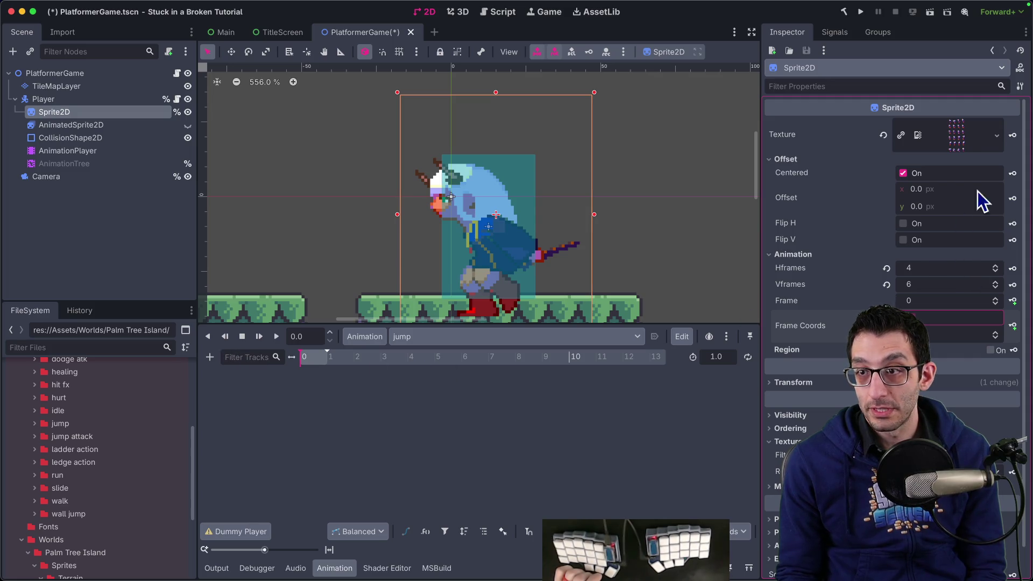
# Add texture, offset, Hframes and Vframes tracks to the jump animation.
pyautogui.click(1013, 137)
pyautogui.press('Return')
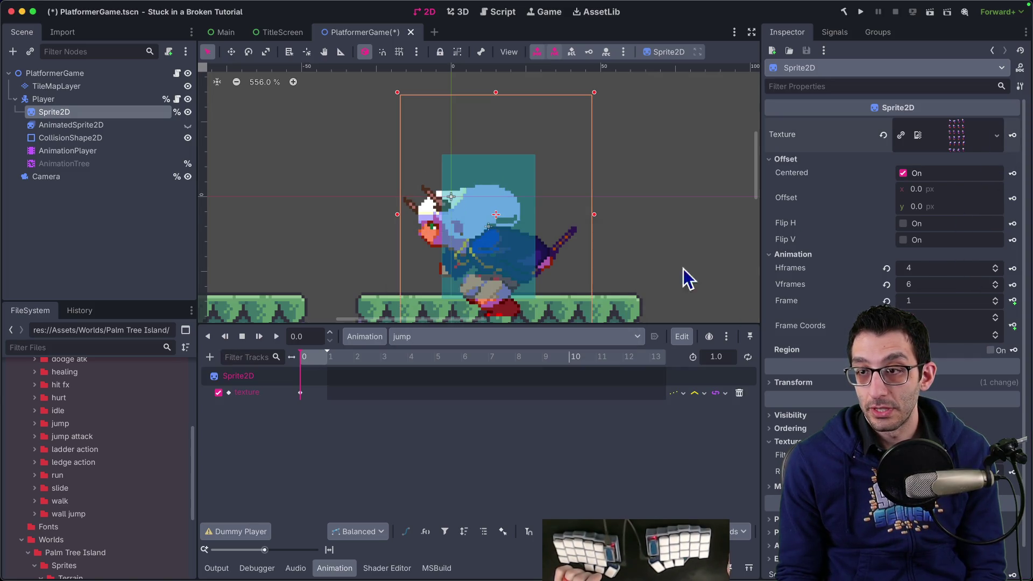
pyautogui.click(1012, 194)
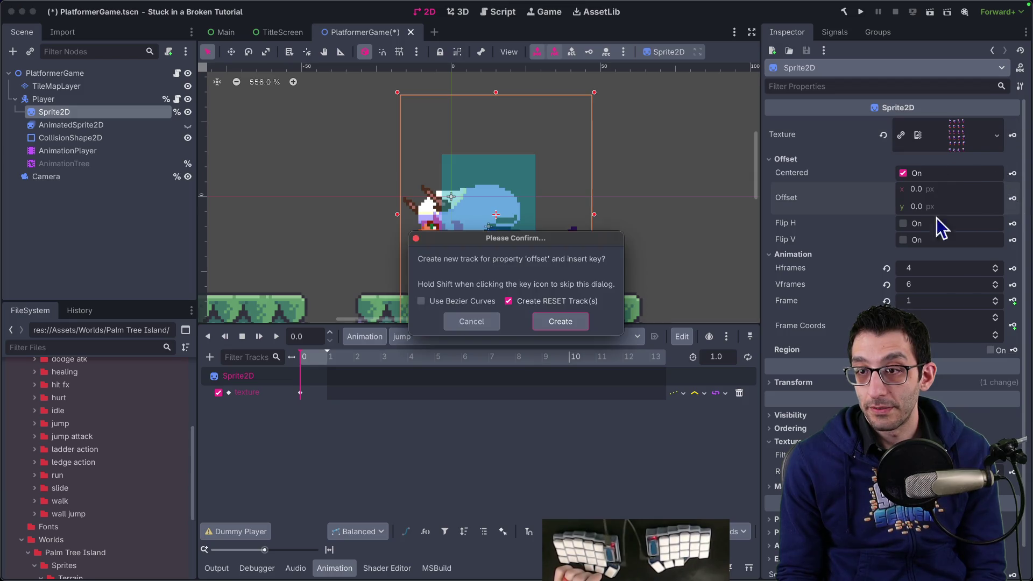
pyautogui.click(556, 321)
pyautogui.click(1013, 268)
pyautogui.click(557, 320)
pyautogui.click(1012, 285)
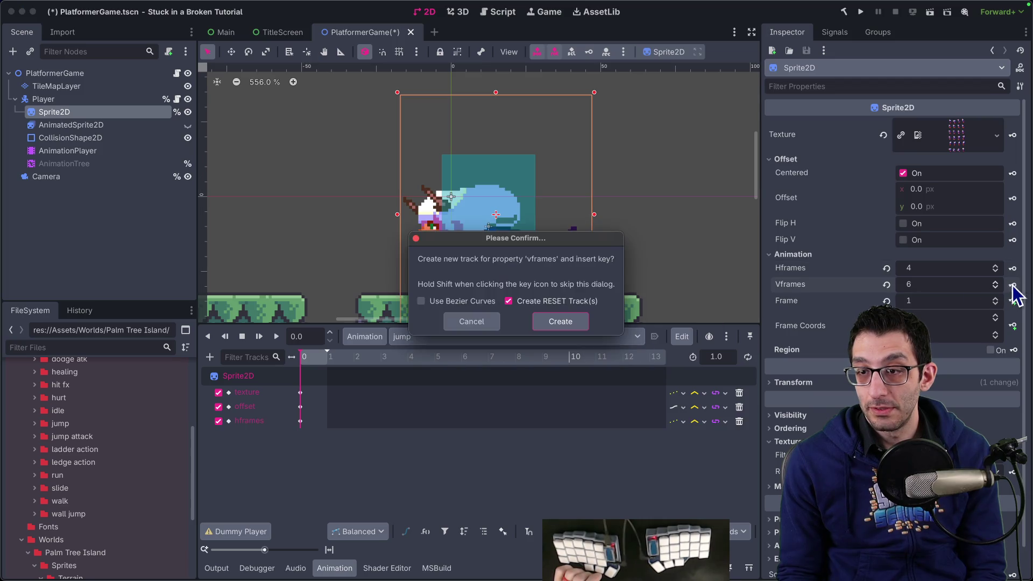
pyautogui.click(555, 326)
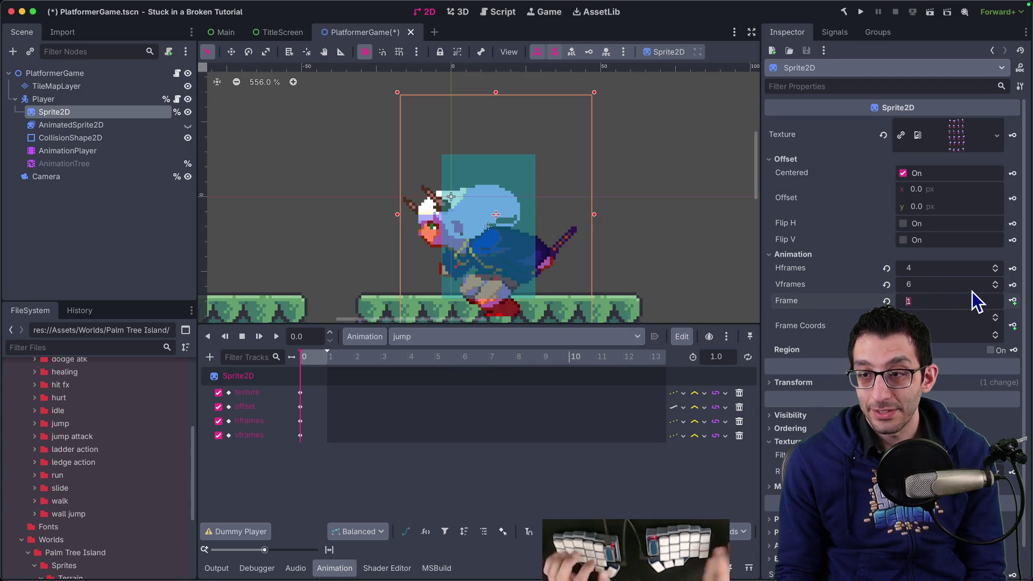
# Add a frame track, undo it, and turn on looping for the jump animation.
pyautogui.scroll(-1, 973, 292)
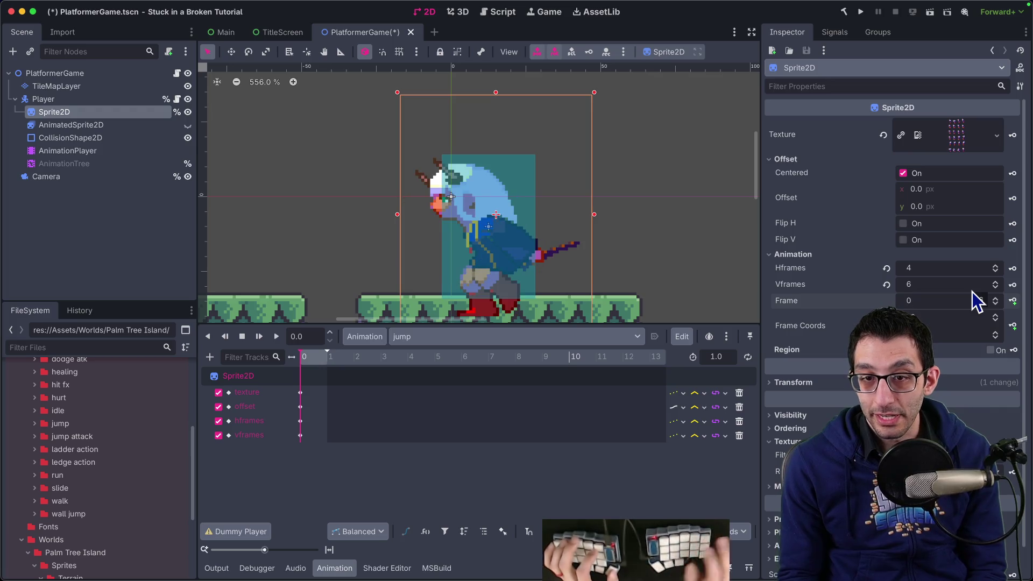
pyautogui.click(1012, 301)
pyautogui.click(555, 326)
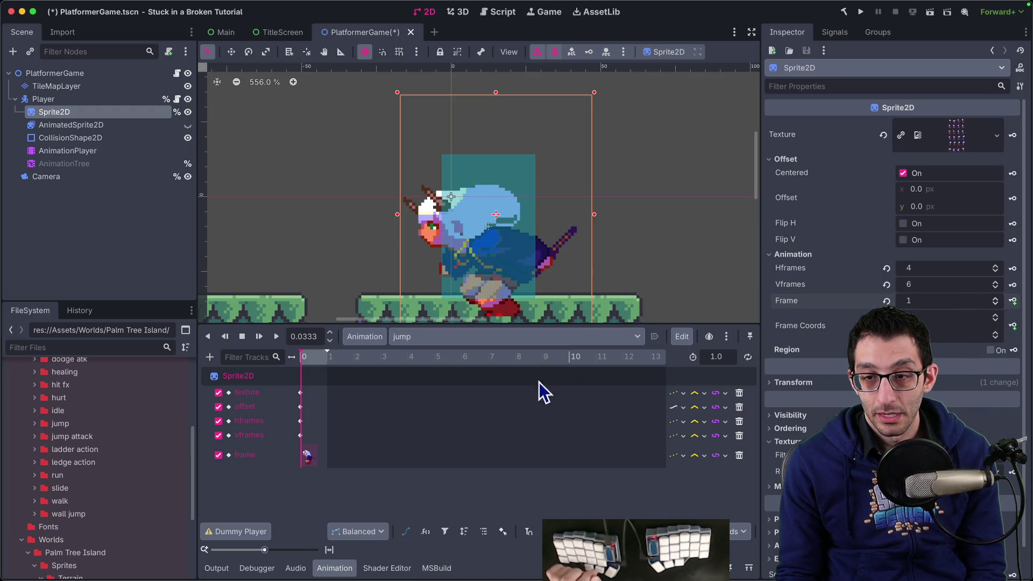
pyautogui.hotkey('ctrl', 'z')
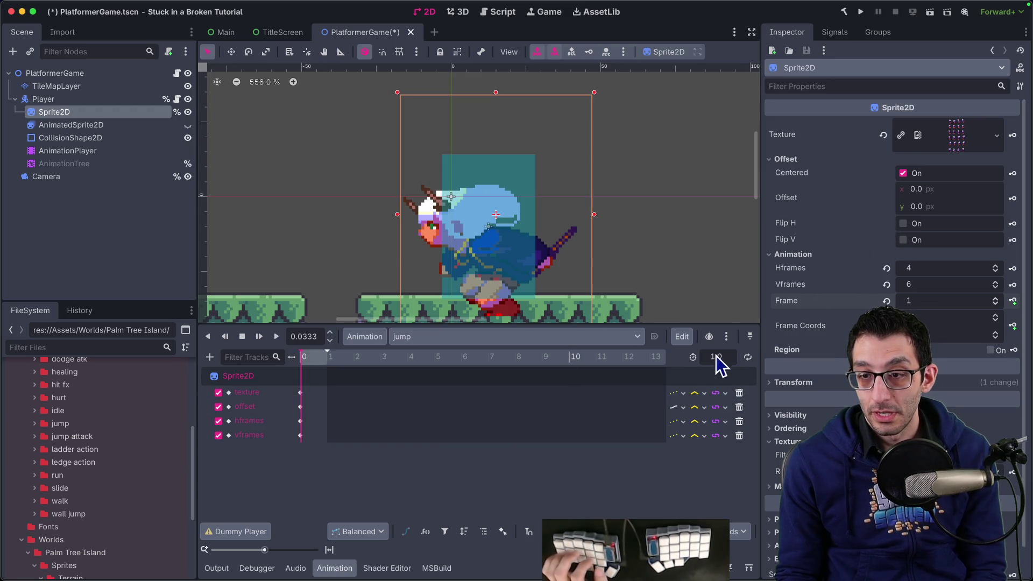
pyautogui.scroll(14, 732, 347)
pyautogui.click(749, 357)
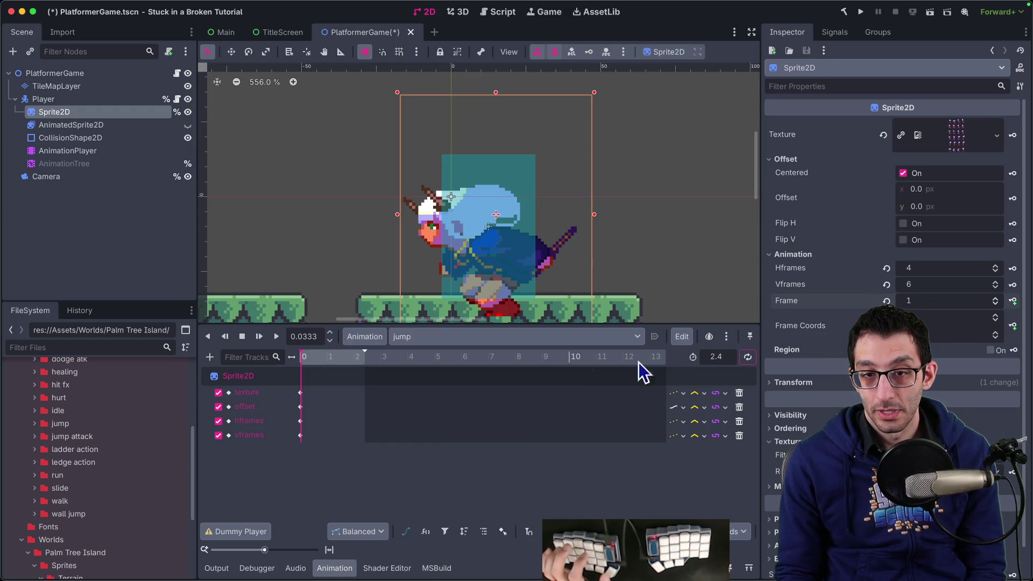
# Reset the sprite to frame 0 and key successive sprite frames into the frame track.
pyautogui.moveTo(967, 293); pyautogui.dragTo(947, 296)
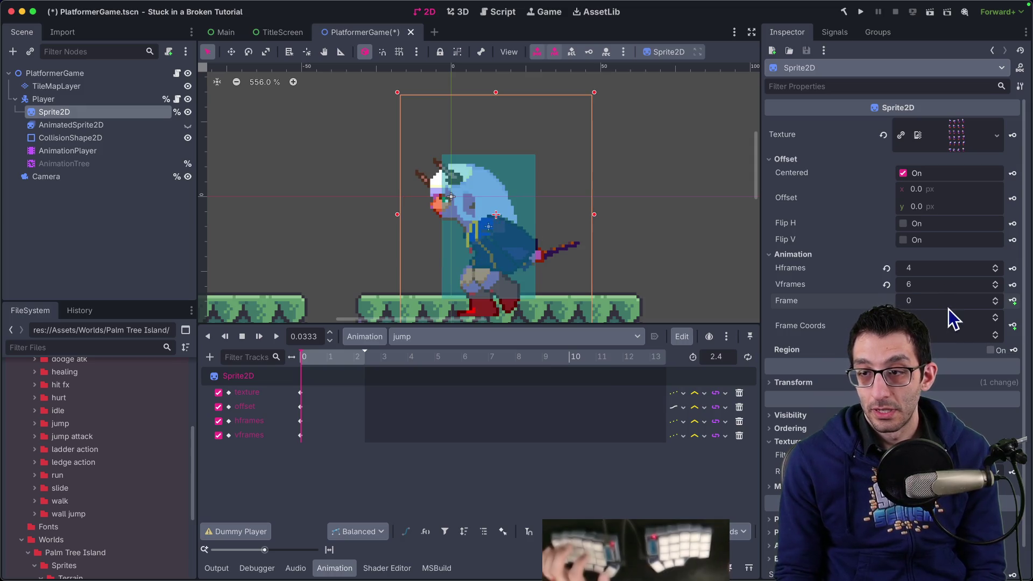
pyautogui.click(1012, 301)
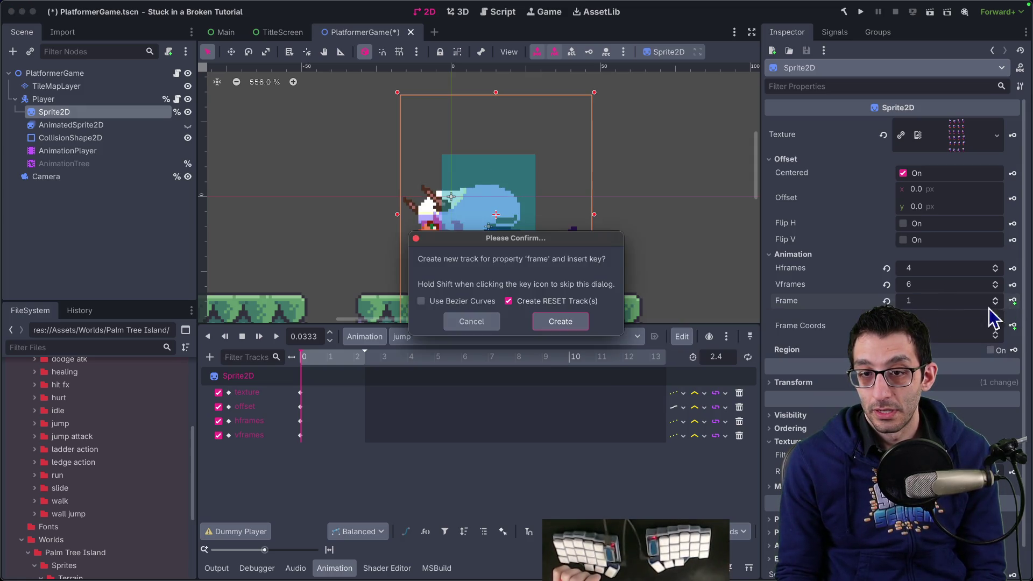
pyautogui.click(562, 323)
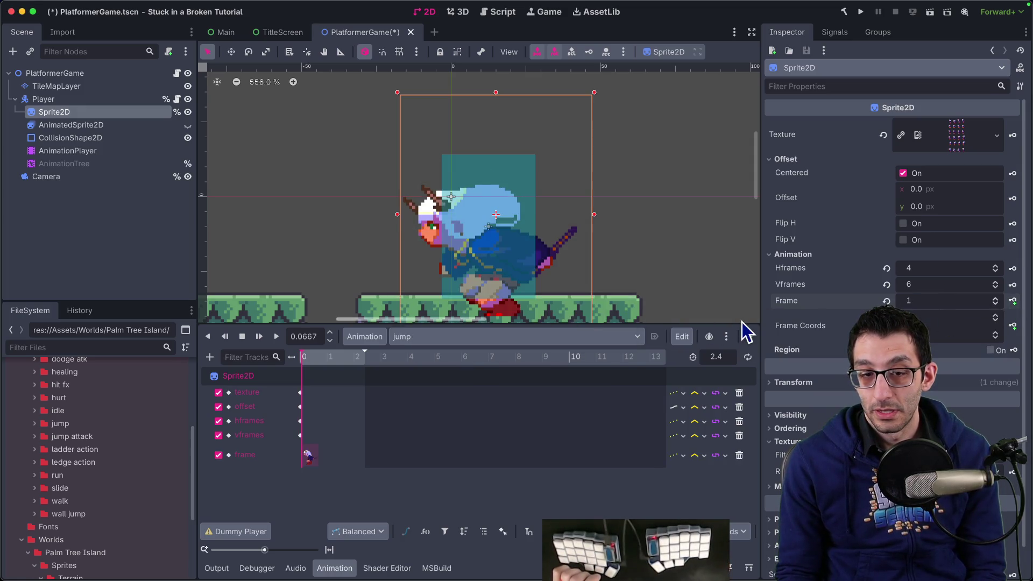
pyautogui.click(1015, 303)
pyautogui.click(1015, 303)
pyautogui.click(1015, 303)
pyautogui.click(1015, 302)
pyautogui.click(1015, 302)
pyautogui.click(1015, 303)
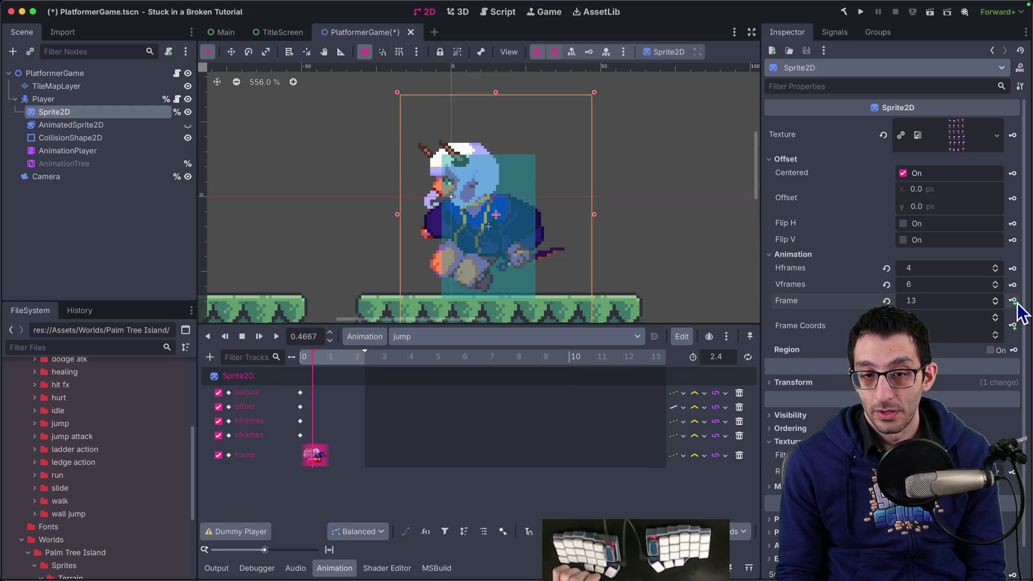
pyautogui.click(1013, 302)
pyautogui.click(1013, 302)
pyautogui.click(1013, 301)
pyautogui.click(1013, 301)
pyautogui.click(1013, 301)
pyautogui.click(1013, 301)
pyautogui.click(1013, 302)
pyautogui.click(1013, 302)
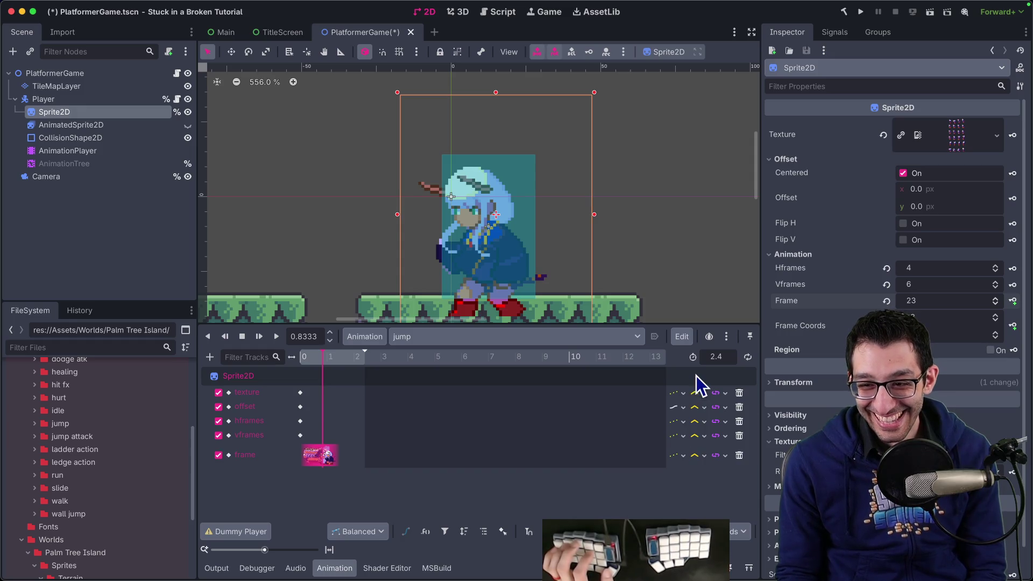
# Zoom the timeline, delete all keys on the frame track, and return the playhead to 0.
pyautogui.moveTo(264, 546); pyautogui.dragTo(285, 550)
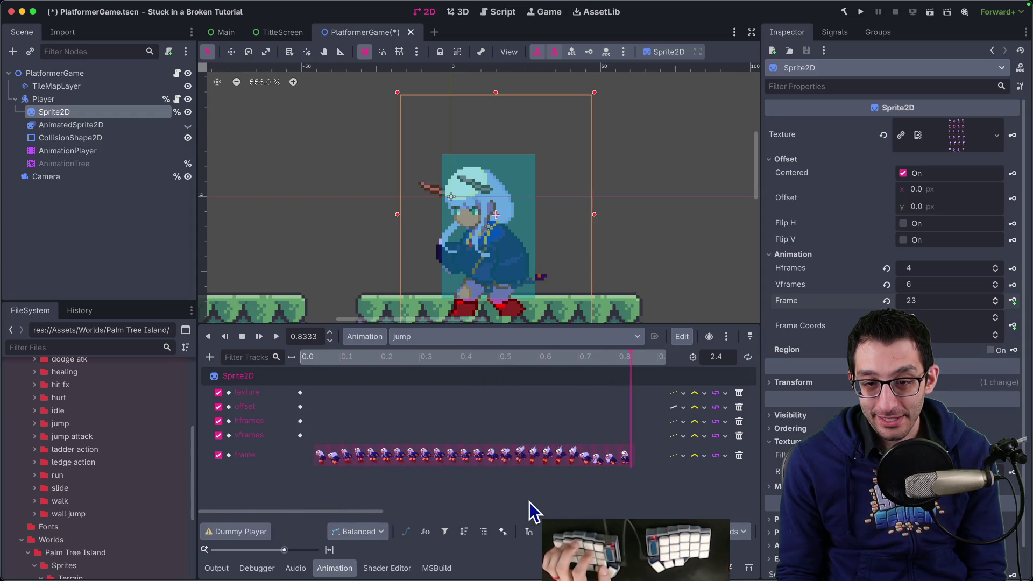
pyautogui.moveTo(628, 451); pyautogui.dragTo(301, 469)
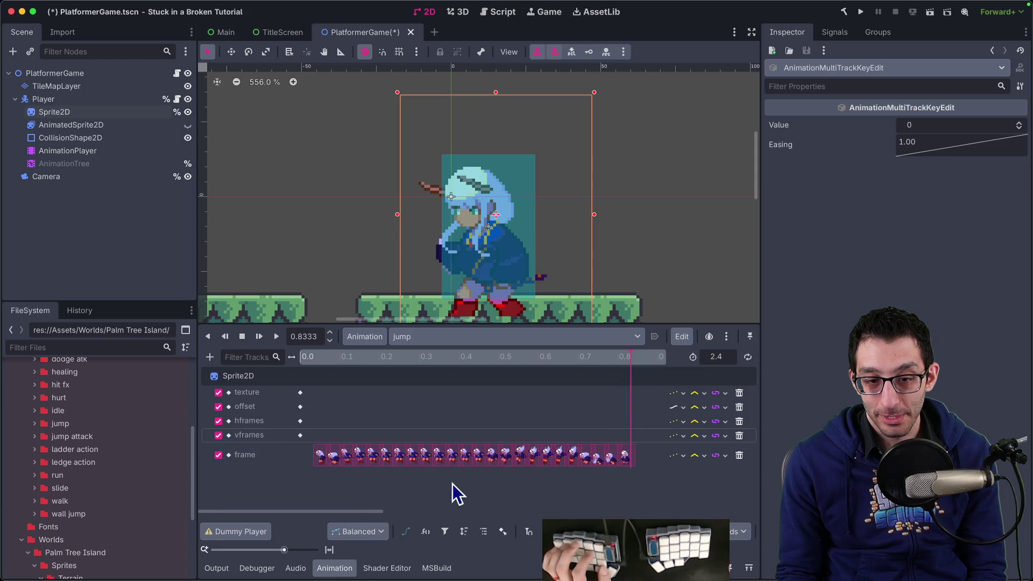
pyautogui.press('Delete')
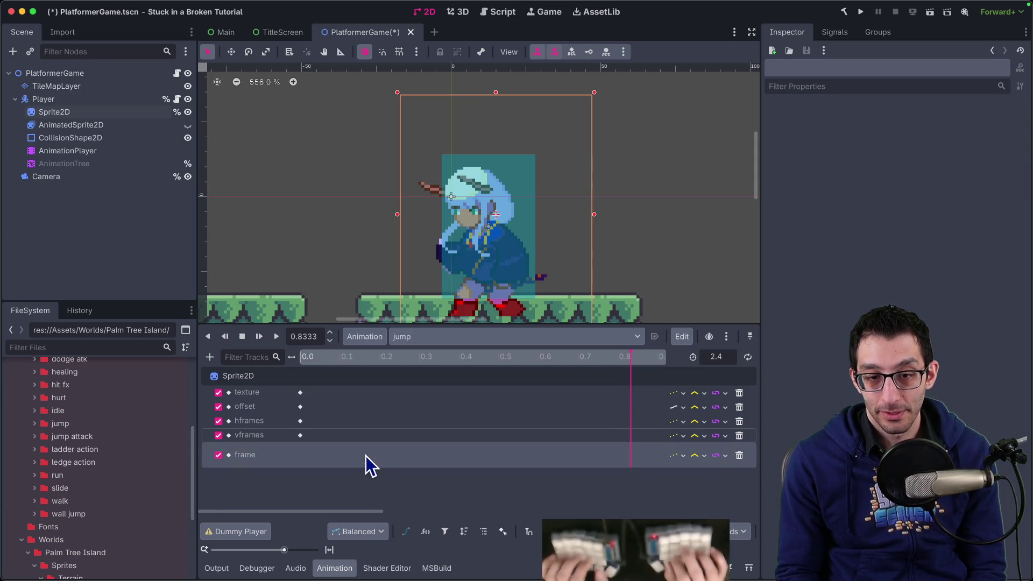
pyautogui.click(293, 357)
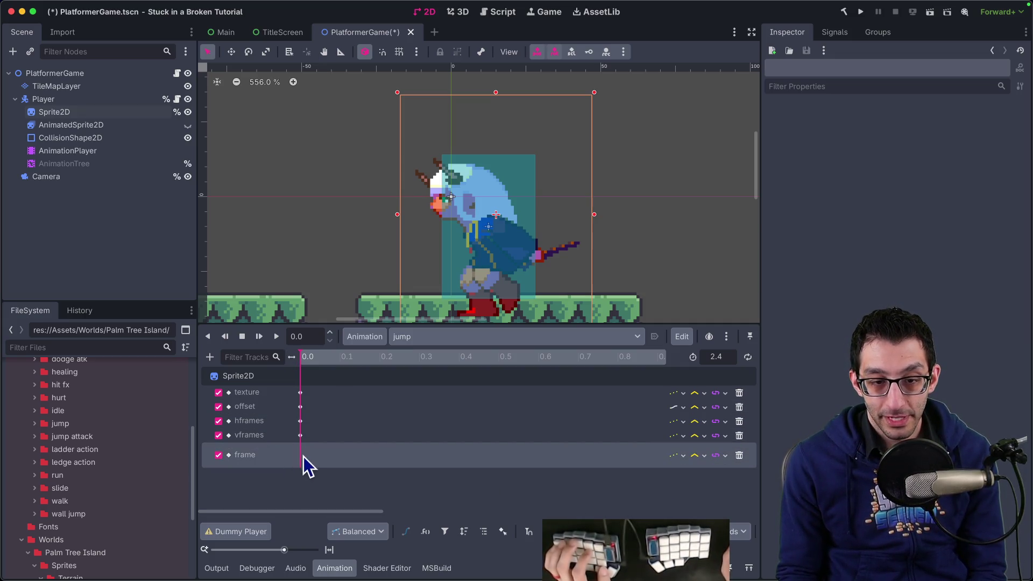
# Reopen the jump animation in the AnimationPlayer and reselect Sprite2D.
pyautogui.click(68, 114)
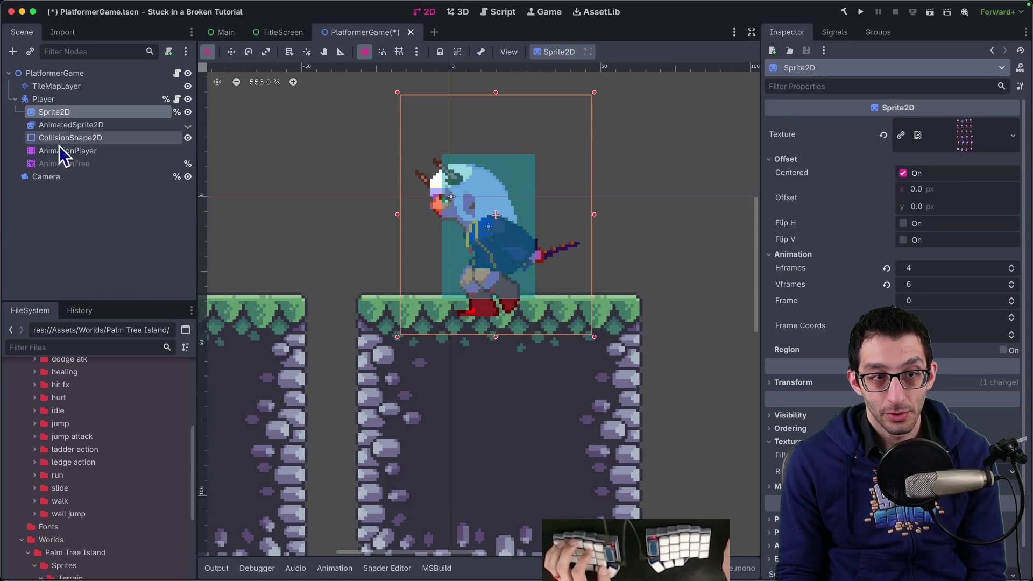
pyautogui.click(65, 151)
pyautogui.click(70, 164)
pyautogui.click(77, 114)
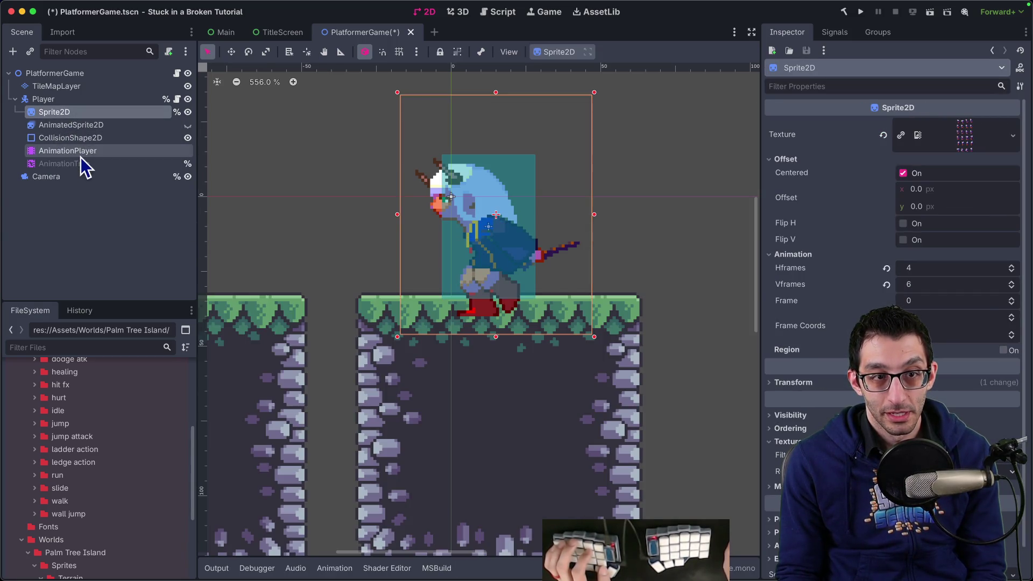
pyautogui.click(81, 156)
pyautogui.click(417, 338)
pyautogui.click(417, 341)
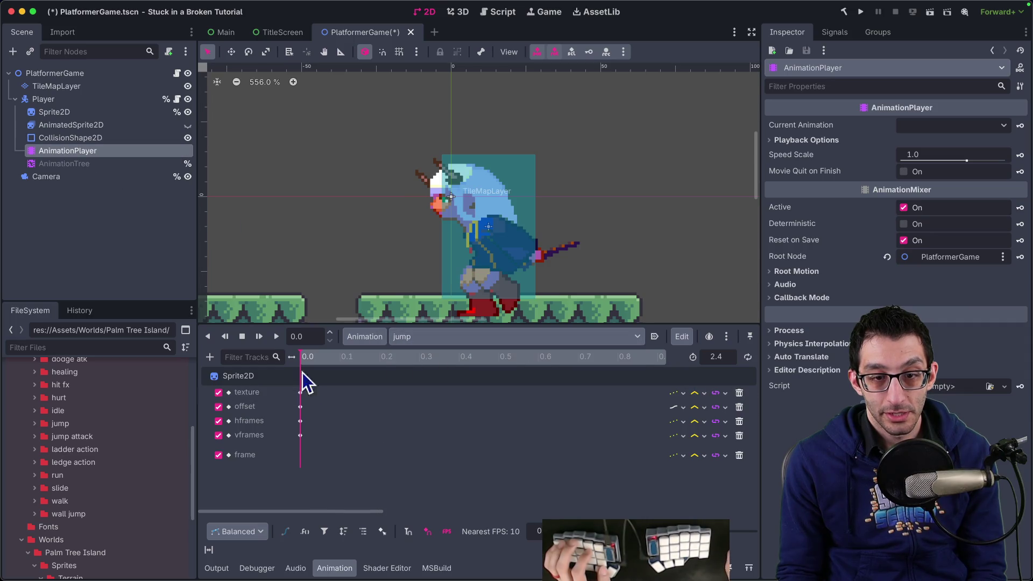
pyautogui.click(94, 112)
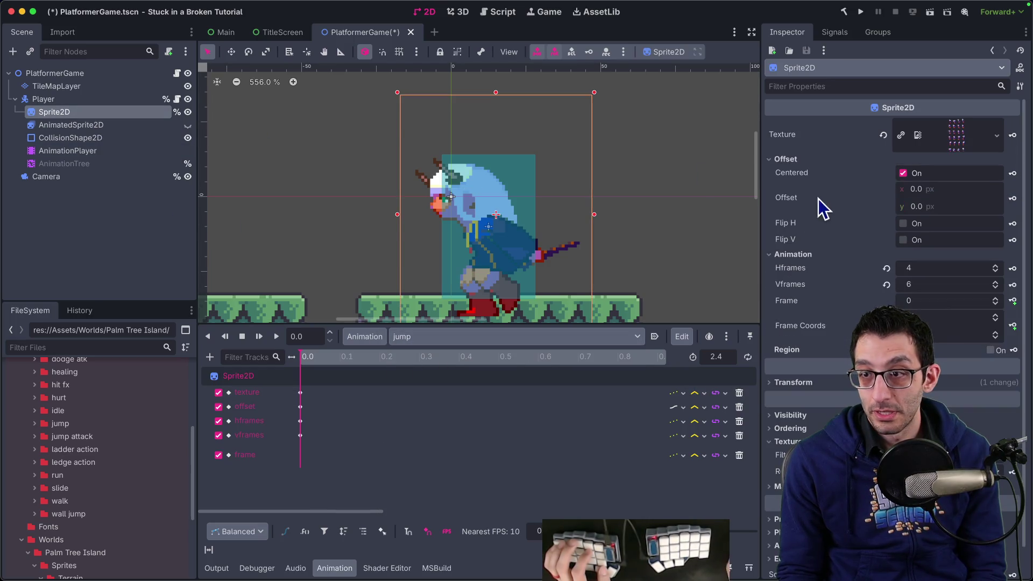
# Key the sprite frames one by one from 0 through frame 23.
pyautogui.click(1013, 302)
pyautogui.doubleClick(1012, 302)
pyautogui.tripleClick(1013, 301)
pyautogui.click(1013, 301)
pyautogui.tripleClick(1012, 301)
pyautogui.doubleClick(1013, 301)
pyautogui.tripleClick(1013, 301)
pyautogui.doubleClick(1013, 301)
pyautogui.doubleClick(1012, 301)
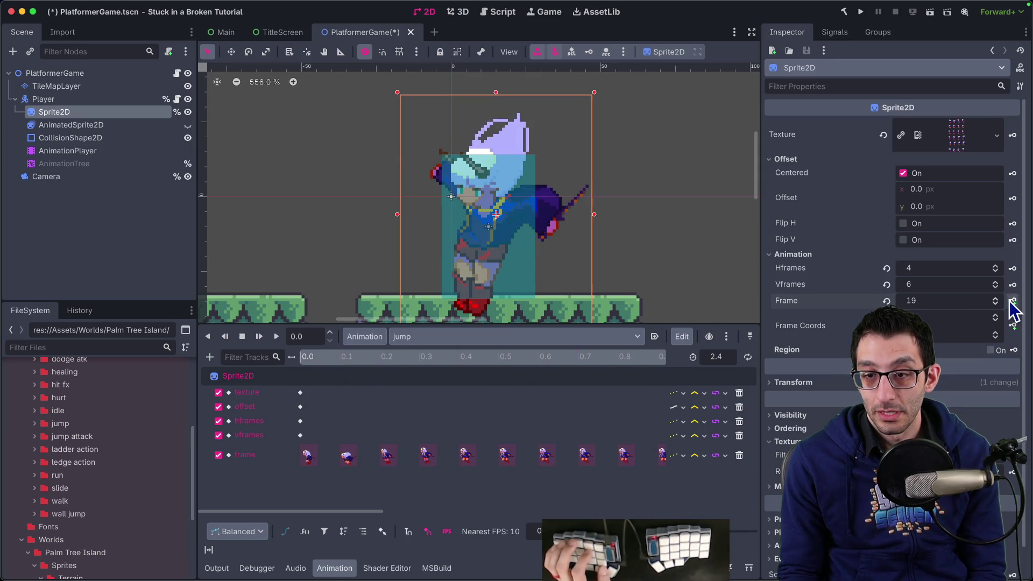
pyautogui.doubleClick(1012, 301)
pyautogui.doubleClick(1013, 302)
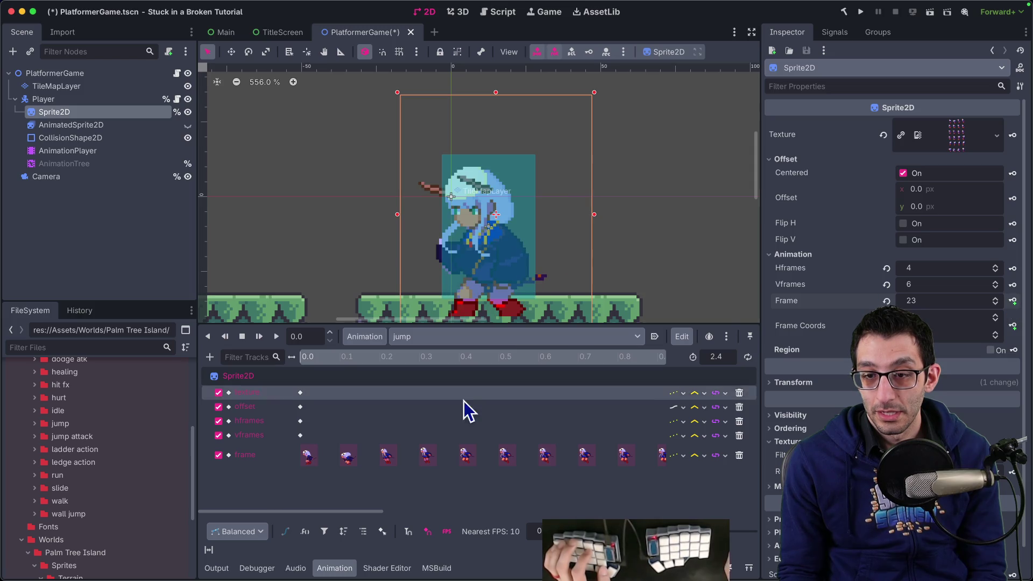
pyautogui.hscroll(3, 366, 430)
pyautogui.hscroll(-3, 521, 452)
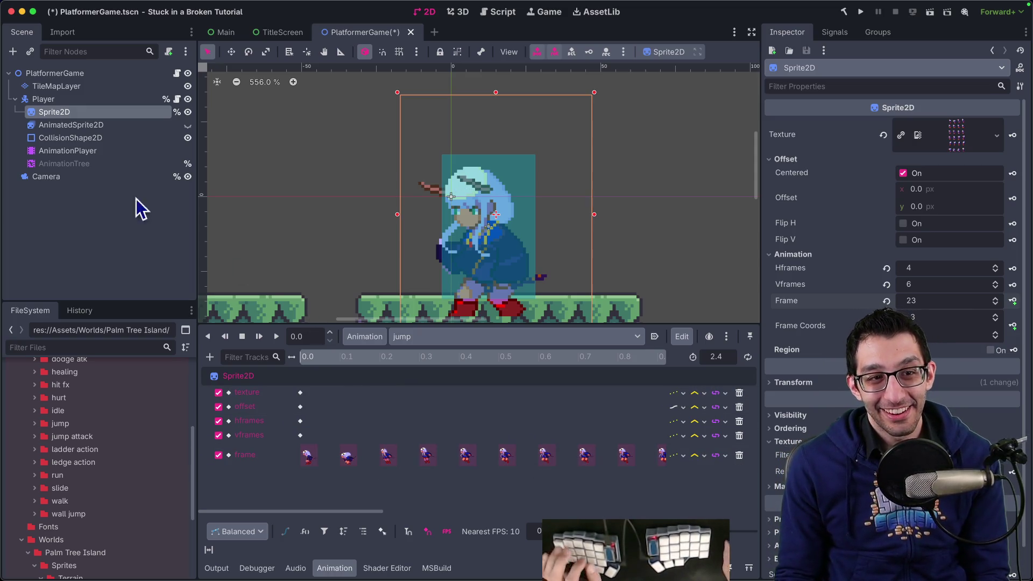
pyautogui.click(97, 165)
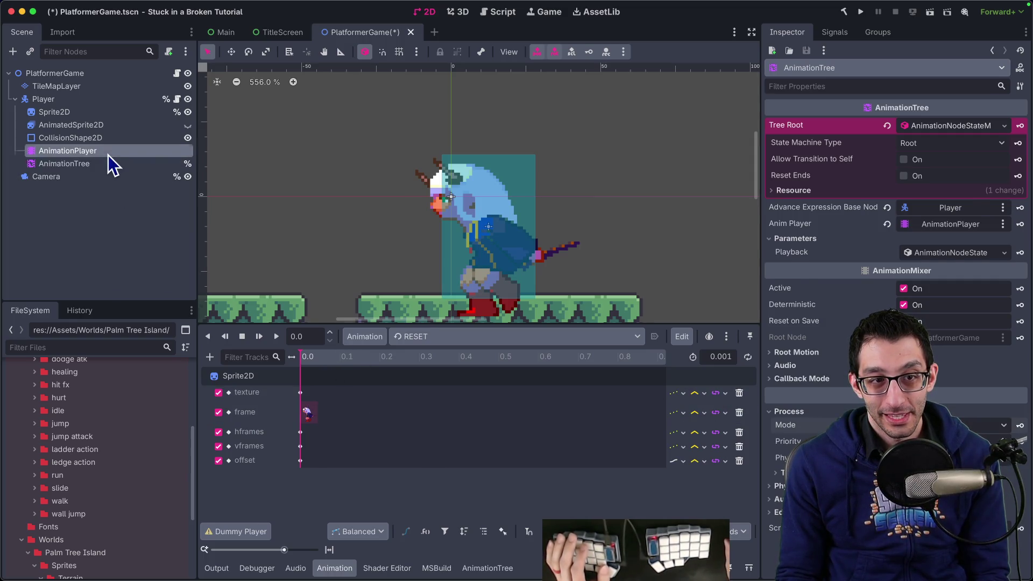
# Add the jump animation as a new state and place it above idle in the graph.
pyautogui.click(123, 166)
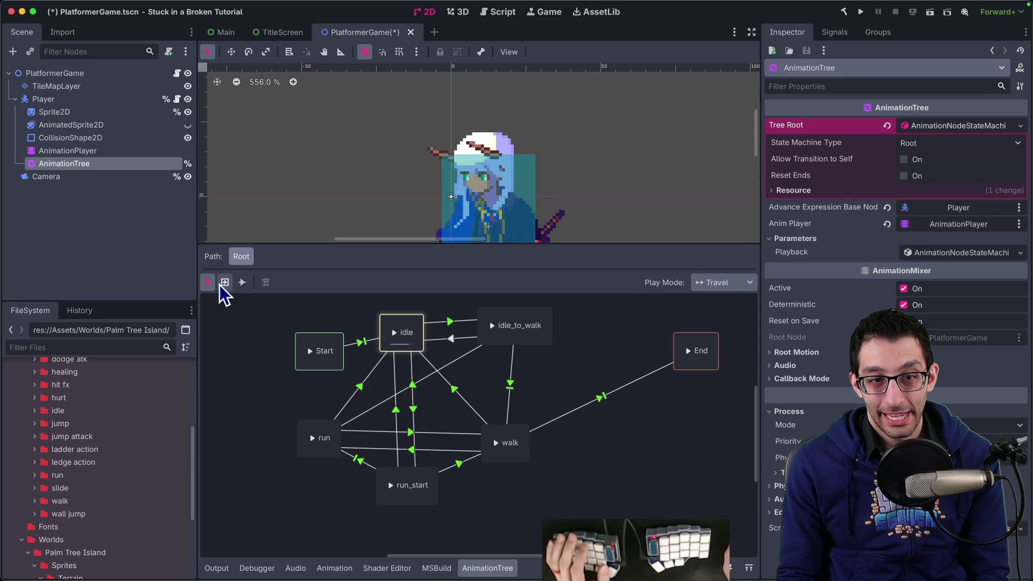
pyautogui.rightClick(576, 366)
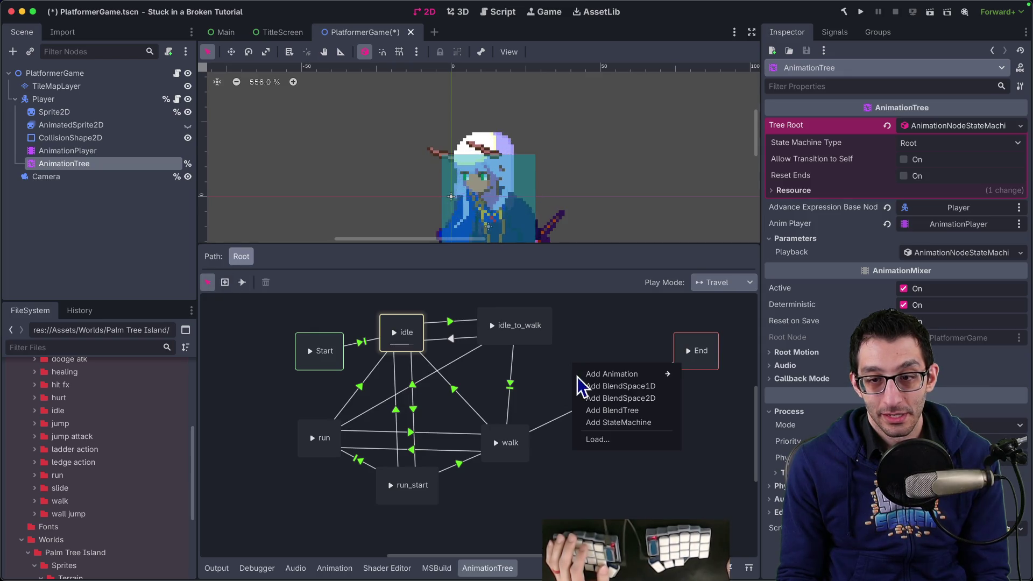
pyautogui.moveTo(597, 377)
pyautogui.click(722, 422)
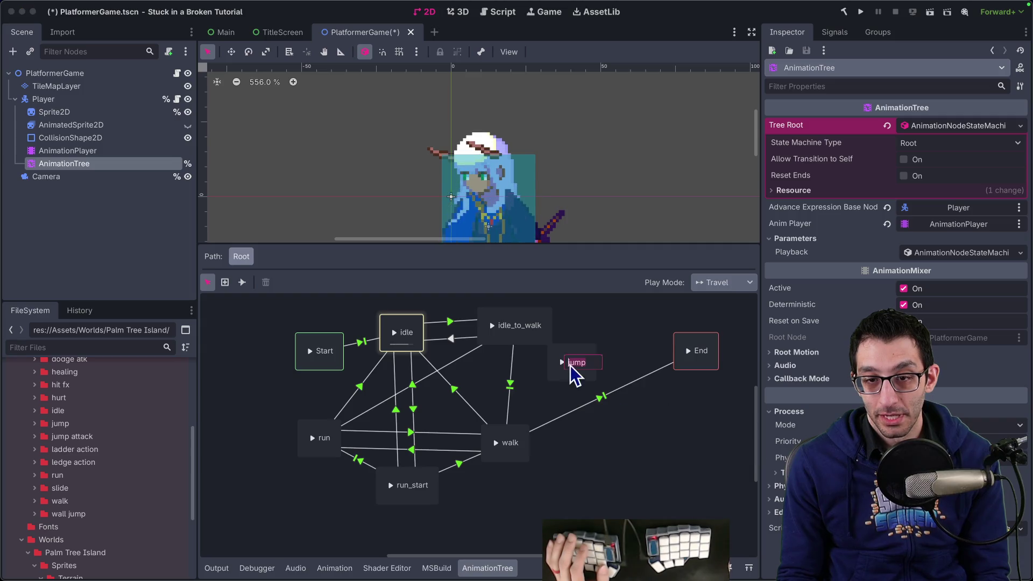
pyautogui.moveTo(569, 379)
pyautogui.mouseDown()
pyautogui.moveTo(569, 413)
pyautogui.moveTo(529, 508)
pyautogui.moveTo(556, 416)
pyautogui.mouseUp()
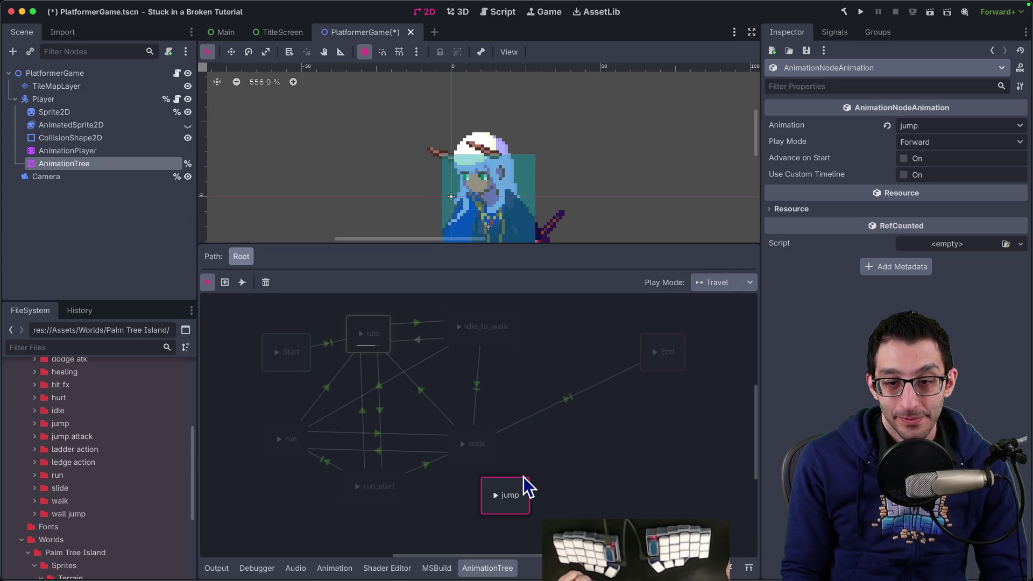
pyautogui.moveTo(487, 360)
pyautogui.mouseDown()
pyautogui.moveTo(466, 338)
pyautogui.moveTo(514, 436)
pyautogui.mouseUp()
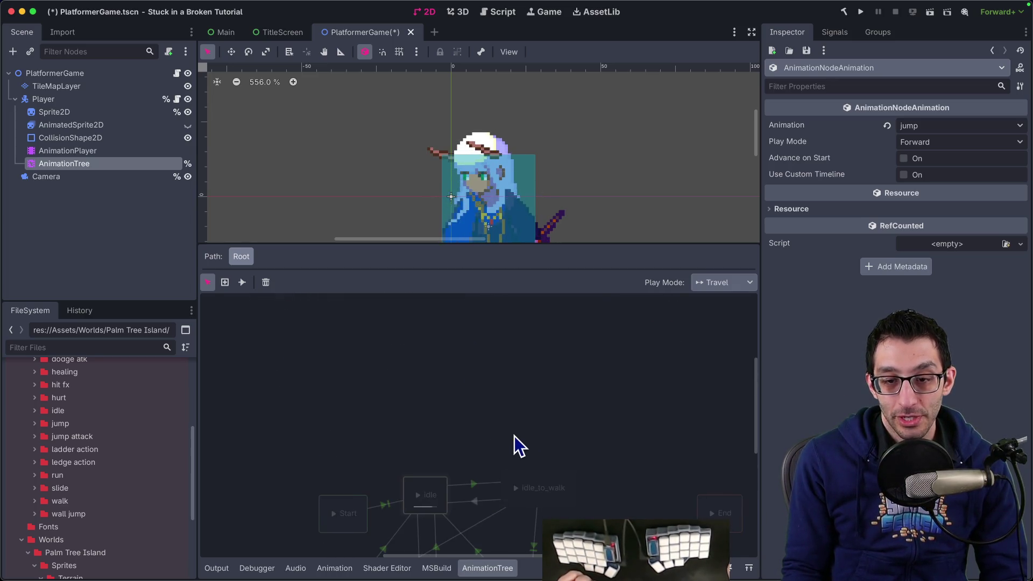
pyautogui.moveTo(533, 473); pyautogui.dragTo(441, 344)
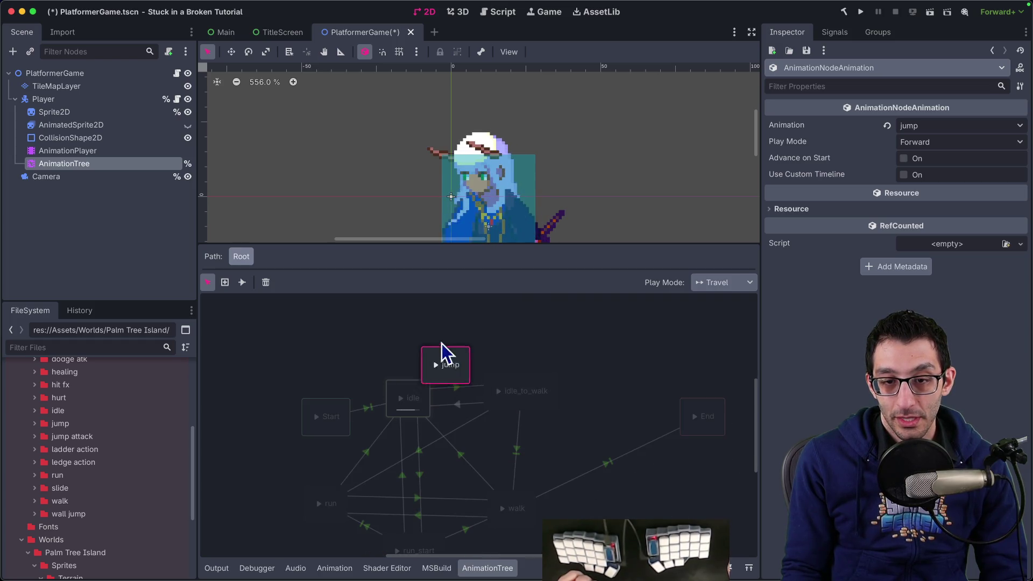
# Connect idle to jump with a transition set to Auto advance on the IsJumping expression.
pyautogui.click(242, 283)
pyautogui.moveTo(418, 391); pyautogui.dragTo(419, 342)
pyautogui.click(208, 283)
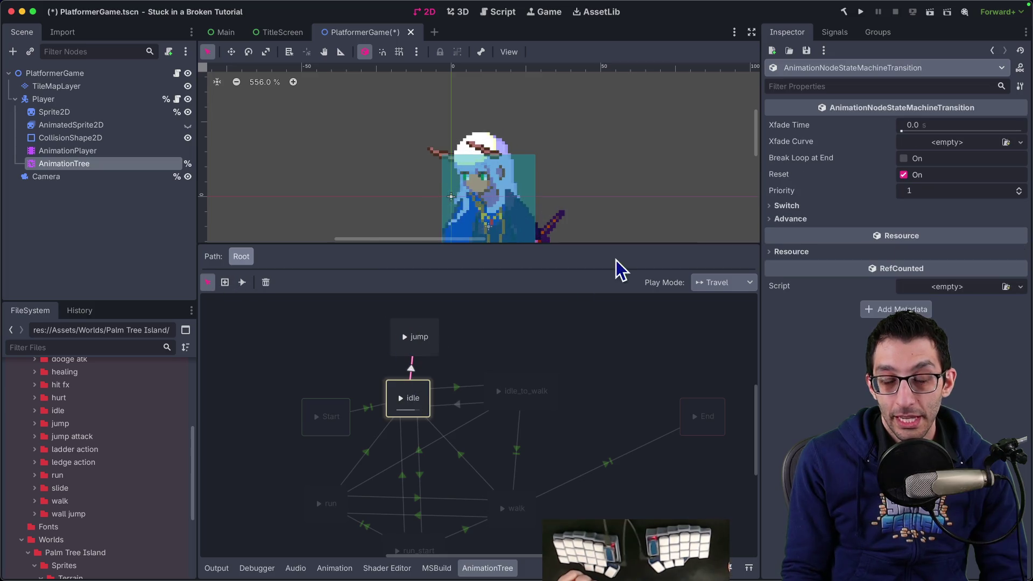
pyautogui.click(816, 219)
pyautogui.click(923, 235)
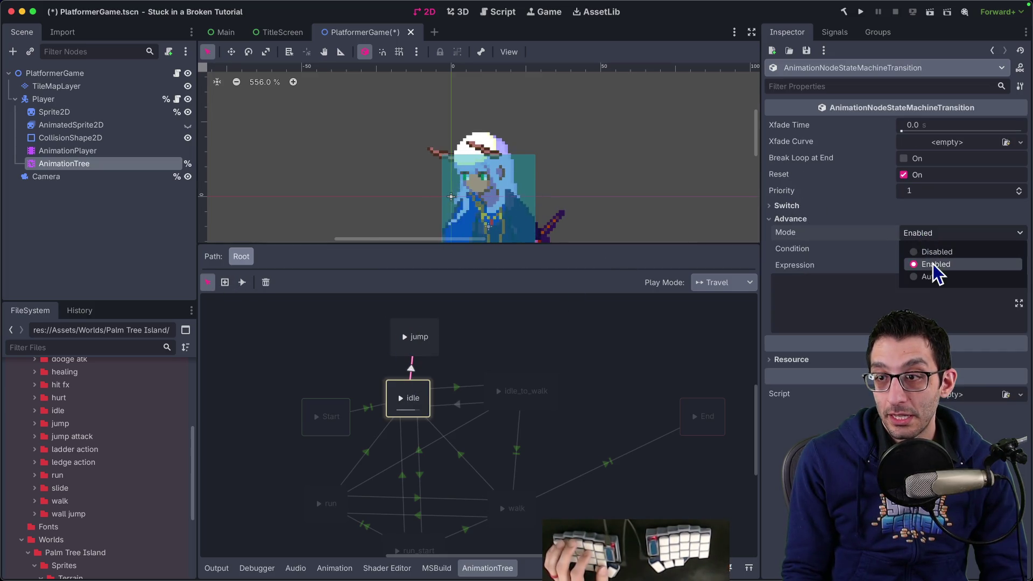
pyautogui.click(932, 276)
pyautogui.click(883, 278)
pyautogui.write('IsJumping')
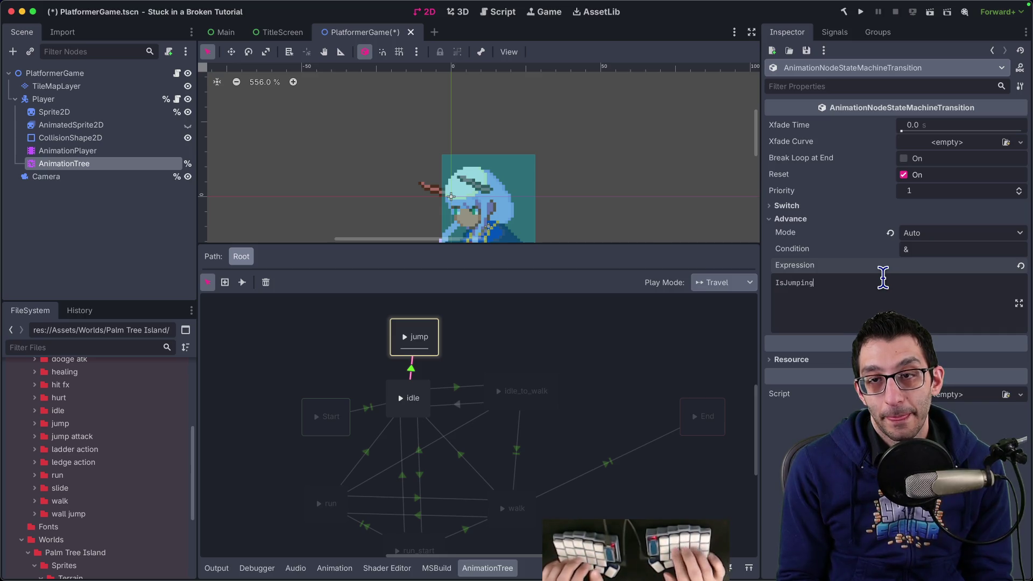
pyautogui.press('super+Tab')
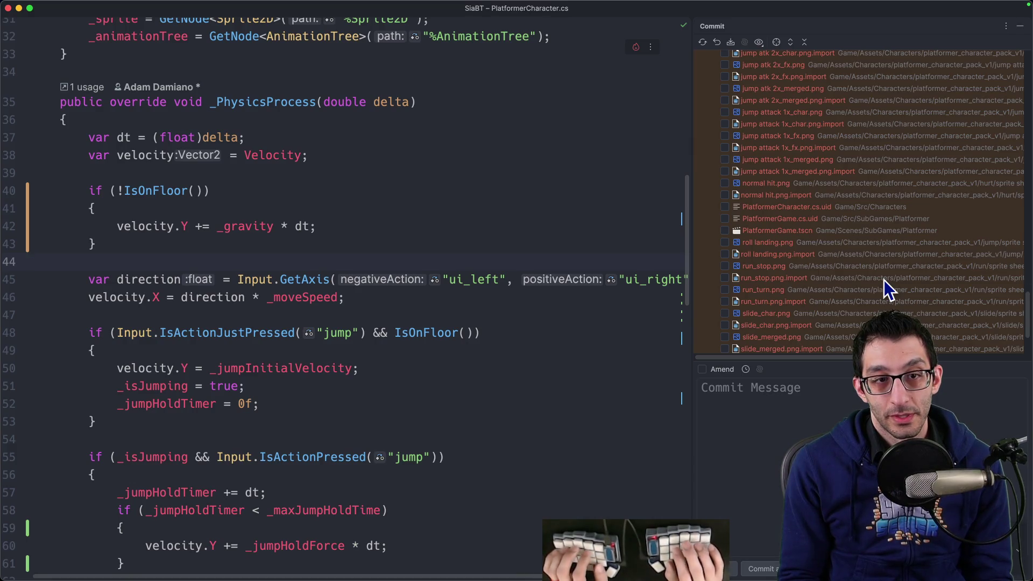
# Duplicate the IsRunning property line into a new IsJumping property.
pyautogui.press('super+Up')
pyautogui.press('Down')
pyautogui.press('Down')
pyautogui.press('Down')
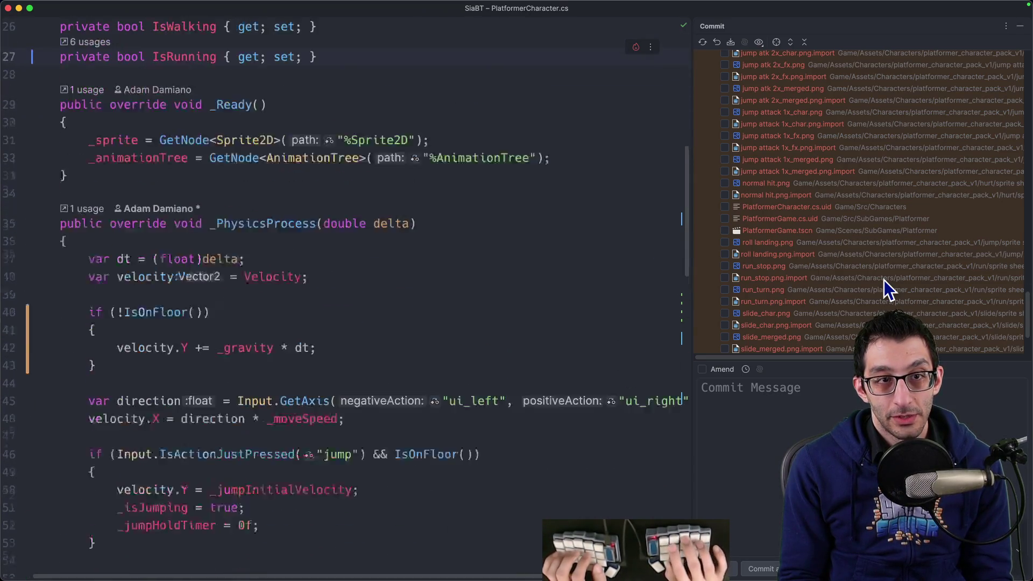
pyautogui.press('Down')
pyautogui.press('super+d')
pyautogui.press('Left')
pyautogui.press('Left')
pyautogui.press('BackSpace')
pyautogui.press('BackSpace')
pyautogui.press('BackSpace')
pyautogui.write('Jmp')
pyautogui.press('BackSpace')
pyautogui.press('BackSpace')
pyautogui.write('ump')
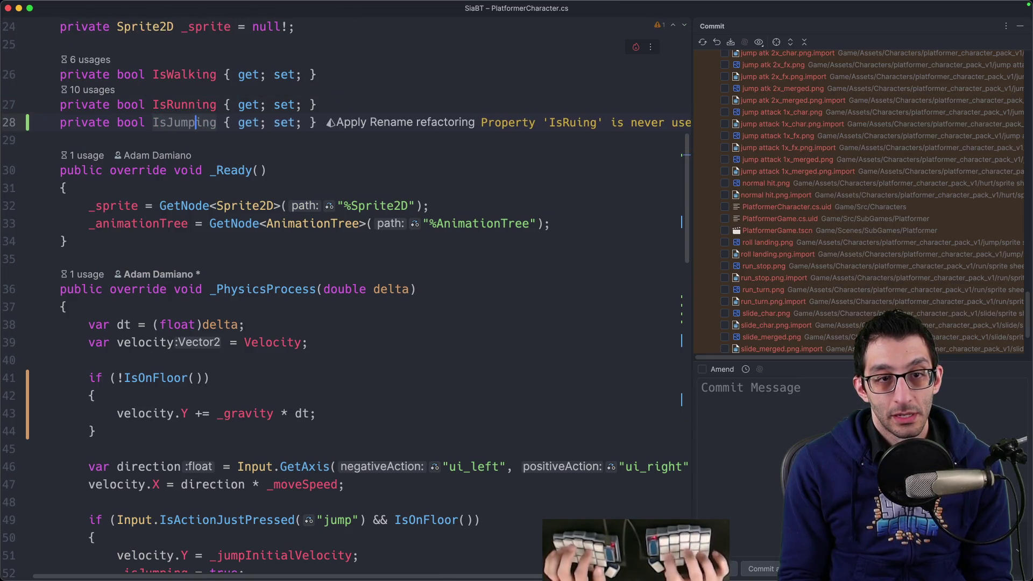
# Rename the _isJumping field to IsJumping despite conflicts and delete the duplicate declaration.
pyautogui.press('super+bracketleft')
pyautogui.scroll(10, 415, 226)
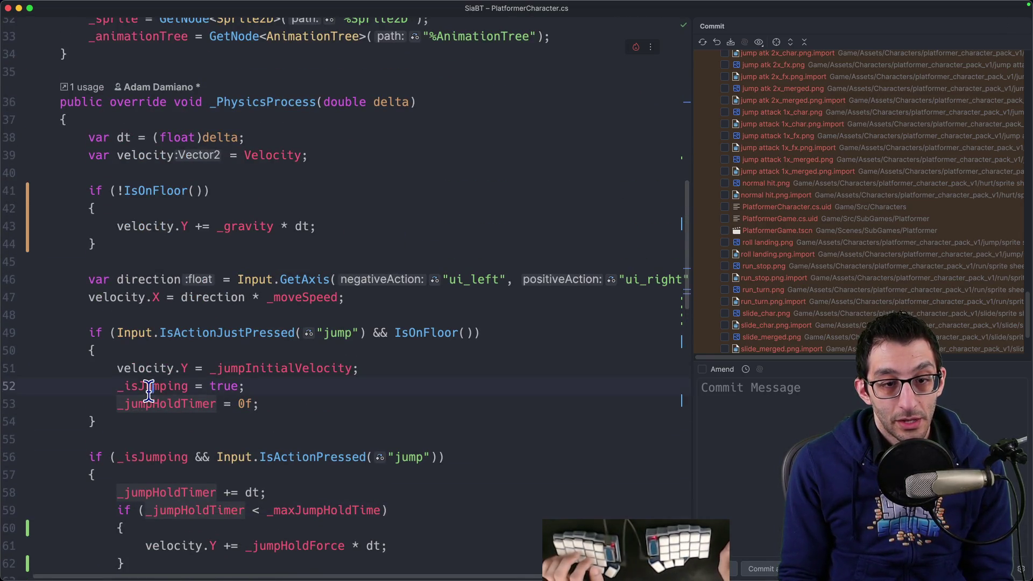
pyautogui.scroll(6, 249, 352)
pyautogui.scroll(3, 249, 353)
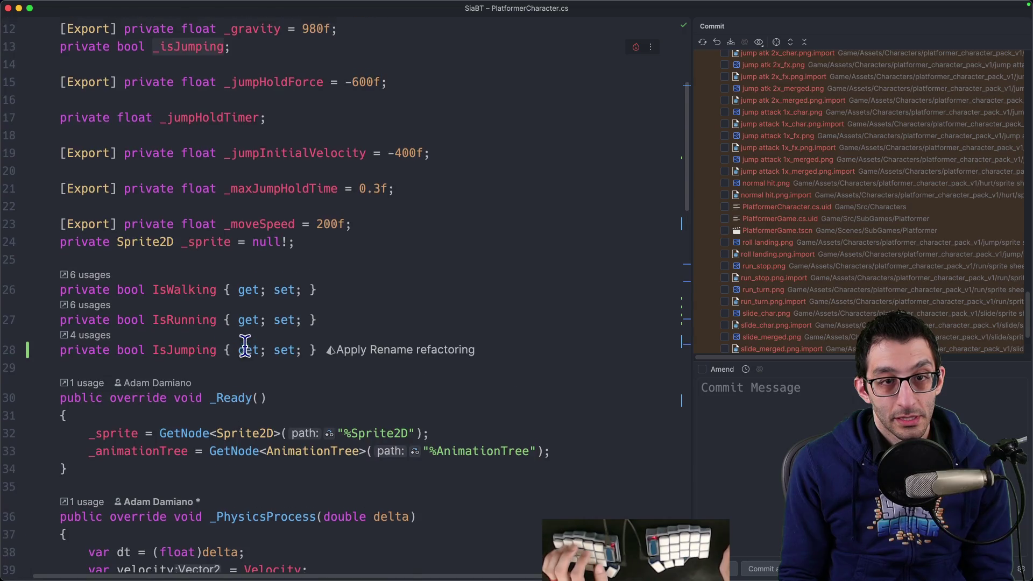
pyautogui.hotkey('shift', 'F6')
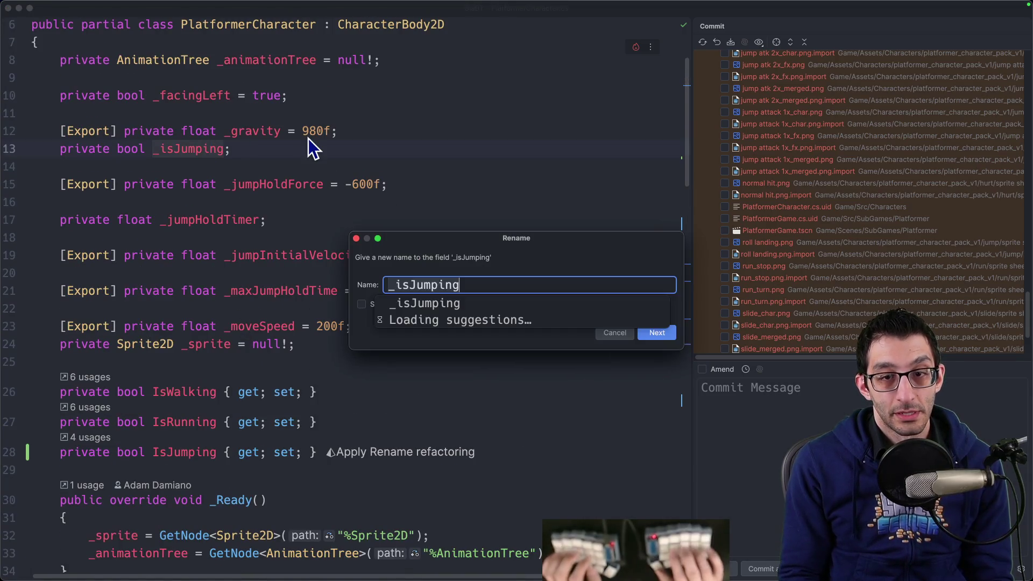
pyautogui.press('Return')
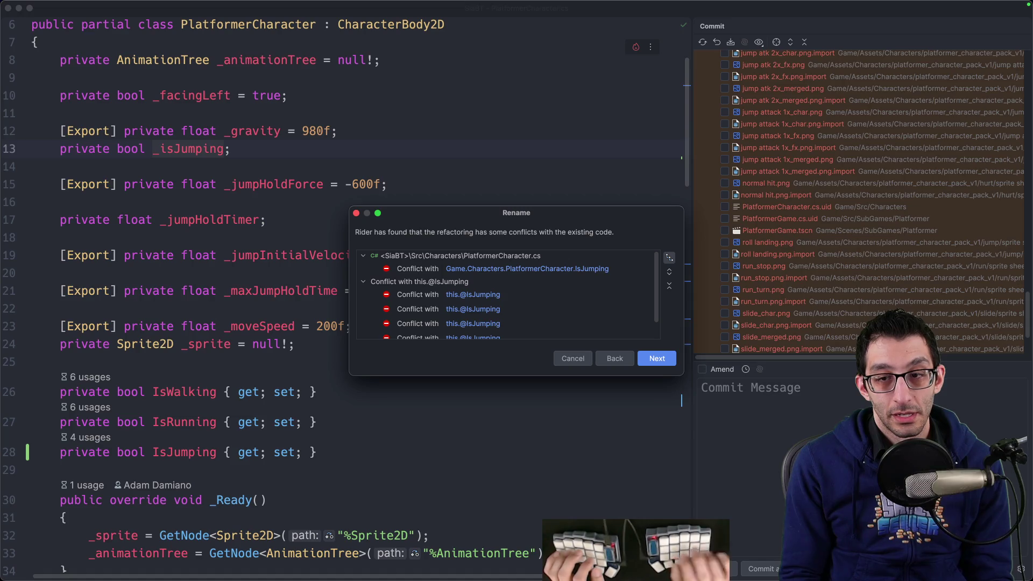
pyautogui.click(658, 359)
pyautogui.hotkey('alt', 'Return')
pyautogui.press('Return')
pyautogui.scroll(-10, 321, 275)
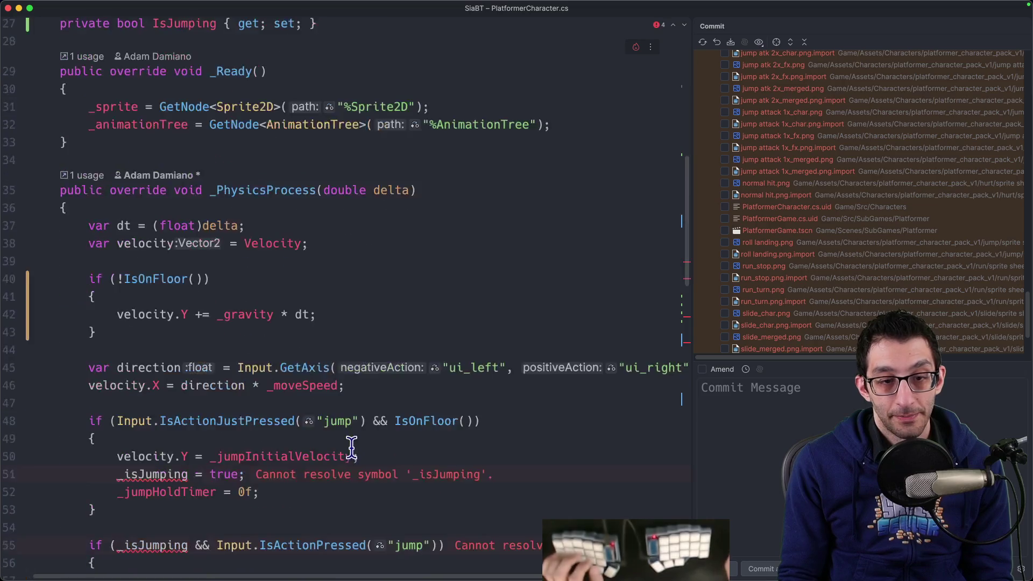
# Replace the remaining _isJumping references with IsJumping and launch a debug build.
pyautogui.press('ctrl+super+g')
pyautogui.write('IsJumping')
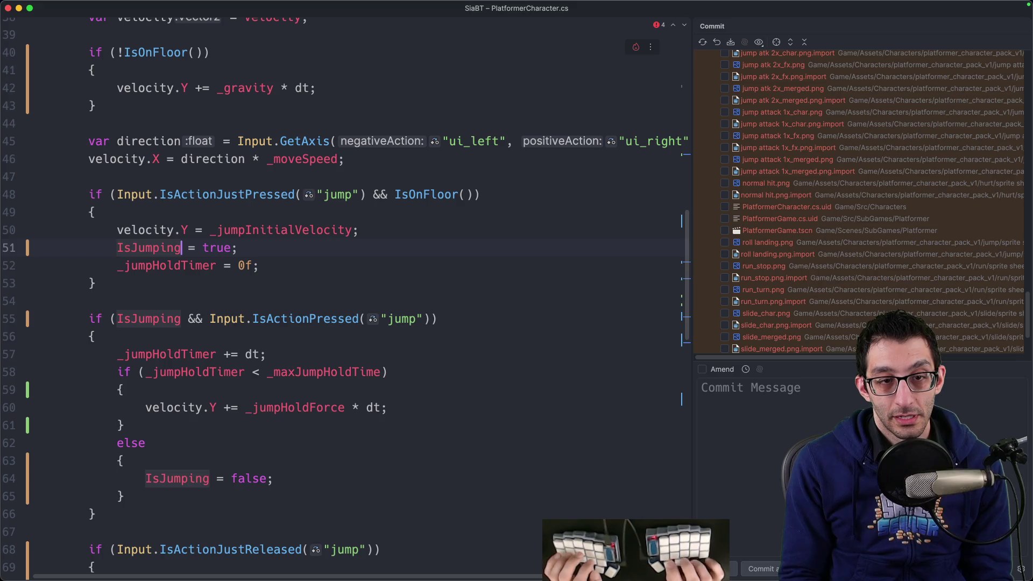
pyautogui.press('Escape')
pyautogui.press('Up')
pyautogui.scroll(-9, 316, 270)
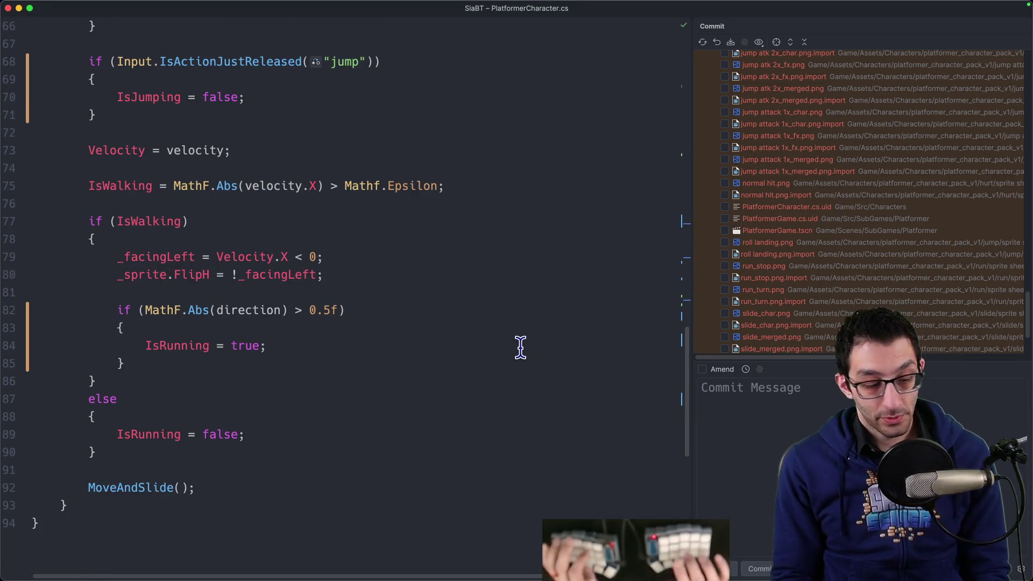
pyautogui.hotkey('ctrl', 'd')
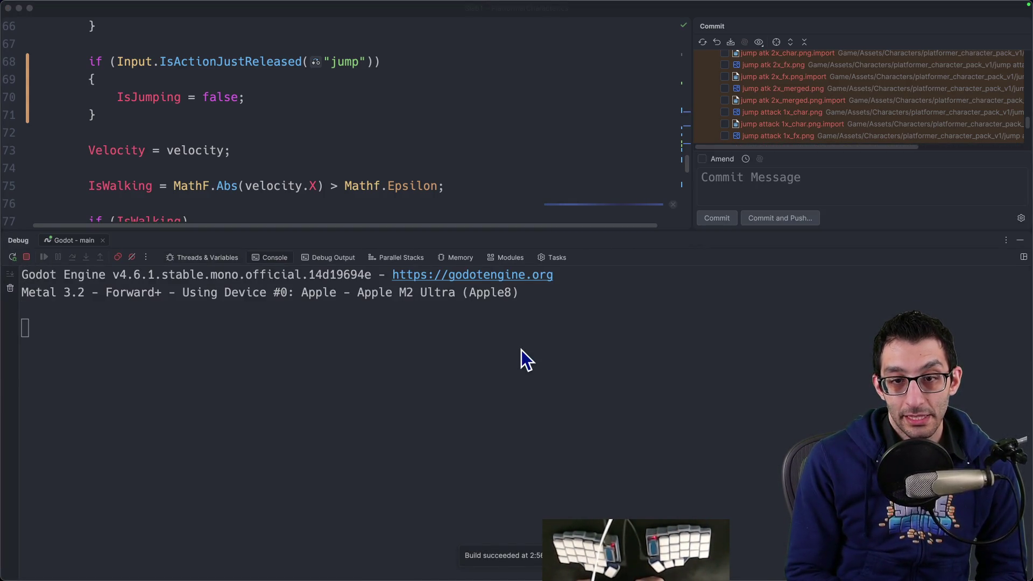
# Jump the character onto the upper platform and jump again while drifting left.
pyautogui.press('space')
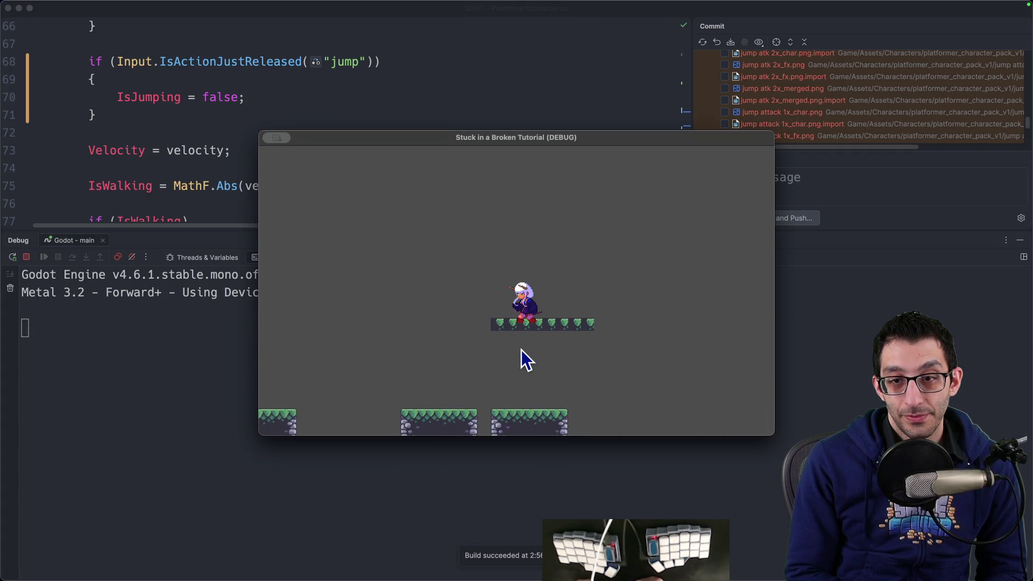
pyautogui.press('space')
pyautogui.press('space')
pyautogui.press('Left')
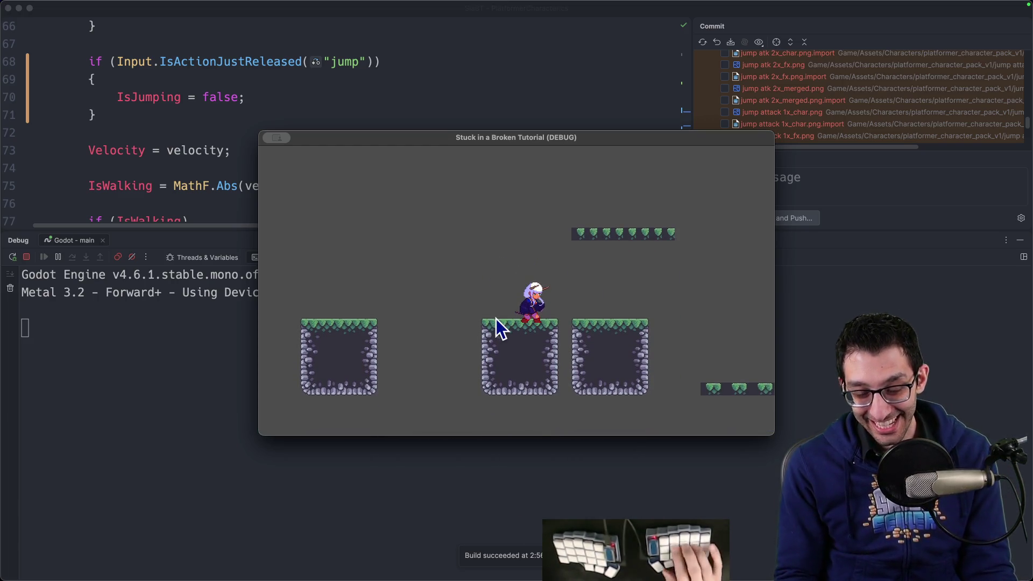
# Quit the game and inspect the jump state in Godot's animation tree.
pyautogui.press('super+q')
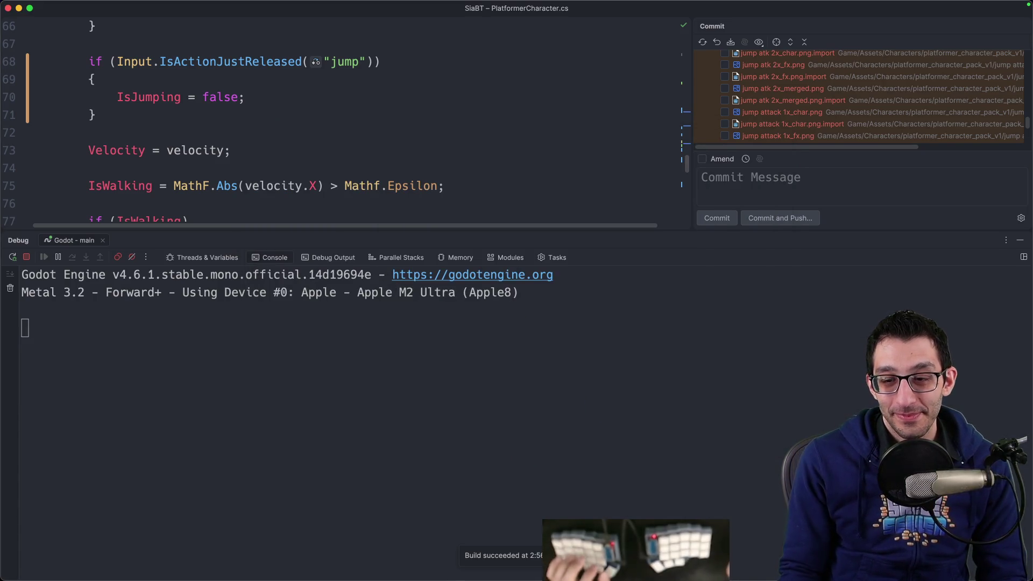
pyautogui.click(731, 568)
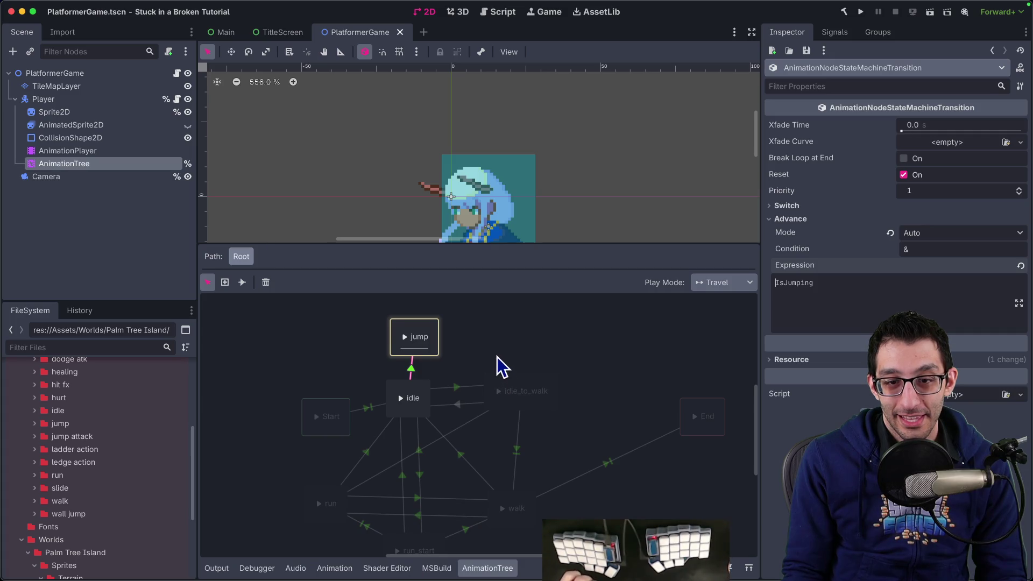
pyautogui.click(424, 337)
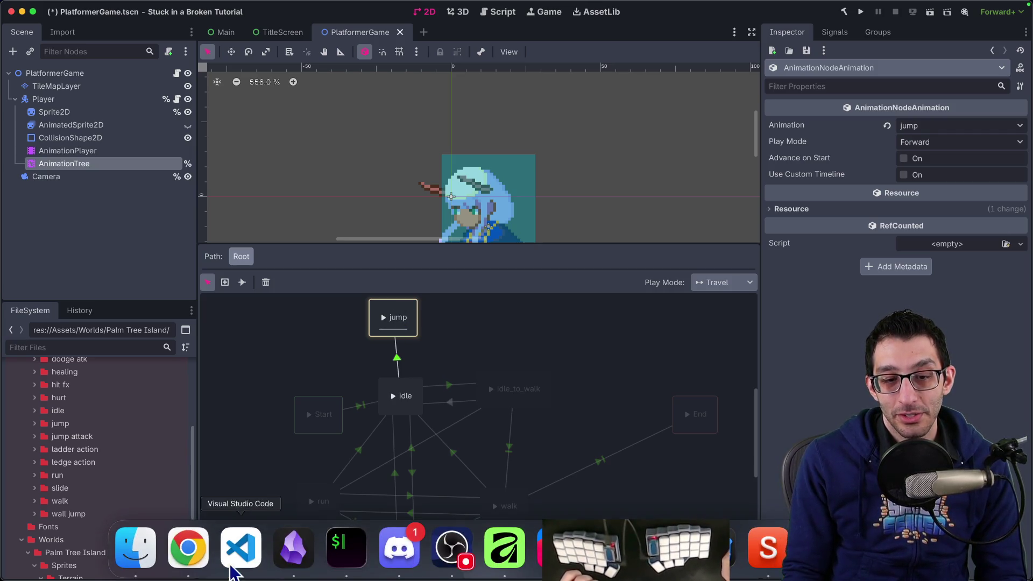
pyautogui.click(133, 547)
# Browse to jump > sprite sheets, preview jump.png, and open it in Affinity Photo.
pyautogui.press('super+Up')
pyautogui.press('super+Up')
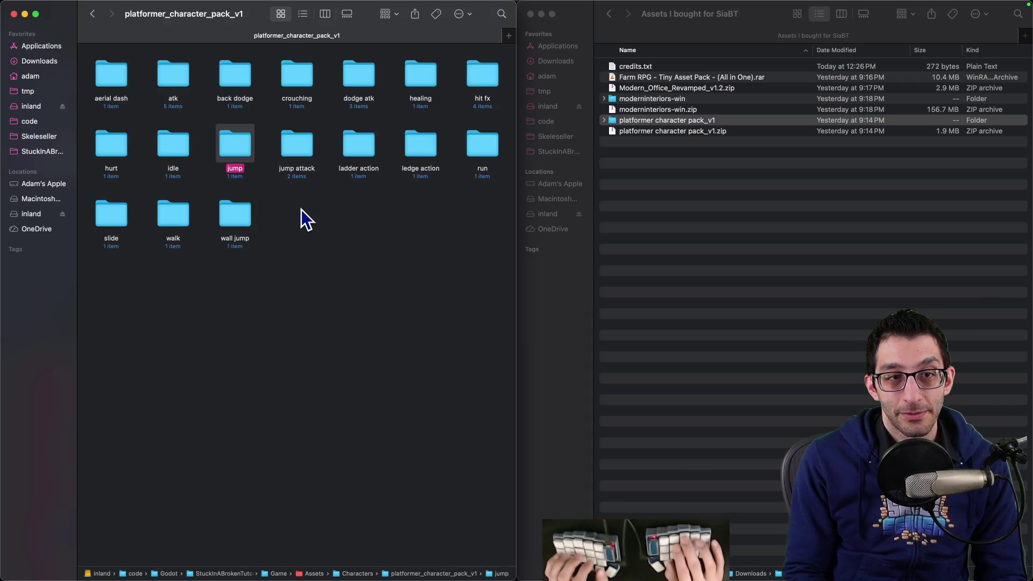
pyautogui.press('Up')
pyautogui.press('Down')
pyautogui.press('super+Down')
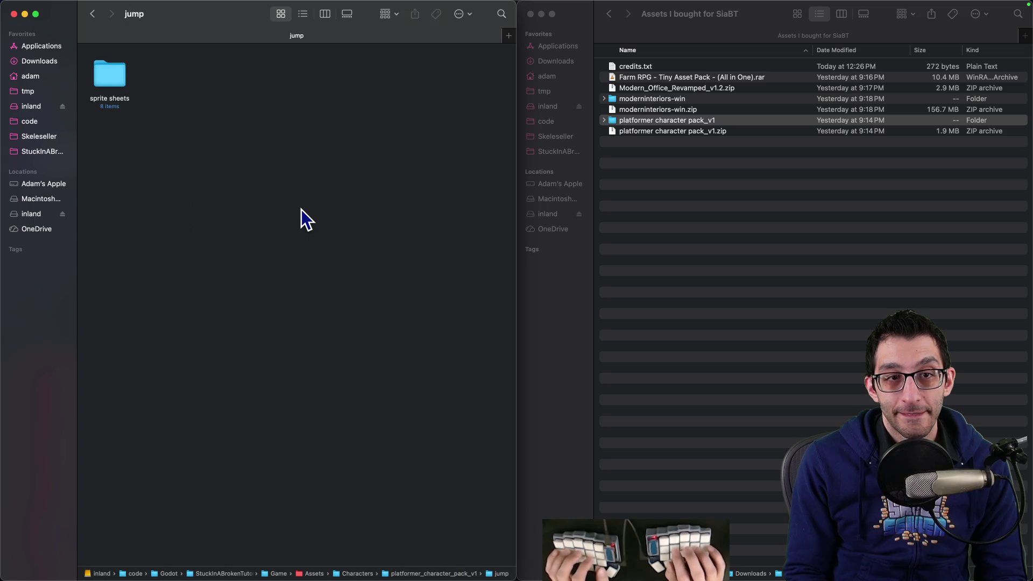
pyautogui.press('super+Down')
pyautogui.press('Left')
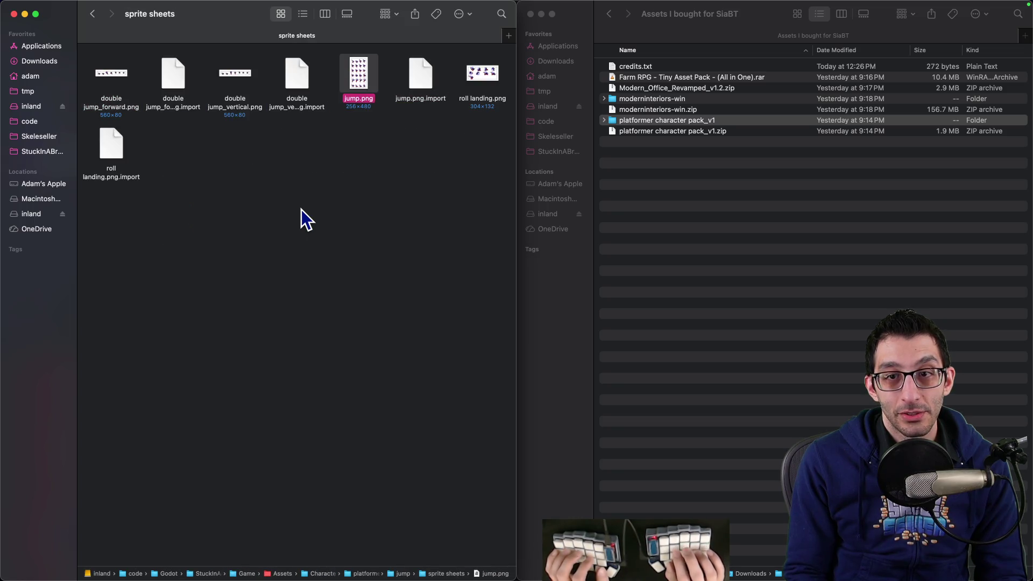
pyautogui.press('space')
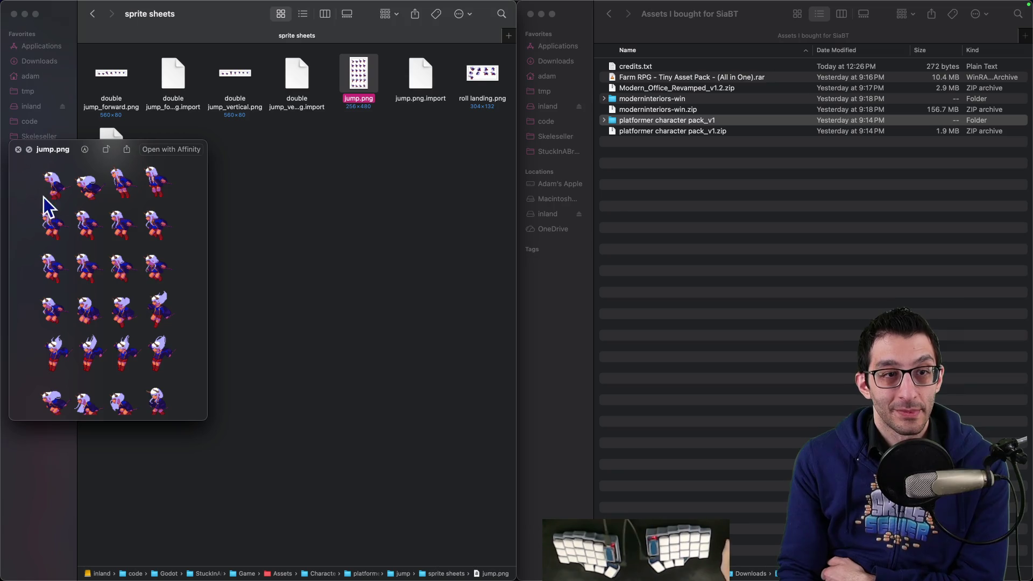
pyautogui.click(18, 150)
pyautogui.doubleClick(353, 81)
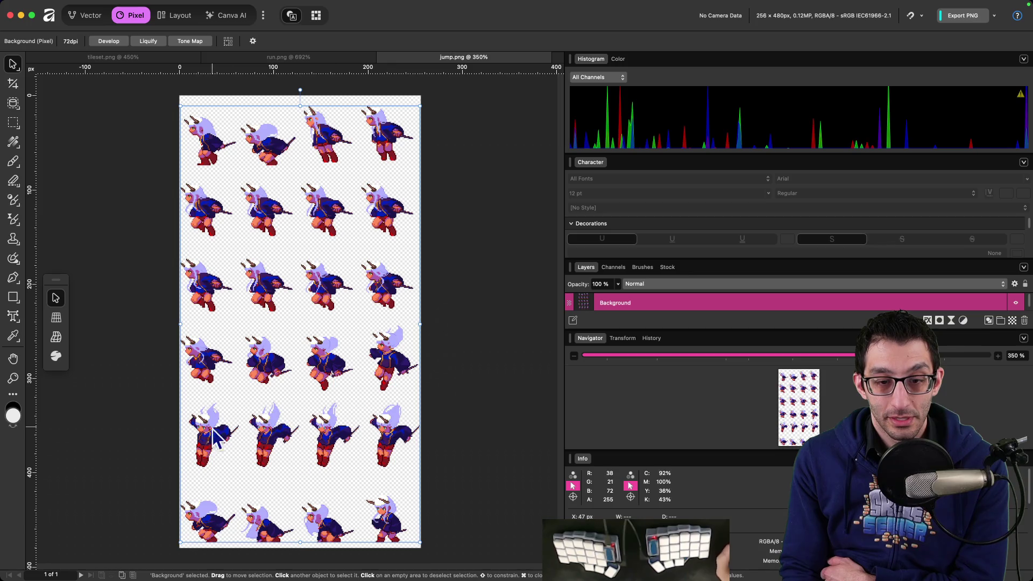
# Compare the jump.png sheet against Godot and the Rider code, ending back in Godot.
pyautogui.moveTo(506, 571)
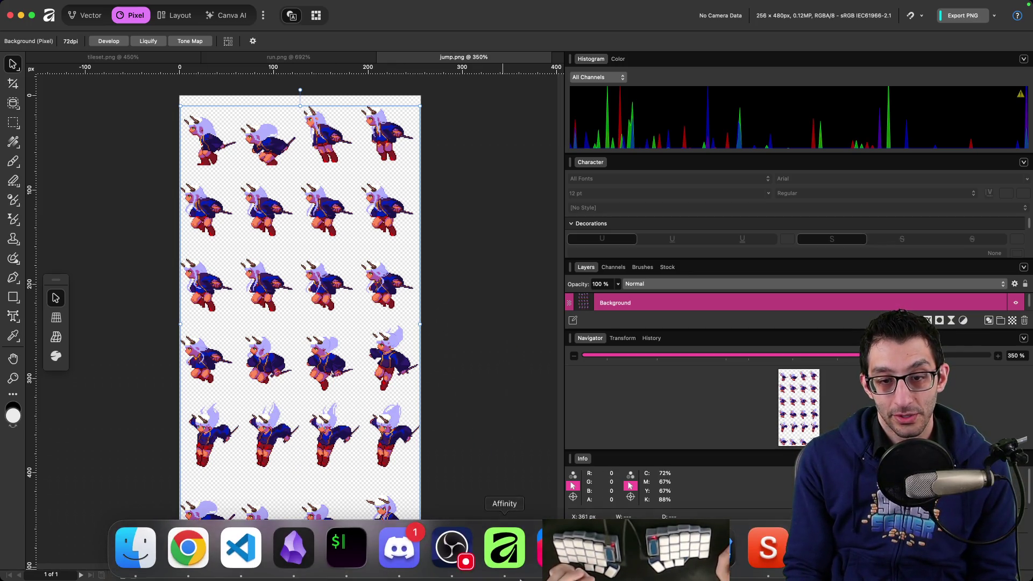
pyautogui.click(715, 549)
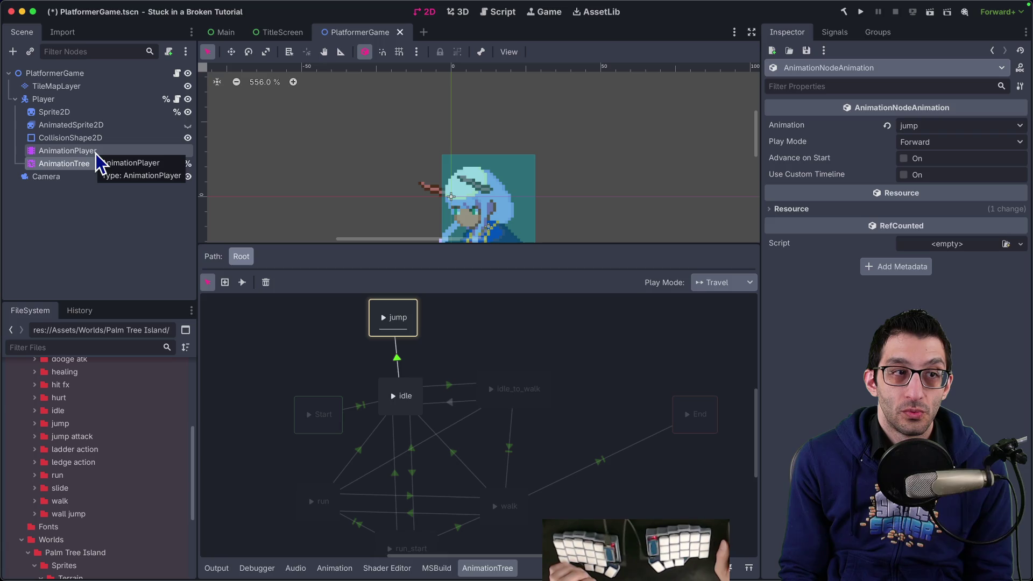
pyautogui.moveTo(663, 546)
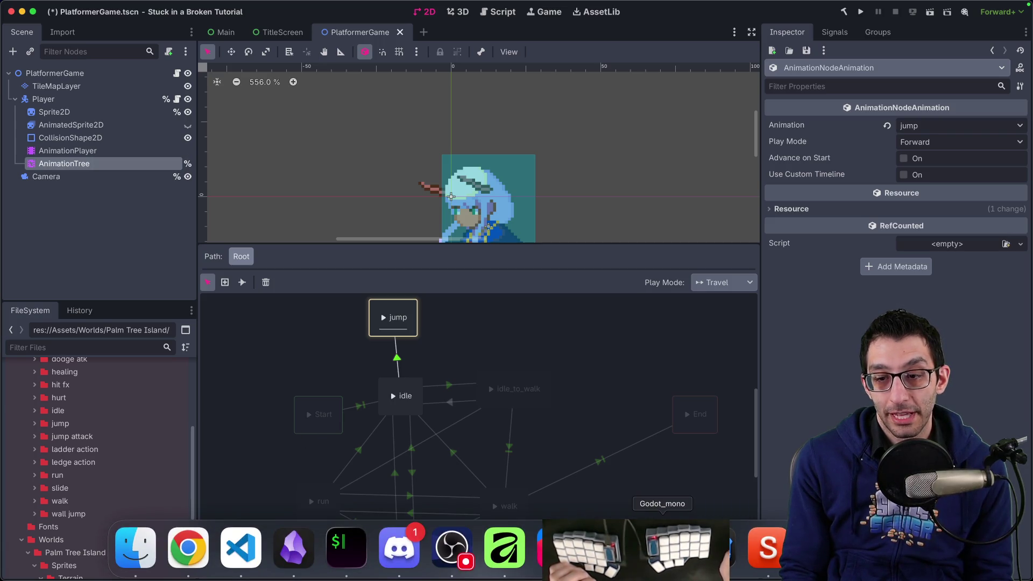
pyautogui.click(557, 548)
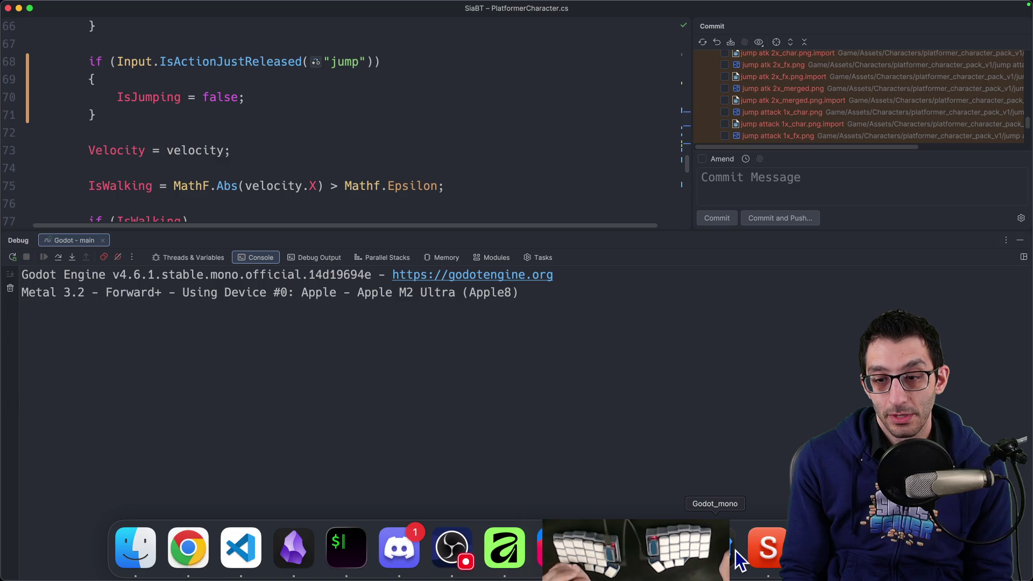
pyautogui.click(505, 548)
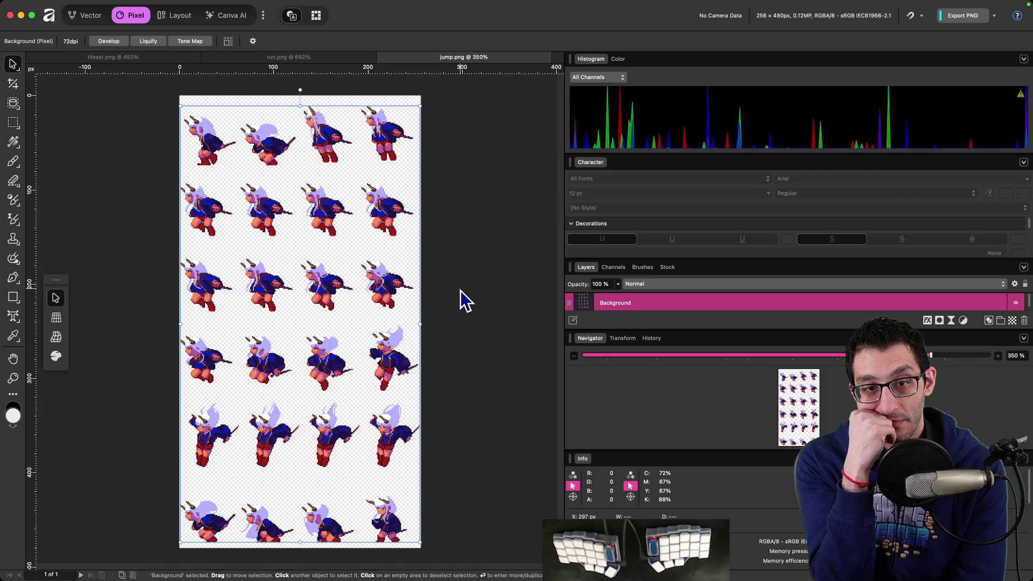
pyautogui.moveTo(609, 579)
pyautogui.click(610, 548)
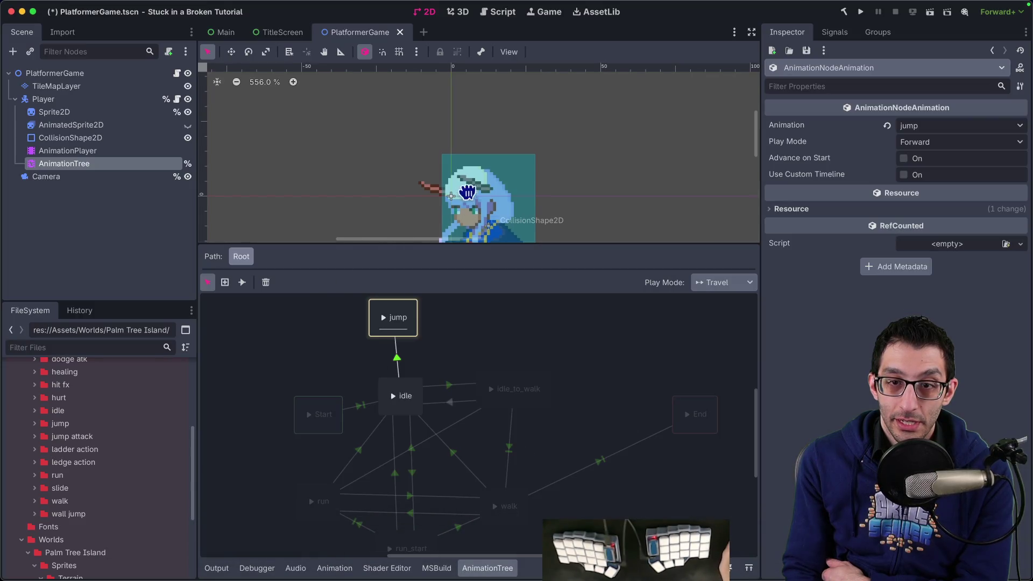
# Scrub through and play the jump animation in the AnimationPlayer timeline.
pyautogui.scroll(-5, 467, 191)
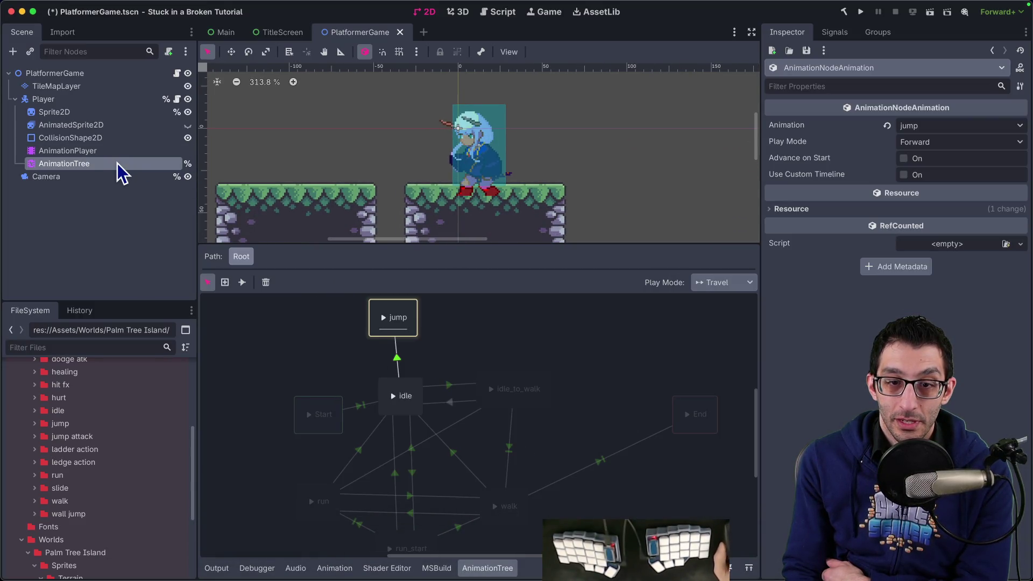
pyautogui.click(116, 153)
pyautogui.moveTo(307, 360); pyautogui.dragTo(458, 360)
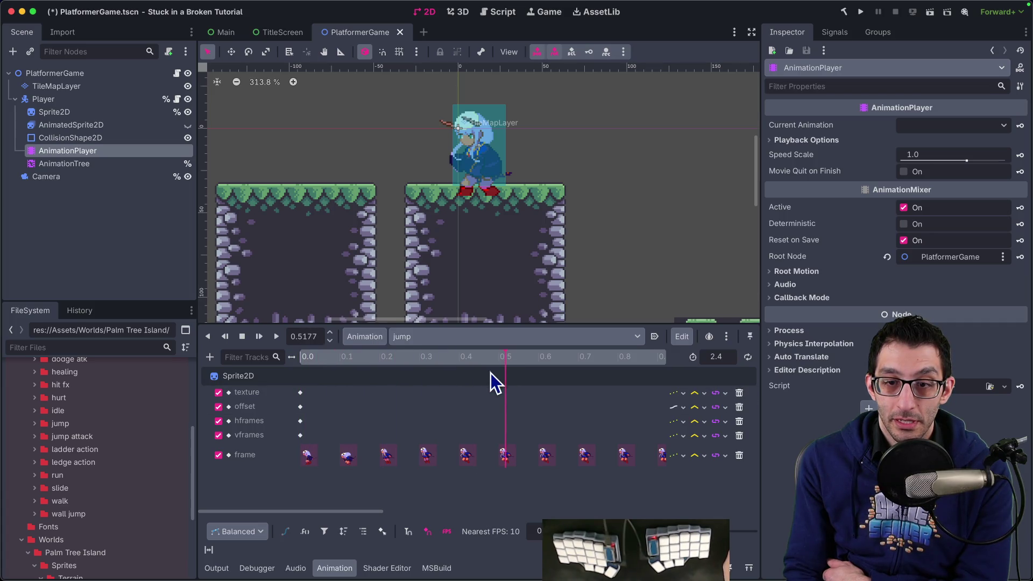
pyautogui.click(524, 360)
pyautogui.click(329, 355)
pyautogui.click(276, 337)
# Switch the AnimationTree play mode to Immediate and play the jump state.
pyautogui.click(73, 164)
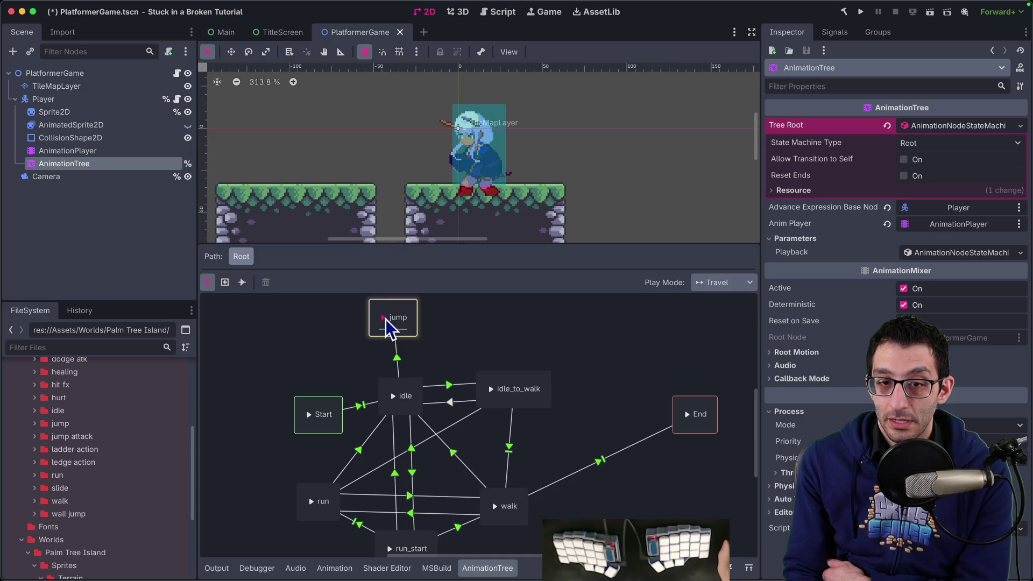
pyautogui.click(725, 282)
pyautogui.click(721, 301)
pyautogui.click(384, 320)
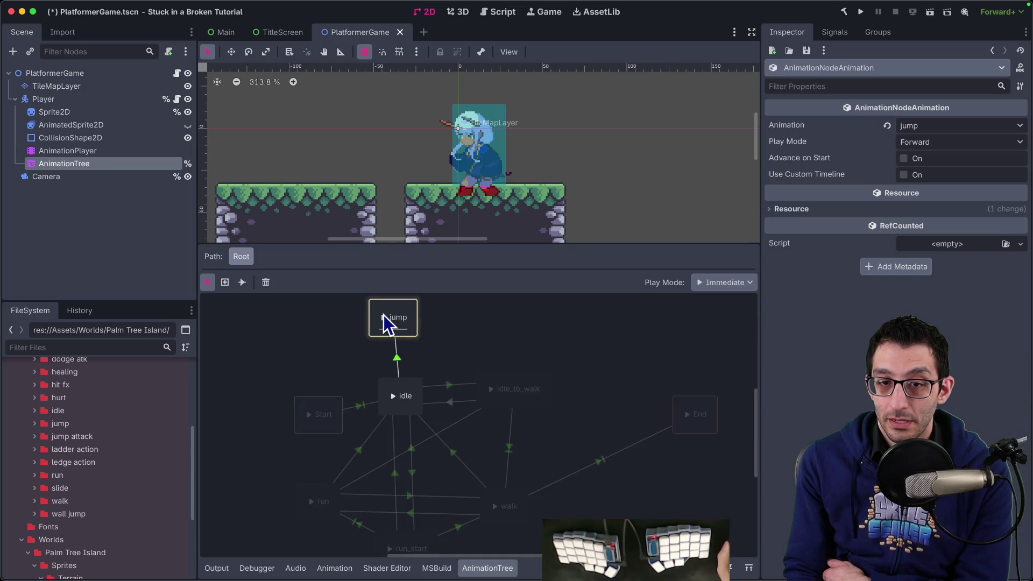
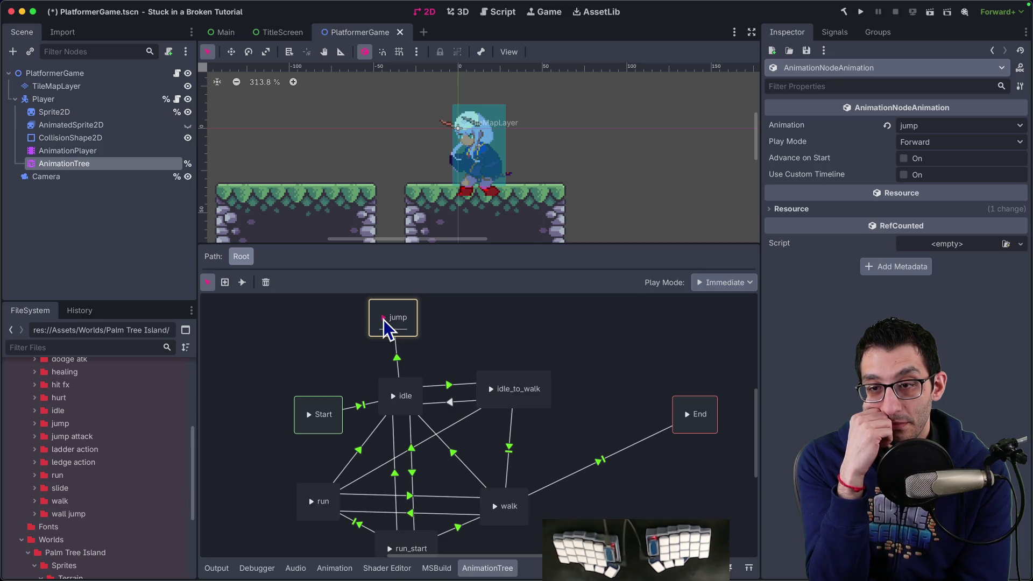
# Create a new animation named 'falling' on the player's AnimationPlayer.
pyautogui.click(76, 151)
pyautogui.click(366, 338)
pyautogui.click(377, 362)
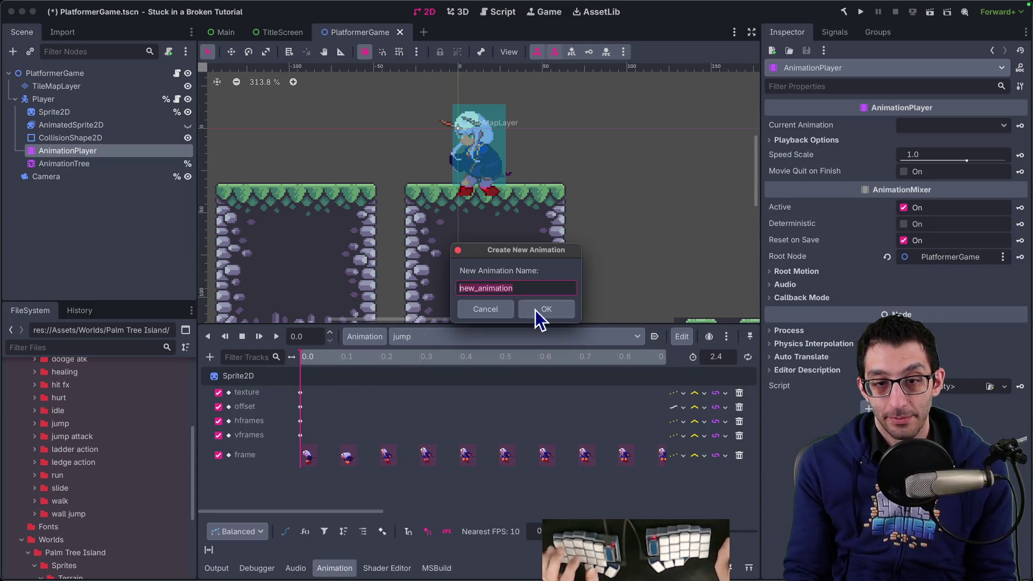
pyautogui.write('falling')
pyautogui.press('Return')
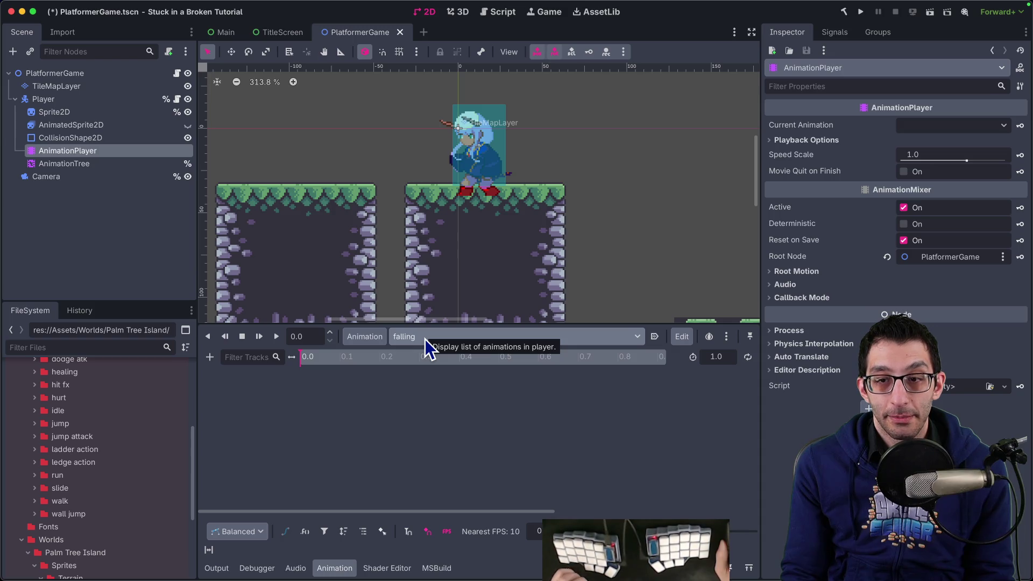
pyautogui.click(110, 164)
# Add a trial BlendTree state to the AnimationTree graph and look inside it.
pyautogui.rightClick(403, 322)
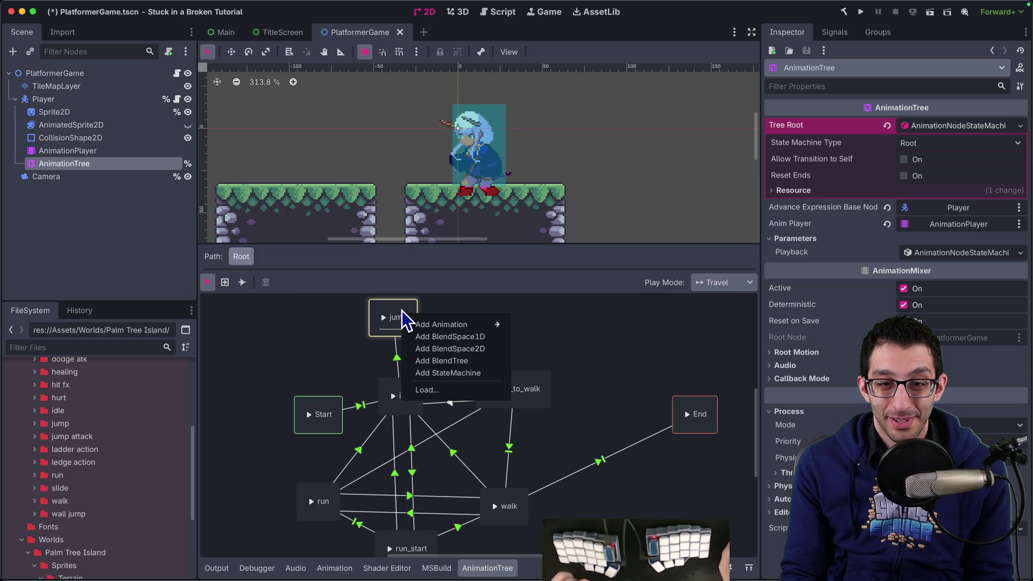
pyautogui.moveTo(429, 327)
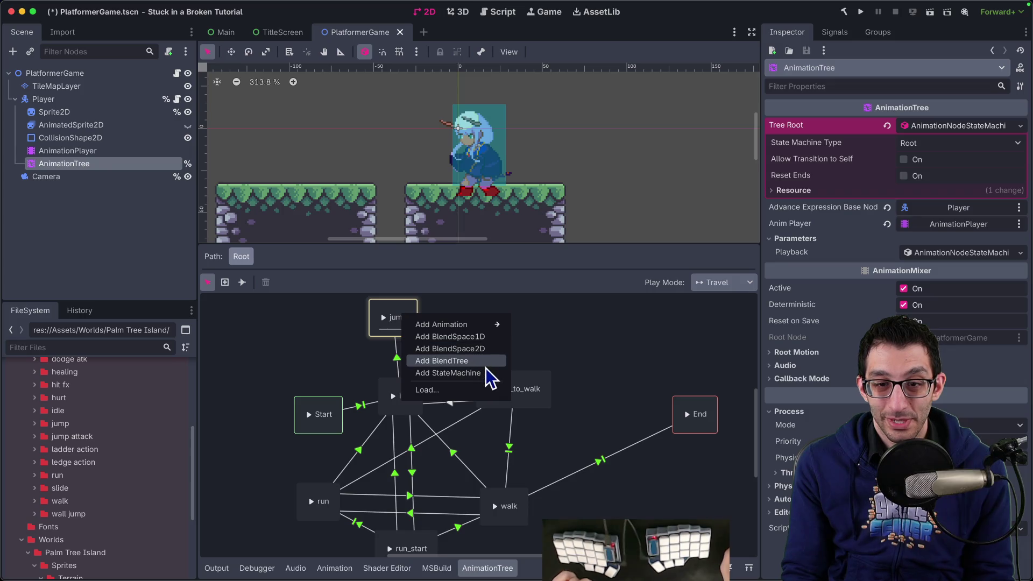
pyautogui.click(564, 343)
pyautogui.rightClick(584, 330)
pyautogui.click(624, 374)
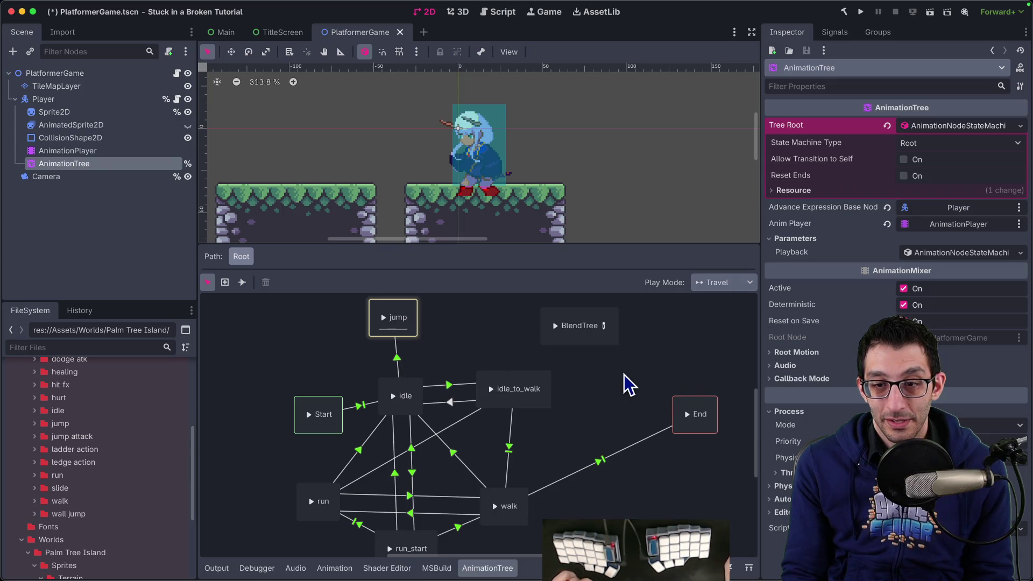
pyautogui.click(605, 327)
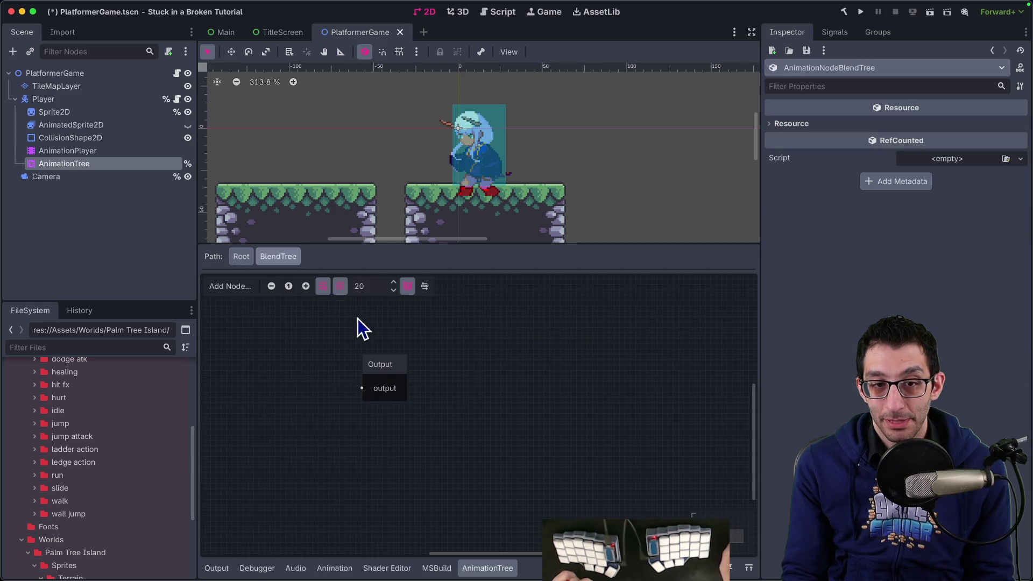
pyautogui.click(249, 257)
# Delete the BlendTree state, leaving only the idle, walk, run and jump states.
pyautogui.rightClick(579, 338)
pyautogui.click(573, 338)
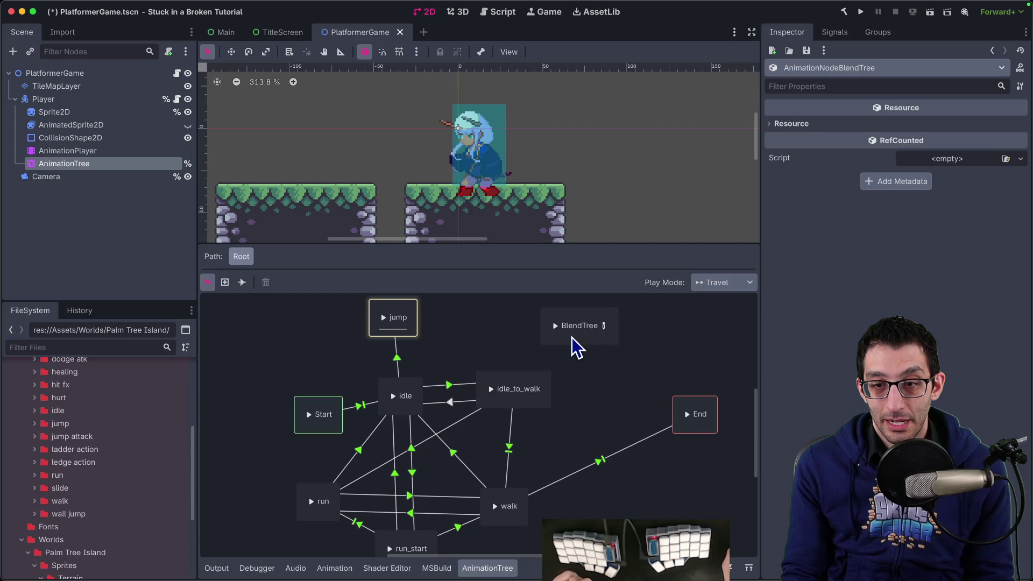
pyautogui.click(572, 338)
pyautogui.rightClick(579, 317)
pyautogui.press('Escape')
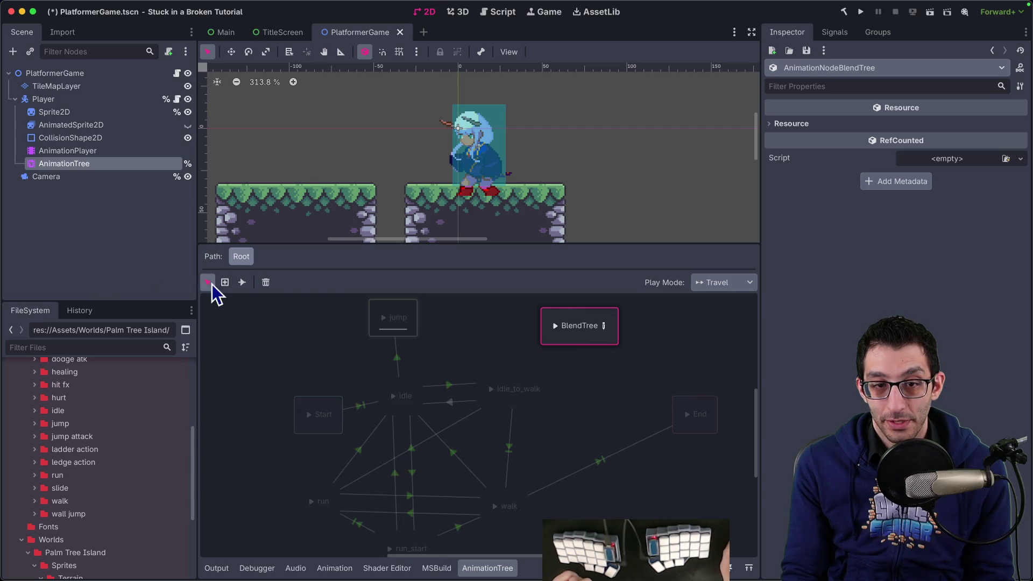
pyautogui.click(264, 282)
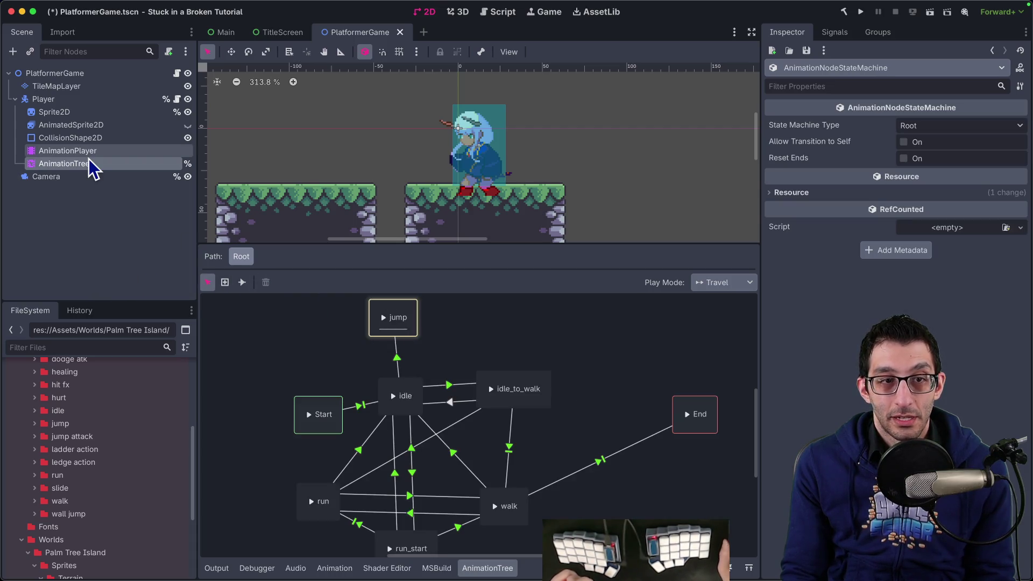
pyautogui.click(80, 151)
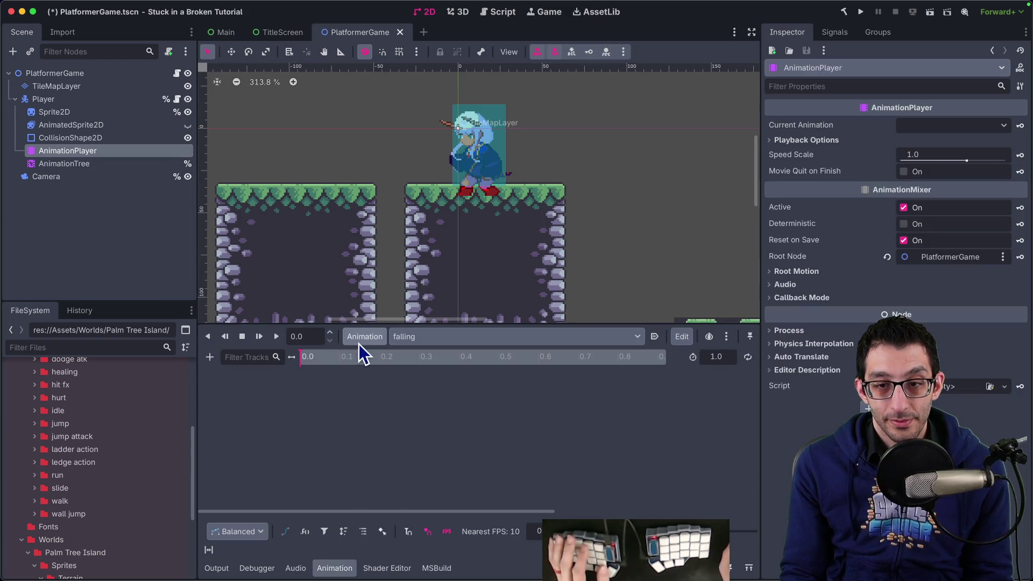
# Set the Sprite2D's Frame property to 23.
pyautogui.click(76, 112)
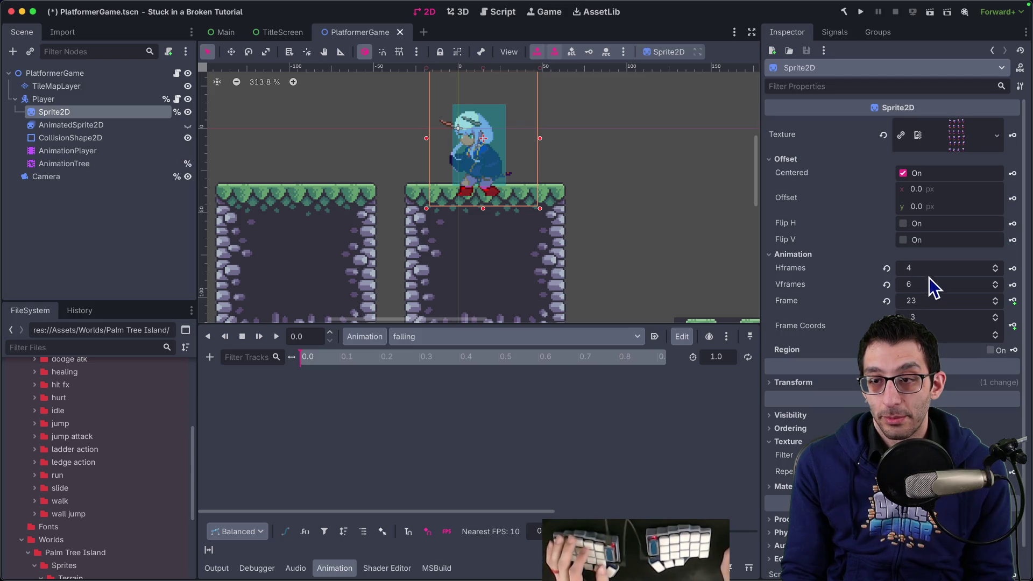
pyautogui.click(920, 300)
pyautogui.press('Return')
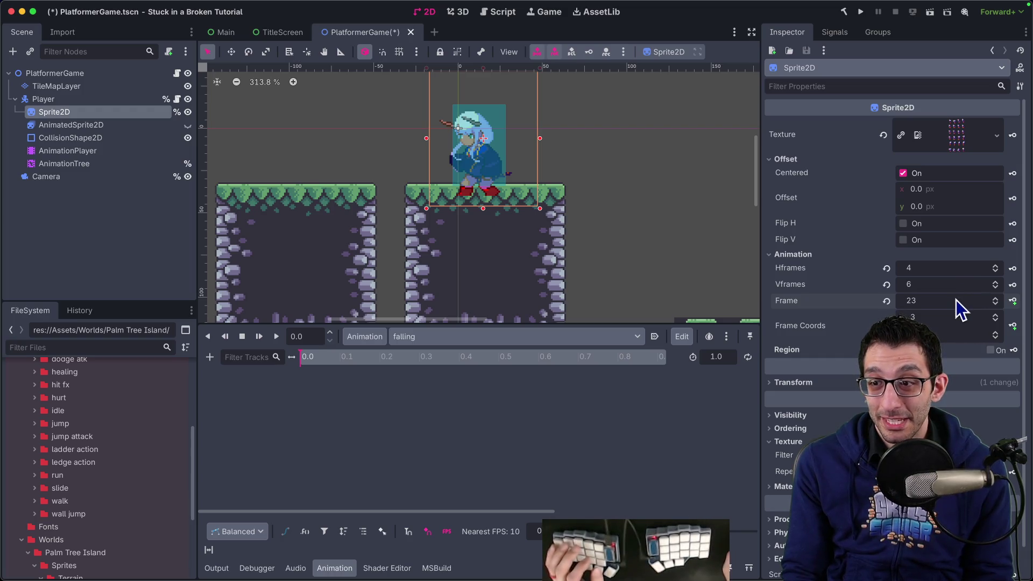
# Key the sprite's texture, offset, hframes, vframes and frame at 0.0 in the falling animation.
pyautogui.click(1012, 136)
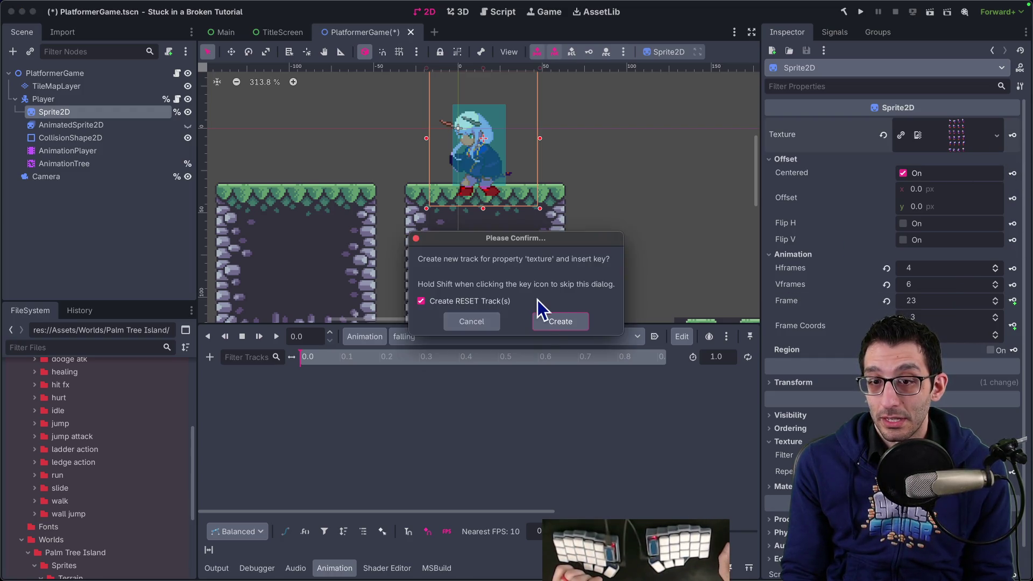
pyautogui.click(550, 320)
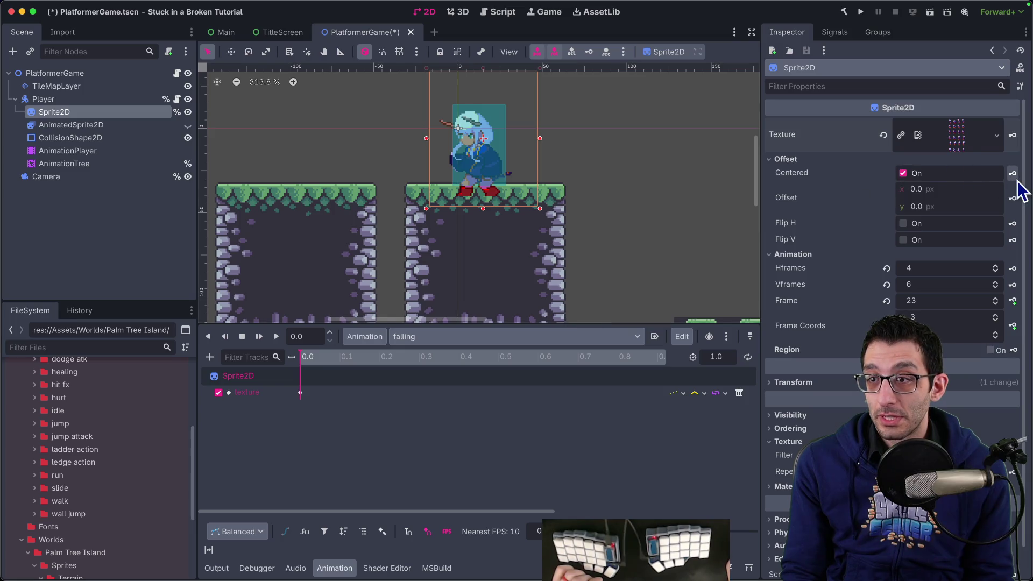
pyautogui.click(1013, 198)
pyautogui.click(545, 321)
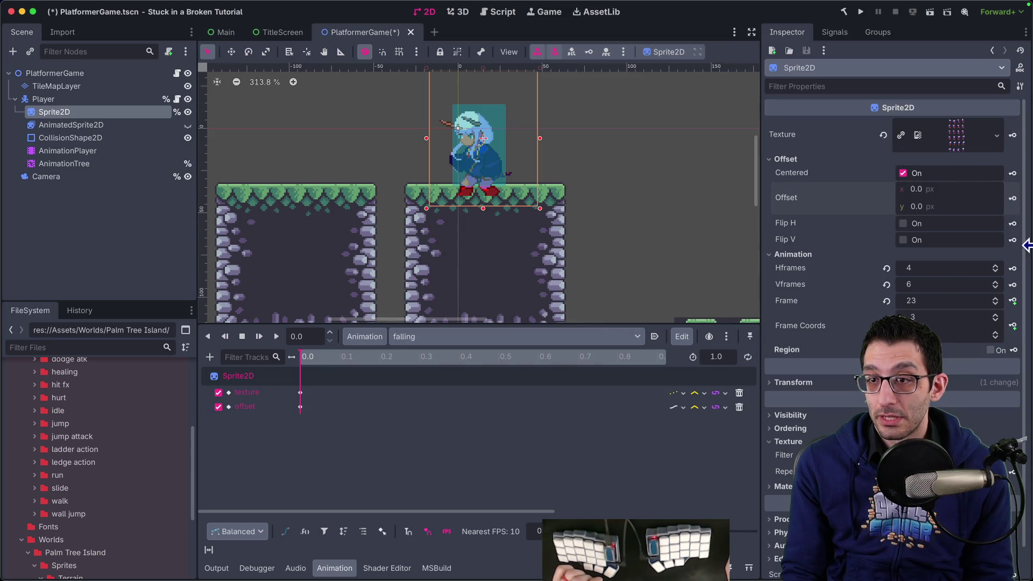
pyautogui.click(1013, 268)
pyautogui.click(546, 321)
pyautogui.click(1013, 285)
pyautogui.click(544, 323)
pyautogui.click(1013, 301)
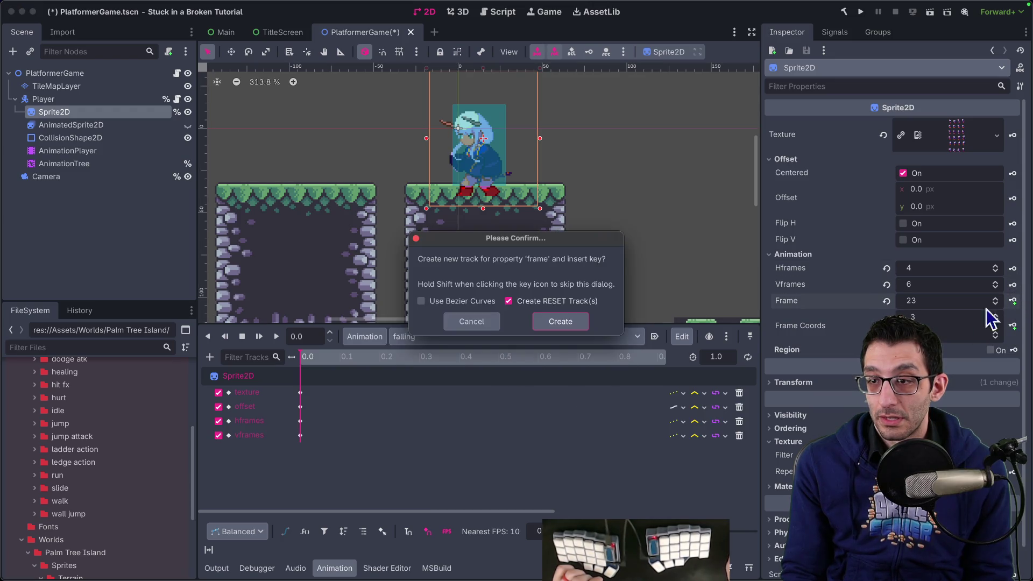
pyautogui.click(559, 322)
pyautogui.click(306, 454)
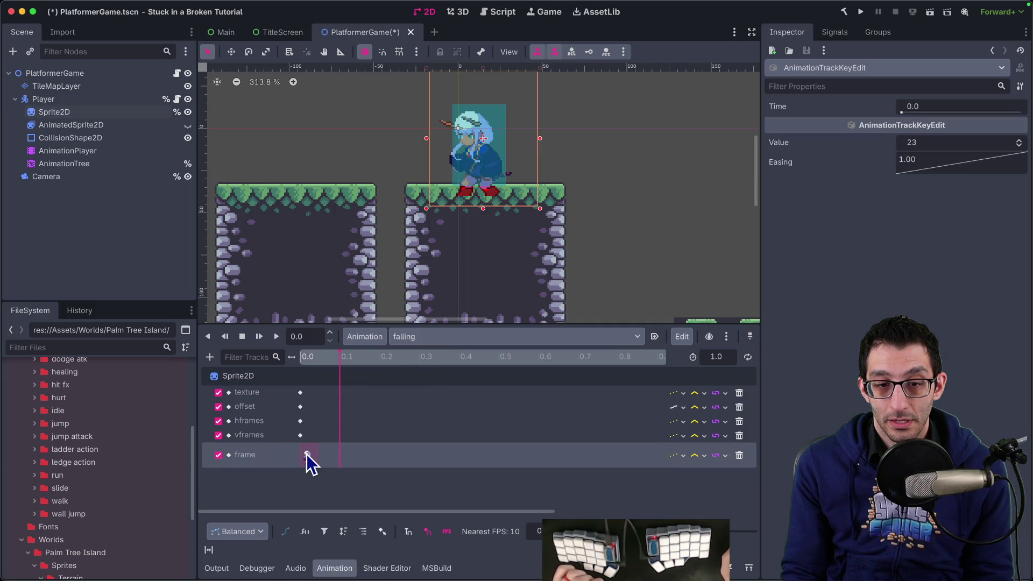
# Change the falling animation's frame key to 10 and preview the animation.
pyautogui.click(915, 142)
pyautogui.write('10')
pyautogui.press('Return')
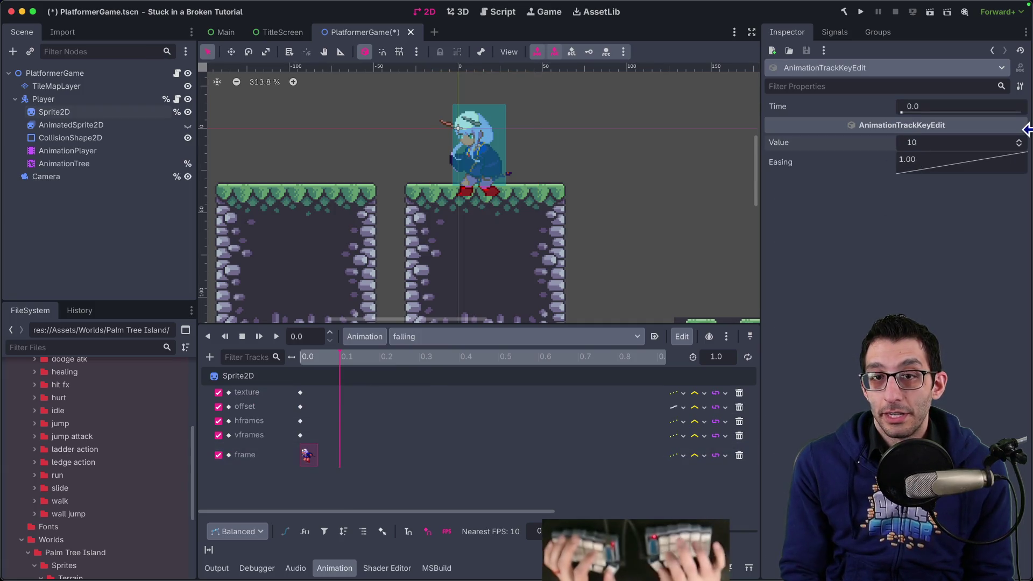
pyautogui.click(276, 335)
pyautogui.click(75, 167)
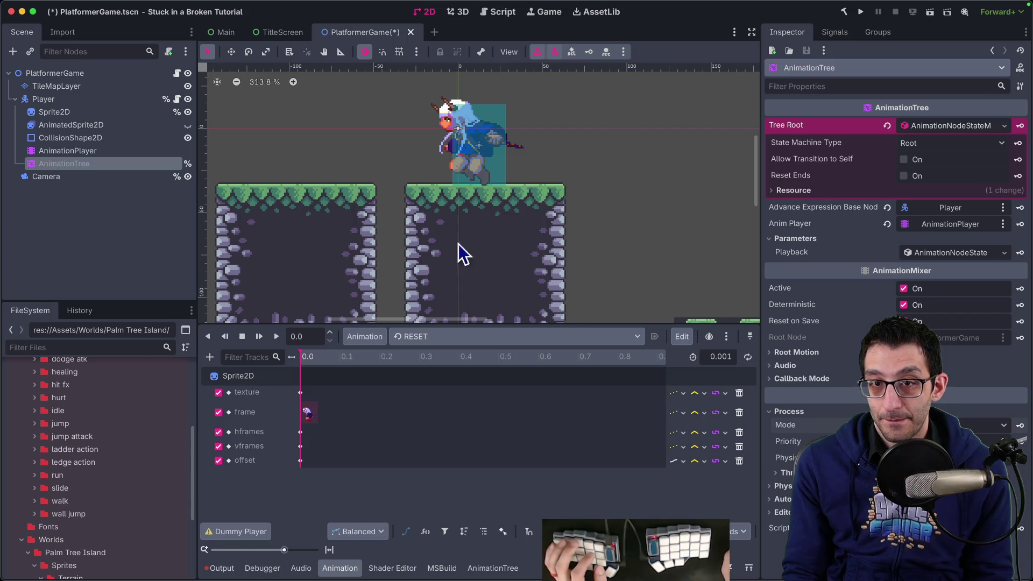
pyautogui.click(67, 151)
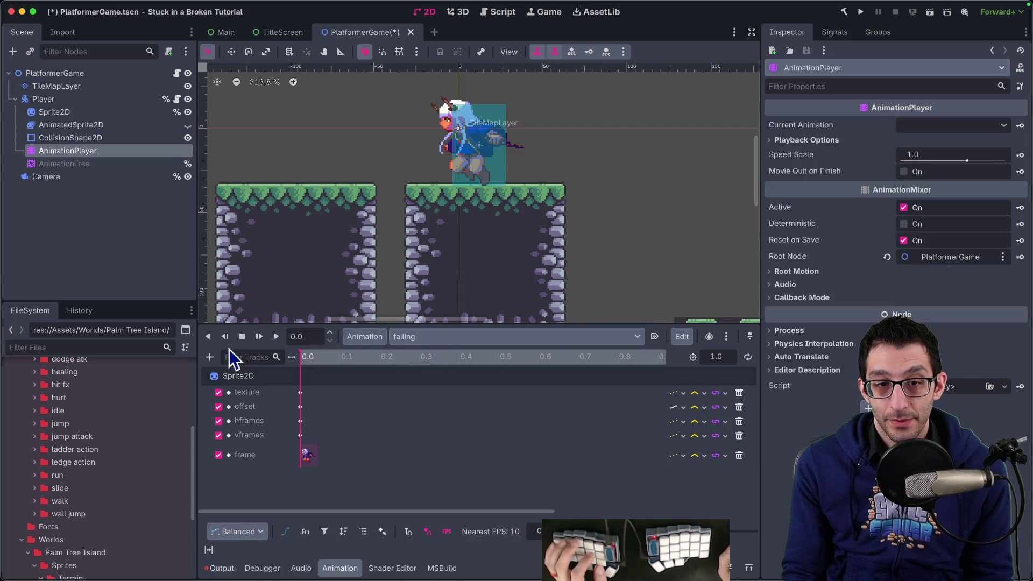
pyautogui.click(276, 341)
# Change the frame key to 9 and play the falling animation on loop.
pyautogui.click(306, 454)
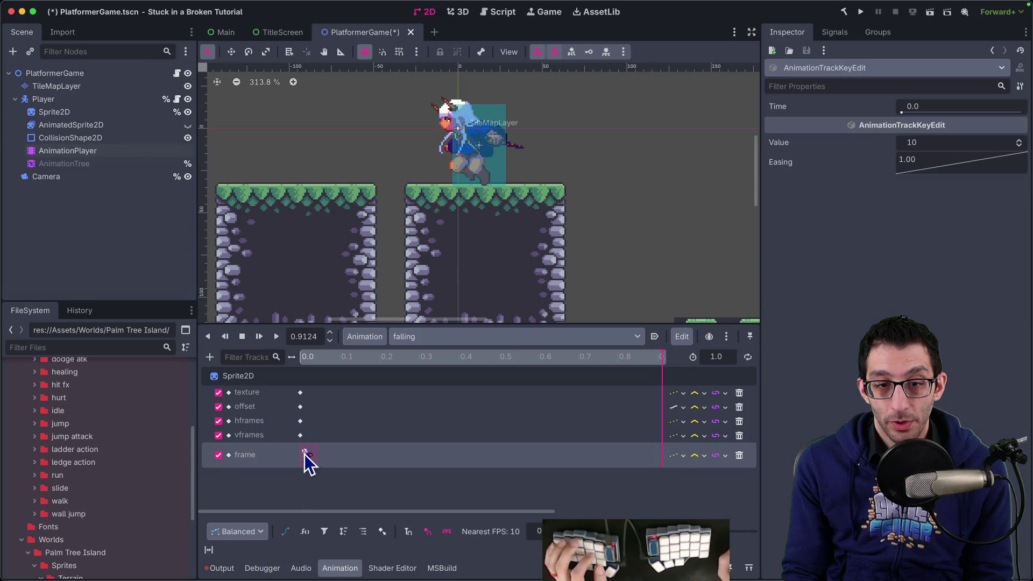
pyautogui.click(940, 143)
pyautogui.write('9')
pyautogui.press('Return')
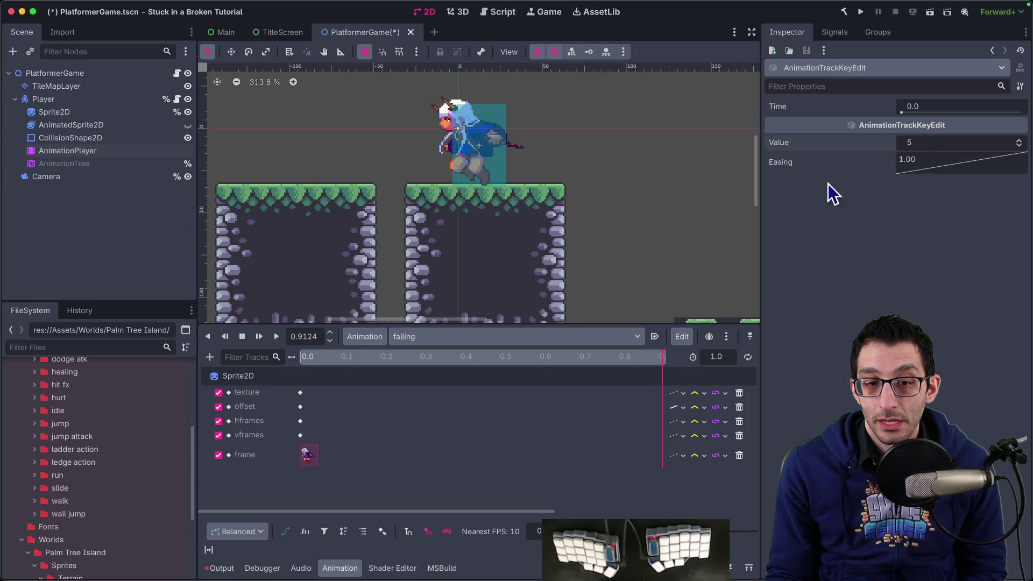
pyautogui.click(274, 338)
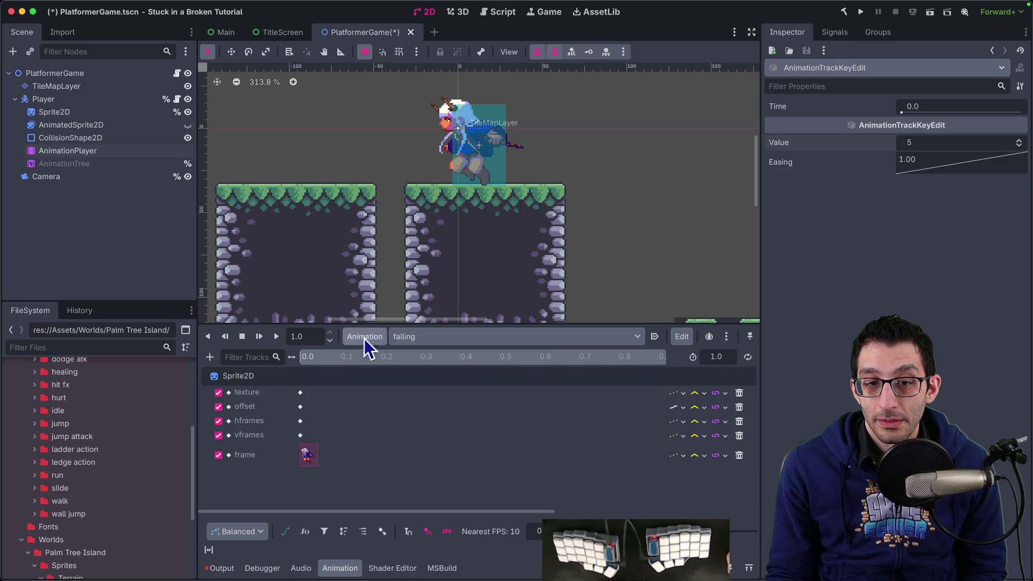
pyautogui.click(274, 338)
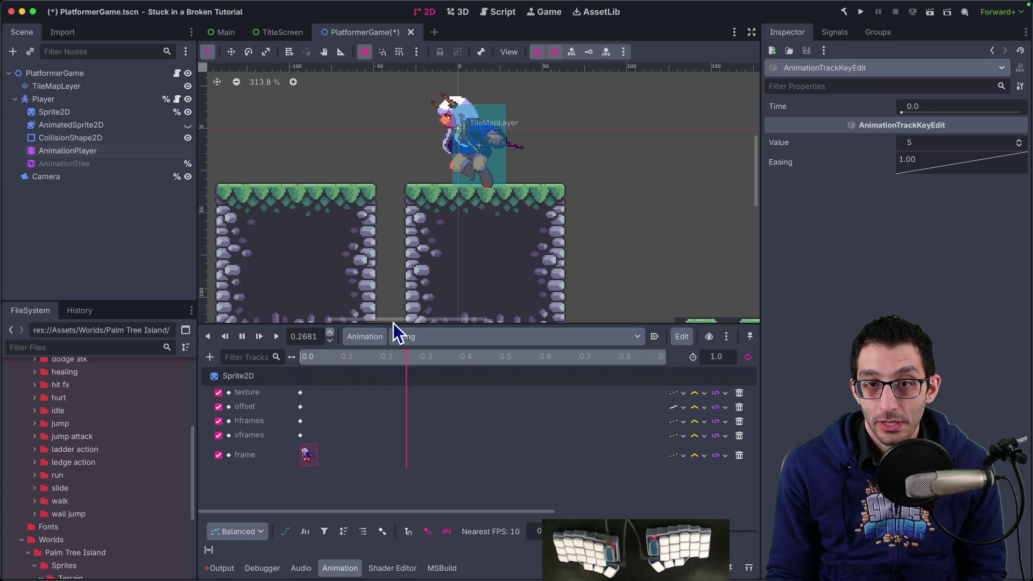
# Try frame key values 8, 10, 12, 14 and 13 while looping, then stop playback.
pyautogui.click(941, 143)
pyautogui.write('6')
pyautogui.press('BackSpace')
pyautogui.write('8')
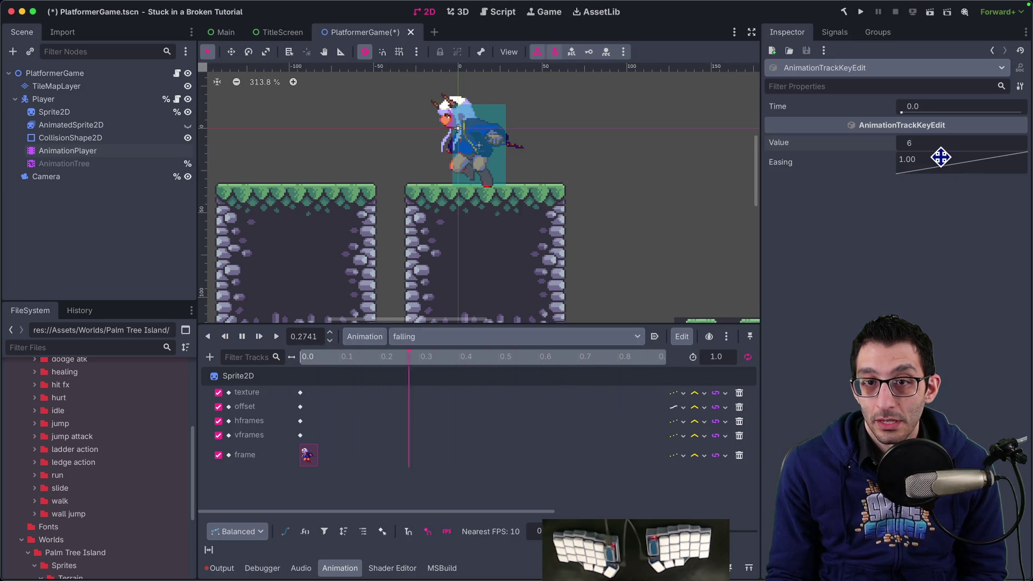
pyautogui.press('BackSpace')
pyautogui.write('10')
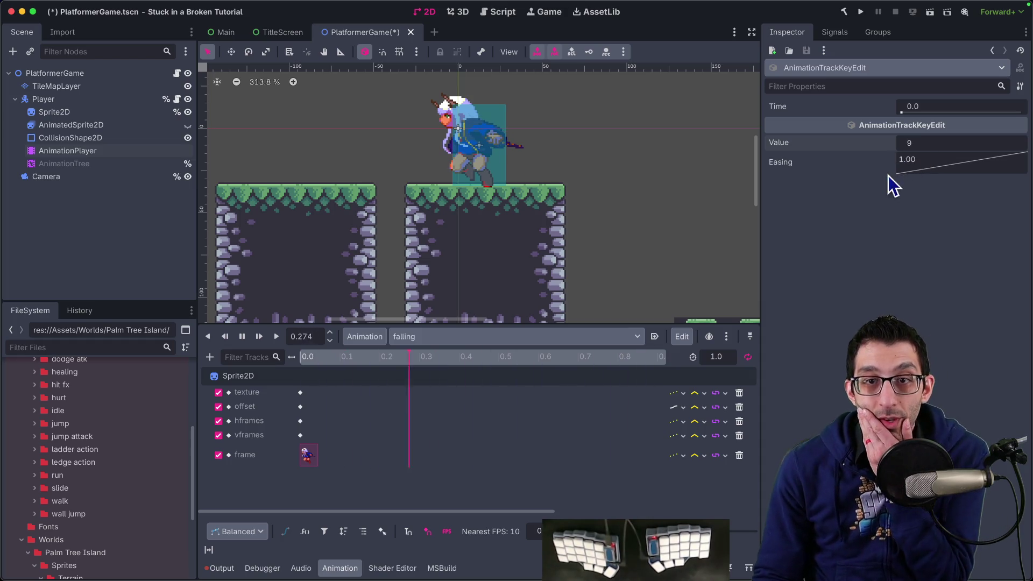
pyautogui.press('BackSpace')
pyautogui.write('2')
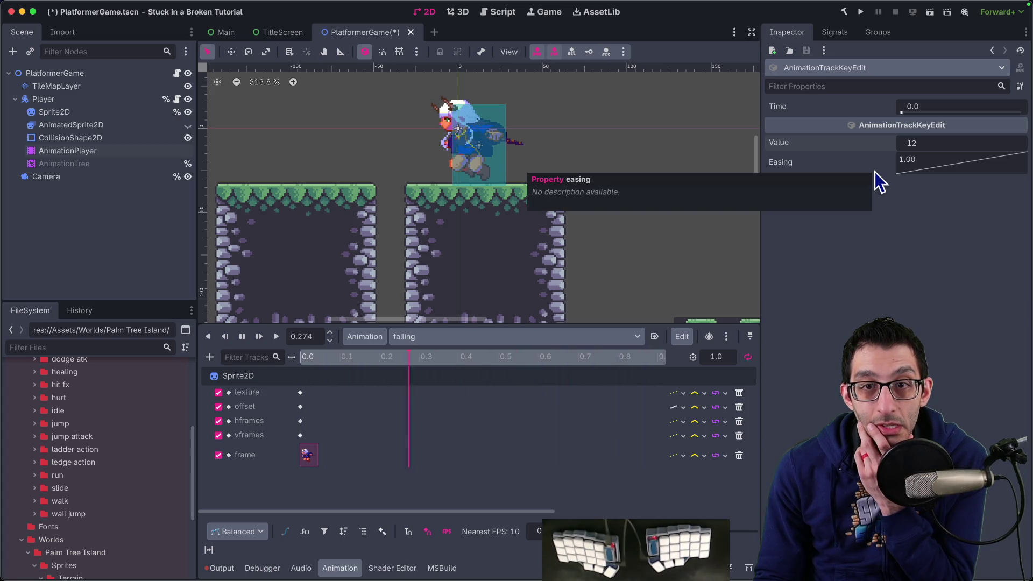
pyautogui.press('BackSpace')
pyautogui.write('4')
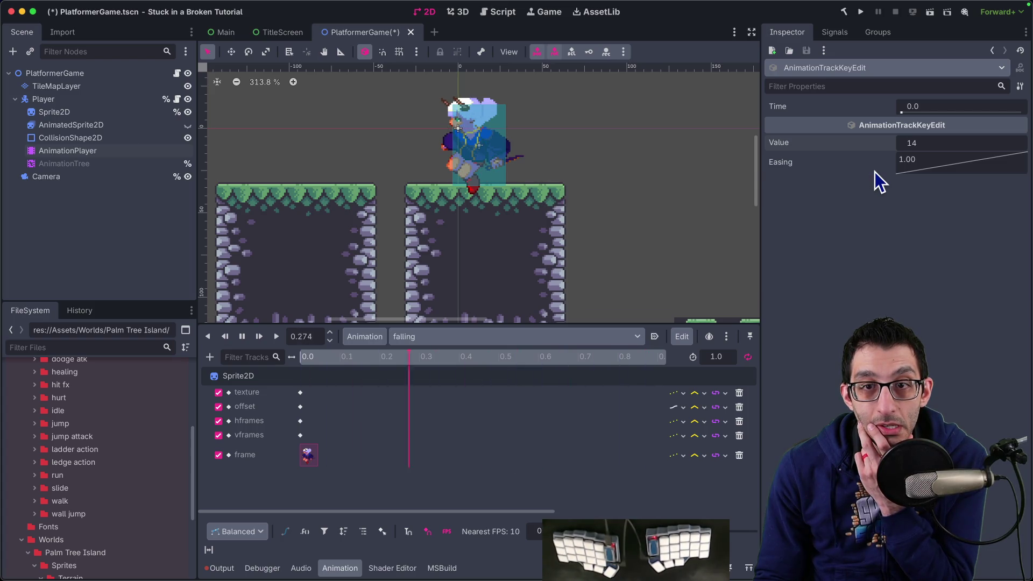
pyautogui.press('BackSpace')
pyautogui.write('3')
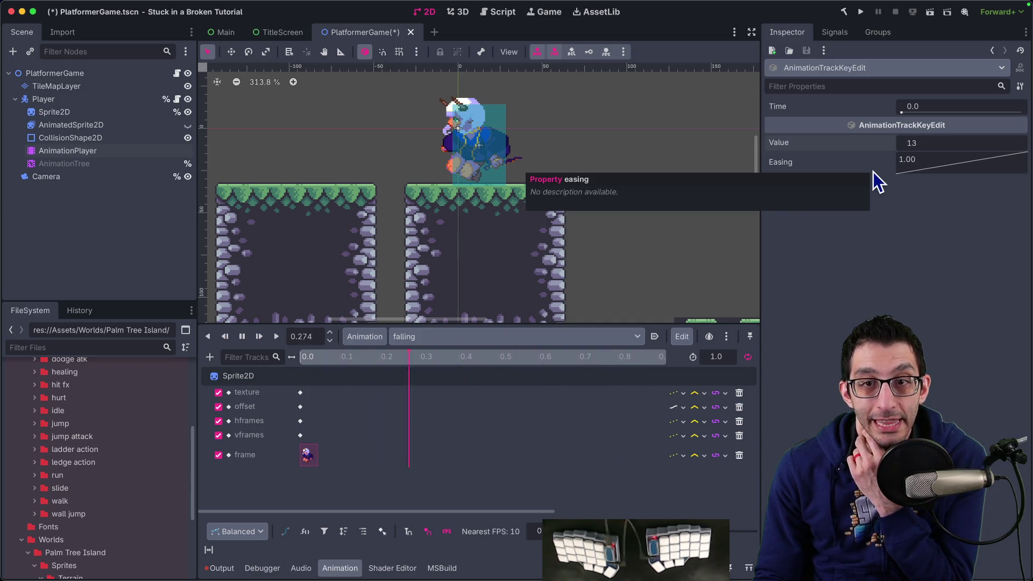
pyautogui.press('Up')
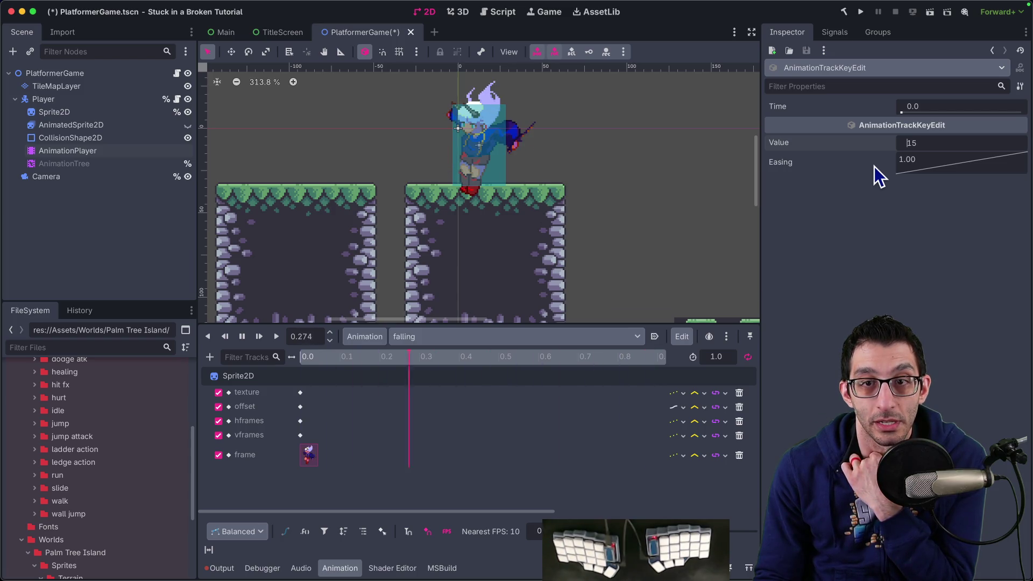
pyautogui.press('Down')
pyautogui.press('Down')
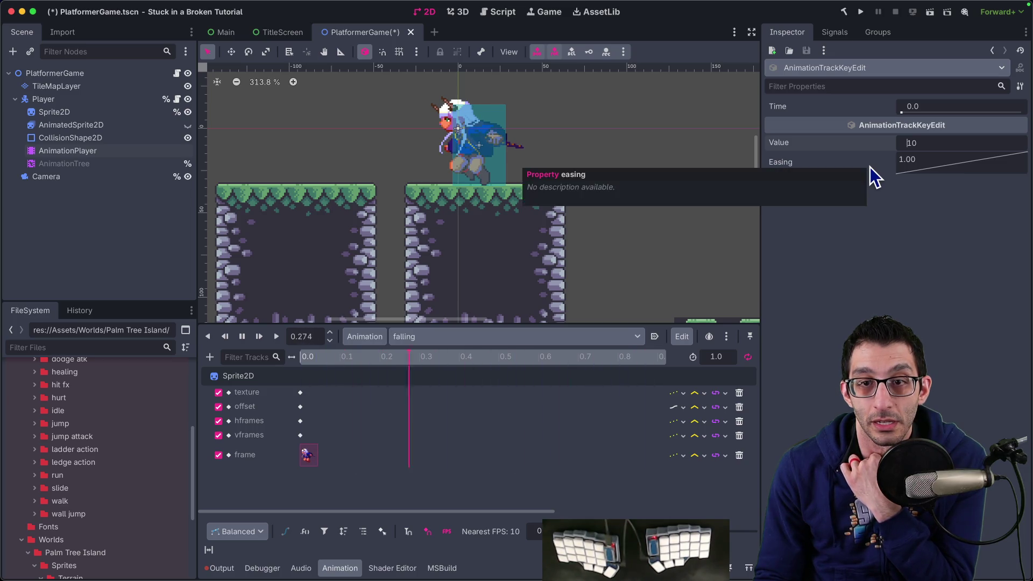
pyautogui.press('Up')
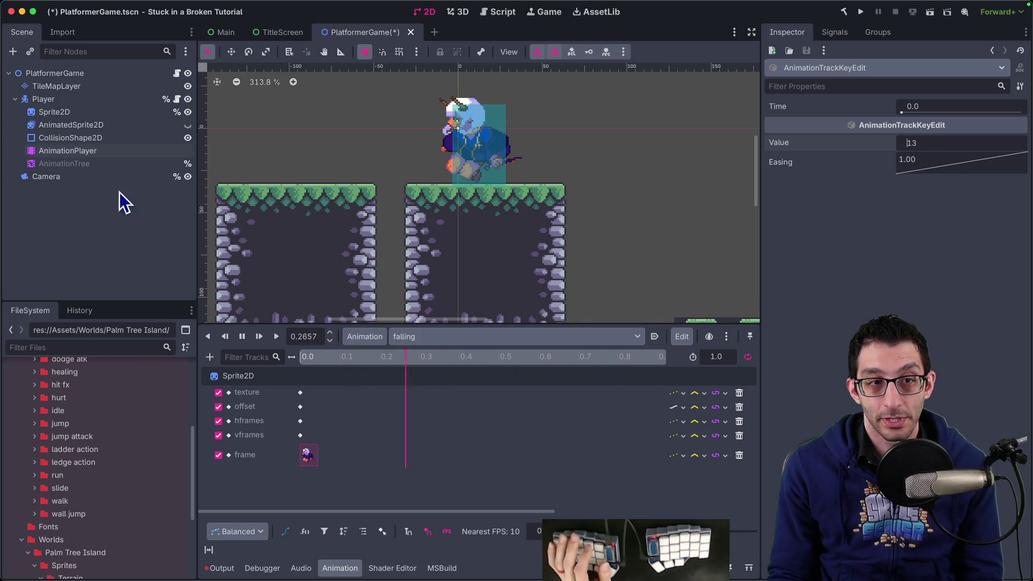
pyautogui.press('s')
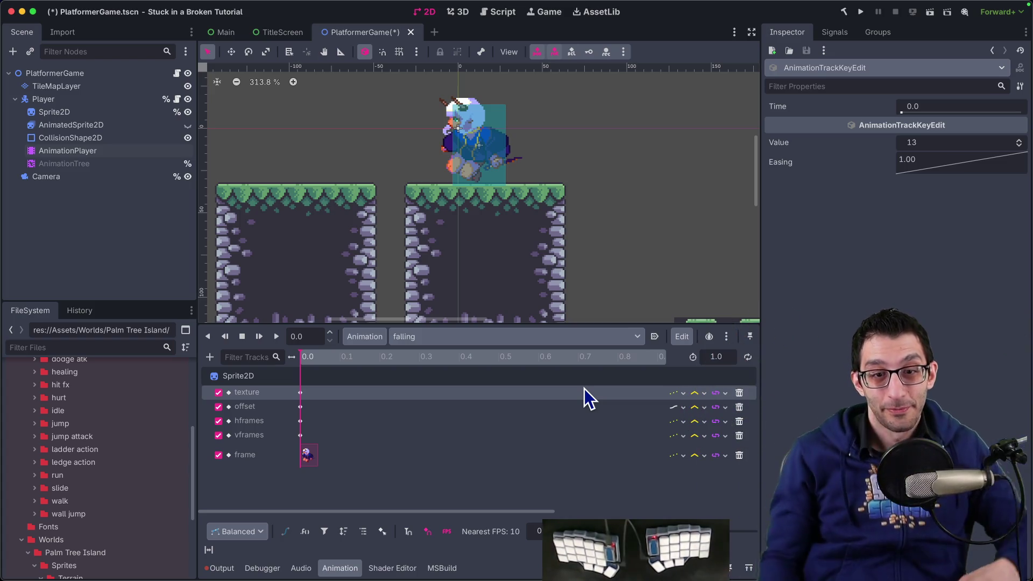
# Rename the falling animation to 'start_falling'.
pyautogui.click(412, 337)
pyautogui.click(411, 337)
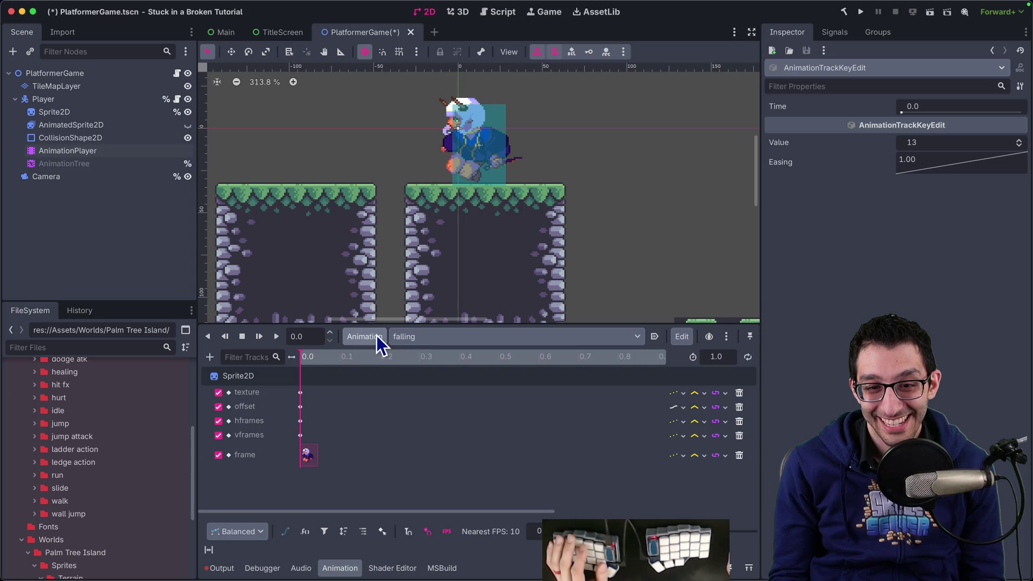
pyautogui.click(682, 338)
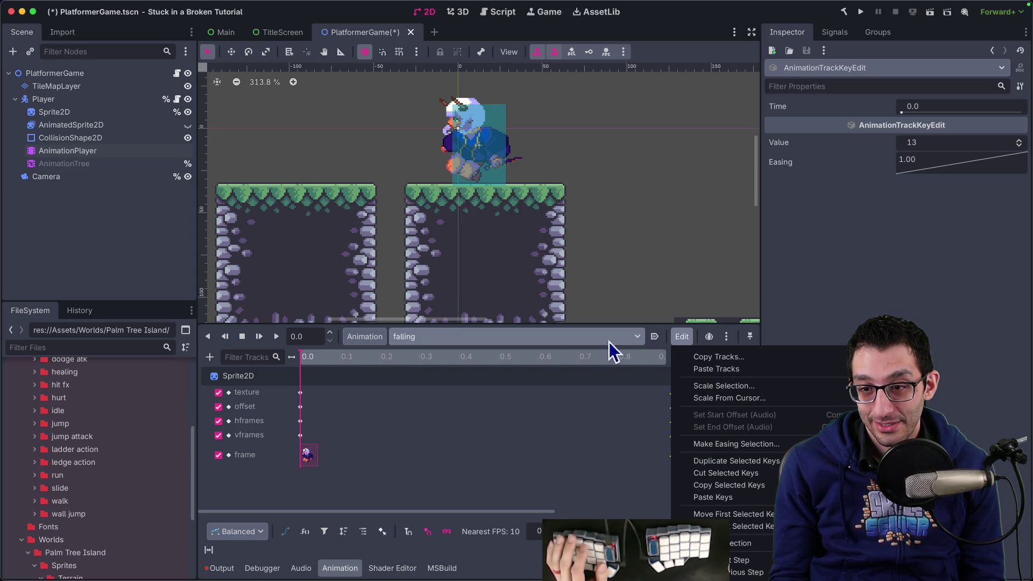
pyautogui.click(357, 338)
pyautogui.click(365, 339)
pyautogui.click(379, 405)
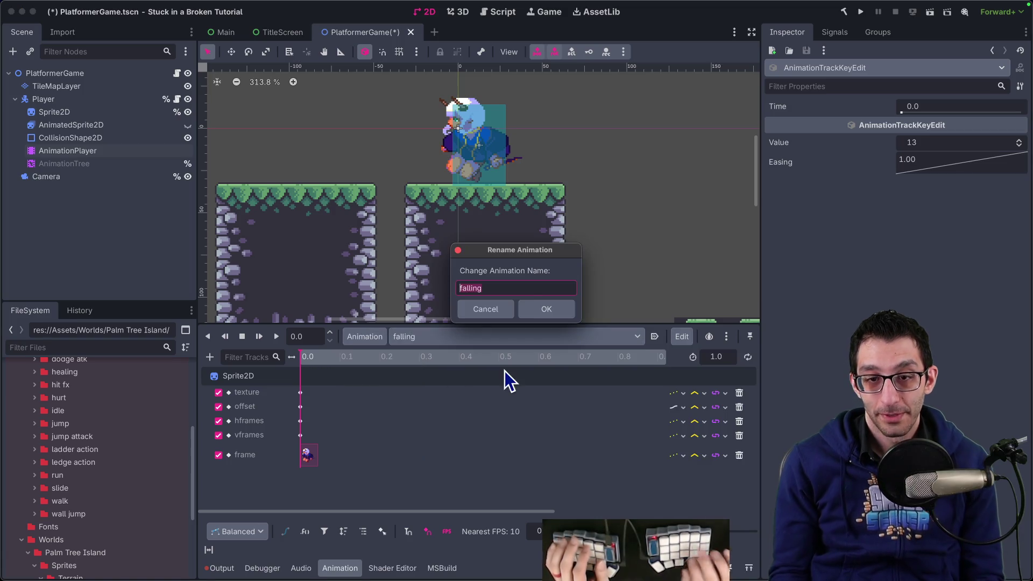
pyautogui.write('start<H')
pyautogui.press('BackSpace')
pyautogui.press('BackSpace')
pyautogui.write('_falling')
pyautogui.press('Return')
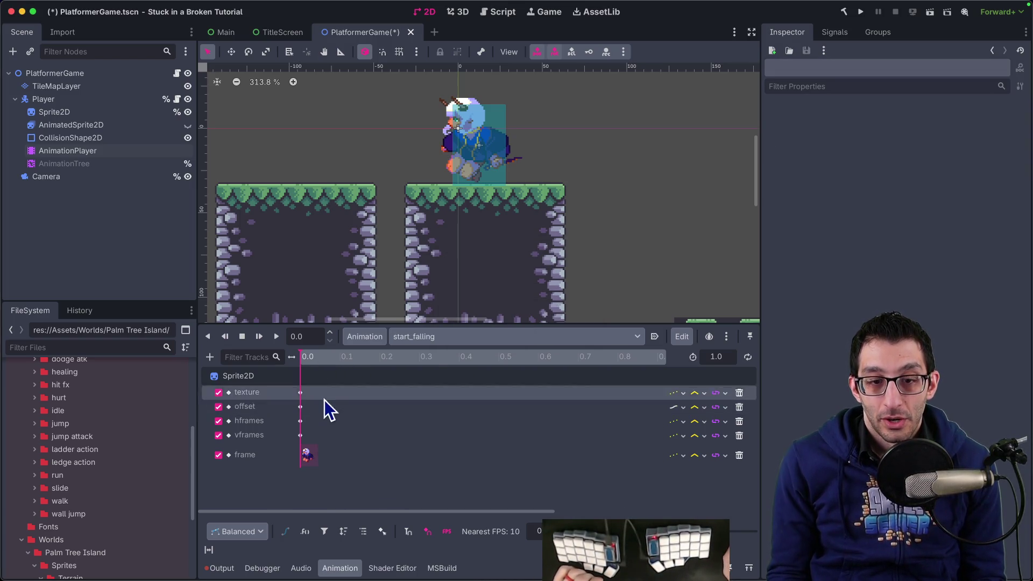
# Add a sprite frame key of 14 at 0.1 and preview the result.
pyautogui.click(67, 113)
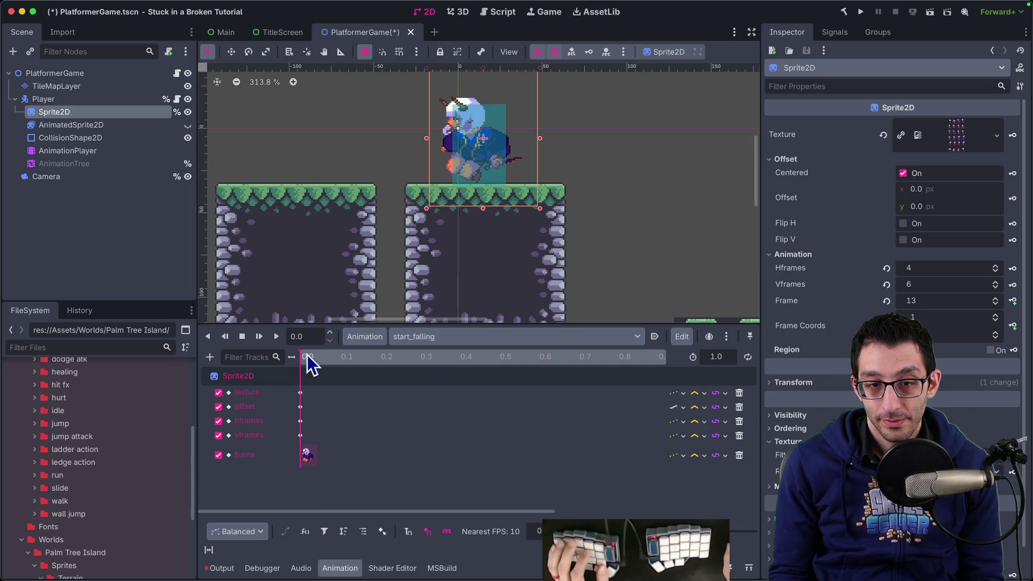
pyautogui.press('BackSpace')
pyautogui.press('BackSpace')
pyautogui.press('BackSpace')
pyautogui.press('Return')
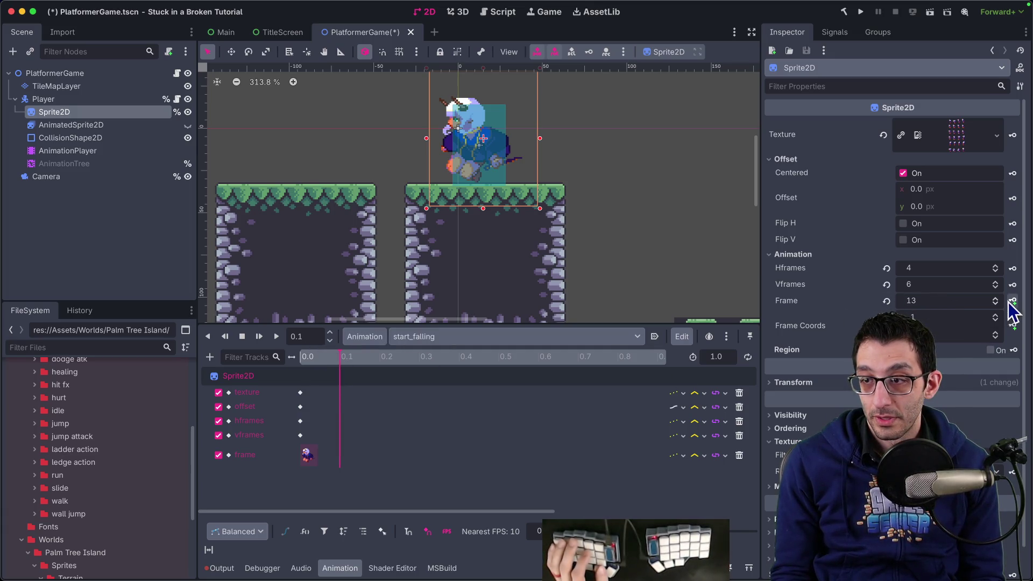
pyautogui.click(1011, 301)
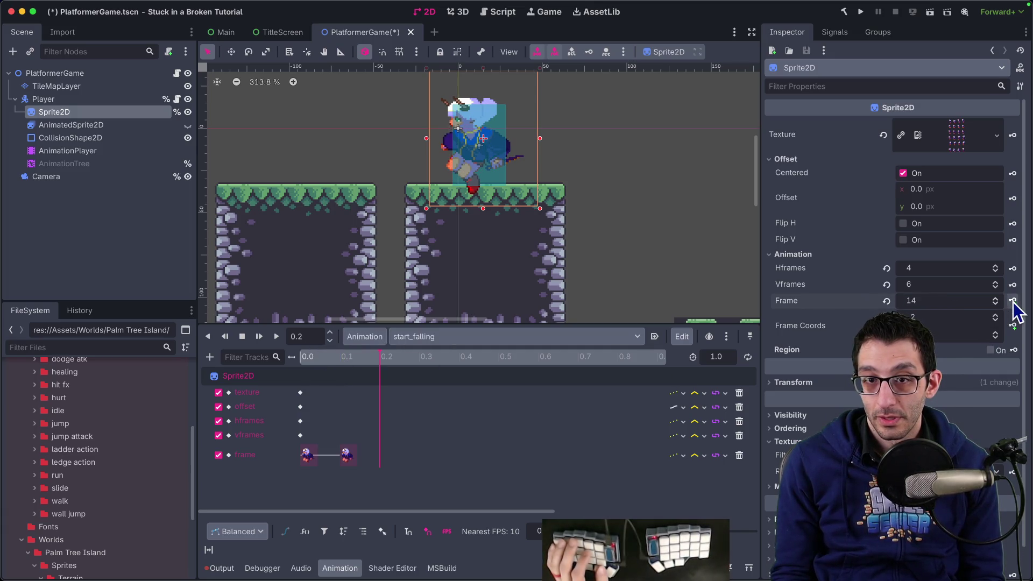
pyautogui.click(347, 455)
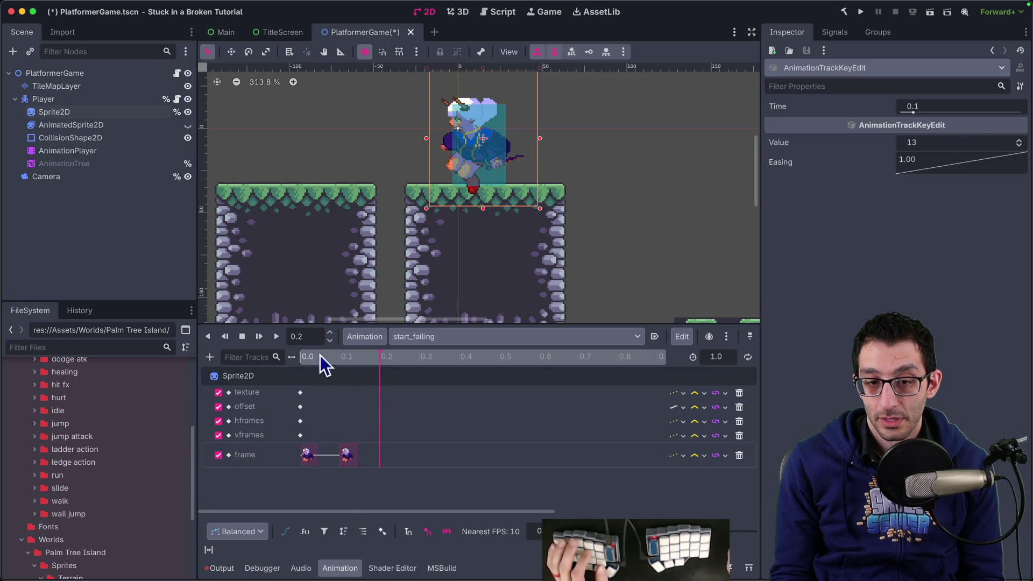
pyautogui.write('14')
pyautogui.press('Return')
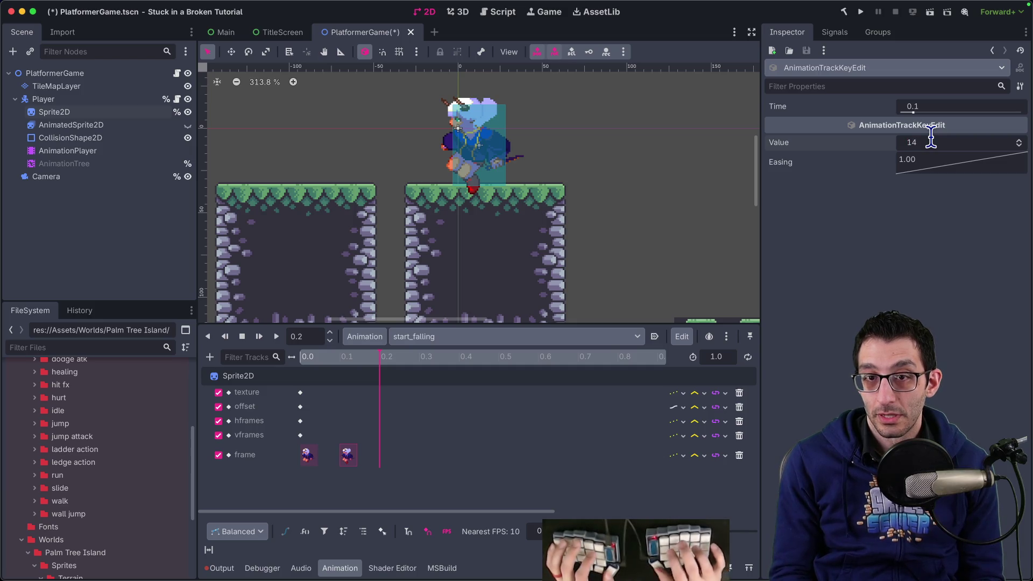
pyautogui.moveTo(308, 357); pyautogui.dragTo(289, 354)
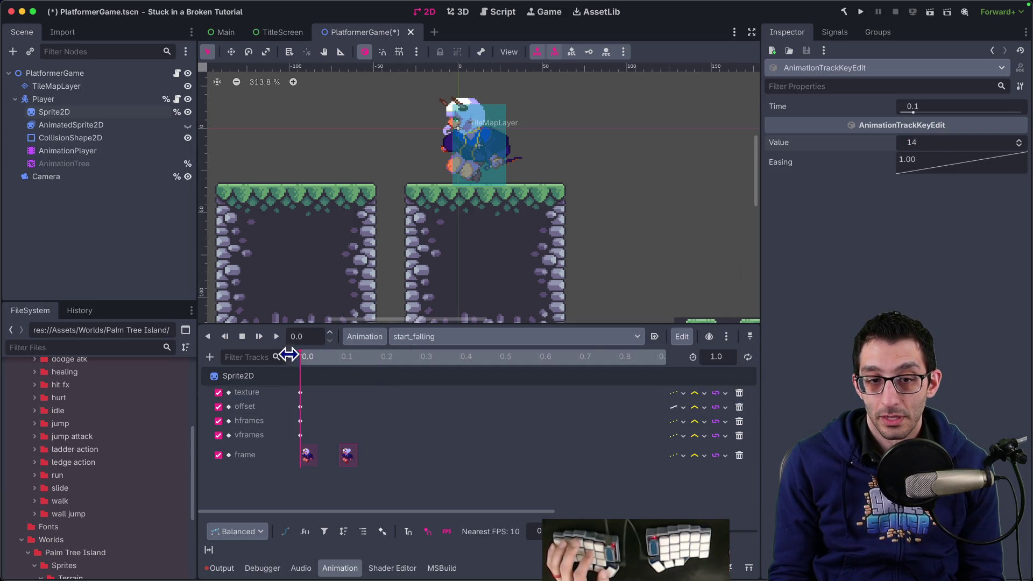
pyautogui.click(276, 341)
pyautogui.click(242, 337)
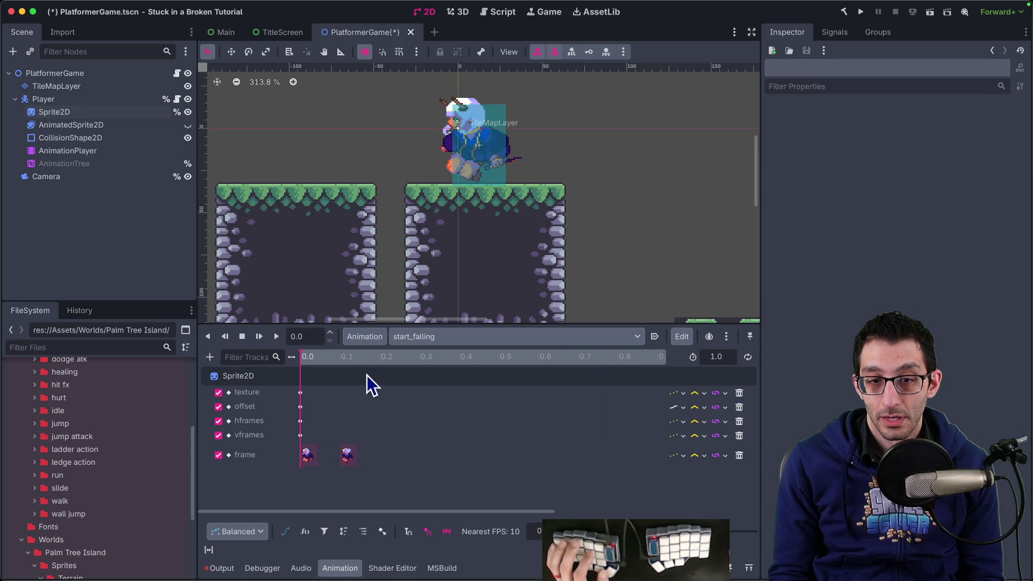
# Key frame 15 at 0.2 and the remaining frame keys through 0.6.
pyautogui.click(384, 362)
pyautogui.moveTo(384, 362); pyautogui.dragTo(382, 363)
pyautogui.doubleClick(312, 336)
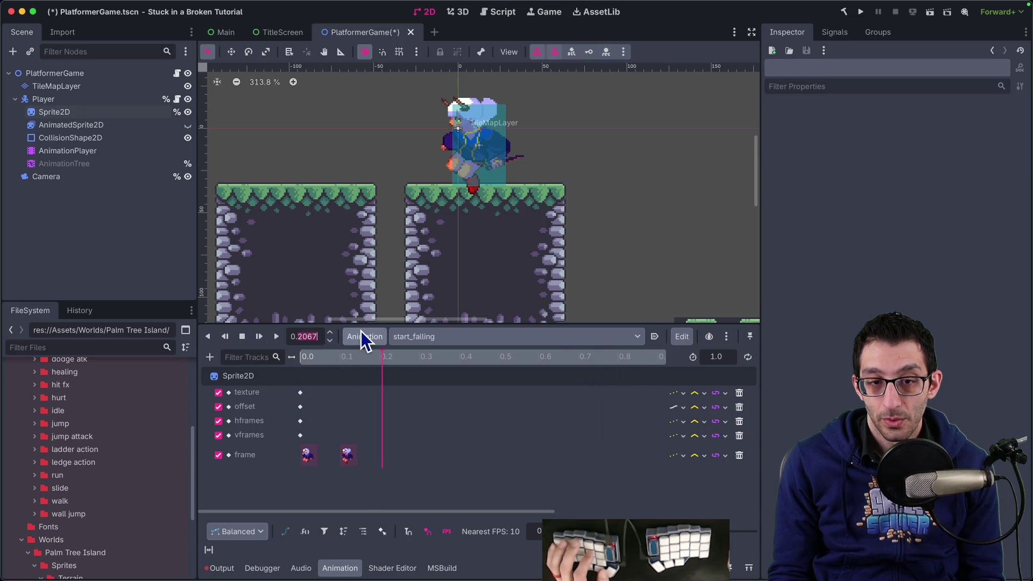
pyautogui.write('2')
pyautogui.press('Return')
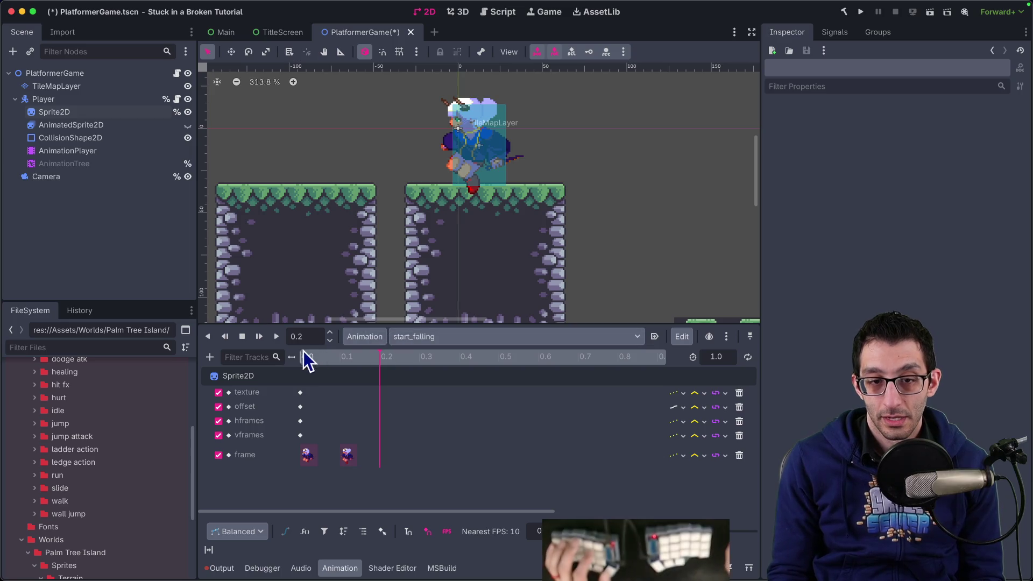
pyautogui.click(54, 112)
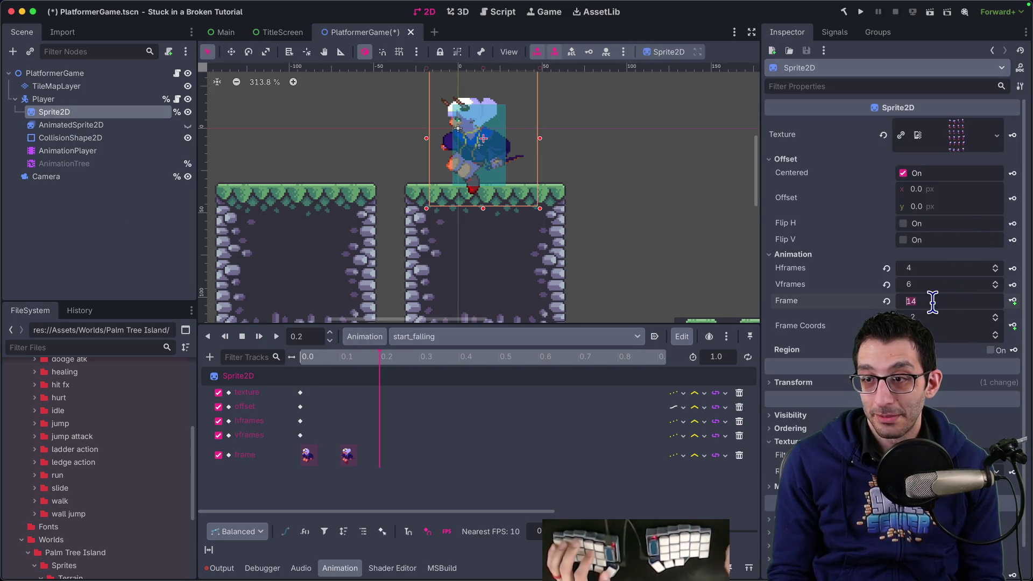
pyautogui.write('15')
pyautogui.press('Return')
pyautogui.click(1014, 301)
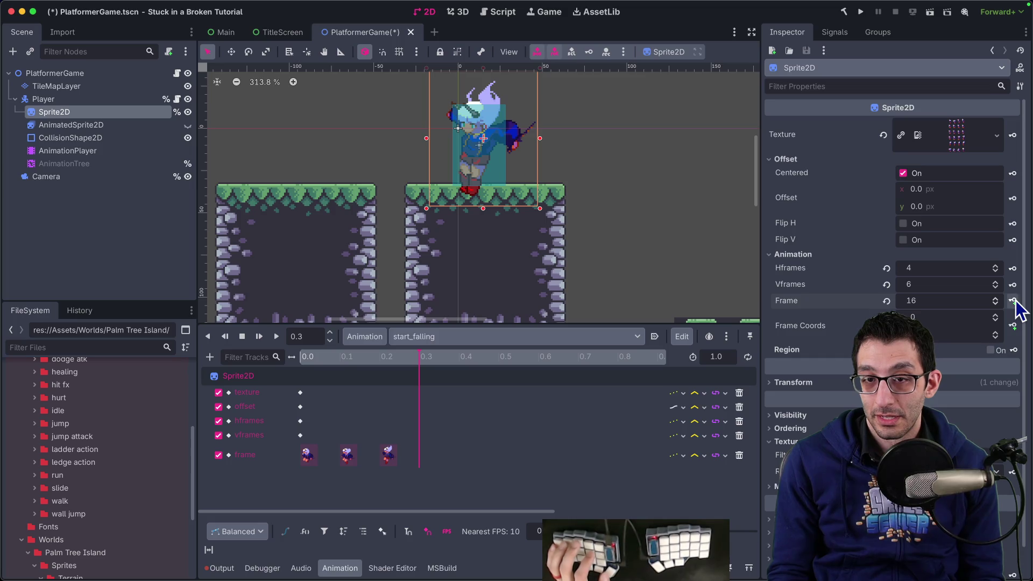
pyautogui.click(1015, 304)
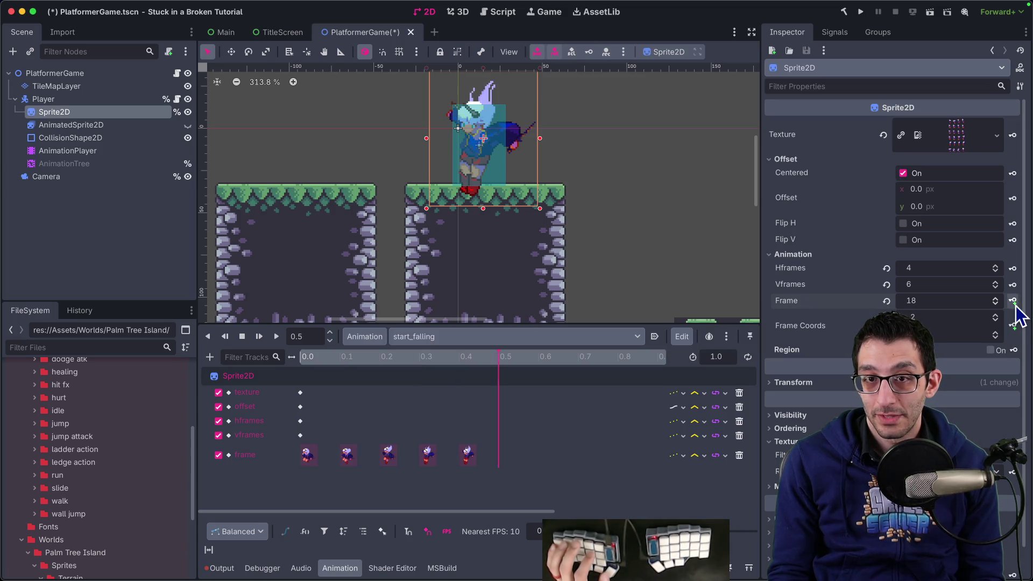
pyautogui.click(1015, 304)
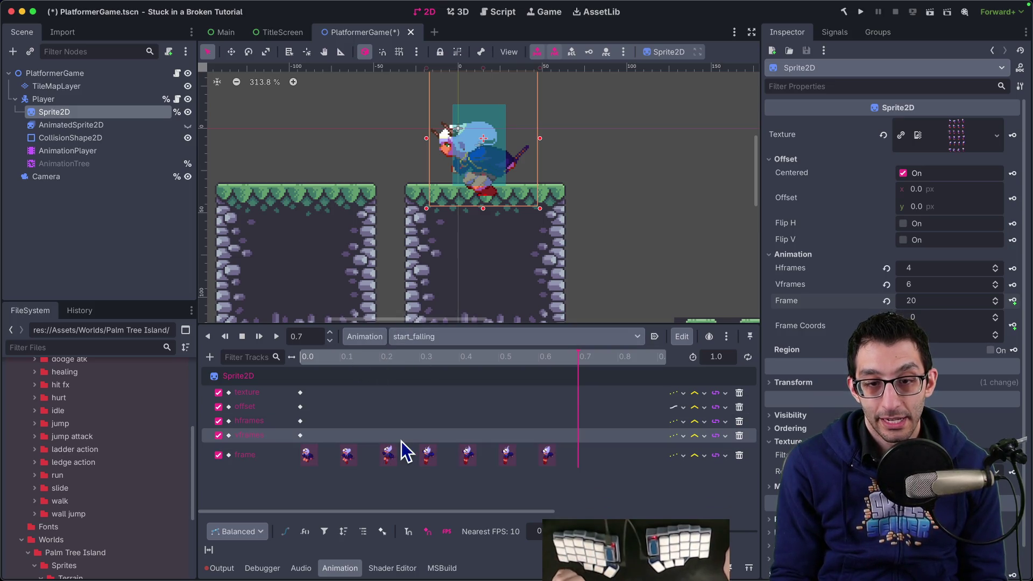
pyautogui.click(303, 360)
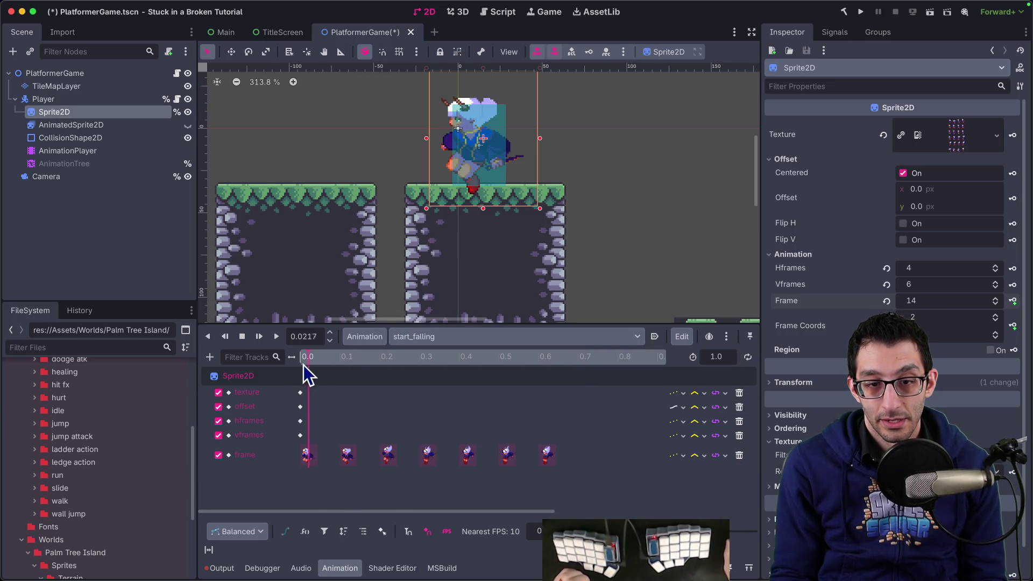
# Play start_falling, then scrub from 0.0 toward 1.0 checking frames 13 to 19.
pyautogui.click(274, 335)
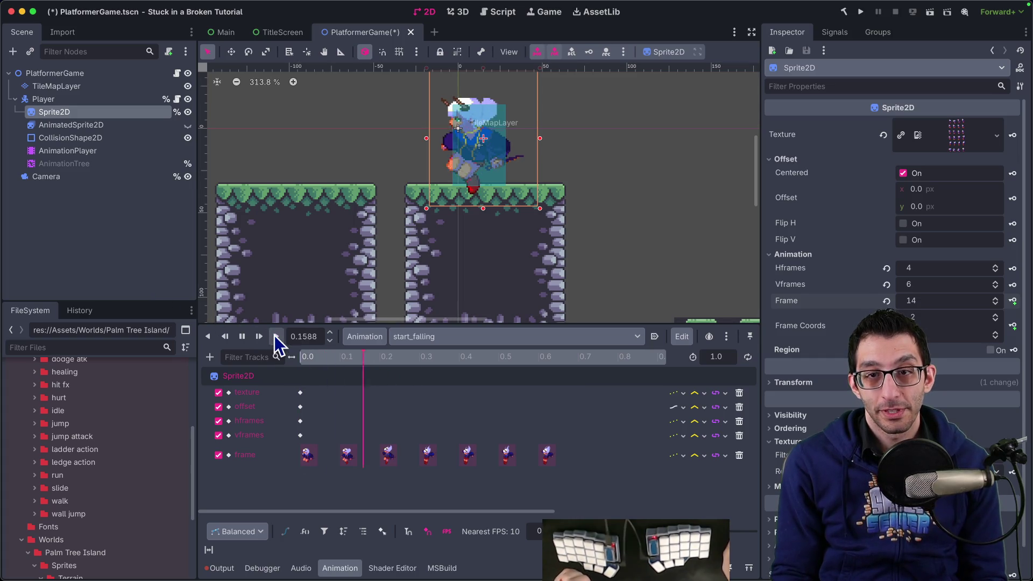
pyautogui.click(243, 337)
pyautogui.moveTo(323, 357); pyautogui.dragTo(425, 363)
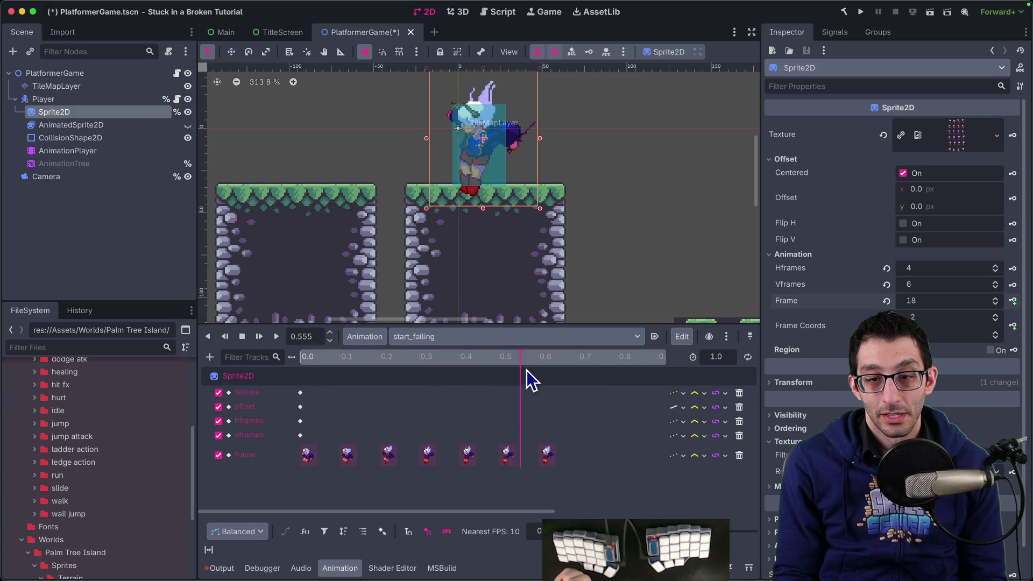
pyautogui.click(527, 393)
pyautogui.click(440, 395)
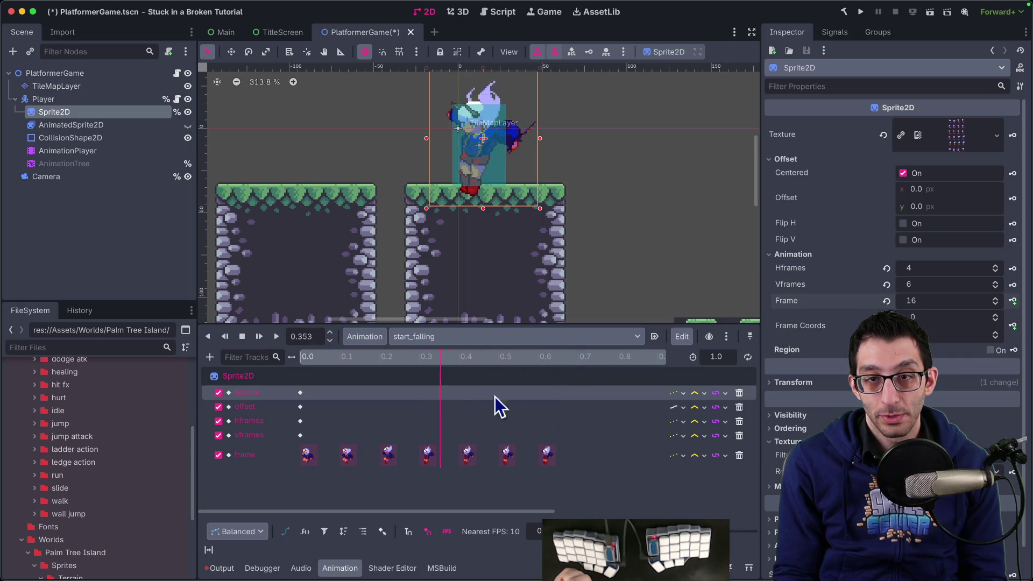
pyautogui.click(378, 407)
pyautogui.click(389, 406)
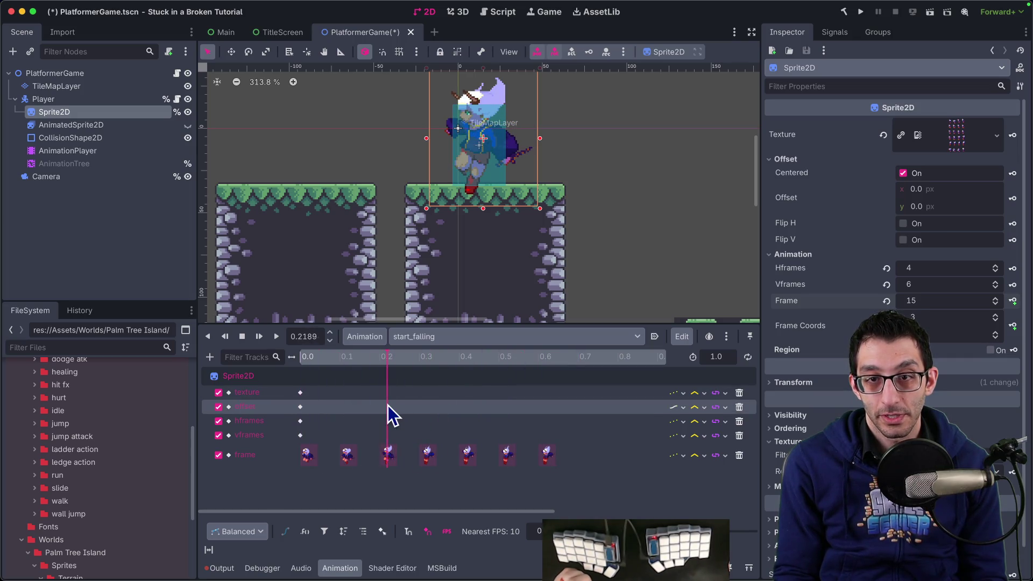
pyautogui.click(422, 405)
pyautogui.click(521, 408)
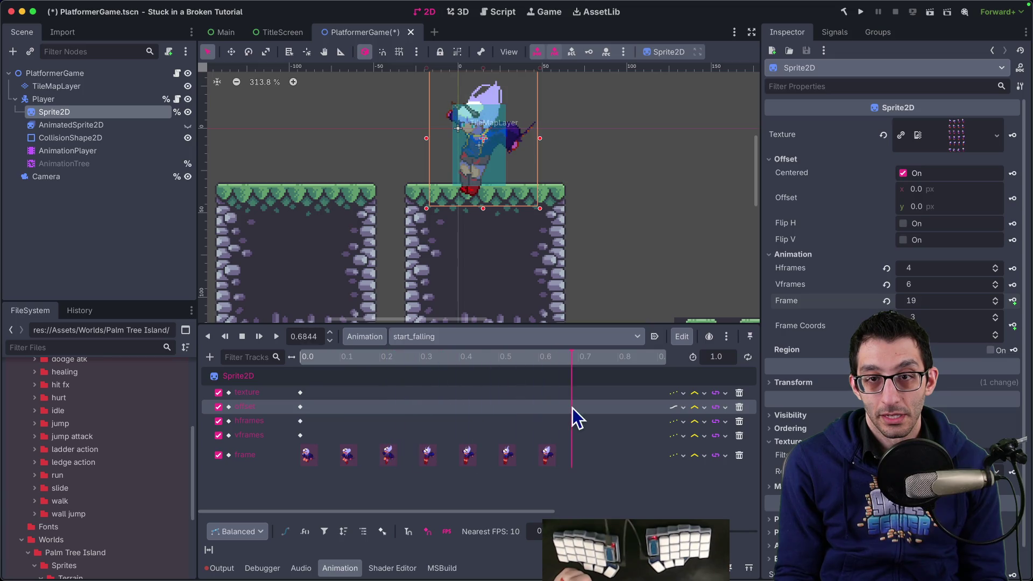
pyautogui.click(589, 416)
pyautogui.click(365, 337)
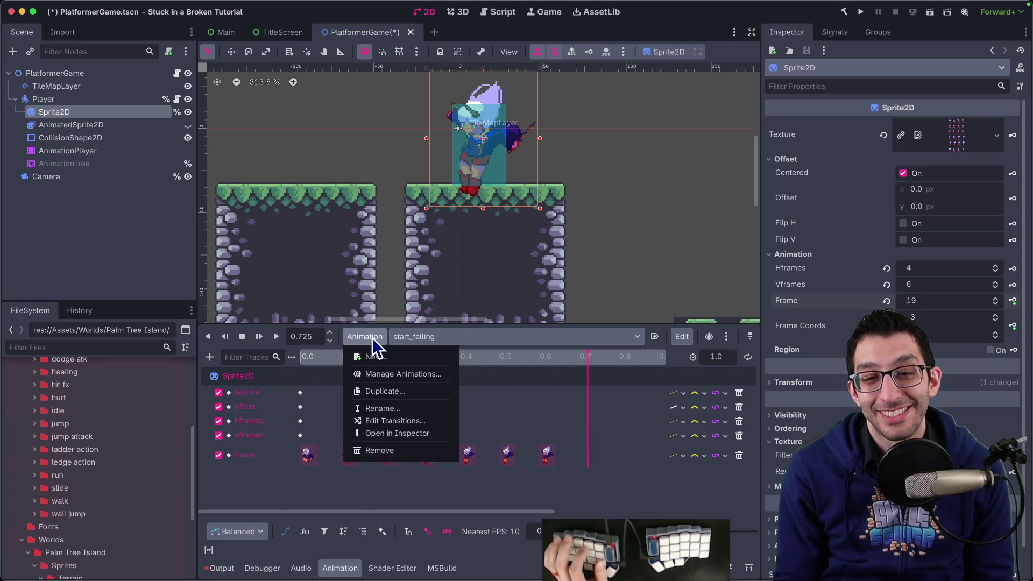
# Duplicate start_falling as a new animation named 'fall_loop'.
pyautogui.click(386, 391)
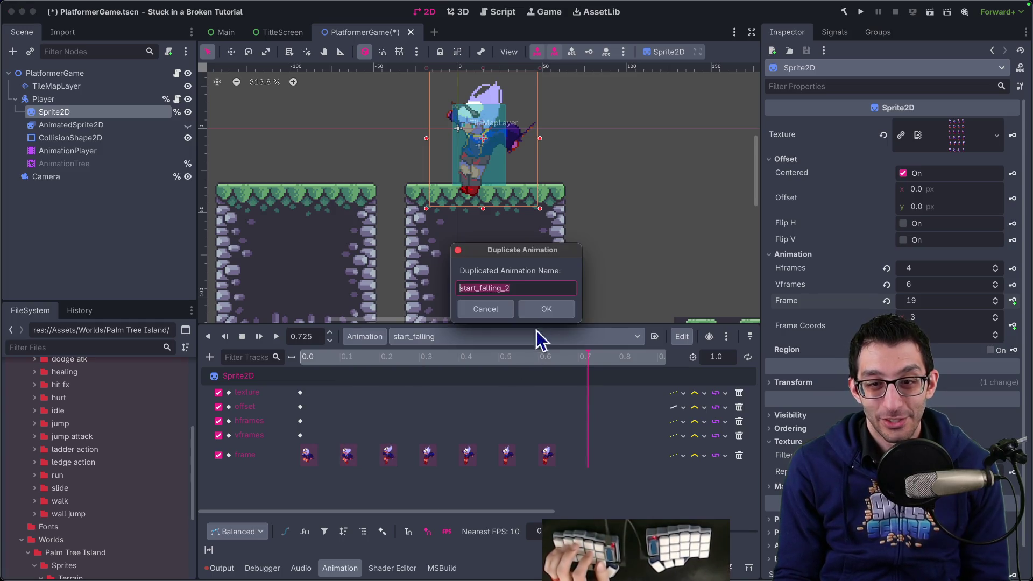
pyautogui.write('fal')
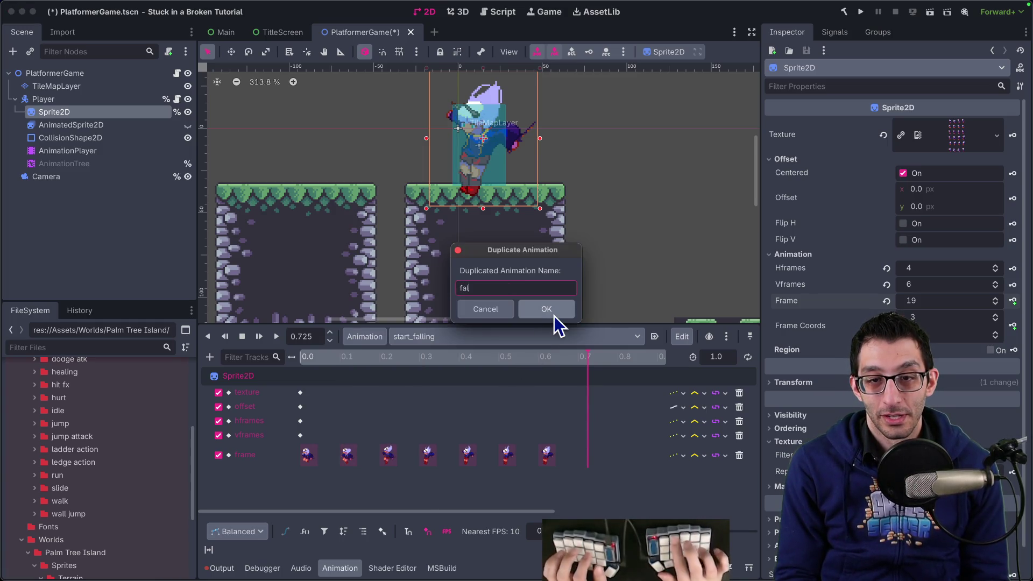
pyautogui.write('l_loop')
pyautogui.click(554, 316)
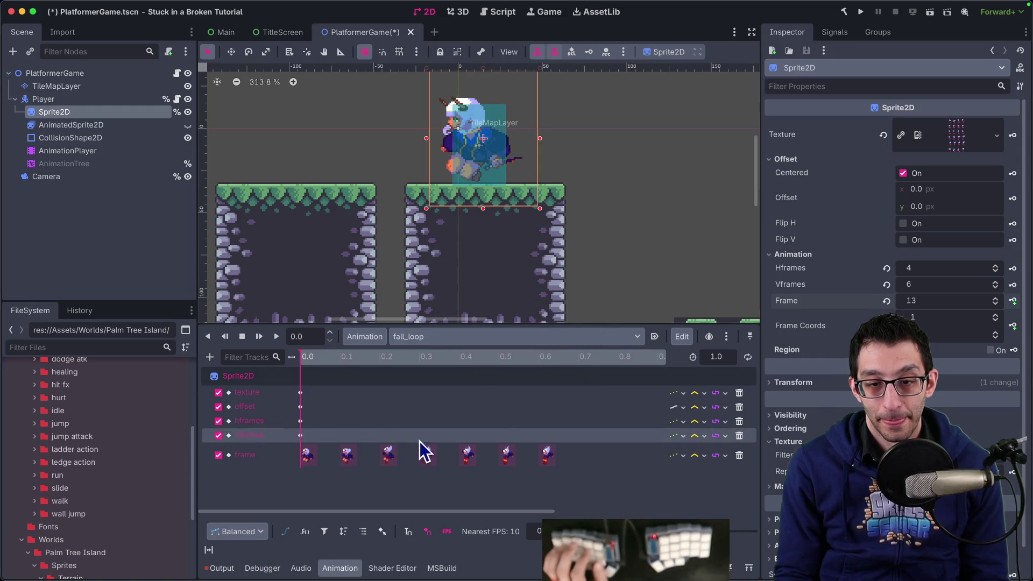
# Delete fall_loop's first three frame keys and shift the remaining four to start at 0.0.
pyautogui.moveTo(408, 479)
pyautogui.mouseDown()
pyautogui.moveTo(310, 458)
pyautogui.moveTo(332, 459)
pyautogui.mouseUp()
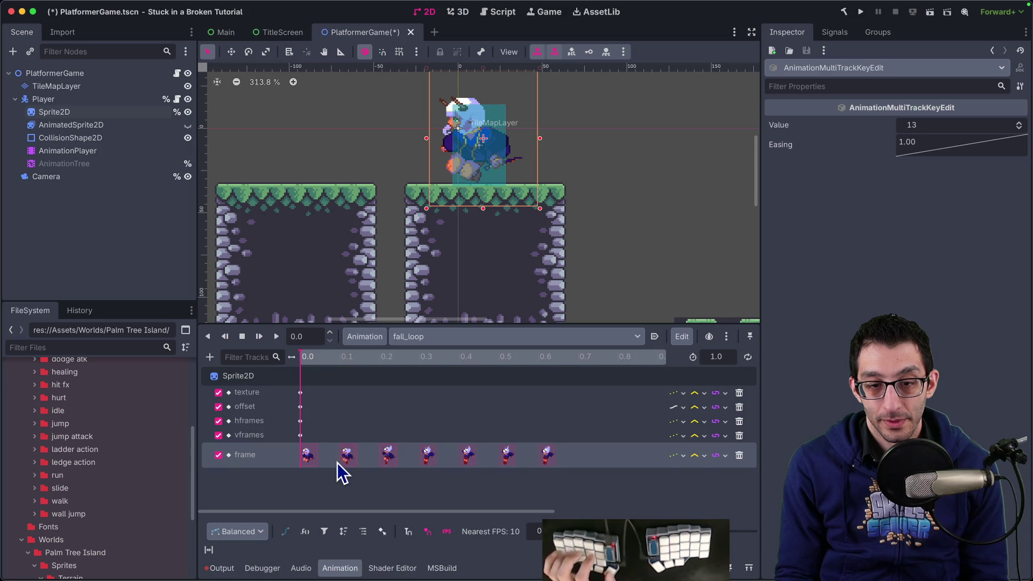
pyautogui.press('Delete')
pyautogui.moveTo(682, 471)
pyautogui.mouseDown()
pyautogui.moveTo(405, 438)
pyautogui.moveTo(405, 450)
pyautogui.moveTo(425, 456)
pyautogui.mouseUp()
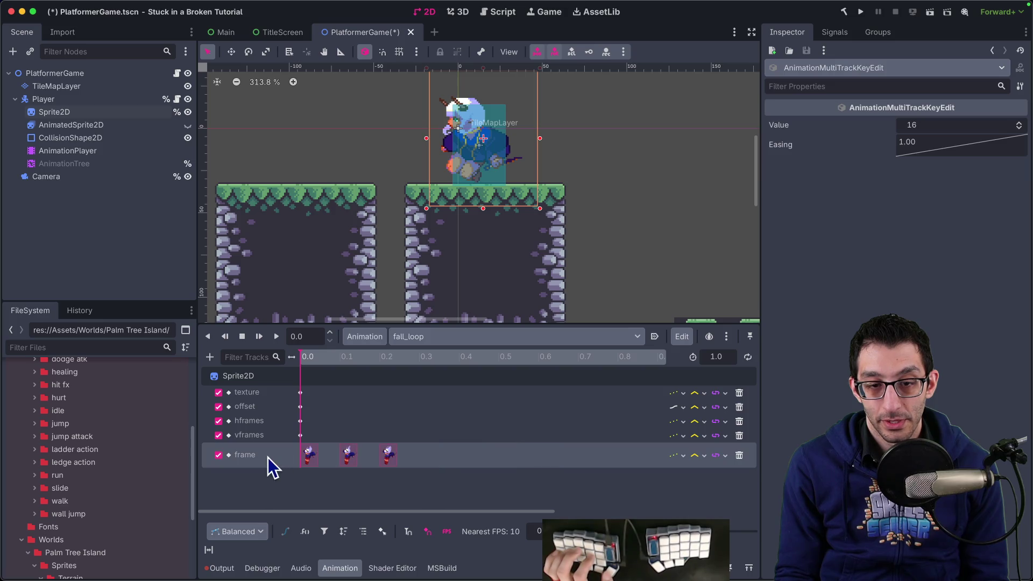
pyautogui.moveTo(347, 458); pyautogui.dragTo(320, 459)
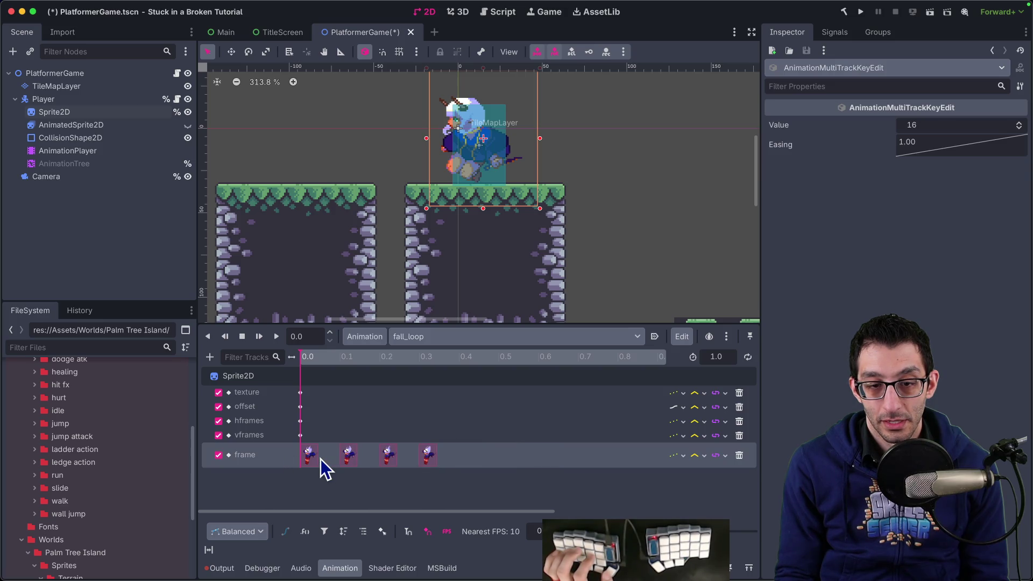
pyautogui.click(358, 475)
pyautogui.click(415, 340)
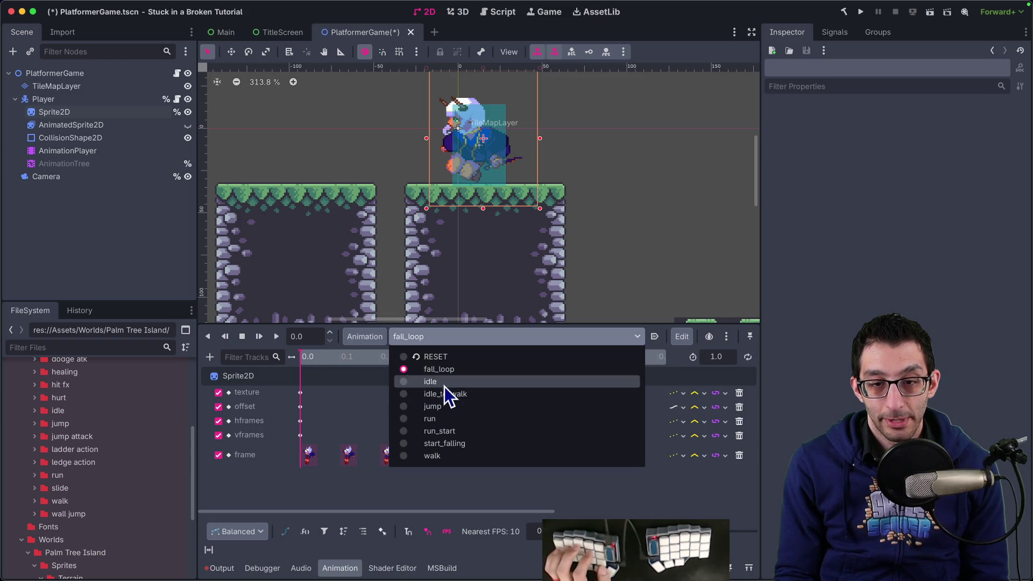
# Delete start_falling's frame keys from 0.3 onward and set its length to 0.3 seconds.
pyautogui.click(444, 445)
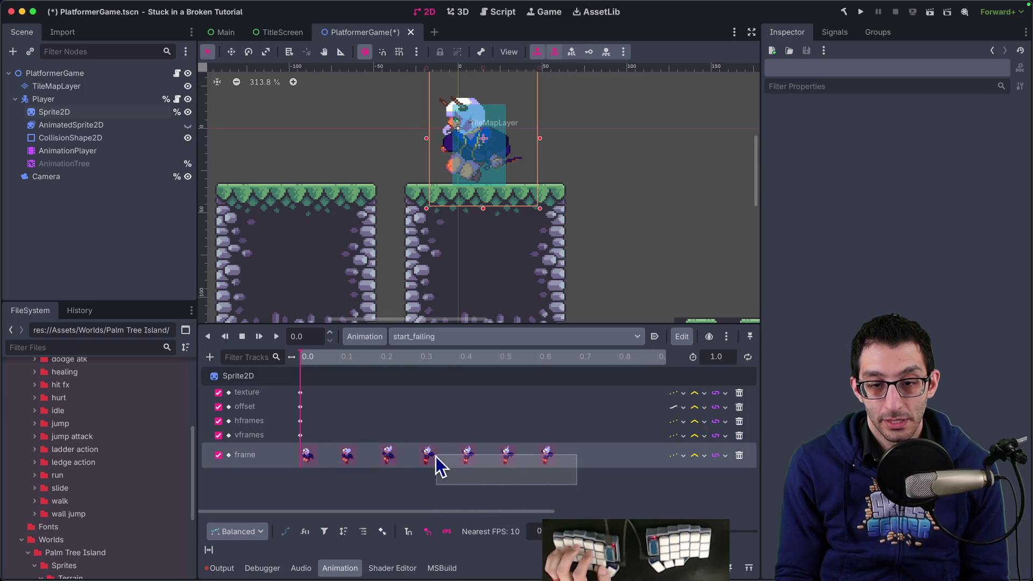
pyautogui.click(427, 452)
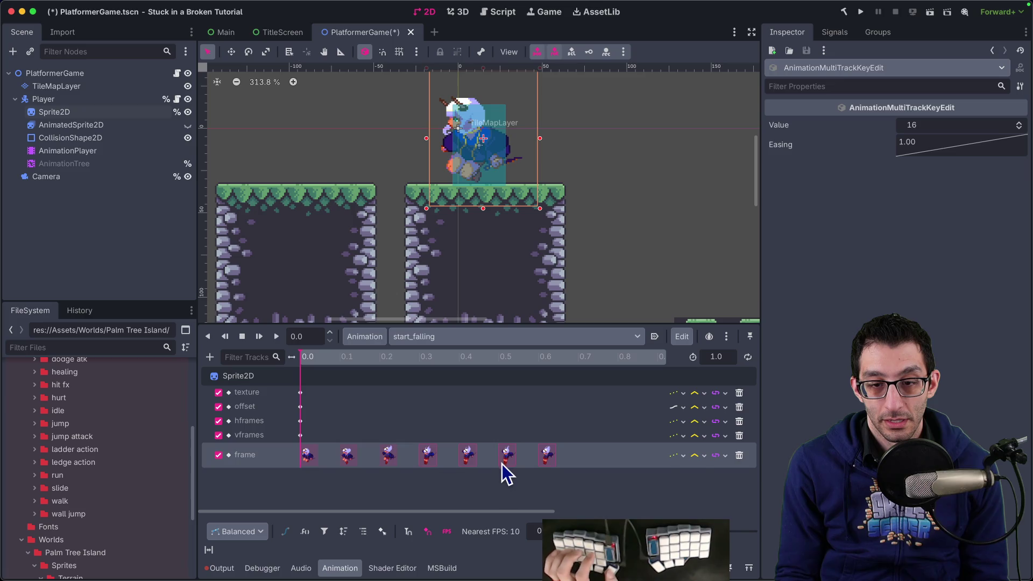
pyautogui.press('Delete')
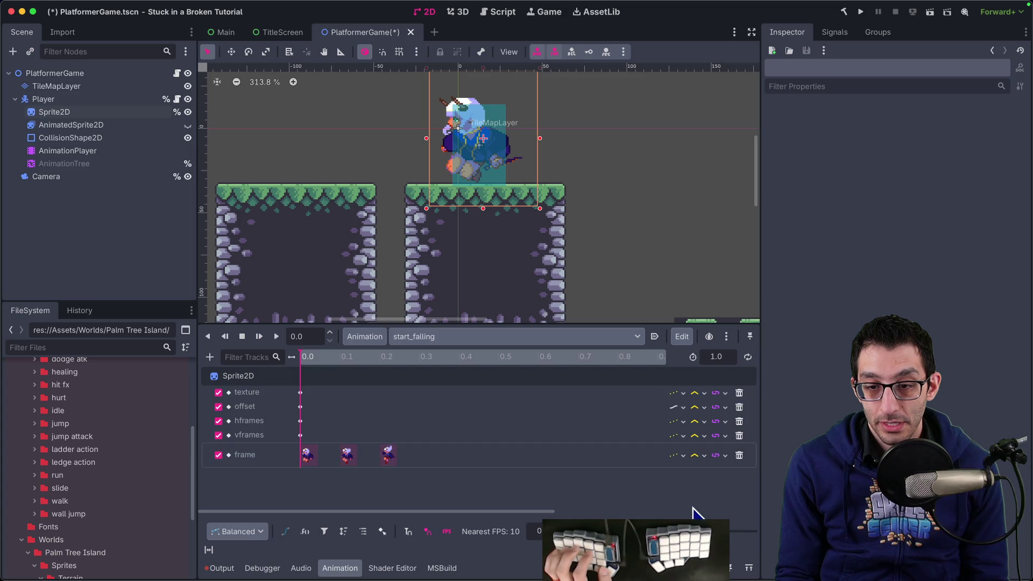
pyautogui.write('0.3')
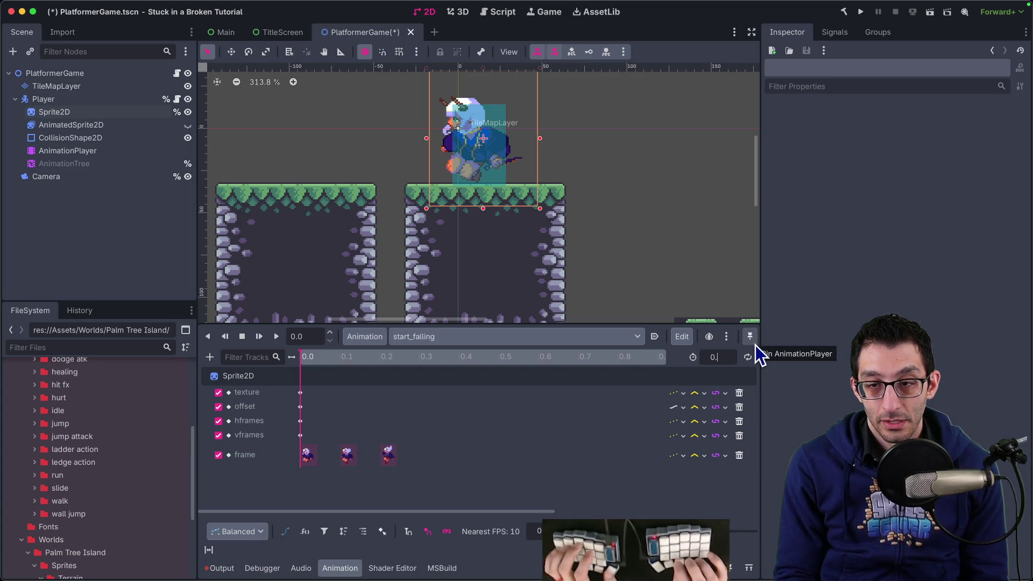
pyautogui.press('Tab')
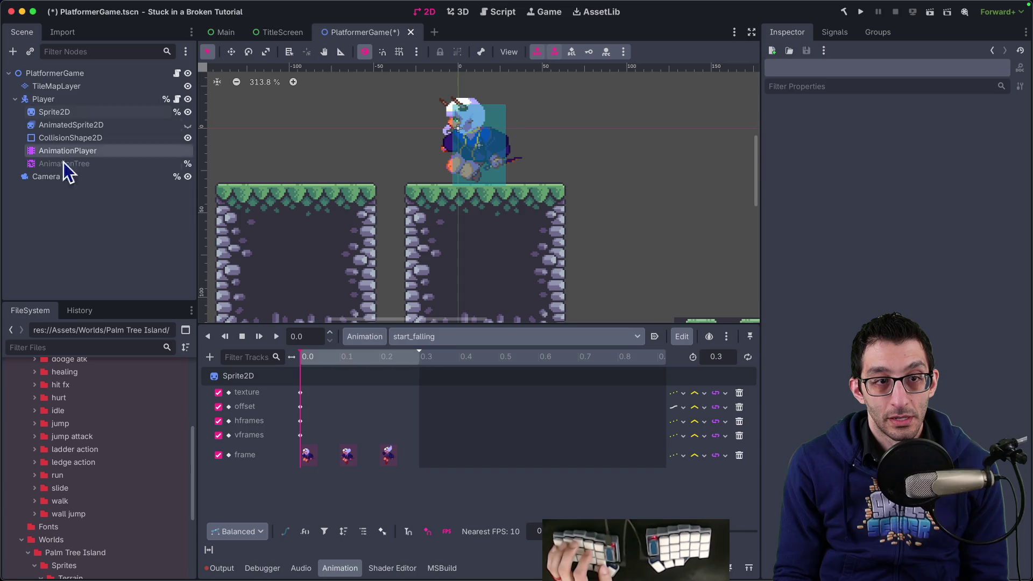
pyautogui.click(460, 337)
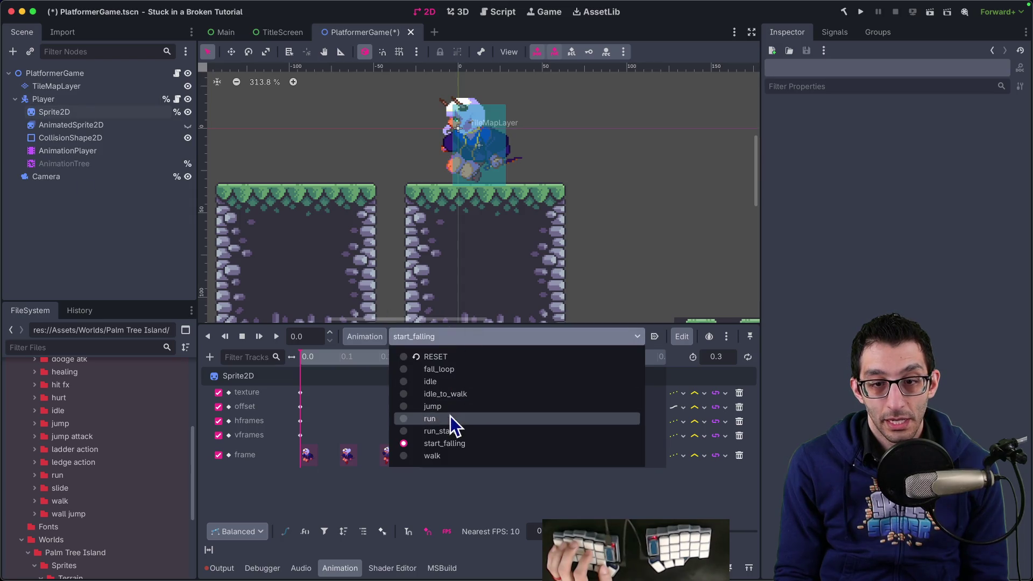
# Set the fall_loop animation's length to 0.4 seconds.
pyautogui.click(457, 379)
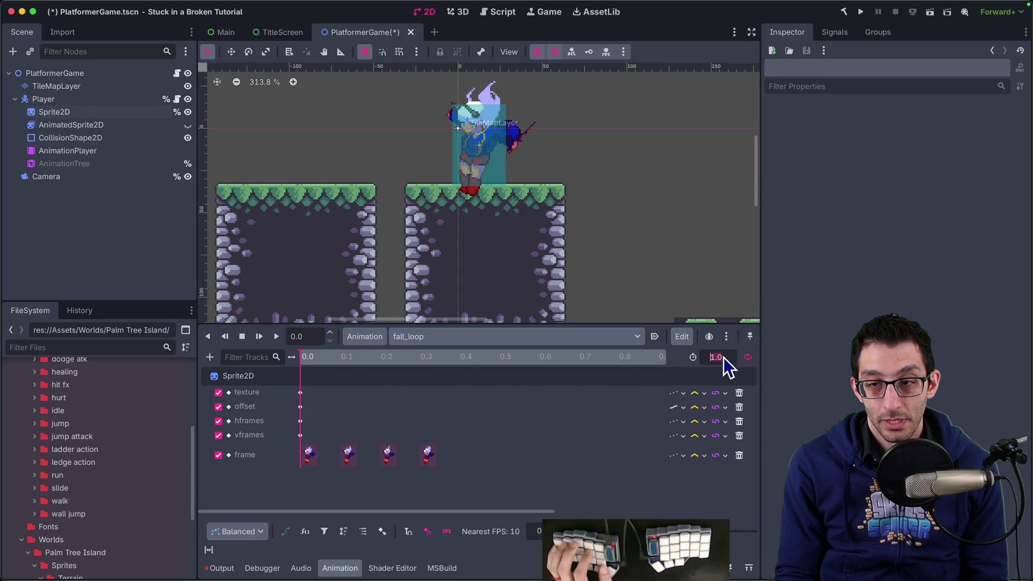
pyautogui.write('0.4')
pyautogui.press('Return')
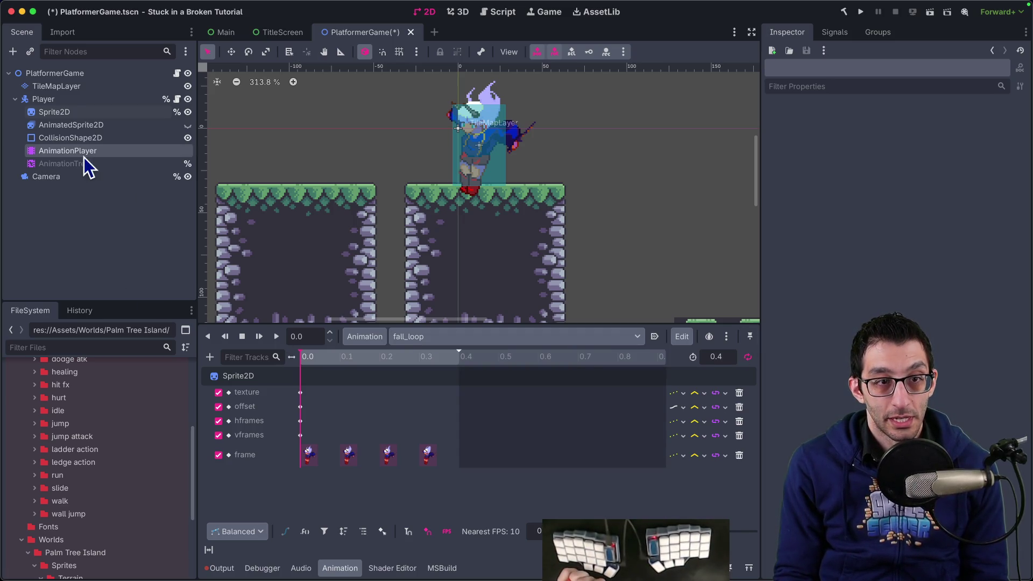
# Check the AnimationTree node, then reselect AnimationPlayer and load the jump animation.
pyautogui.click(84, 162)
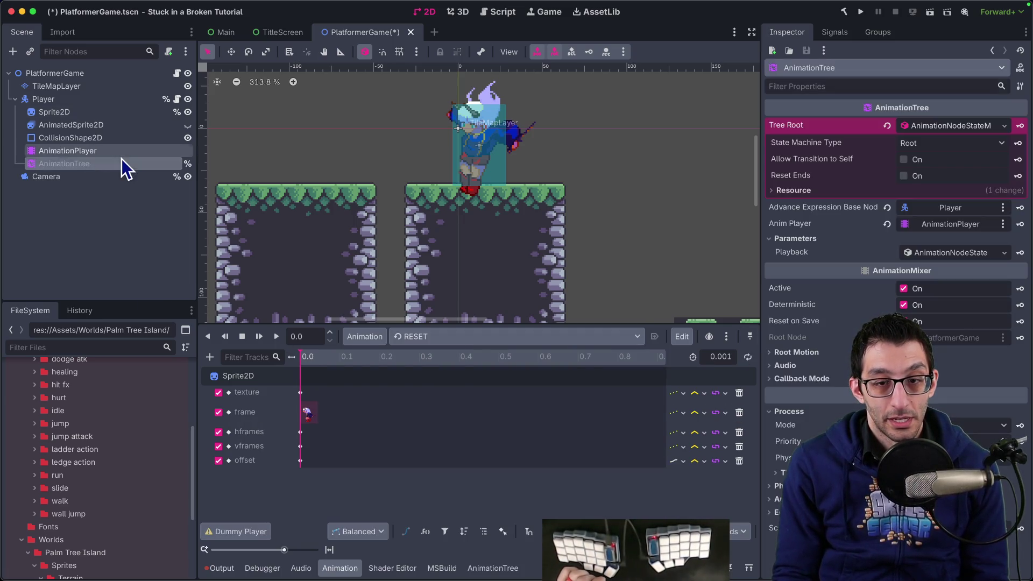
pyautogui.click(442, 337)
pyautogui.click(442, 335)
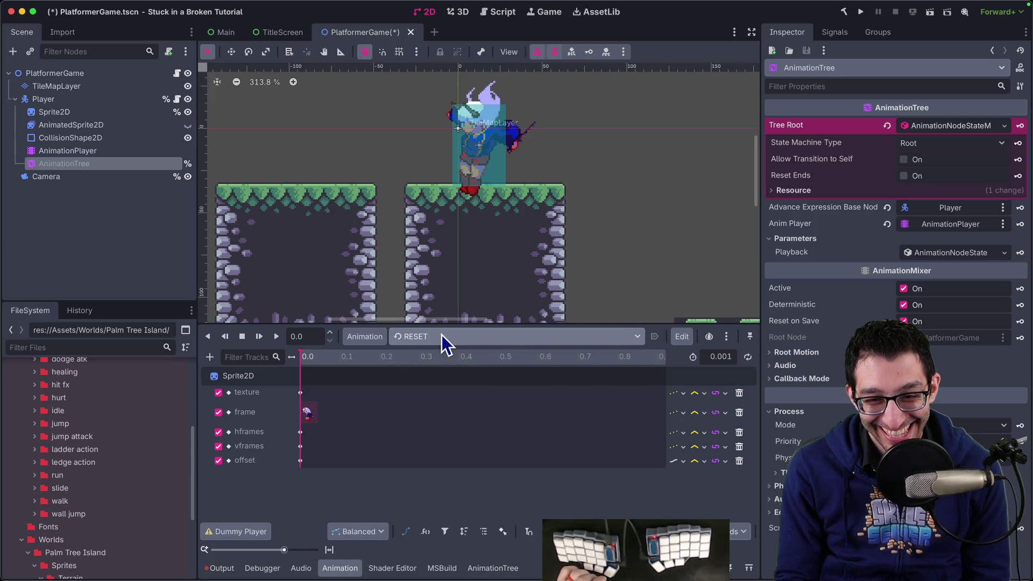
pyautogui.click(78, 148)
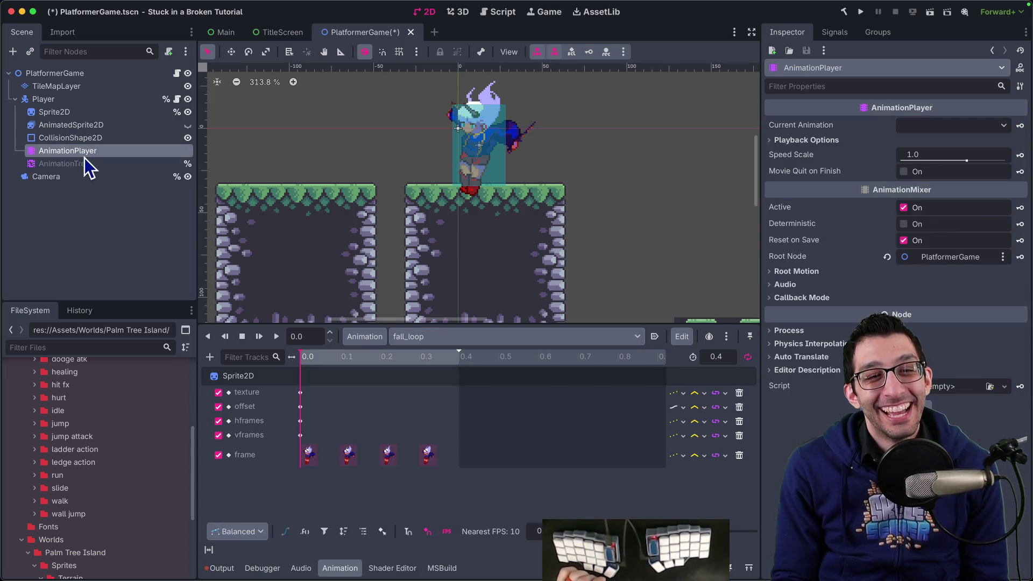
pyautogui.click(456, 337)
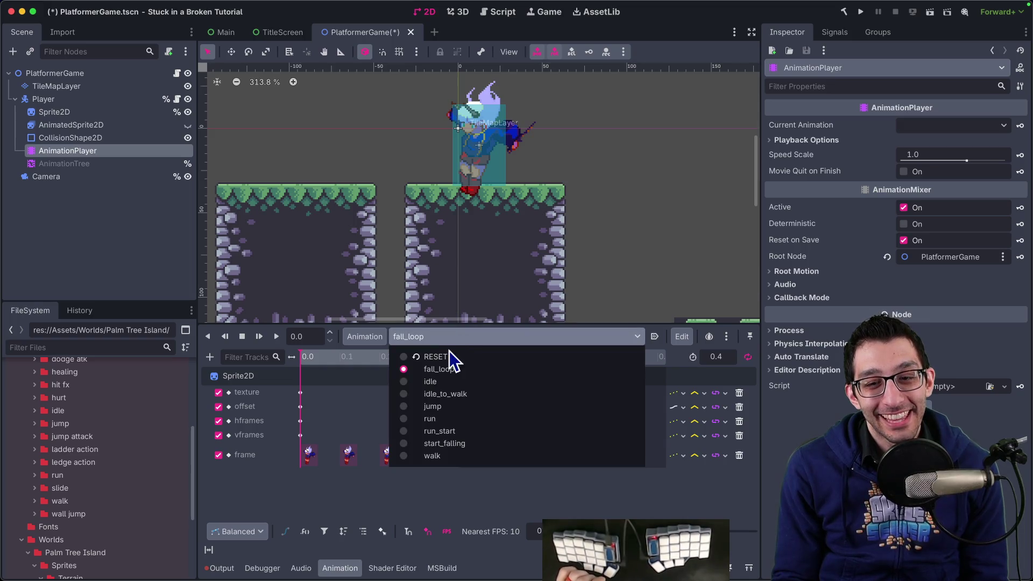
pyautogui.click(443, 408)
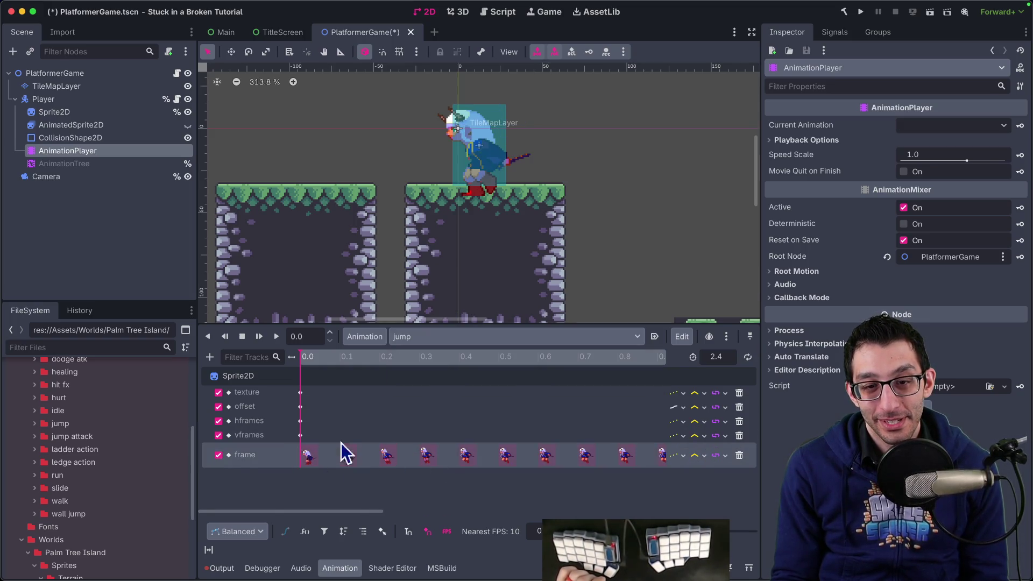
# Scrub the jump animation and compare its 1.3 s frame key with start_falling's first key.
pyautogui.moveTo(337, 360); pyautogui.dragTo(477, 359)
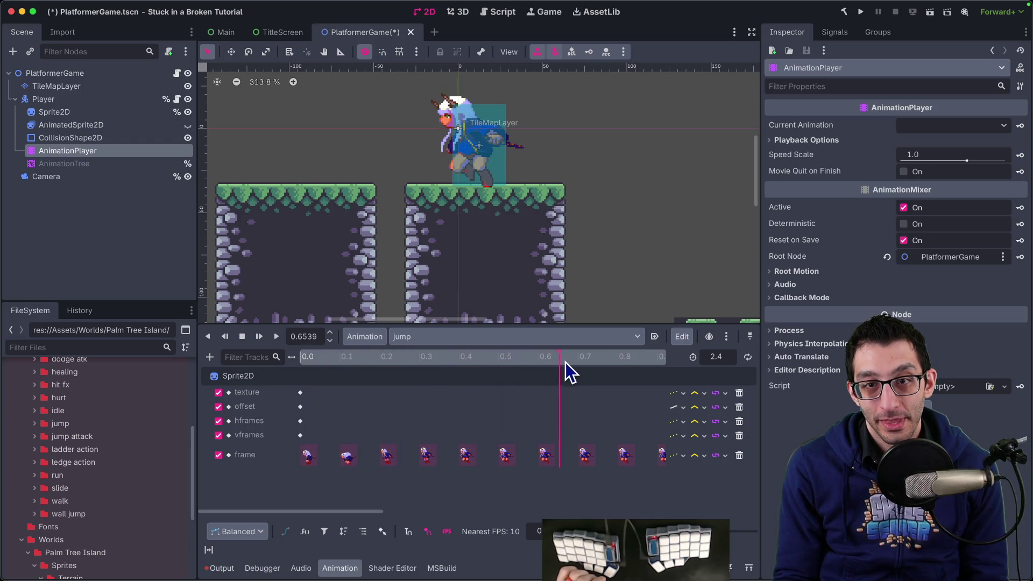
pyautogui.moveTo(644, 363)
pyautogui.mouseDown()
pyautogui.moveTo(344, 357)
pyautogui.moveTo(532, 369)
pyautogui.moveTo(603, 360)
pyautogui.moveTo(350, 363)
pyautogui.moveTo(594, 363)
pyautogui.mouseUp()
pyautogui.hscroll(4, 590, 405)
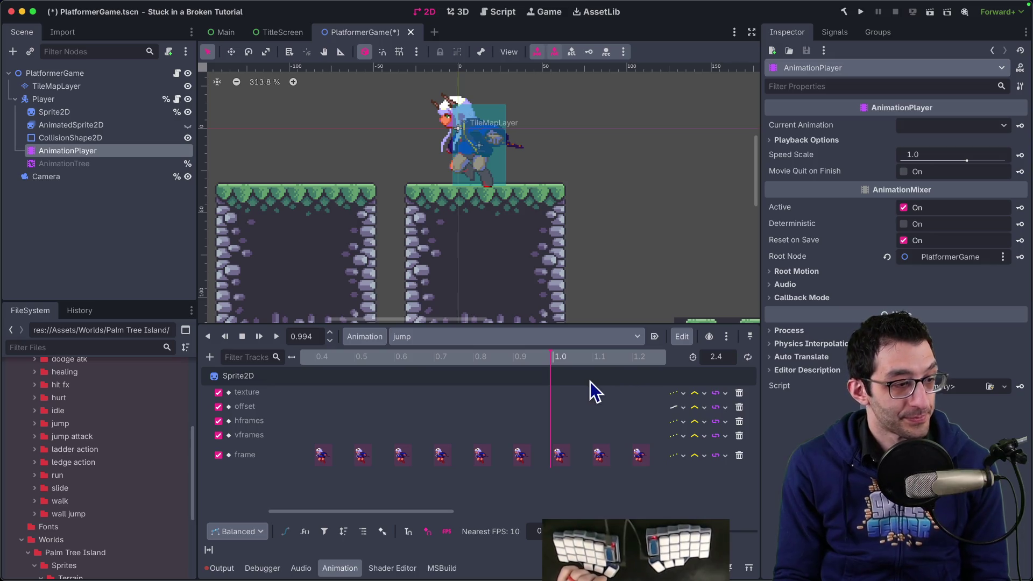
pyautogui.scroll(-3, 730, 545)
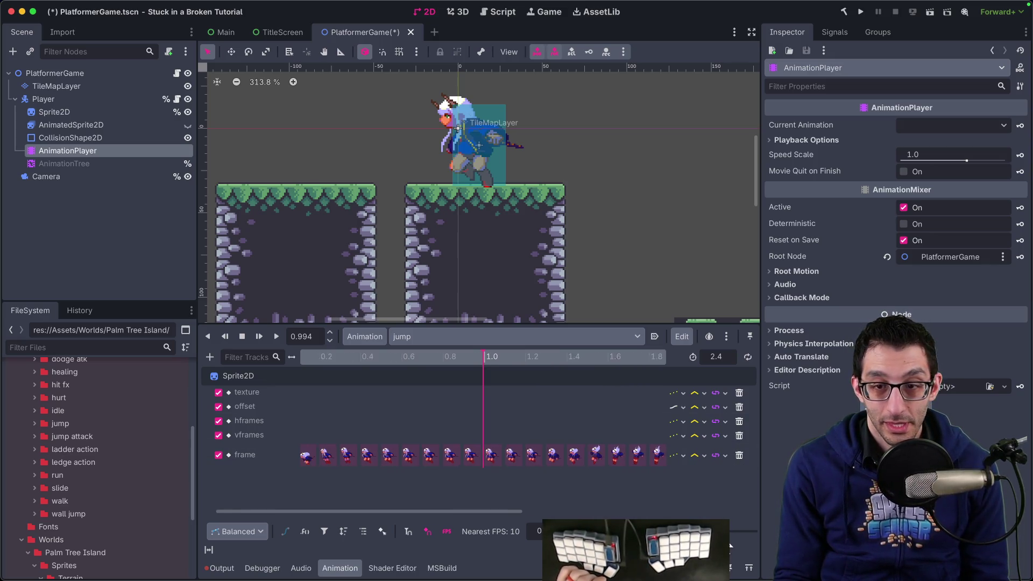
pyautogui.click(486, 360)
pyautogui.moveTo(488, 362); pyautogui.dragTo(526, 361)
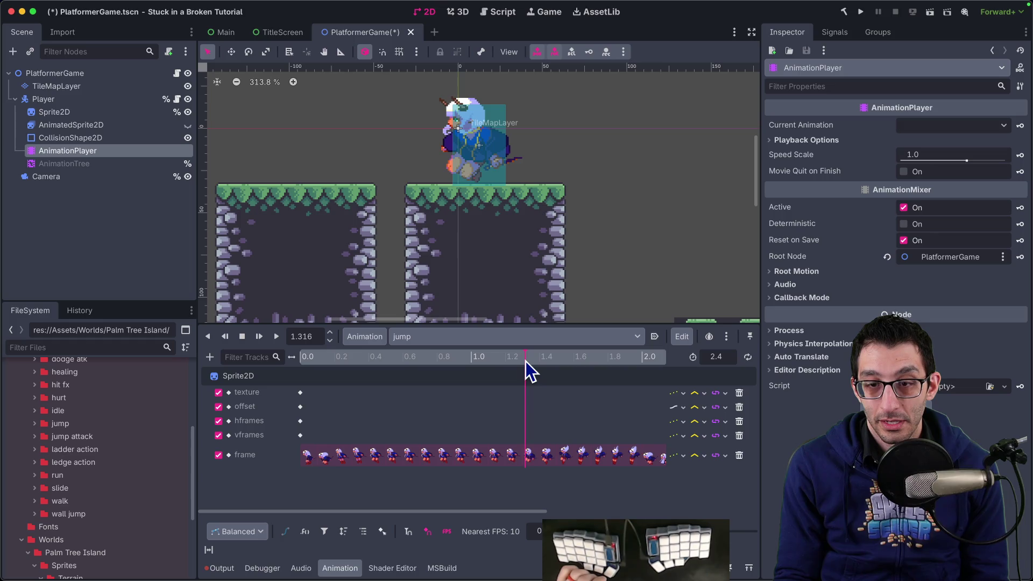
pyautogui.click(528, 455)
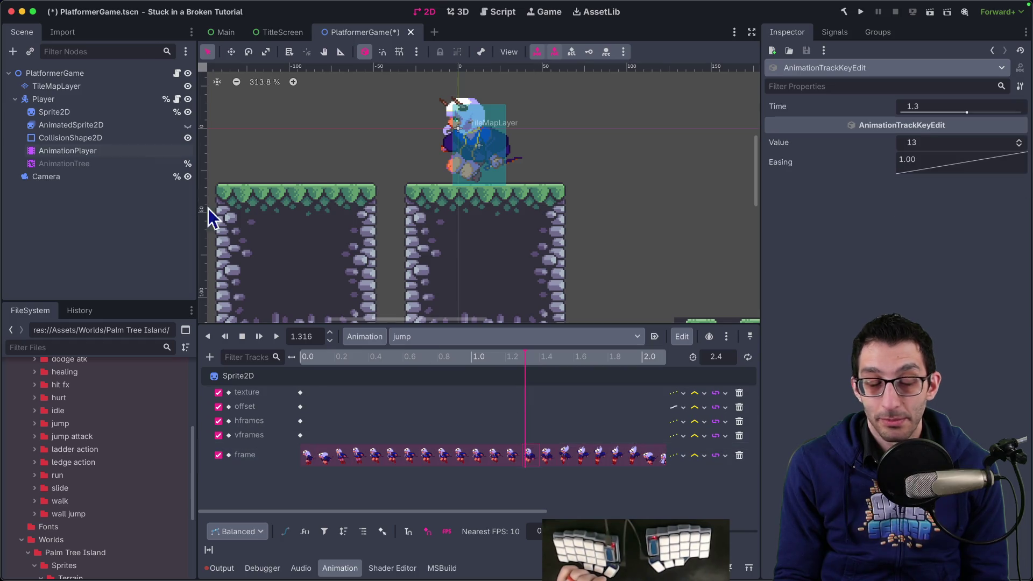
pyautogui.click(499, 338)
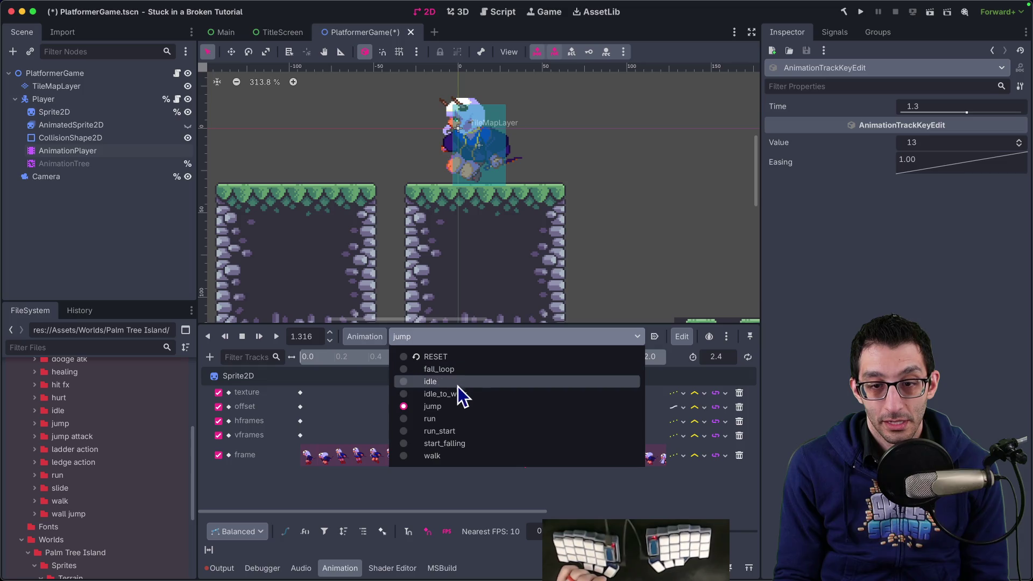
pyautogui.click(462, 441)
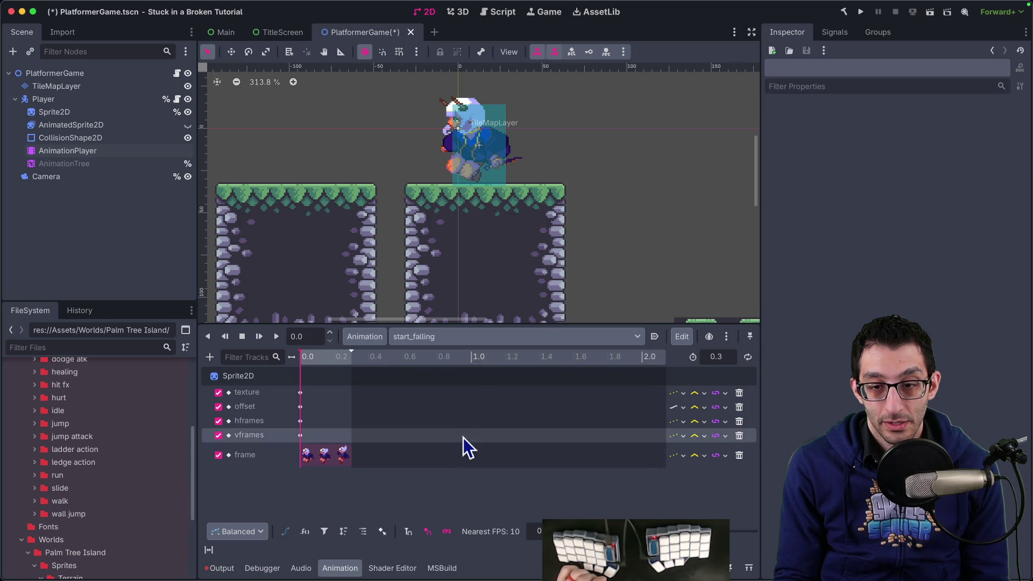
pyautogui.click(309, 455)
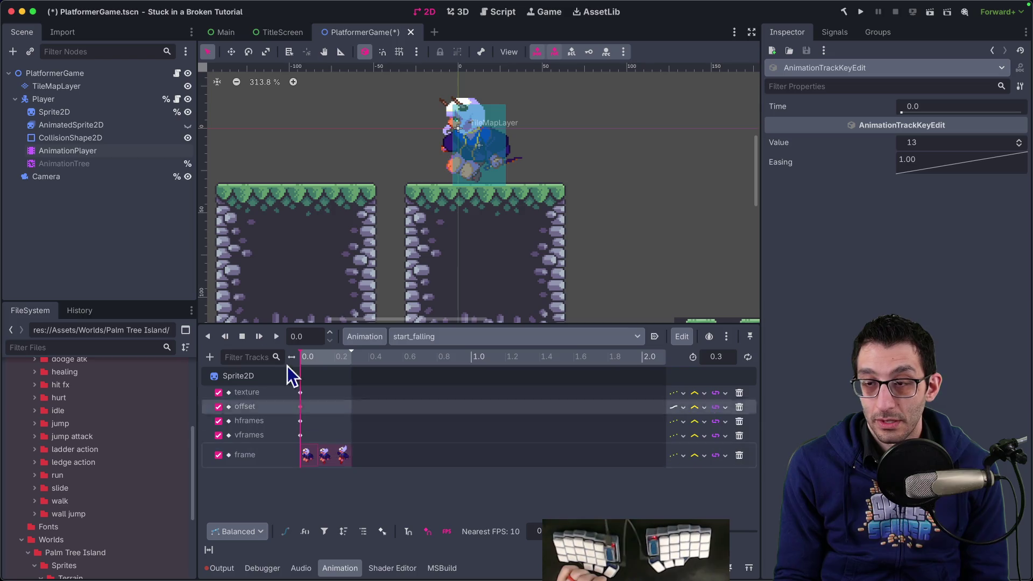
pyautogui.click(420, 337)
pyautogui.click(442, 419)
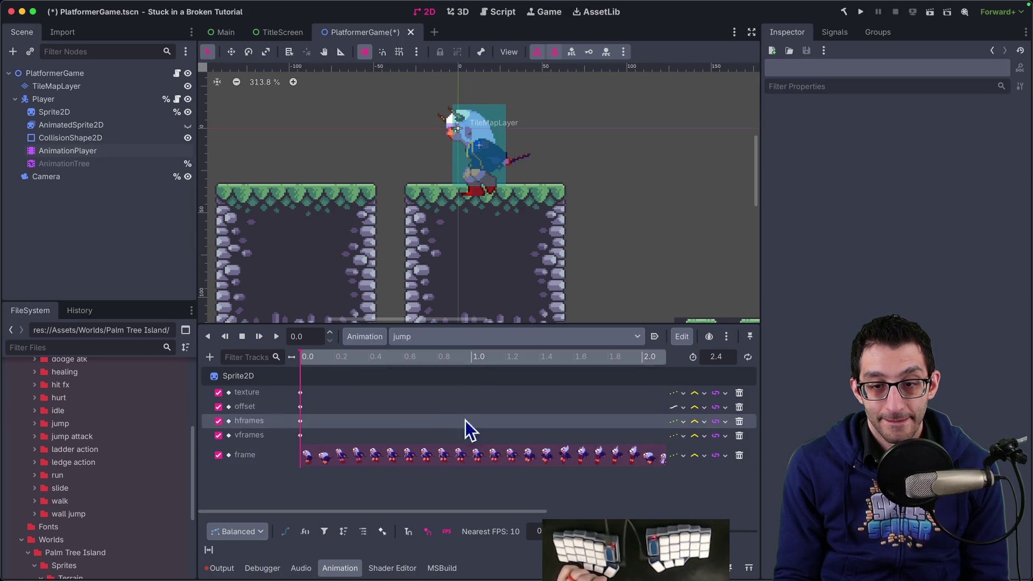
# Box-select the jump frame keys after 1.3 s and delete them.
pyautogui.moveTo(540, 358); pyautogui.dragTo(534, 359)
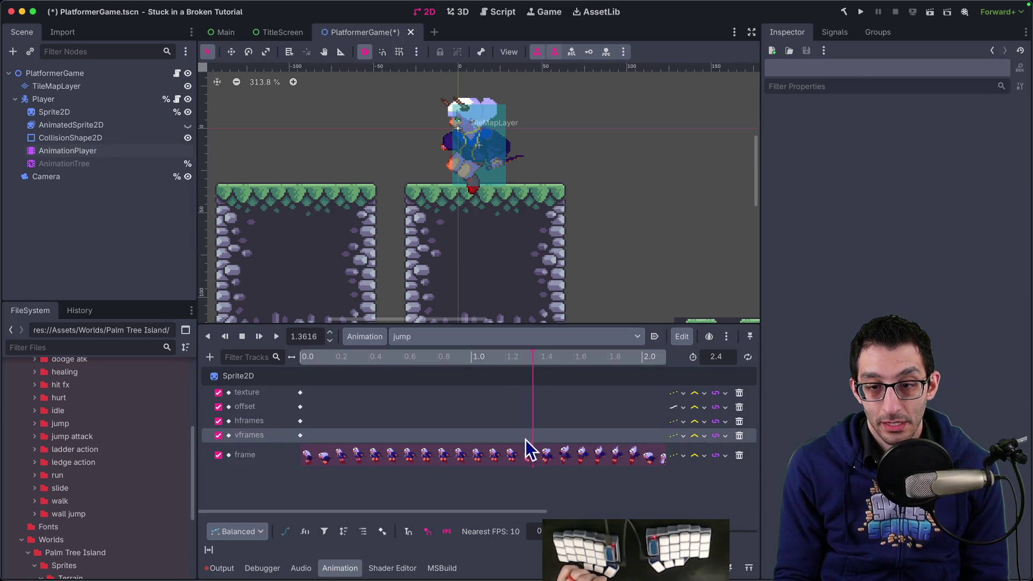
pyautogui.click(526, 456)
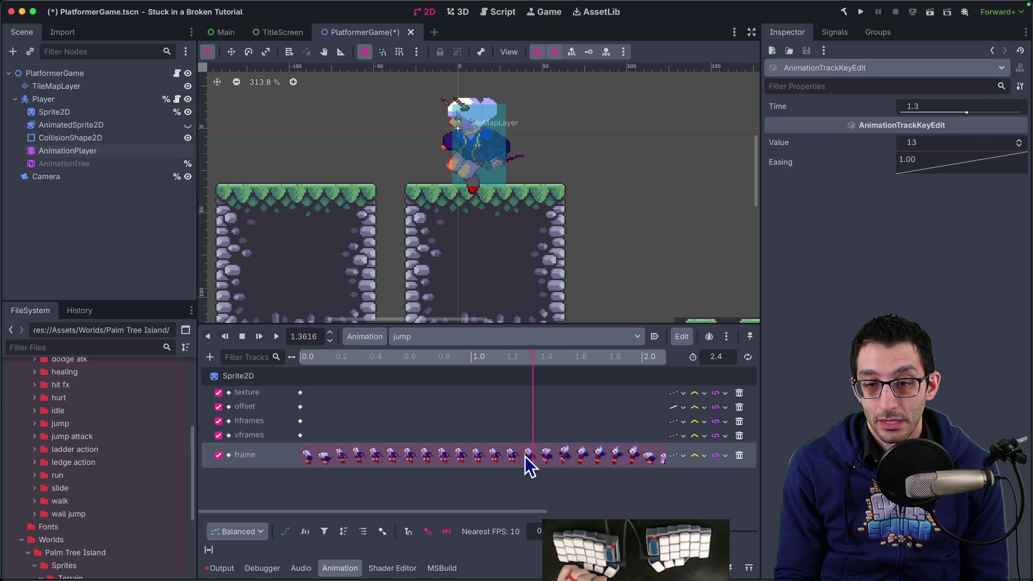
pyautogui.hscroll(3, 549, 473)
pyautogui.click(609, 459)
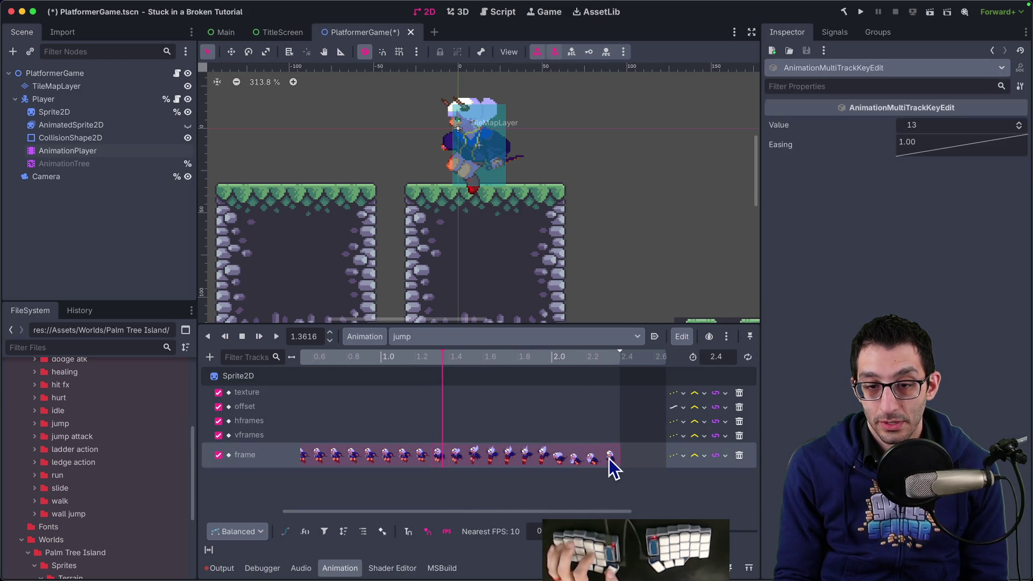
pyautogui.click(609, 427)
pyautogui.moveTo(608, 431); pyautogui.dragTo(437, 490)
pyautogui.rightClick(441, 458)
pyautogui.click(472, 556)
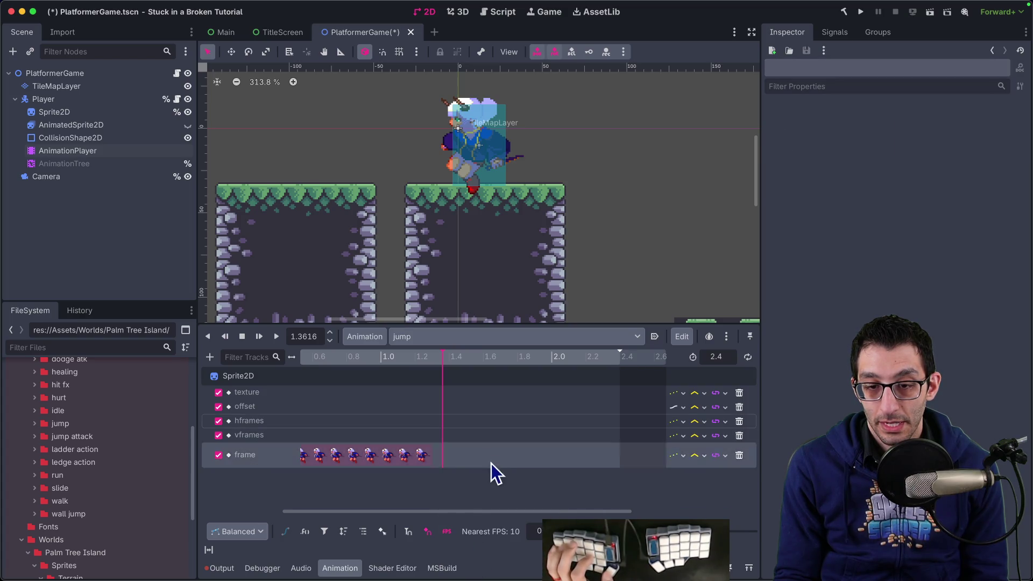
# Set the jump animation length to 1.3 seconds and preview the trimmed result.
pyautogui.click(716, 357)
pyautogui.write('1.3')
pyautogui.press('Return')
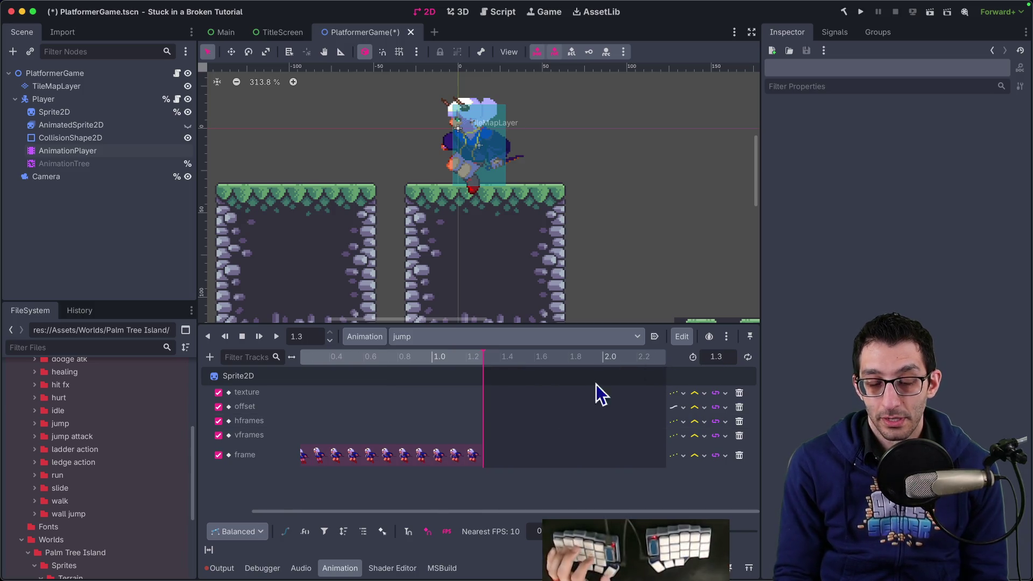
pyautogui.hscroll(-2, 624, 409)
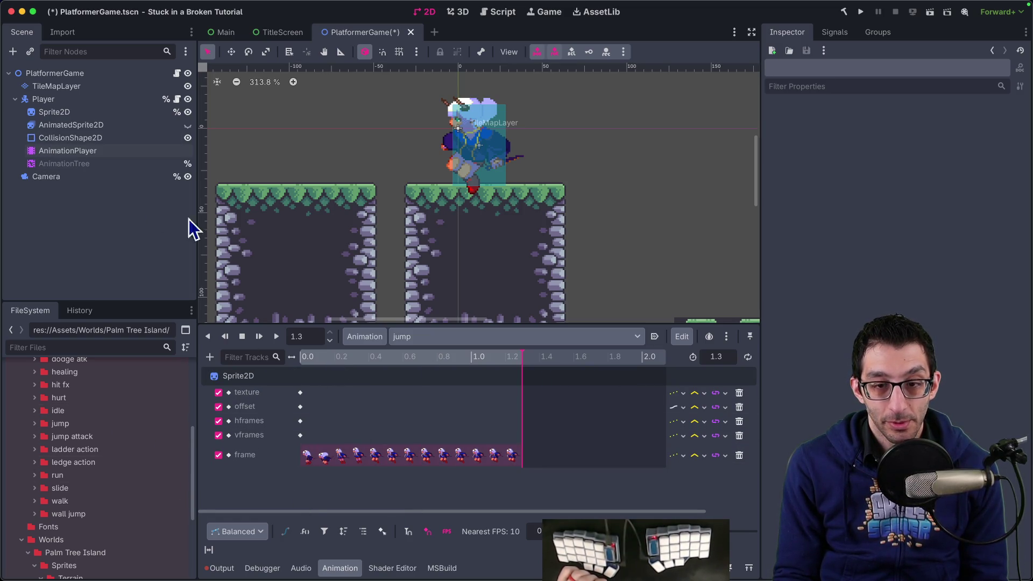
pyautogui.moveTo(299, 356)
pyautogui.mouseDown()
pyautogui.moveTo(536, 362)
pyautogui.moveTo(297, 365)
pyautogui.mouseUp()
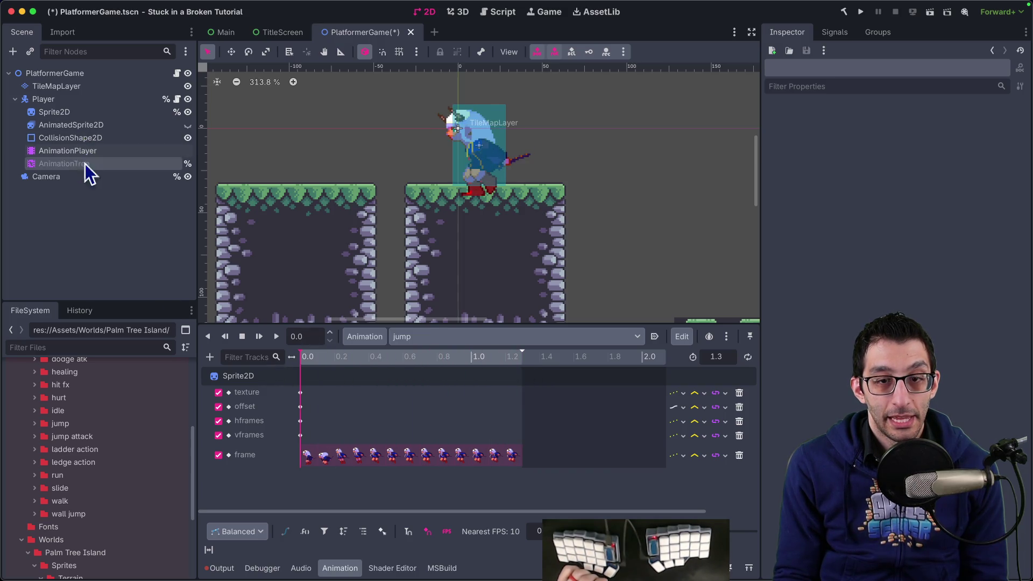
# Preview start_falling's frames, then load fall_loop on the timeline and scrub through its frames.
pyautogui.click(430, 338)
pyautogui.click(457, 444)
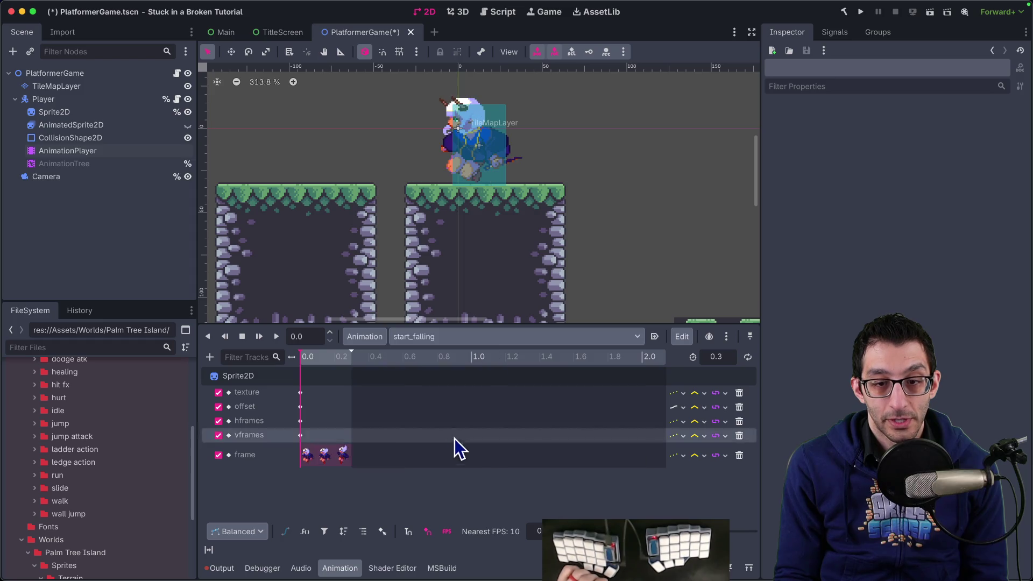
pyautogui.moveTo(309, 361); pyautogui.dragTo(346, 361)
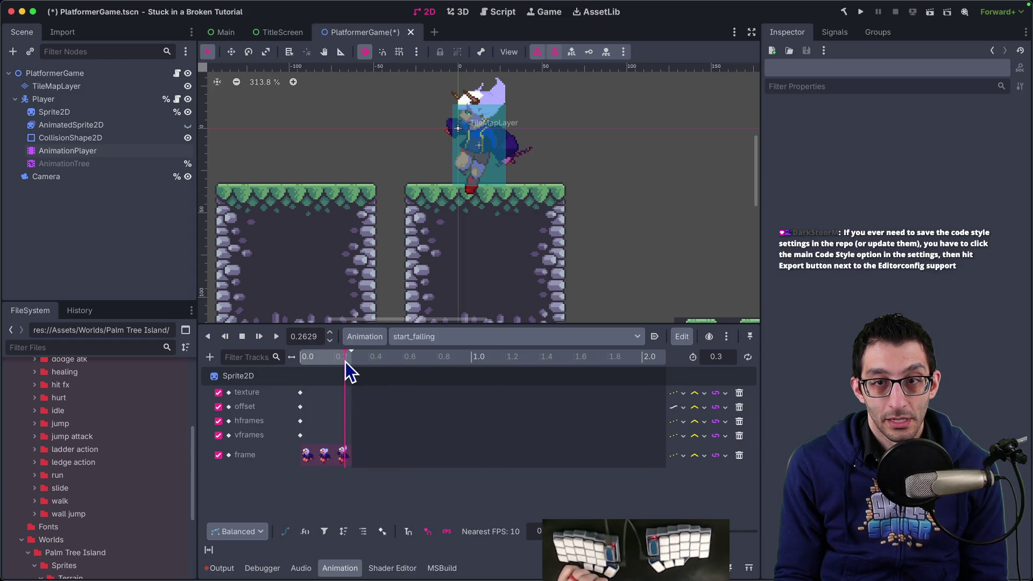
pyautogui.click(438, 342)
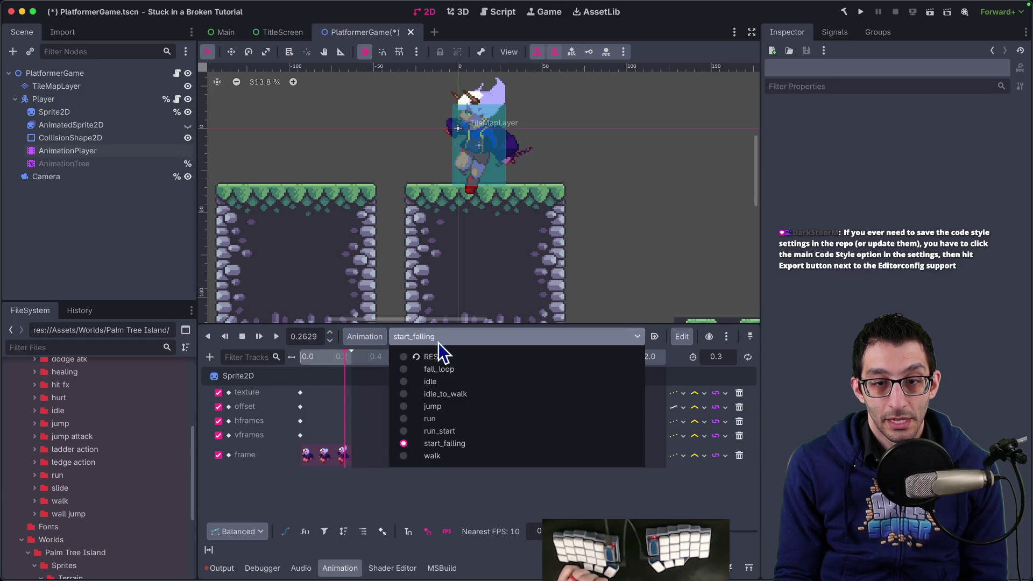
pyautogui.click(452, 370)
pyautogui.moveTo(305, 362); pyautogui.dragTo(346, 362)
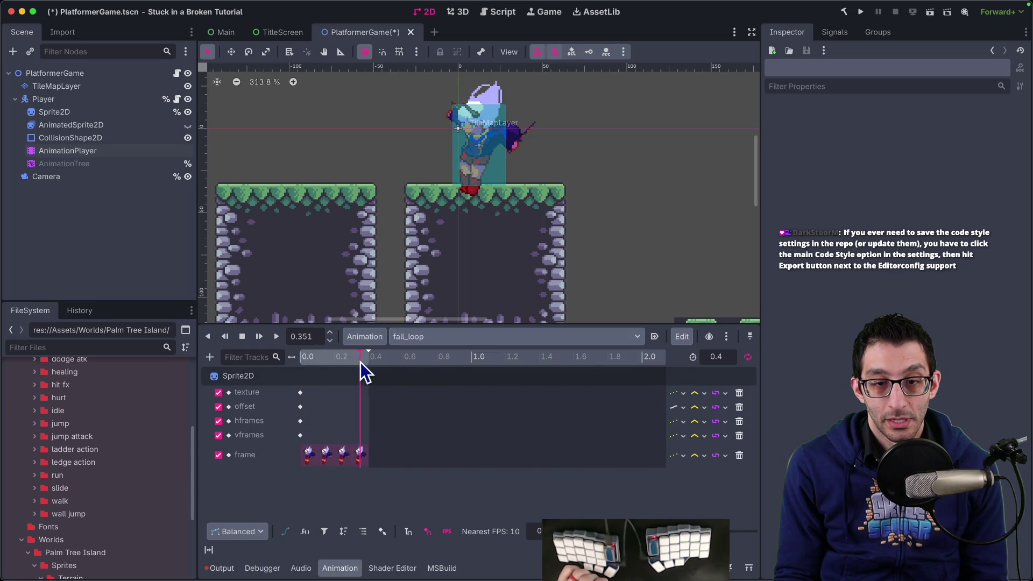
pyautogui.click(422, 340)
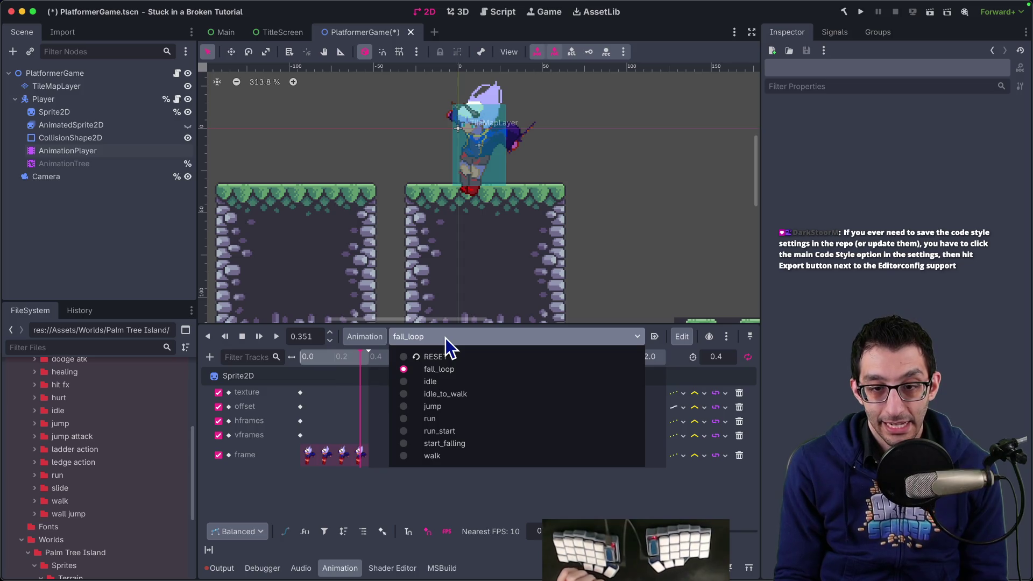
pyautogui.click(446, 338)
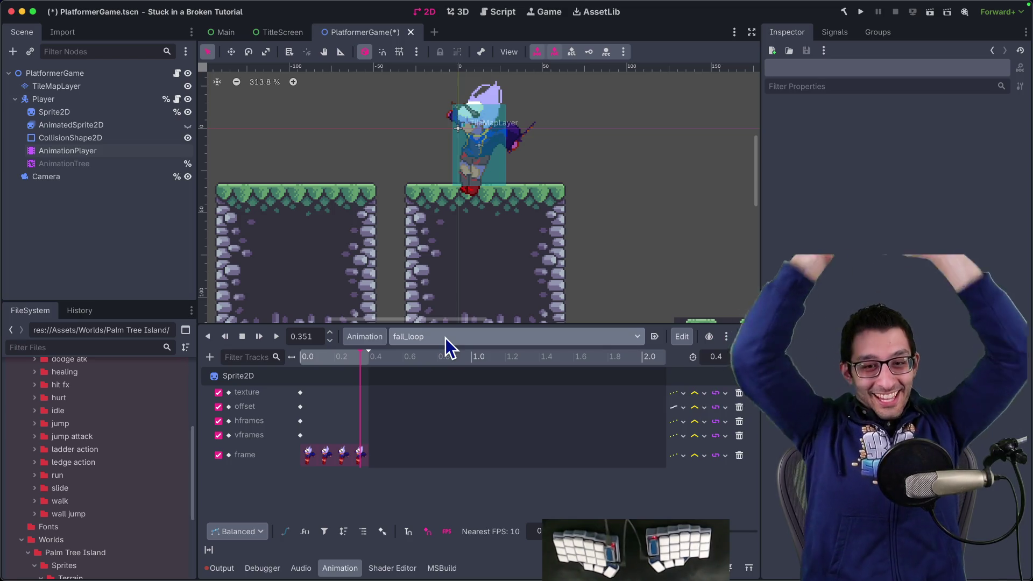
pyautogui.click(381, 340)
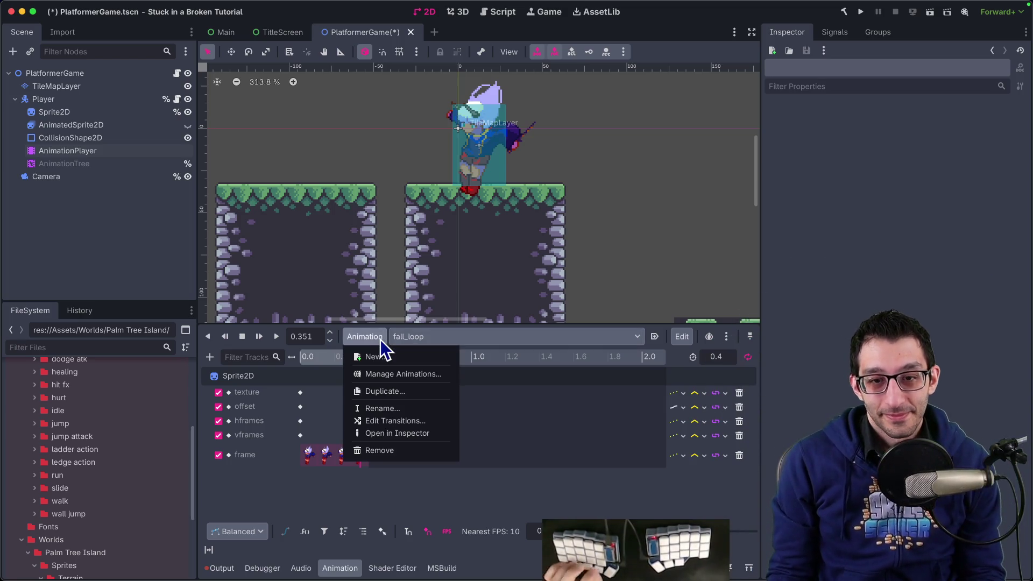
# Duplicate the fall_loop animation as a new animation named 'land'.
pyautogui.click(384, 339)
pyautogui.click(372, 338)
pyautogui.click(383, 391)
pyautogui.write('fall_end')
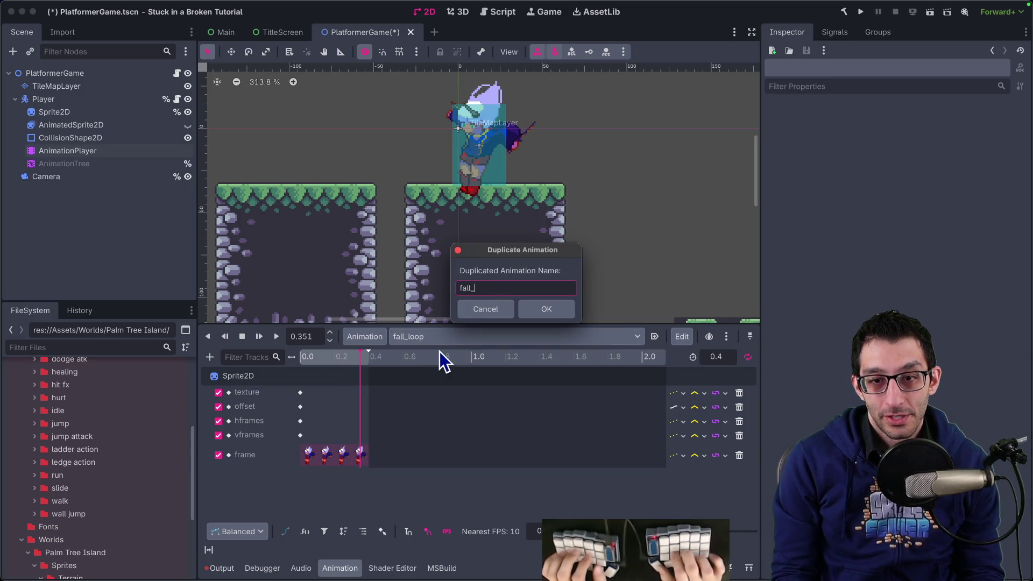
pyautogui.press('BackSpace')
pyautogui.press('BackSpace')
pyautogui.press('BackSpace')
pyautogui.write('land')
pyautogui.press('Return')
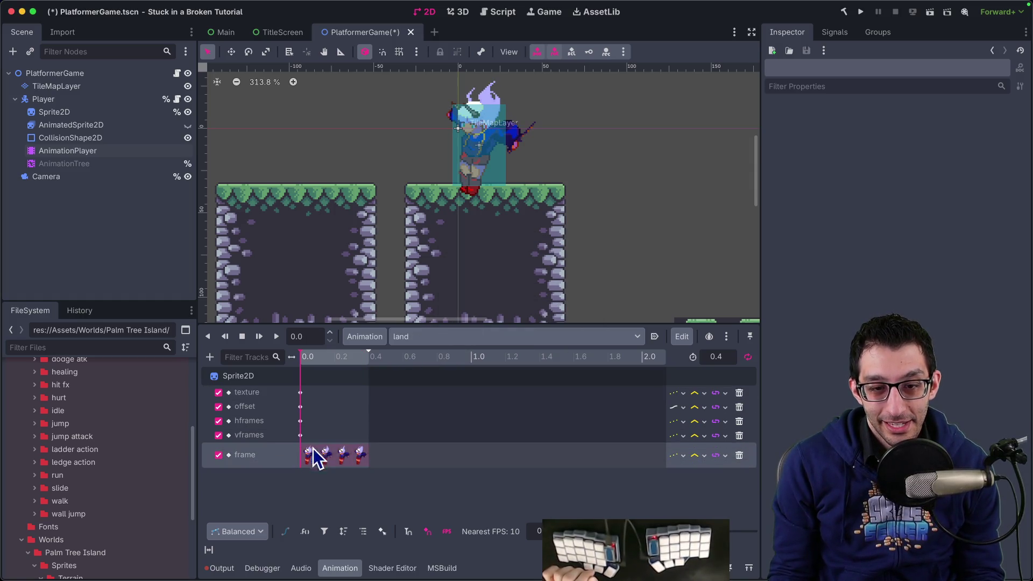
# Set land's first two frame keys to frames 20 and 21.
pyautogui.click(359, 457)
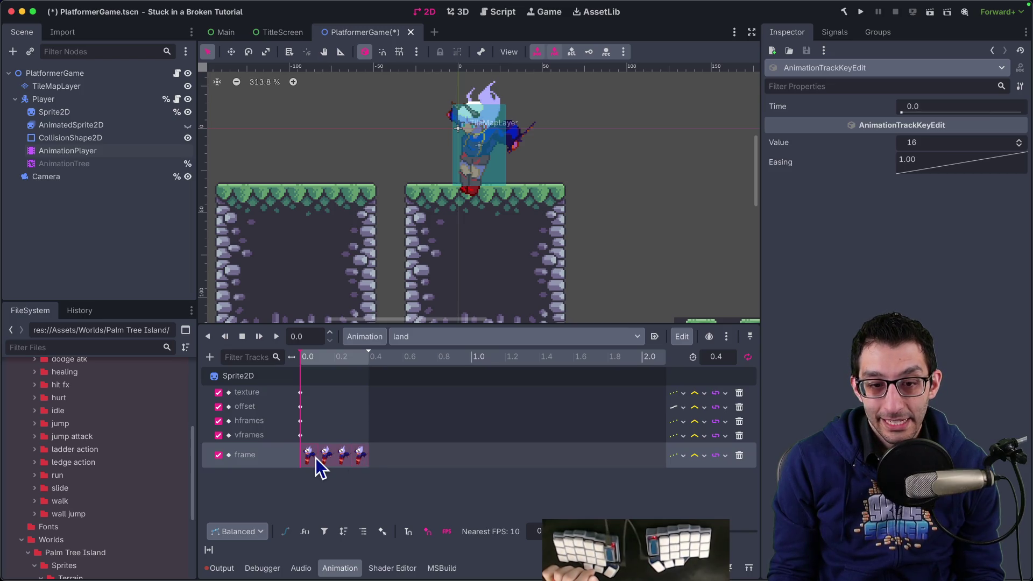
pyautogui.click(928, 140)
pyautogui.write('20')
pyautogui.press('Return')
pyautogui.click(308, 357)
pyautogui.click(328, 455)
pyautogui.click(932, 142)
pyautogui.write('21')
pyautogui.press('Return')
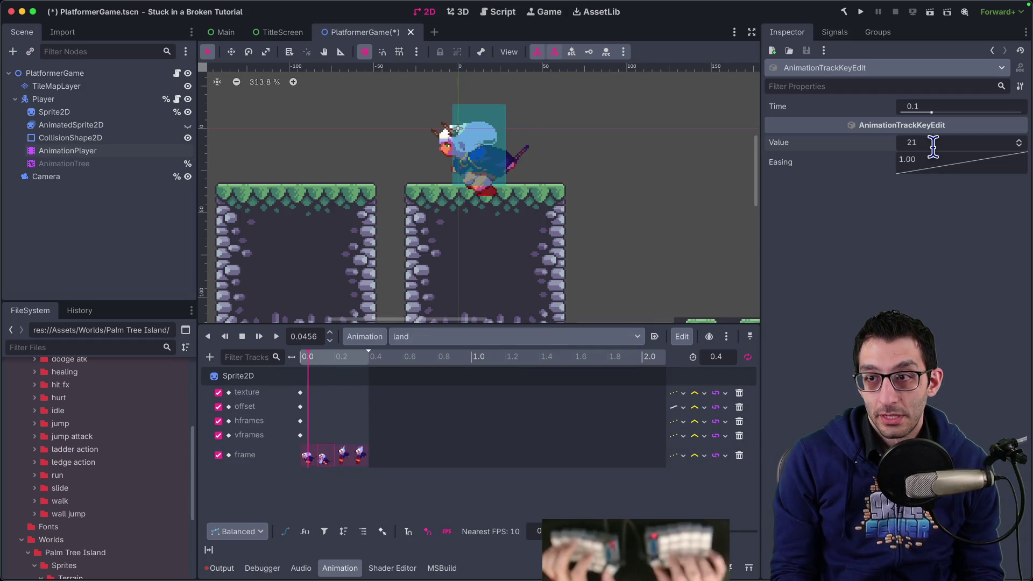
# Set land's remaining frame keys to 22 and 23, then preview the land animation.
pyautogui.click(343, 457)
pyautogui.write('22')
pyautogui.press('Return')
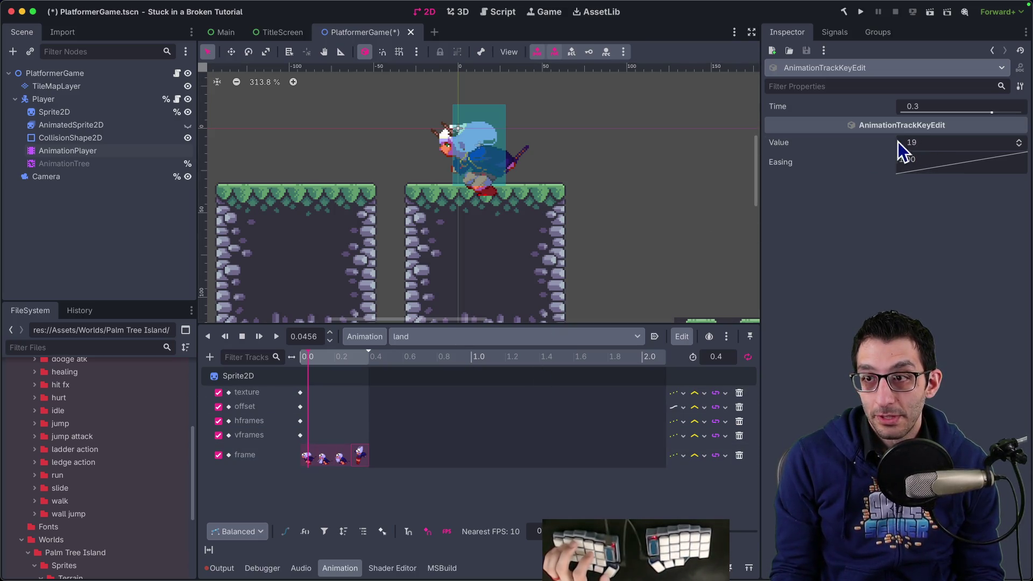
pyautogui.write('23')
pyautogui.press('Return')
pyautogui.moveTo(323, 357); pyautogui.dragTo(364, 358)
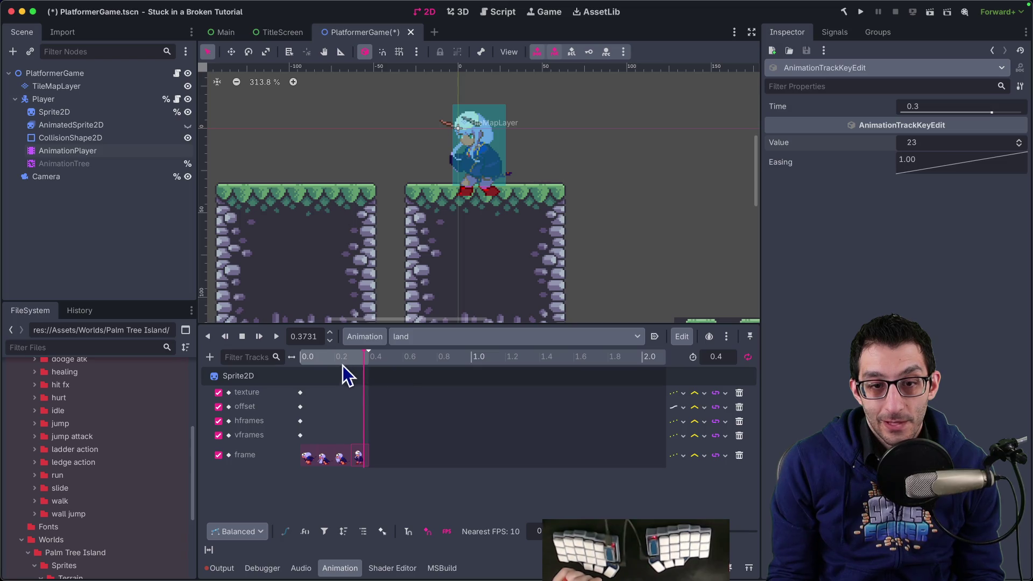
# Check the animation list, then switch over to the TODO document.
pyautogui.click(455, 337)
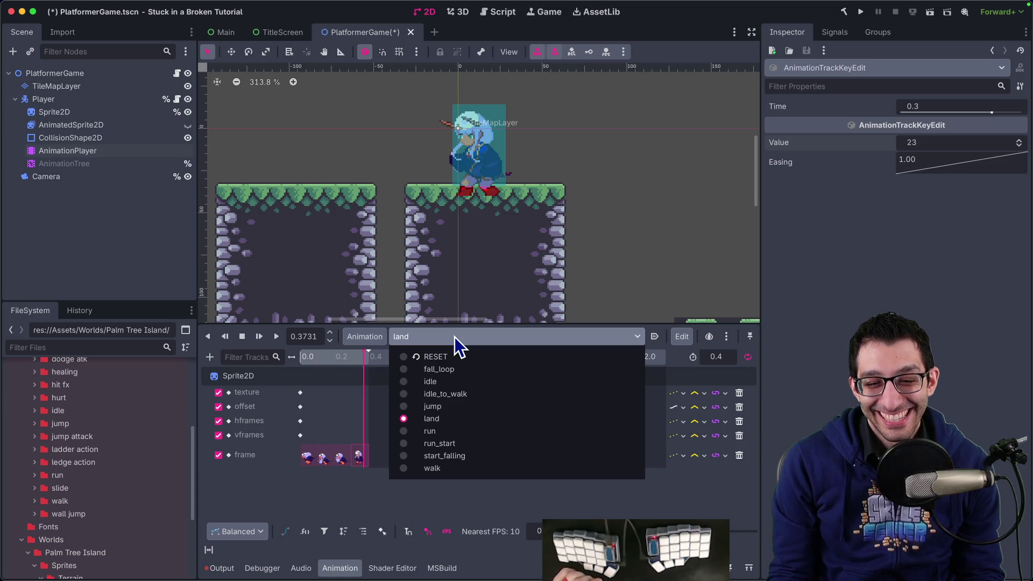
pyautogui.click(455, 336)
pyautogui.press('super+Tab')
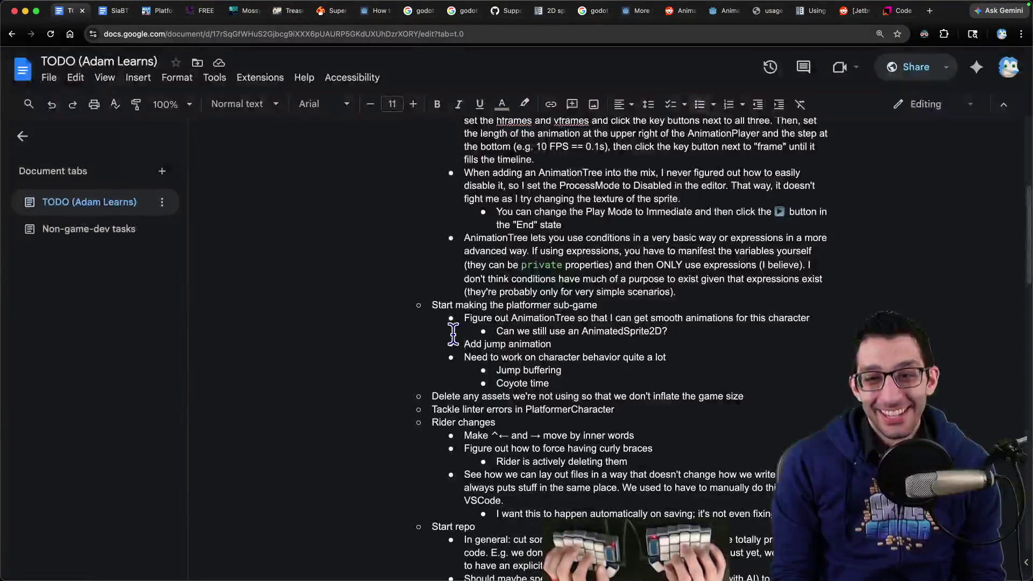
# Insert a TODO bullet above 'Add jump animation' noting a fall animation when walking off a platform.
pyautogui.click(455, 343)
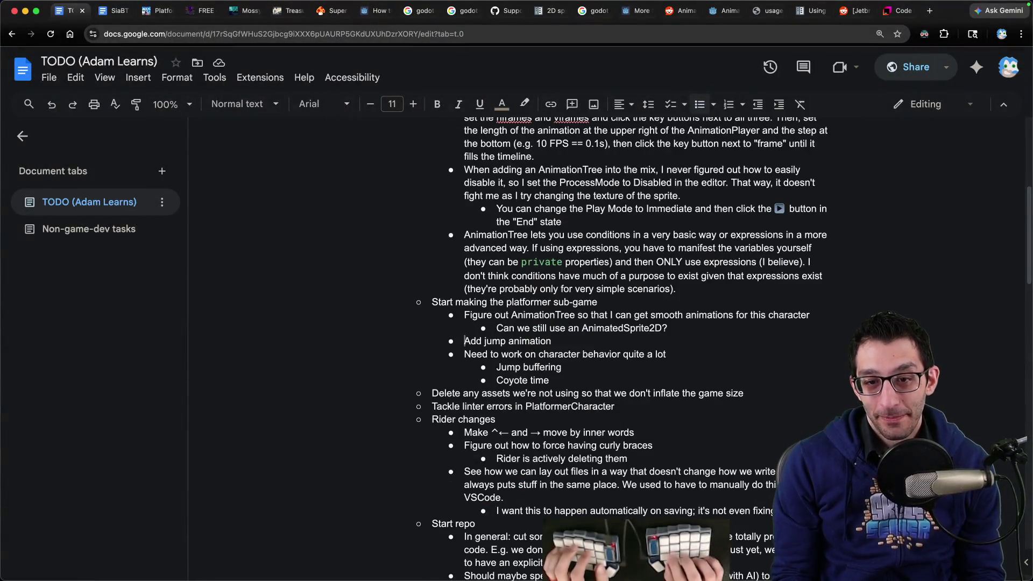
pyautogui.press('Return')
pyautogui.press('Up')
pyautogui.write('Add falln you walk off of a platform')
pyautogui.press('super+Tab')
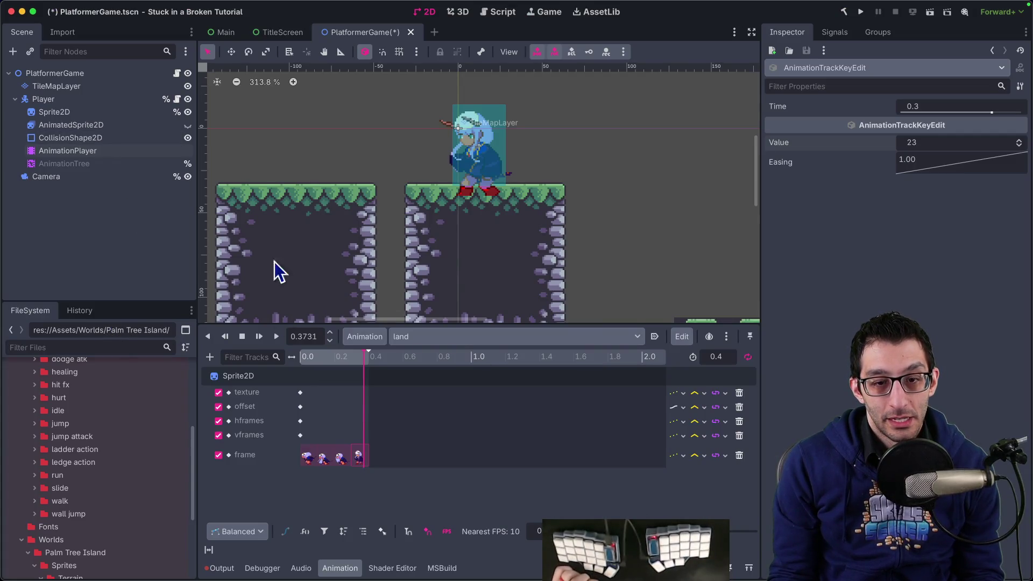
# In the AnimationTree state machine, add a start_falling state and connect jump to it.
pyautogui.click(88, 163)
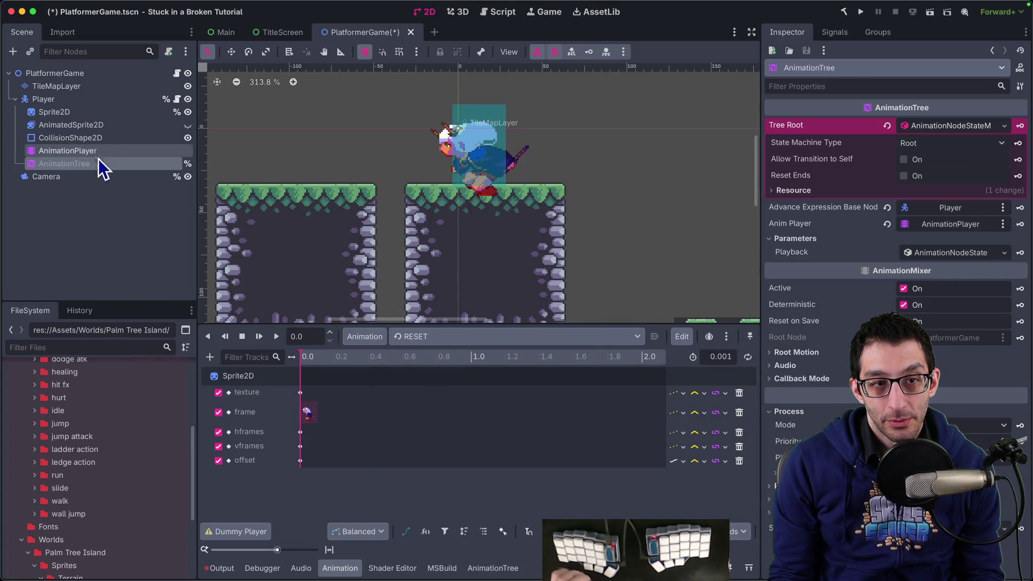
pyautogui.click(114, 152)
pyautogui.click(114, 161)
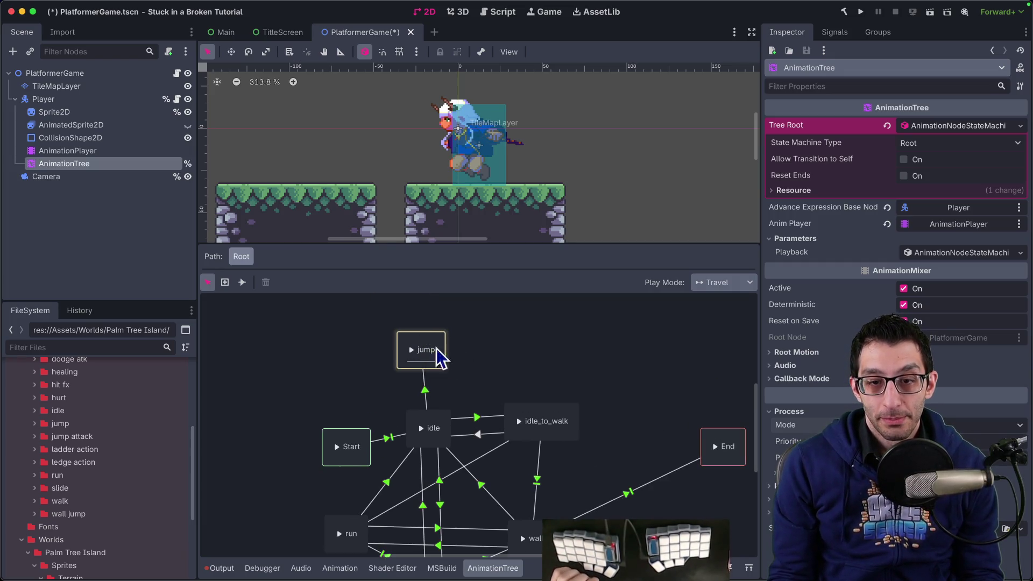
pyautogui.moveTo(436, 362); pyautogui.dragTo(441, 355)
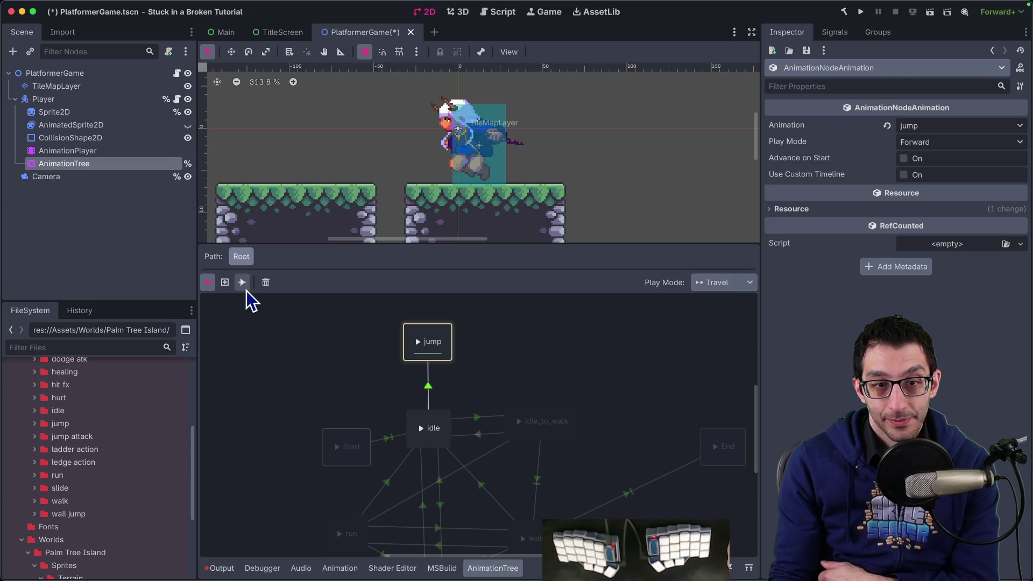
pyautogui.rightClick(492, 334)
pyautogui.moveTo(522, 344)
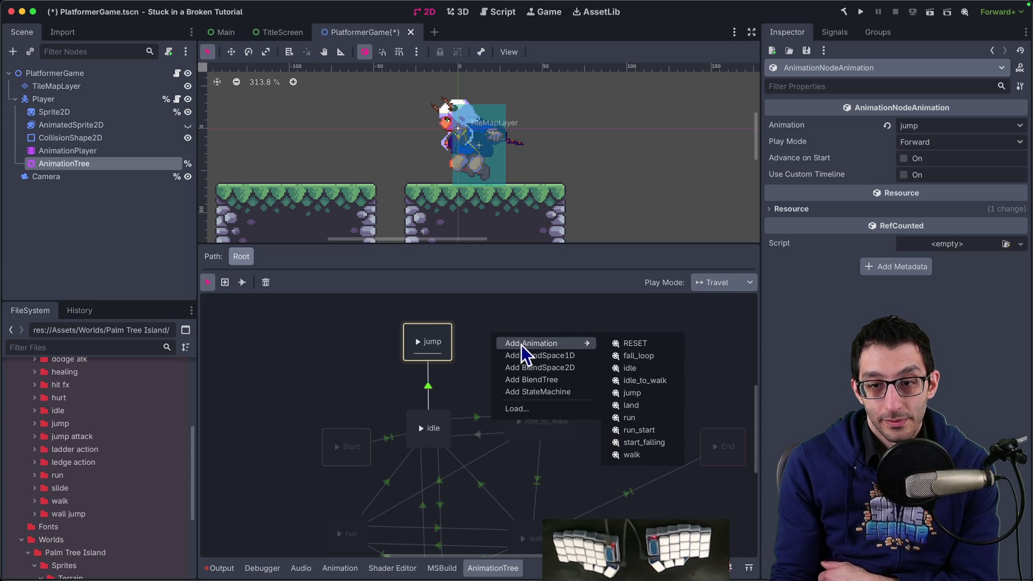
pyautogui.click(642, 442)
pyautogui.click(520, 350)
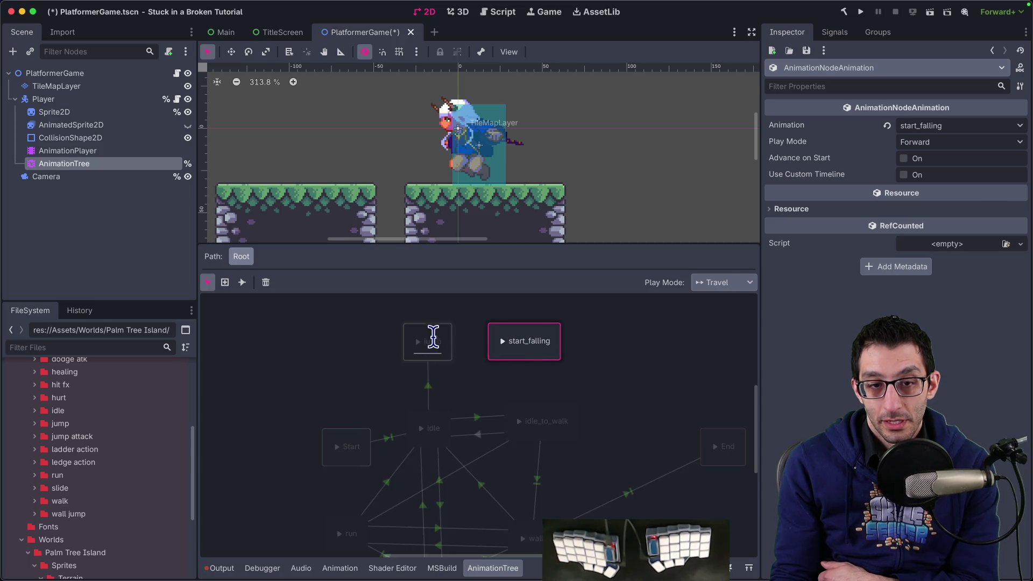
pyautogui.click(243, 283)
pyautogui.moveTo(491, 347); pyautogui.dragTo(491, 347)
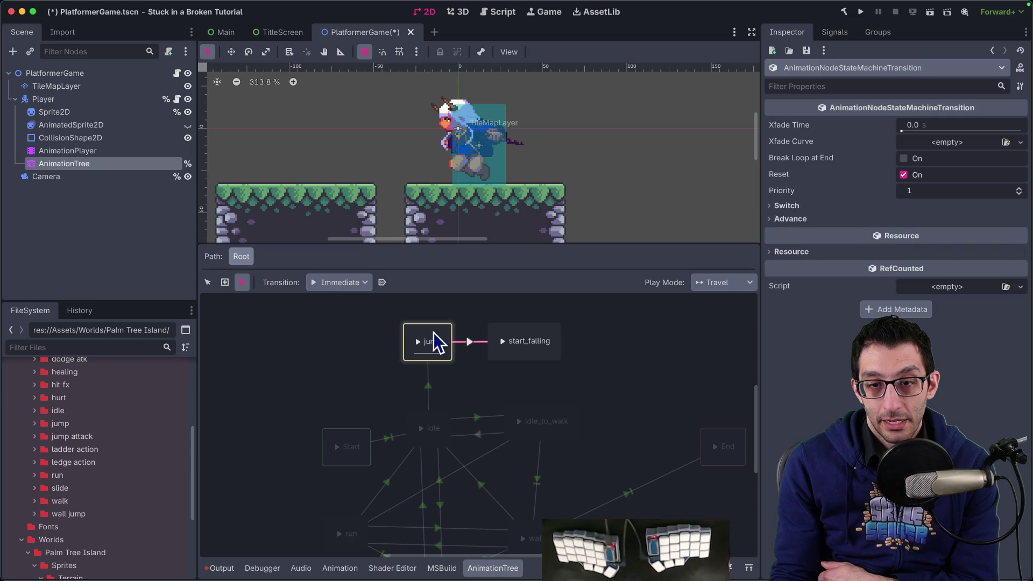
pyautogui.click(207, 283)
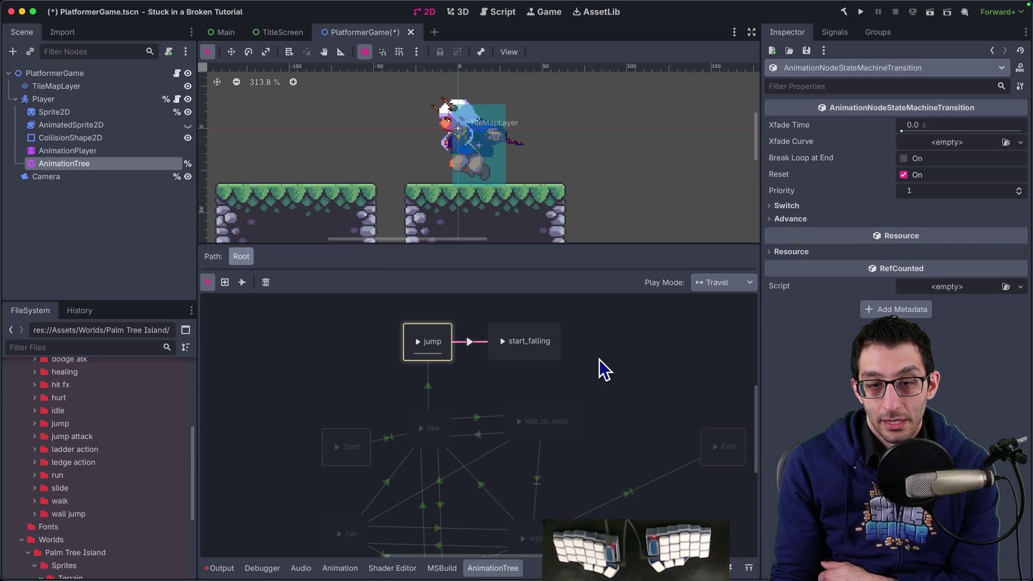
# Add a fall_loop state and connect start_falling to it with an Immediate transition.
pyautogui.rightClick(587, 347)
pyautogui.moveTo(606, 354)
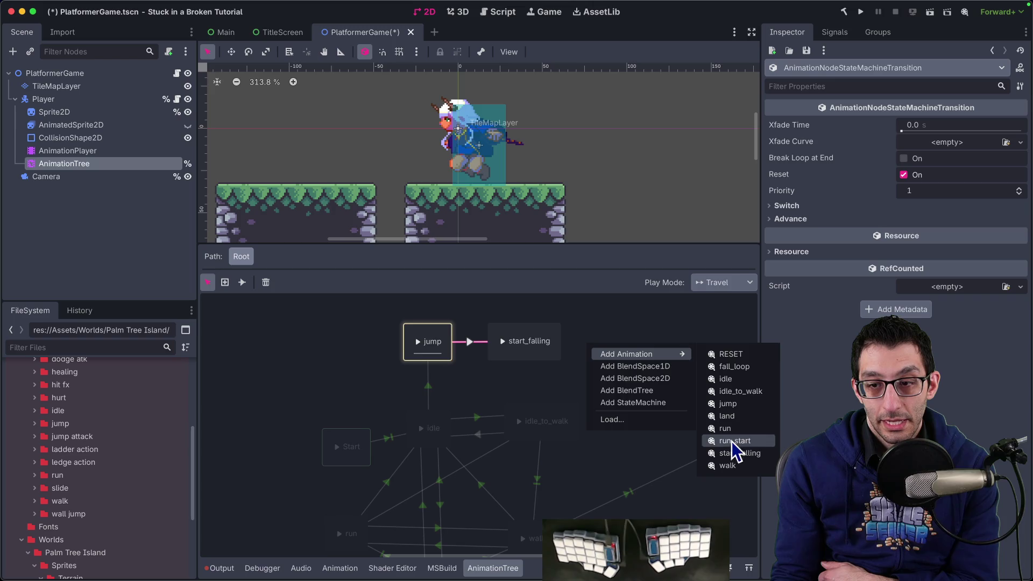
pyautogui.click(734, 366)
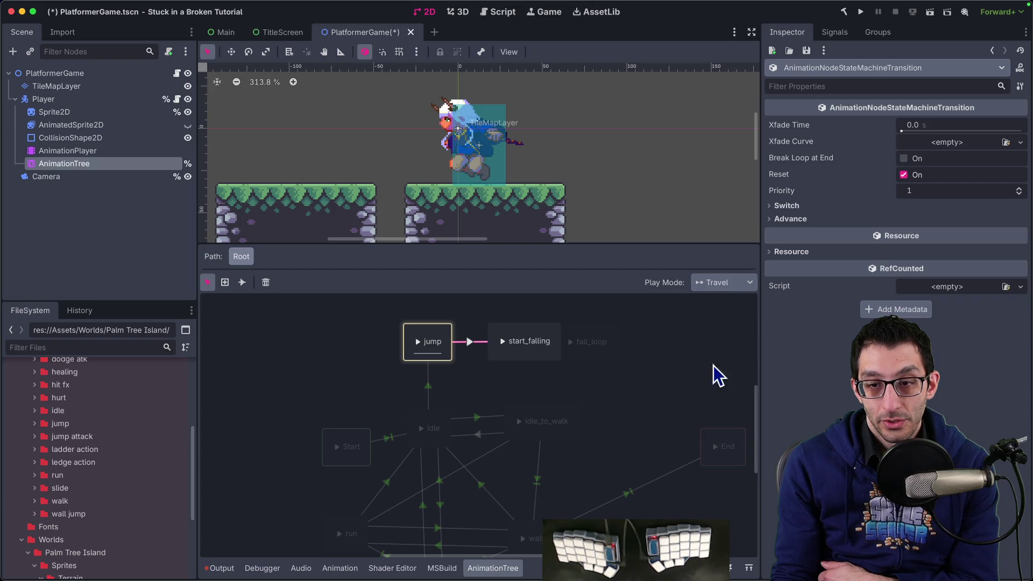
pyautogui.click(241, 284)
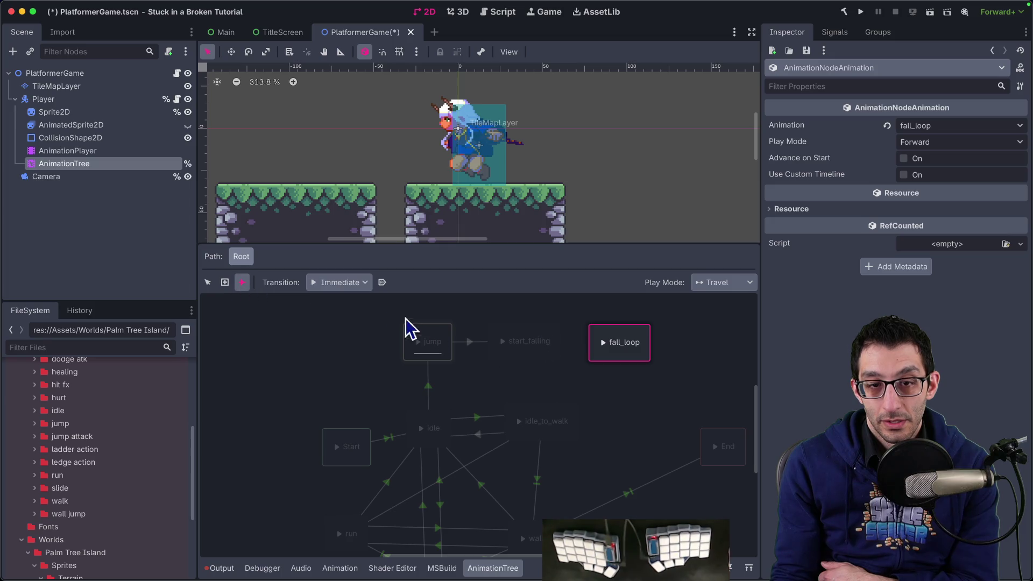
pyautogui.click(338, 283)
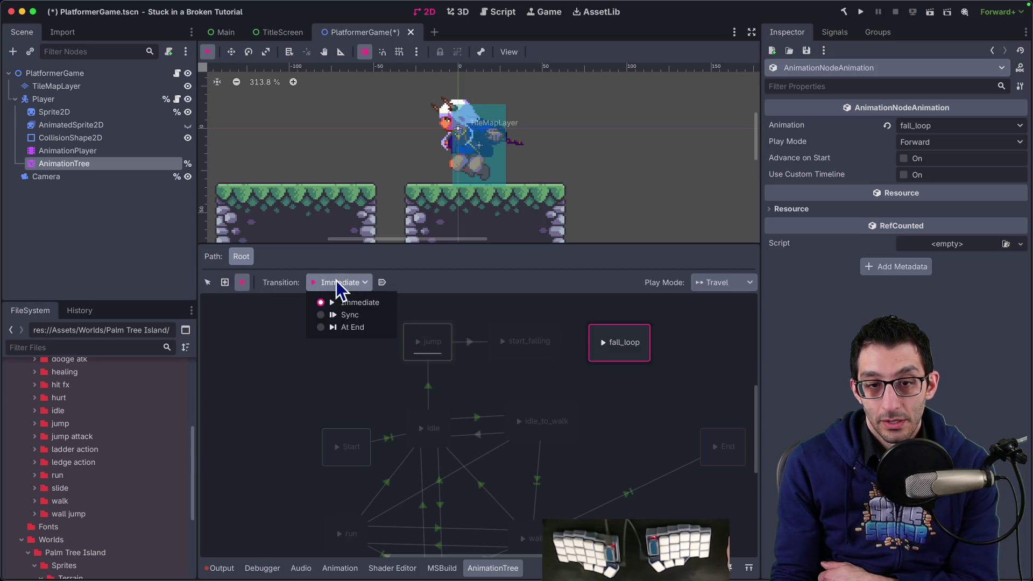
pyautogui.click(372, 302)
pyautogui.moveTo(618, 369); pyautogui.dragTo(618, 369)
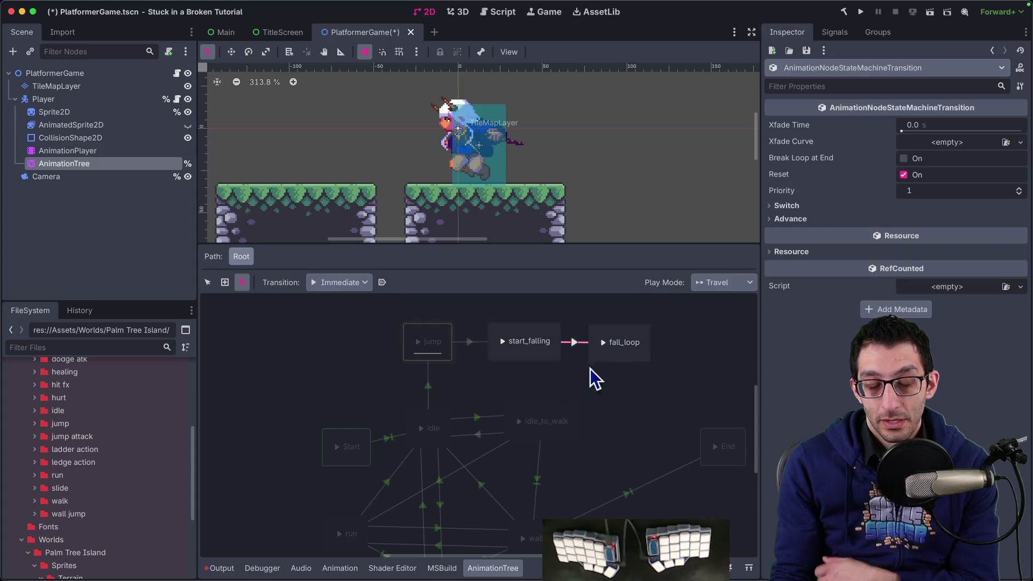
pyautogui.click(208, 282)
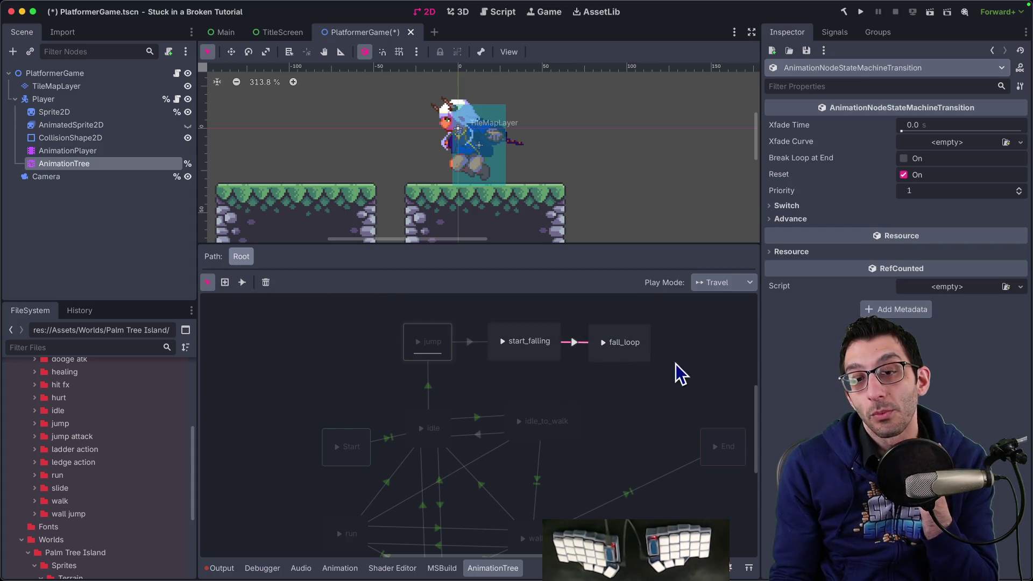
# Add a land state and connect fall_loop to it.
pyautogui.rightClick(676, 339)
pyautogui.moveTo(695, 349)
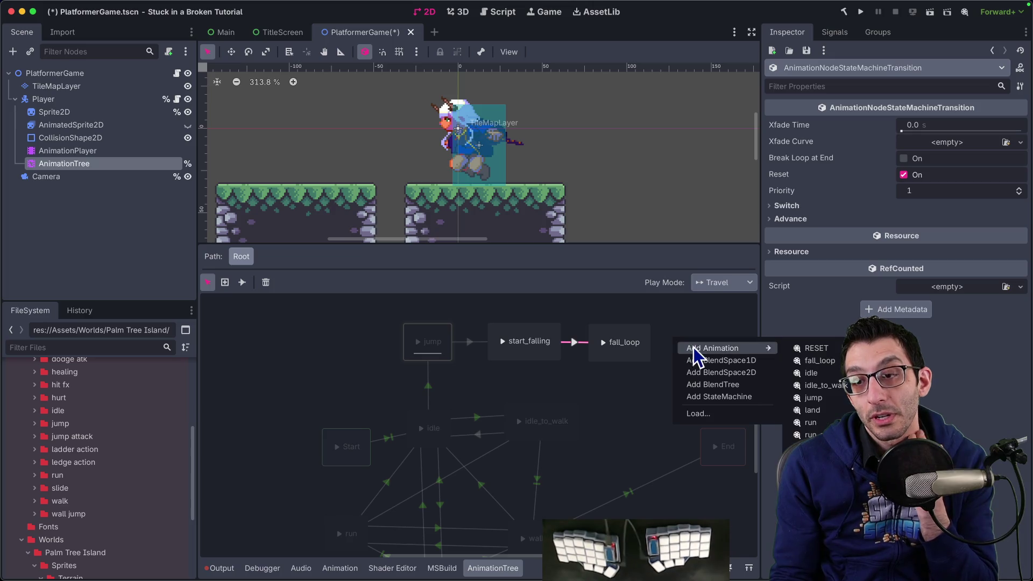
pyautogui.click(809, 411)
pyautogui.hscroll(3, 635, 388)
pyautogui.click(565, 366)
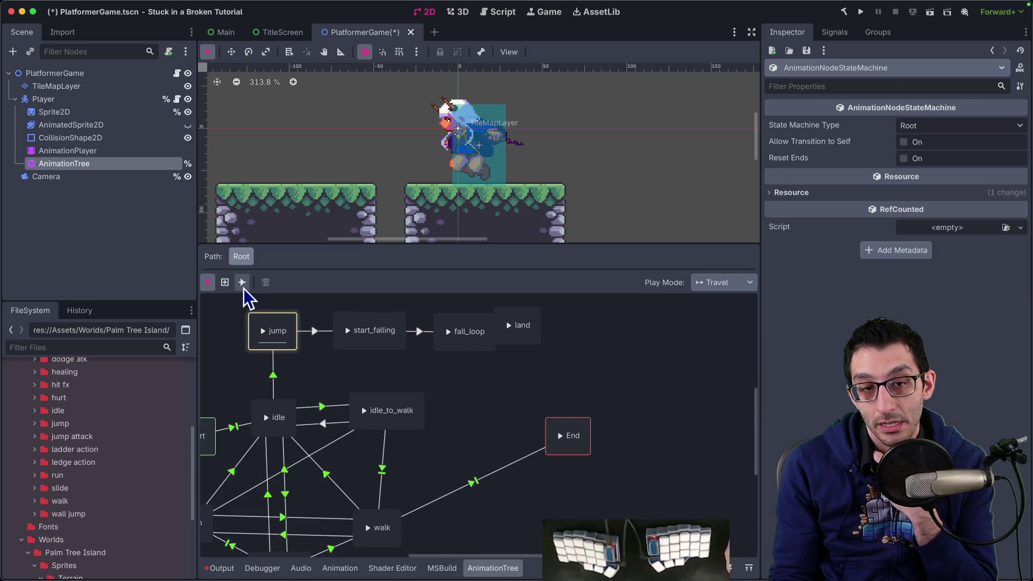
pyautogui.click(512, 332)
pyautogui.click(243, 283)
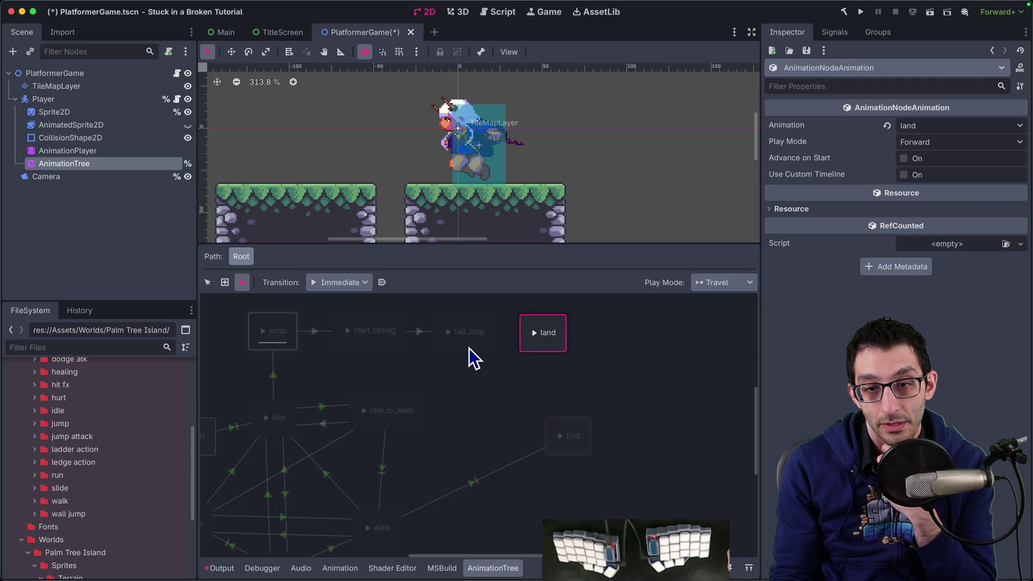
pyautogui.moveTo(534, 348); pyautogui.dragTo(535, 348)
# Connect the land state back to idle.
pyautogui.hscroll(-5, 635, 350)
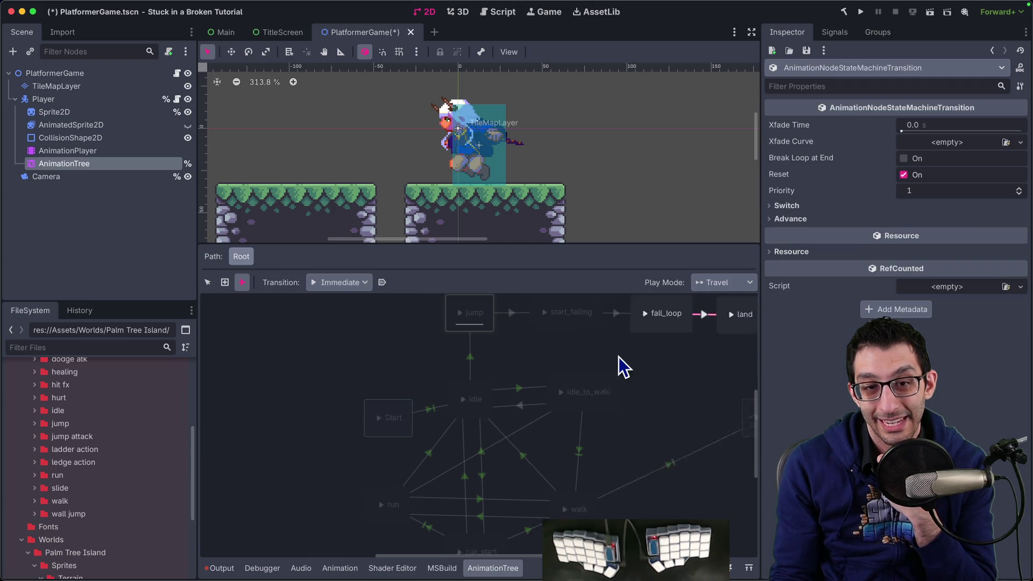
pyautogui.hscroll(2, 565, 349)
pyautogui.moveTo(653, 362); pyautogui.dragTo(403, 431)
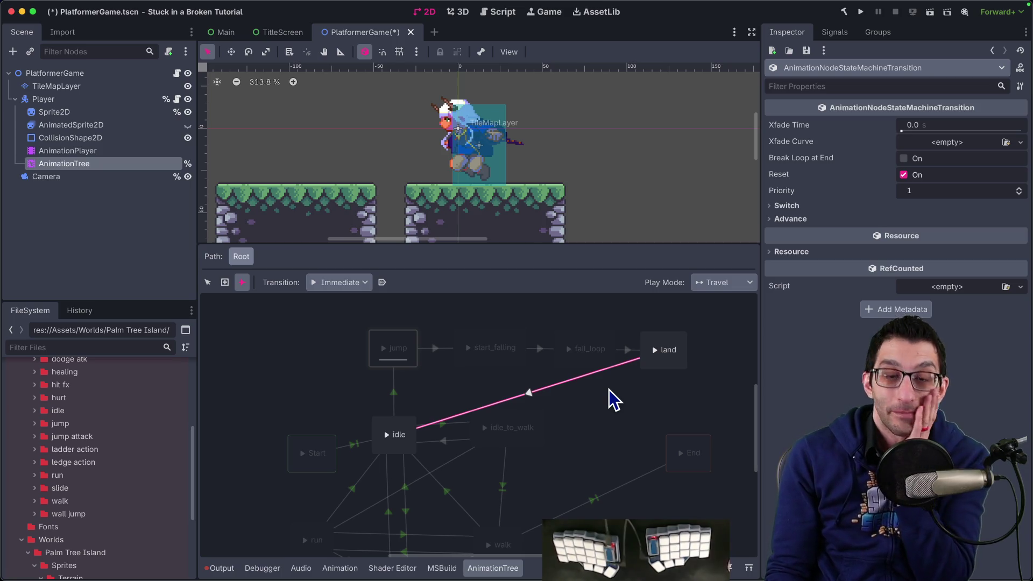
pyautogui.hscroll(2, 500, 379)
pyautogui.scroll(-1, 501, 380)
pyautogui.scroll(1, 490, 375)
pyautogui.hscroll(-1, 490, 376)
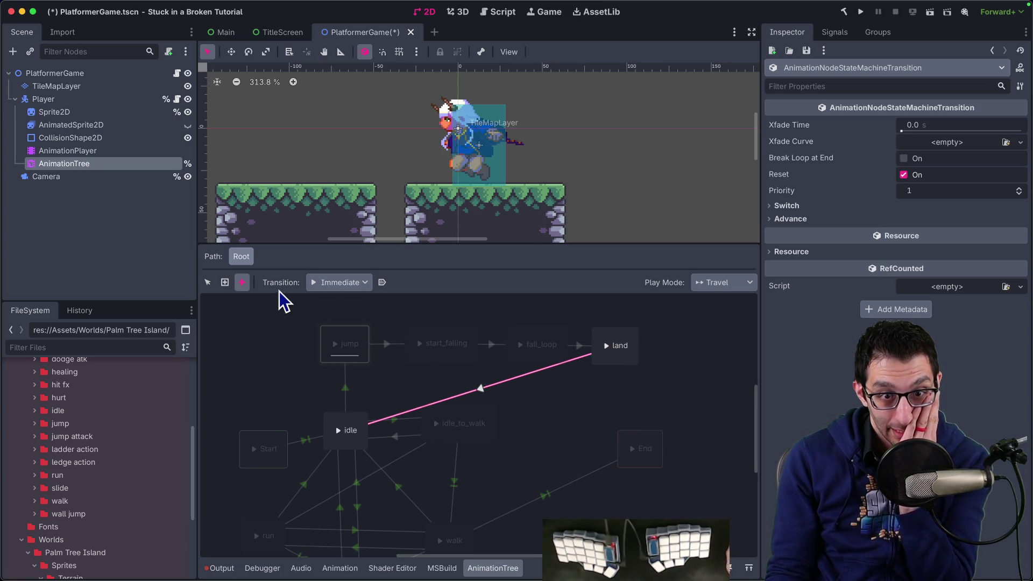
# Make the jump→start_falling transition advance Auto with the expression IsFalling.
pyautogui.click(209, 282)
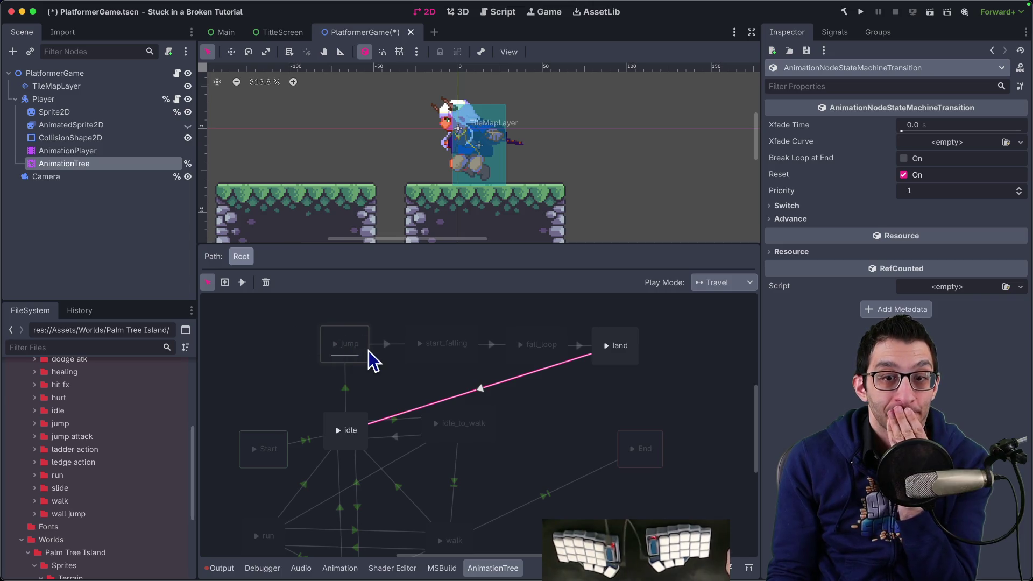
pyautogui.click(347, 387)
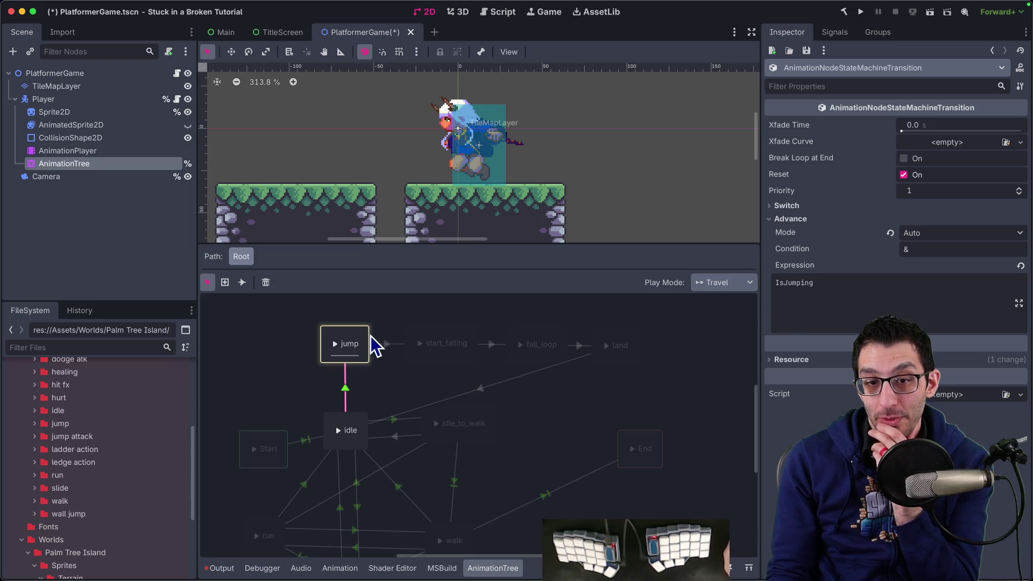
pyautogui.click(387, 345)
pyautogui.click(791, 252)
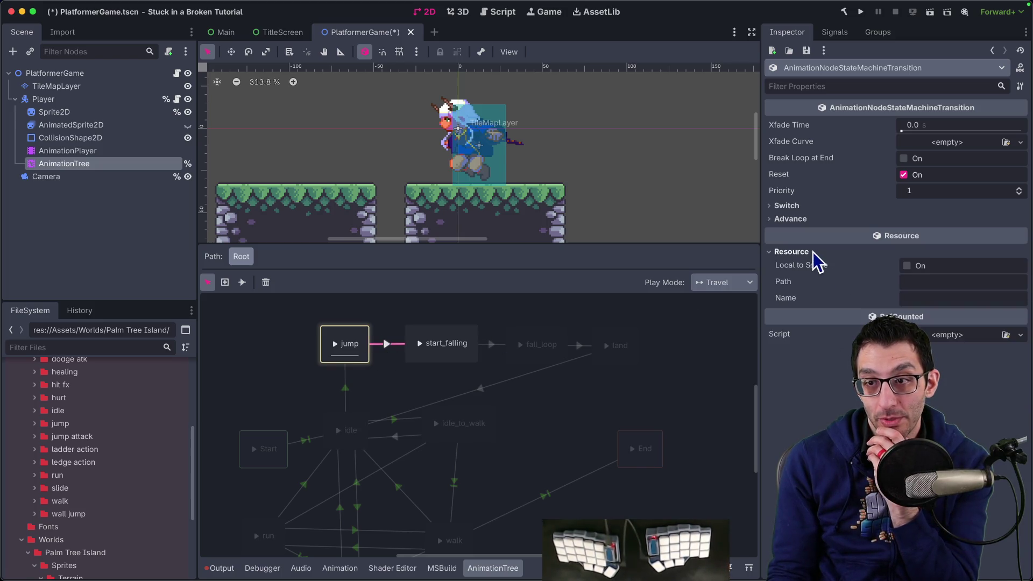
pyautogui.click(791, 219)
pyautogui.click(929, 234)
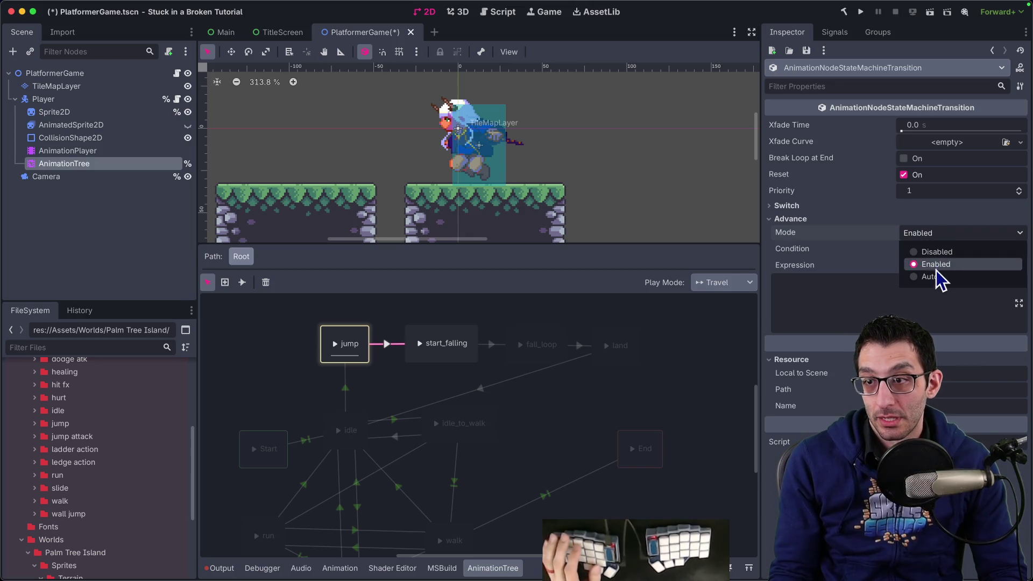
pyautogui.click(938, 277)
pyautogui.click(894, 290)
pyautogui.write('IsFalling')
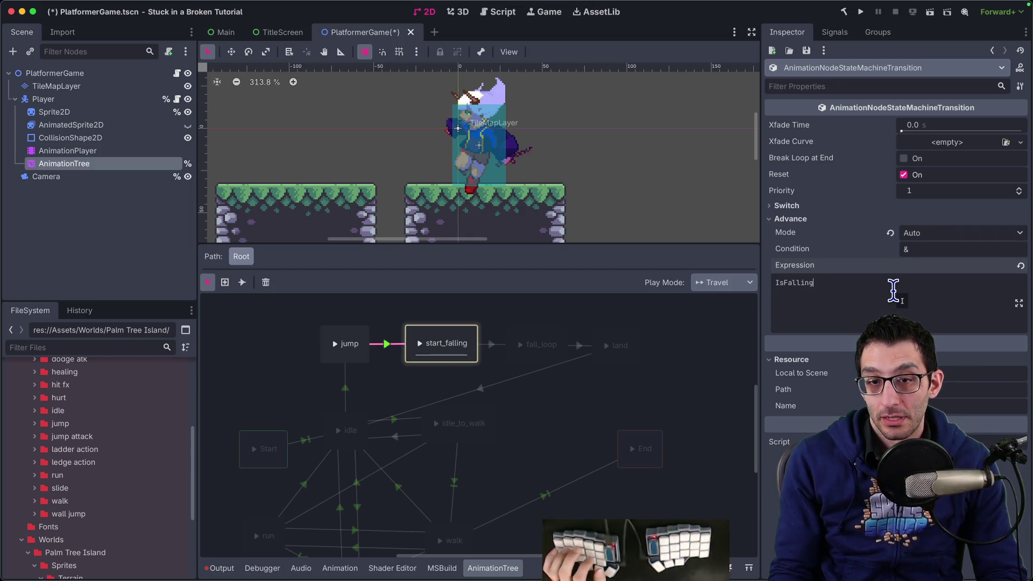
pyautogui.press('super+a')
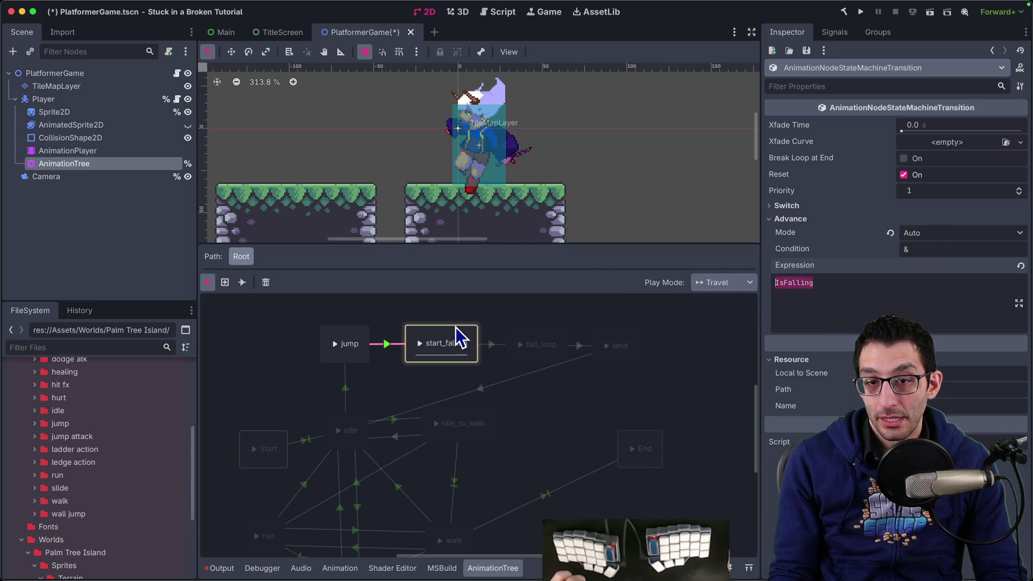
# Set the start_falling→fall_loop transition to Auto advance with Switch Mode At End.
pyautogui.click(490, 347)
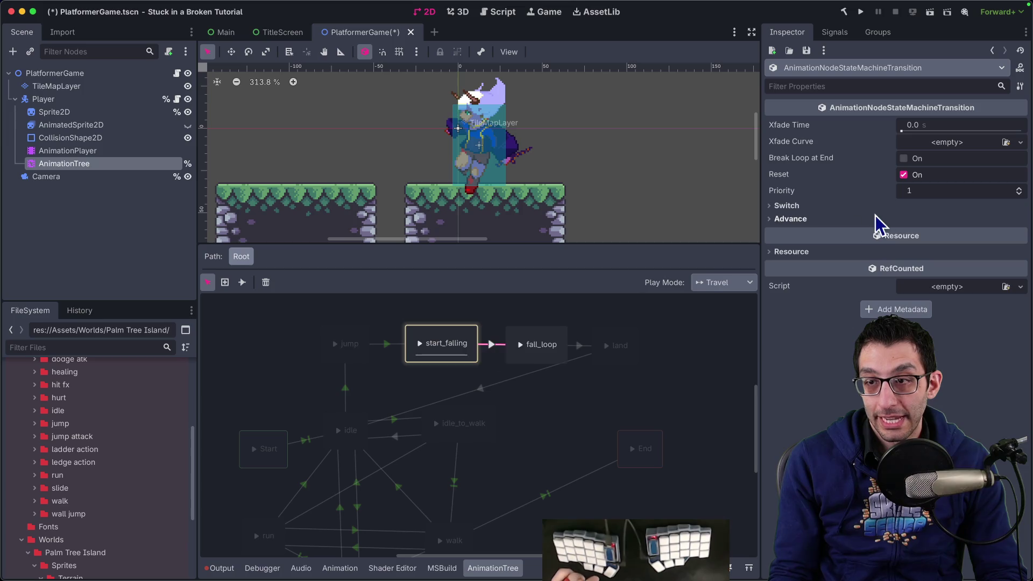
pyautogui.click(871, 220)
pyautogui.click(911, 234)
pyautogui.click(931, 280)
pyautogui.click(872, 206)
pyautogui.click(926, 220)
pyautogui.click(941, 265)
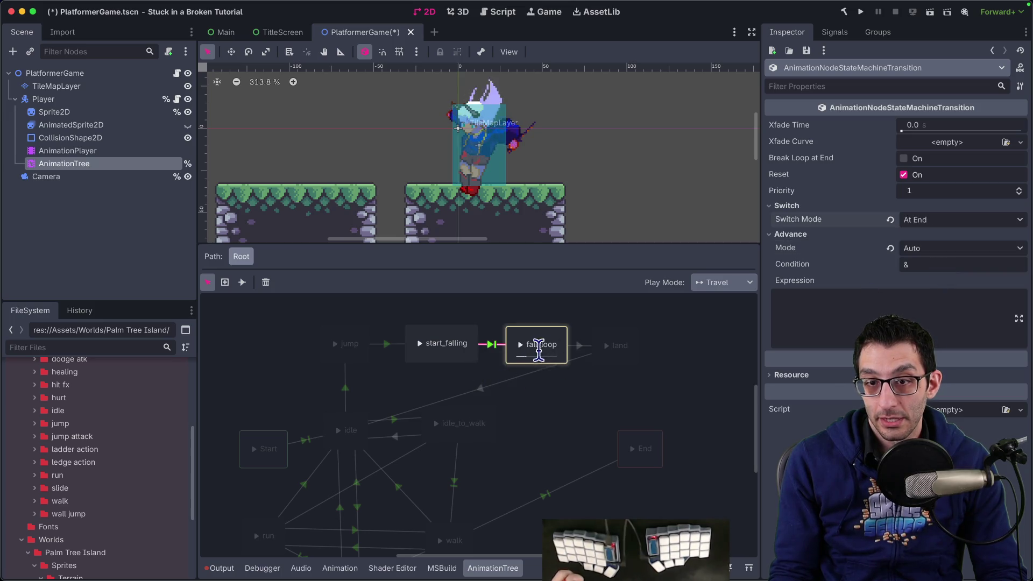
# Make the fall_loop→land transition advance Auto with the expression IsGrounded.
pyautogui.click(580, 350)
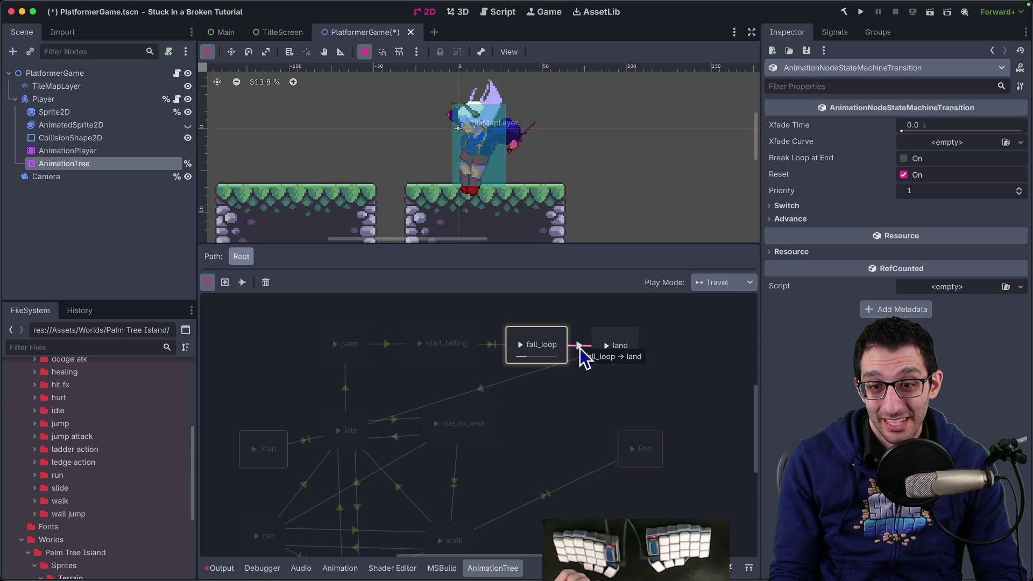
pyautogui.click(821, 220)
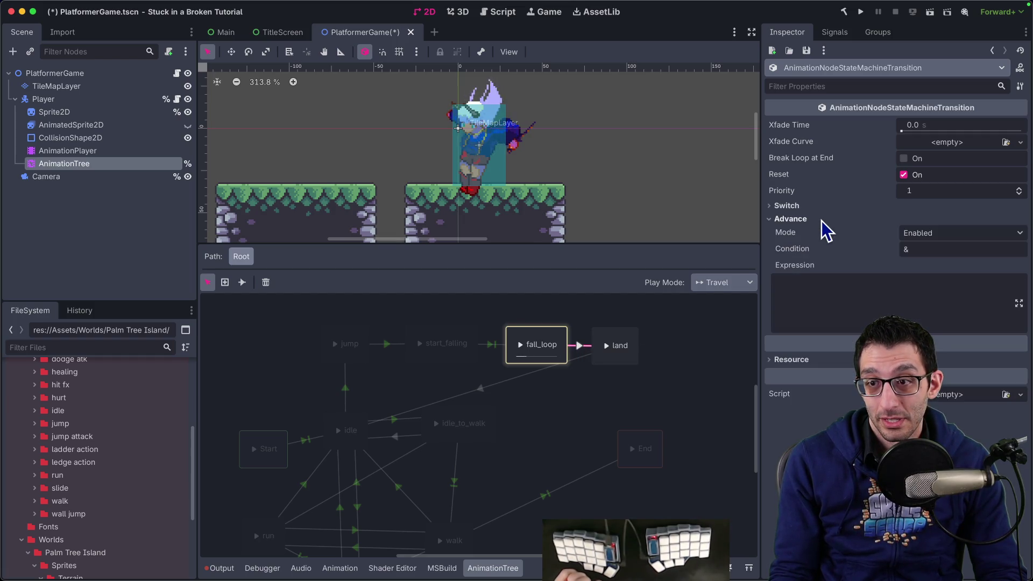
pyautogui.click(950, 240)
pyautogui.click(941, 280)
pyautogui.click(900, 296)
pyautogui.write('I')
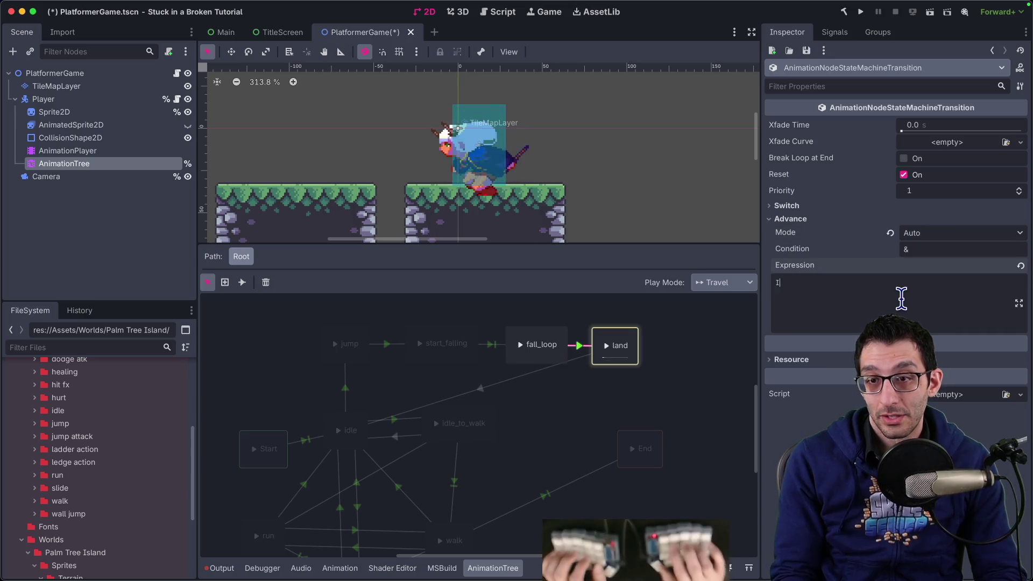
pyautogui.write('sGroun')
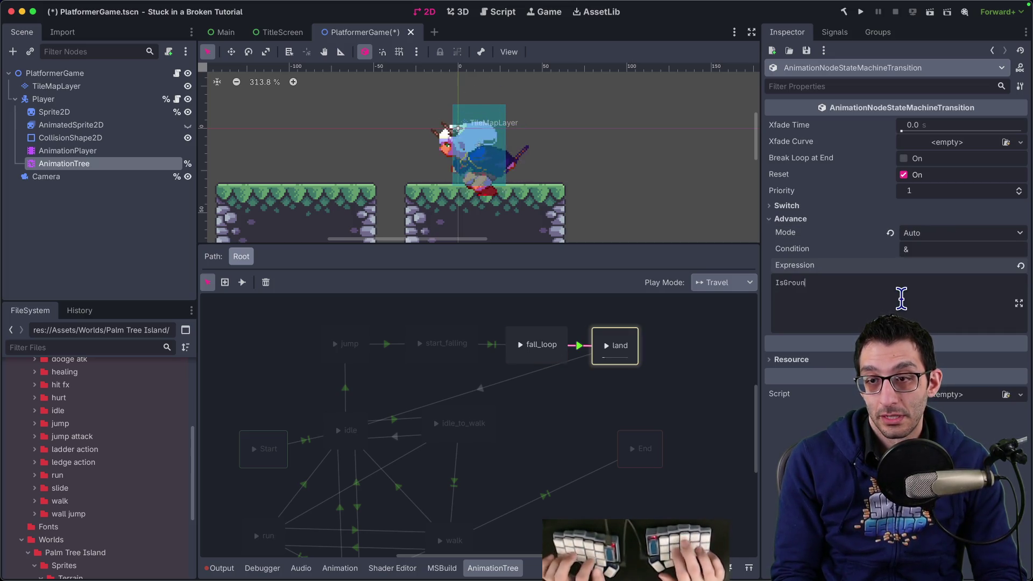
pyautogui.write('ded')
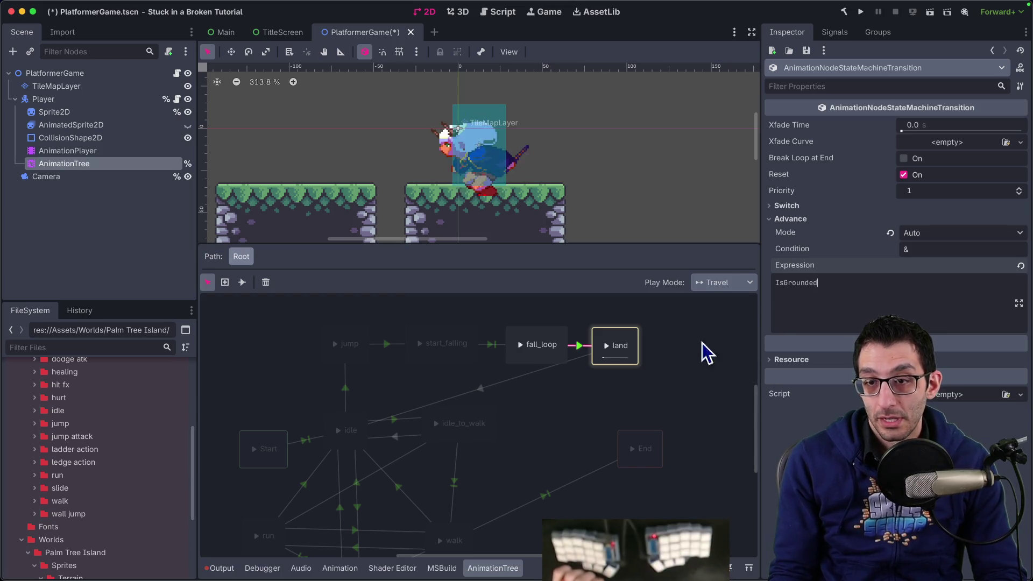
pyautogui.click(89, 151)
# Check the animation list, then return to the AnimationTree state-machine graph.
pyautogui.click(451, 337)
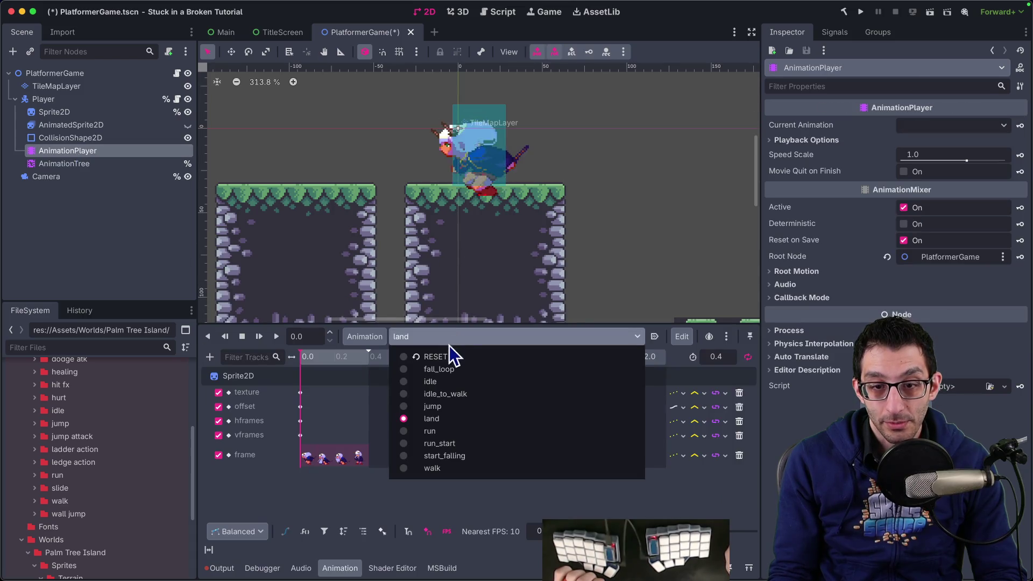
pyautogui.click(436, 419)
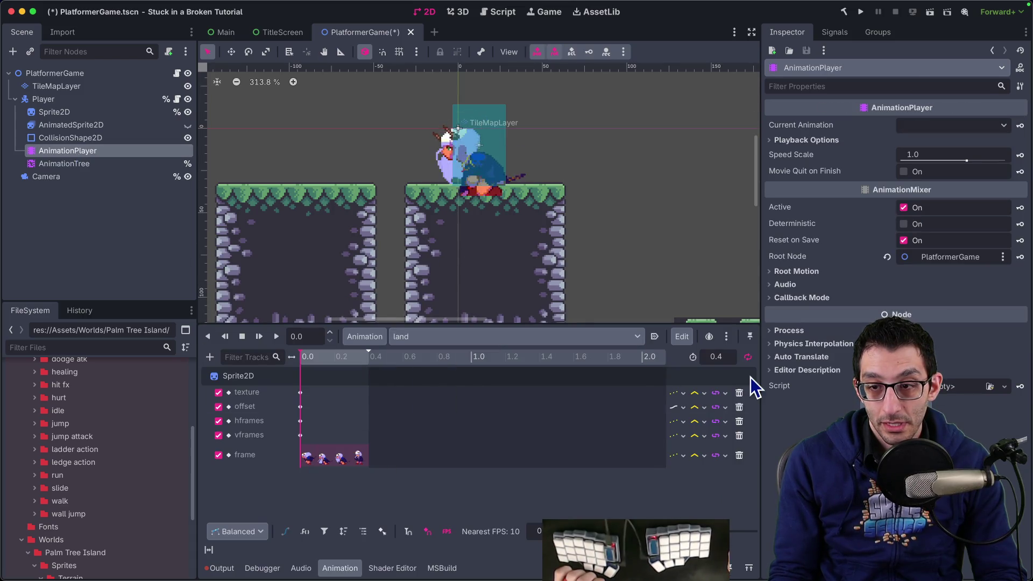
pyautogui.click(441, 337)
pyautogui.click(75, 161)
pyautogui.click(79, 163)
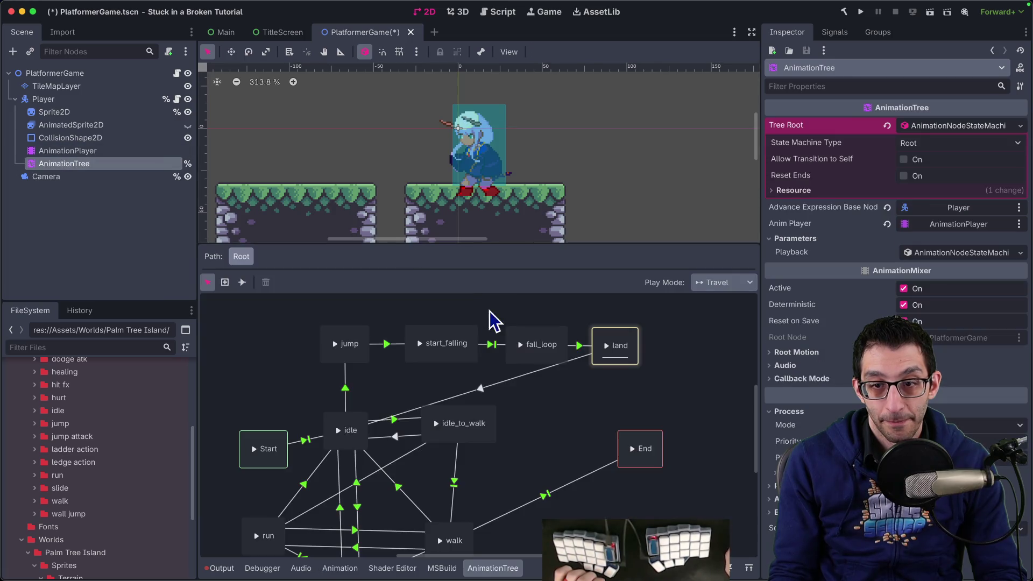
# Set the land→idle transition to Switch Mode At End and Auto advance, then save the scene.
pyautogui.click(482, 393)
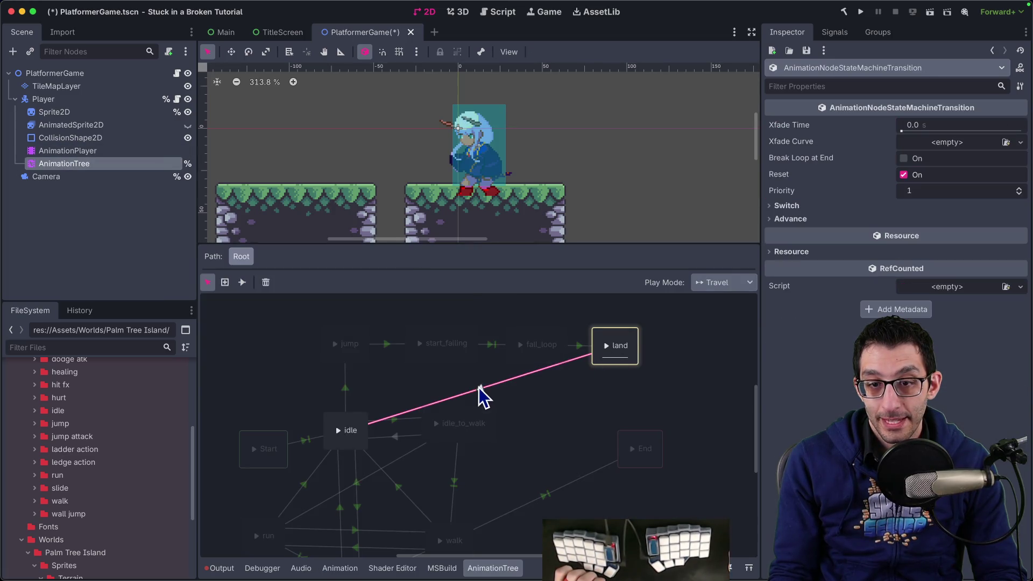
pyautogui.click(869, 206)
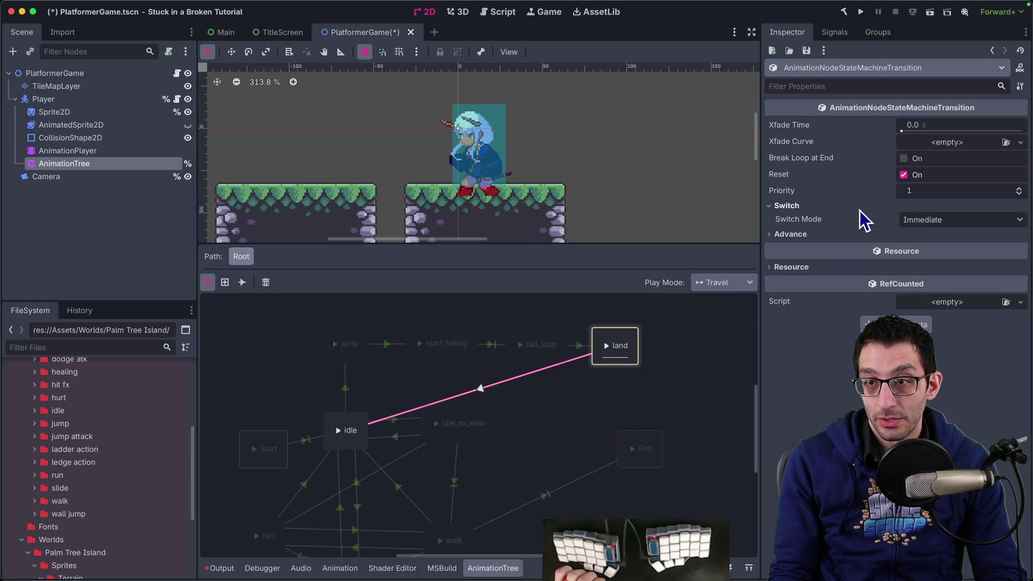
pyautogui.click(909, 221)
pyautogui.click(935, 266)
pyautogui.click(867, 235)
pyautogui.click(931, 249)
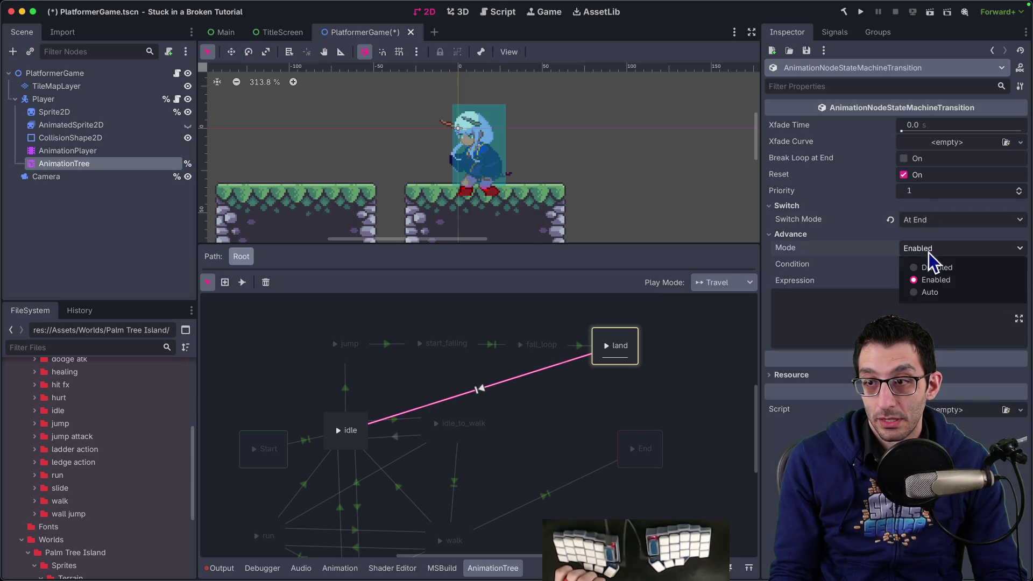
pyautogui.click(931, 293)
pyautogui.hotkey('ctrl', 's')
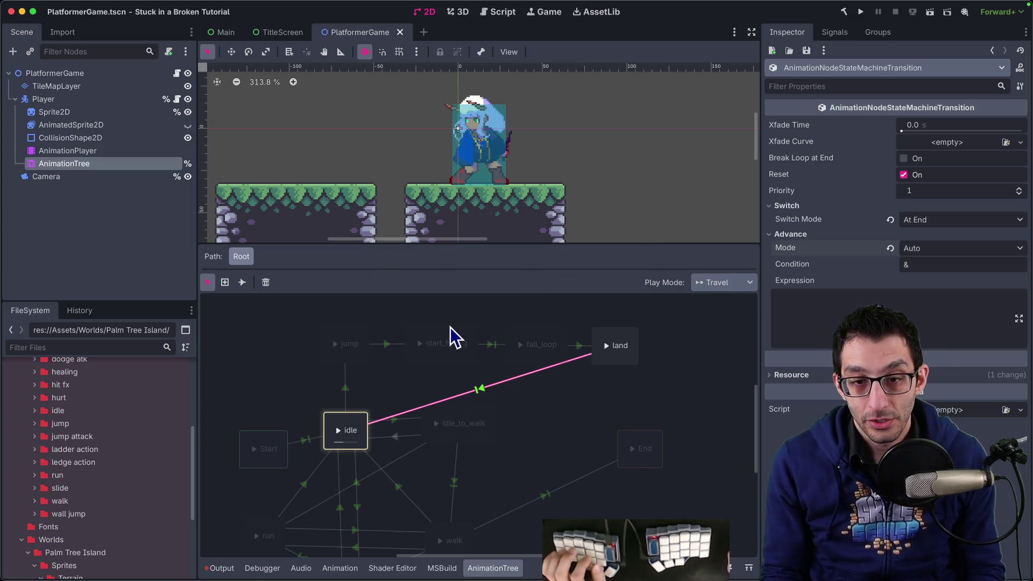
# Review the chain's transitions, then open the C# code in Rider with side panels hidden.
pyautogui.click(388, 346)
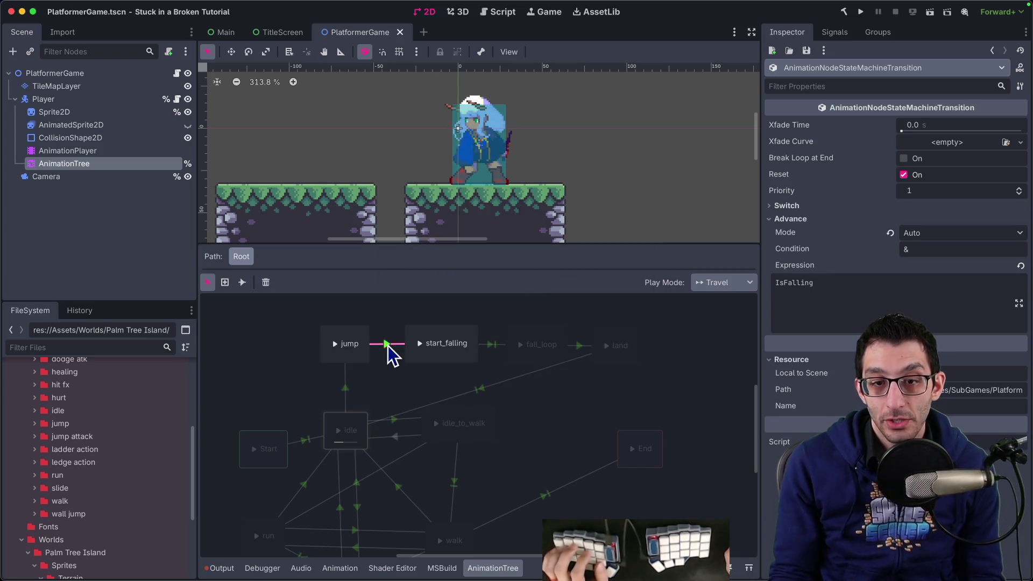
pyautogui.click(493, 347)
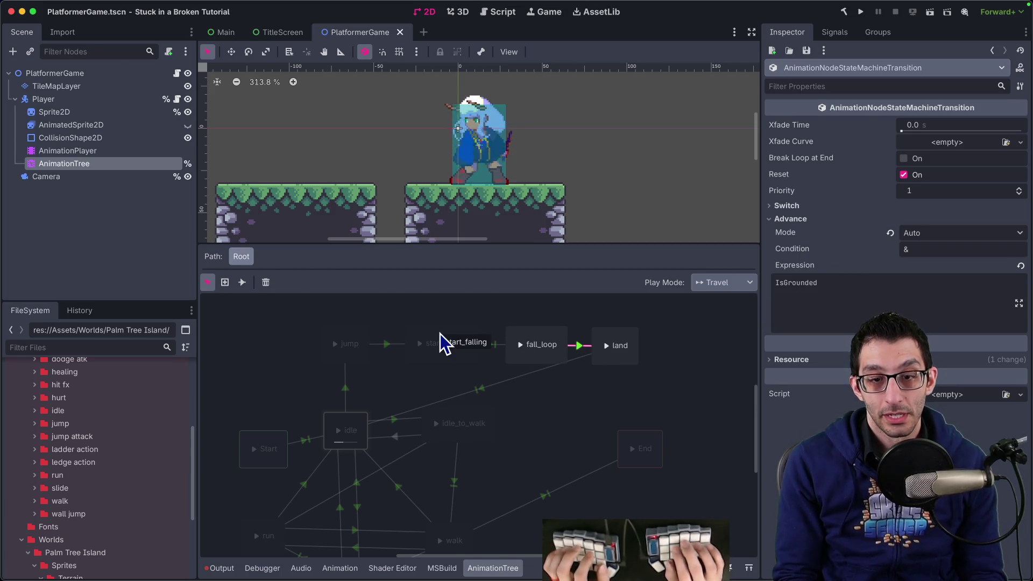
pyautogui.press('super+Tab')
pyautogui.press('super+shift+F12')
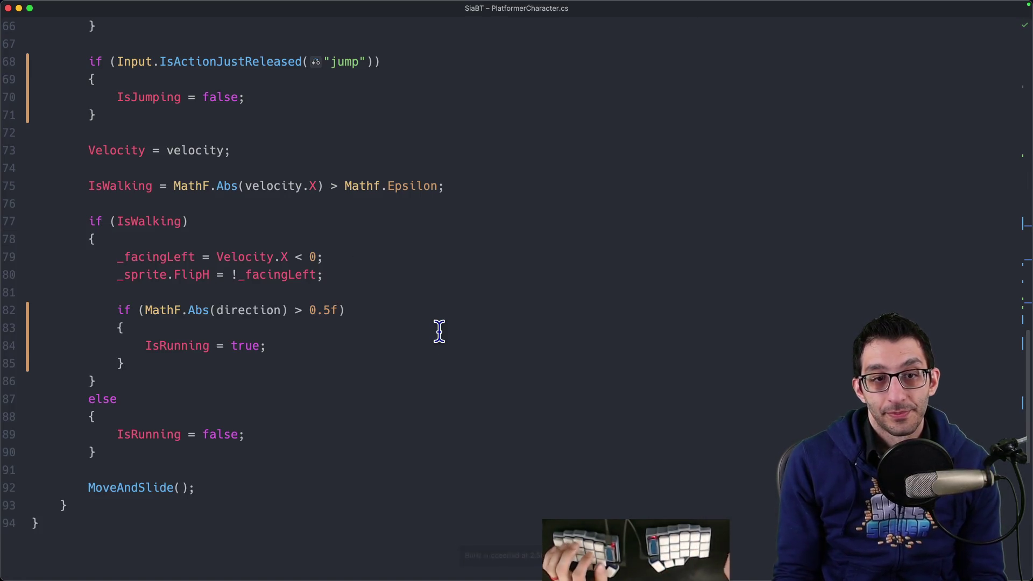
# Duplicate the IsJumping property line and rename the first copy to IsFalling.
pyautogui.scroll(15, 438, 333)
pyautogui.scroll(-3, 416, 327)
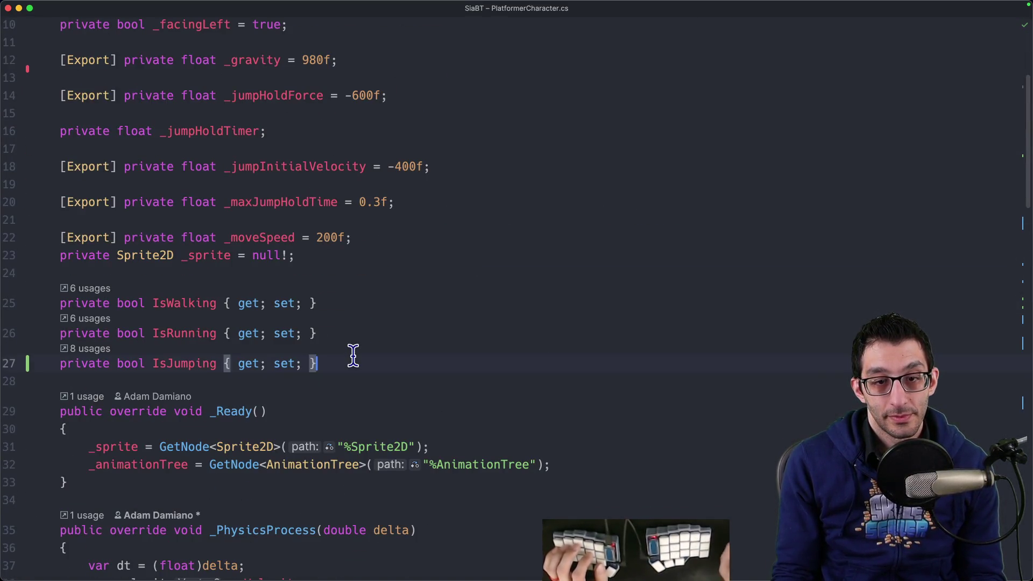
pyautogui.press('super+d')
pyautogui.press('super+d')
pyautogui.press('Up')
pyautogui.hotkey('alt', 'Left')
pyautogui.hotkey('alt', 'Left')
pyautogui.hotkey('alt', 'Left')
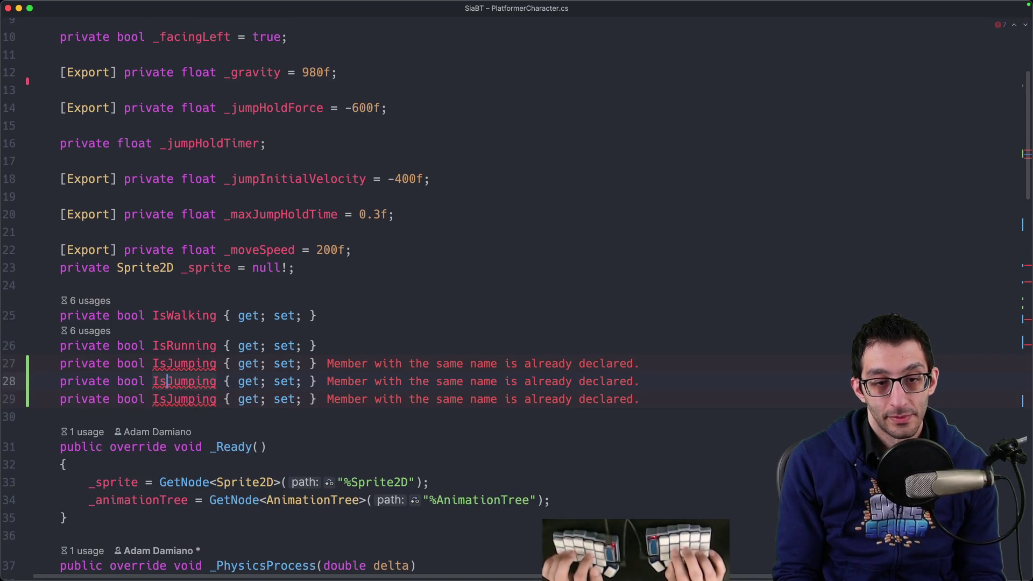
pyautogui.write('IsFalling')
# Rename the second copy to IsGrounded and review the class's properties.
pyautogui.press('Down')
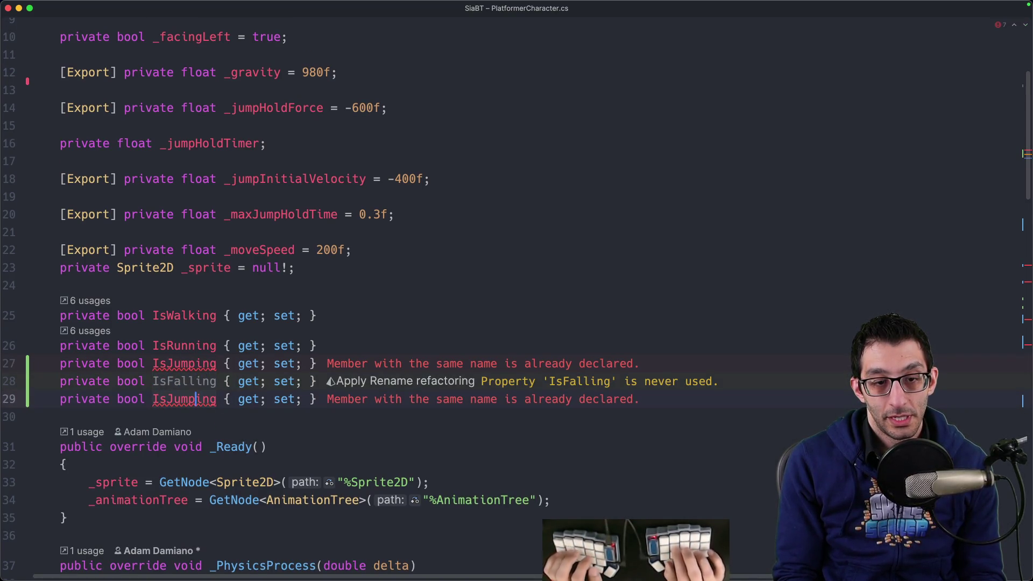
pyautogui.click(153, 399)
pyautogui.write('IsGrounded')
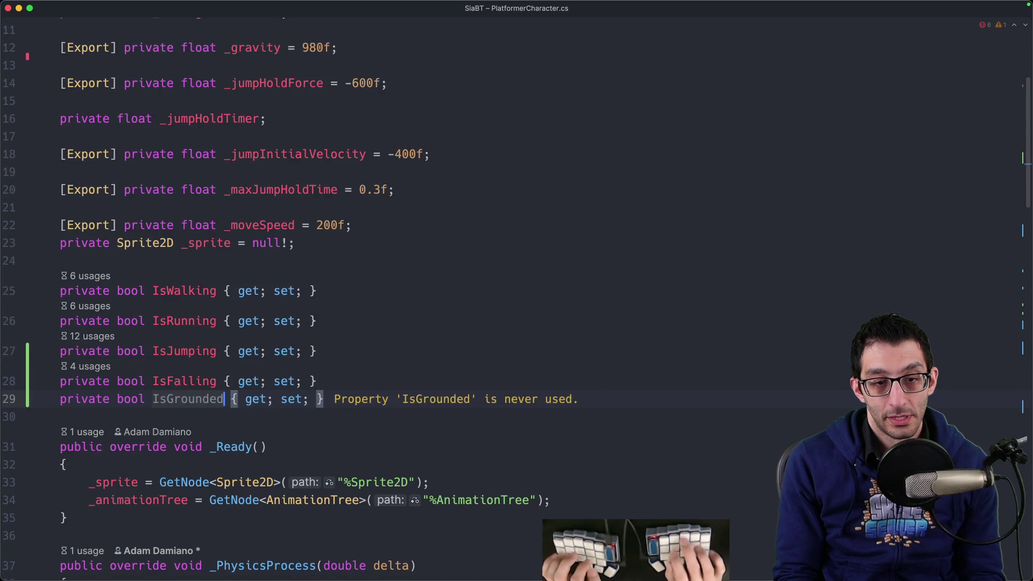
pyautogui.click(218, 381)
pyautogui.scroll(-10, 422, 368)
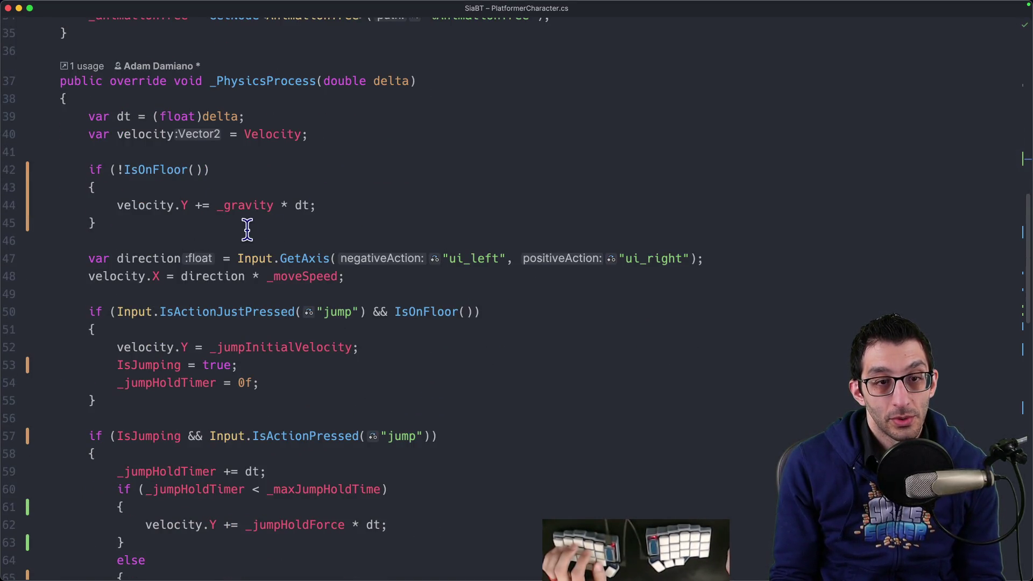
pyautogui.scroll(-7, 247, 242)
pyautogui.scroll(3, 249, 259)
pyautogui.moveTo(251, 255)
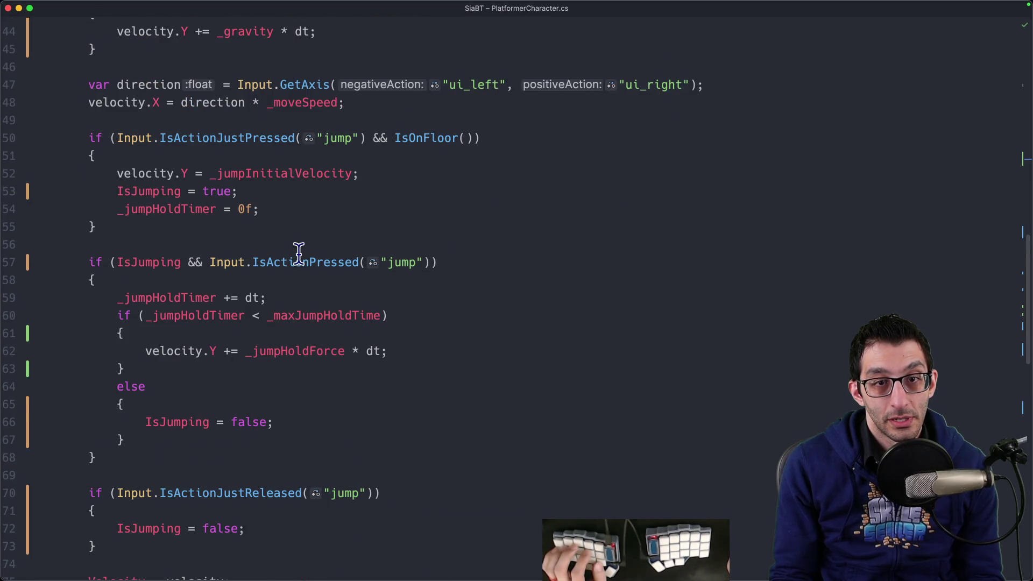
pyautogui.scroll(-7, 358, 248)
# Add an 'IsFalling = velocity.Y' assignment after IsWalking and begin an IsGrounded line.
pyautogui.scroll(-2, 306, 277)
pyautogui.press('Return')
pyautogui.write('Is')
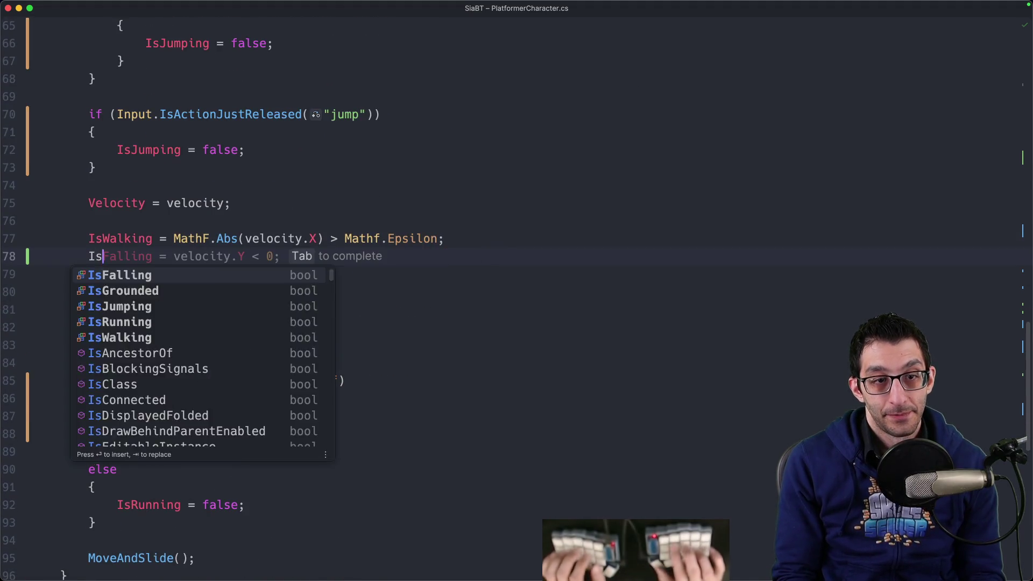
pyautogui.write('Falling = vel')
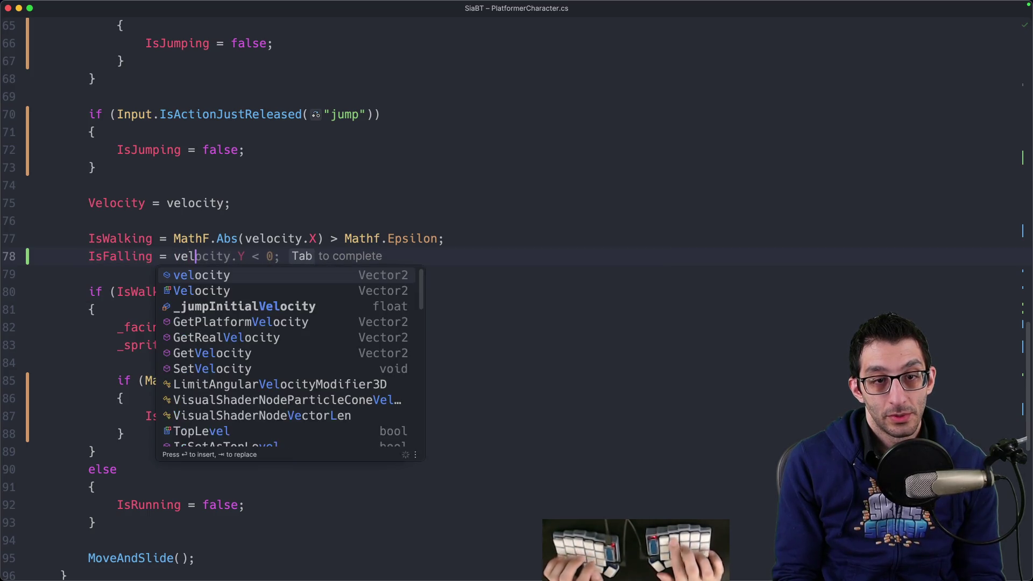
pyautogui.write('ocity.Y < 0;')
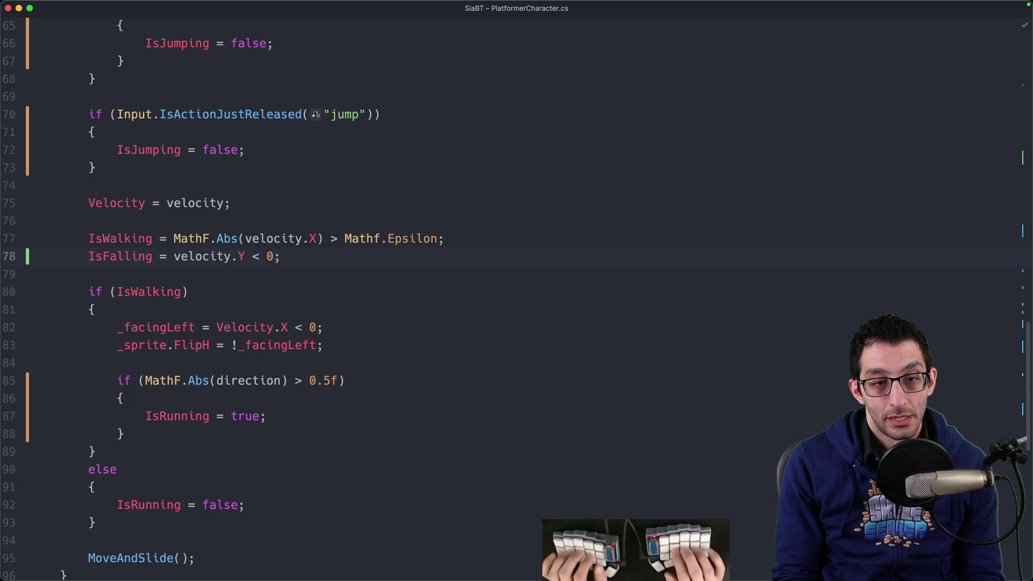
pyautogui.press('Return')
pyautogui.write('IsGrounded = IsOnFloor();')
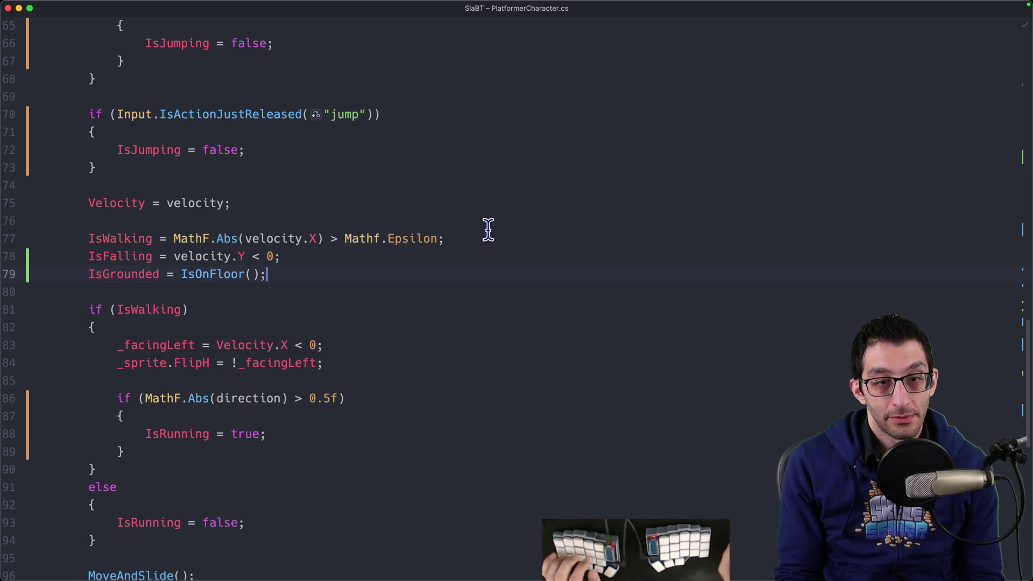
# Insert 'IsGrounded = IsOnFloor()' after the velocity declaration at the method start.
pyautogui.scroll(10, 489, 230)
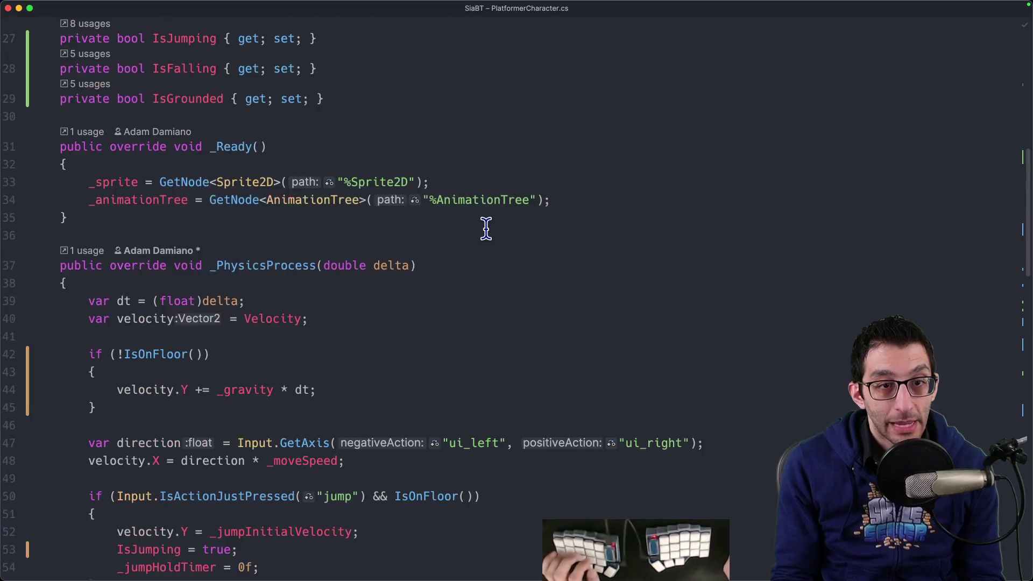
pyautogui.click(171, 223)
pyautogui.click(346, 186)
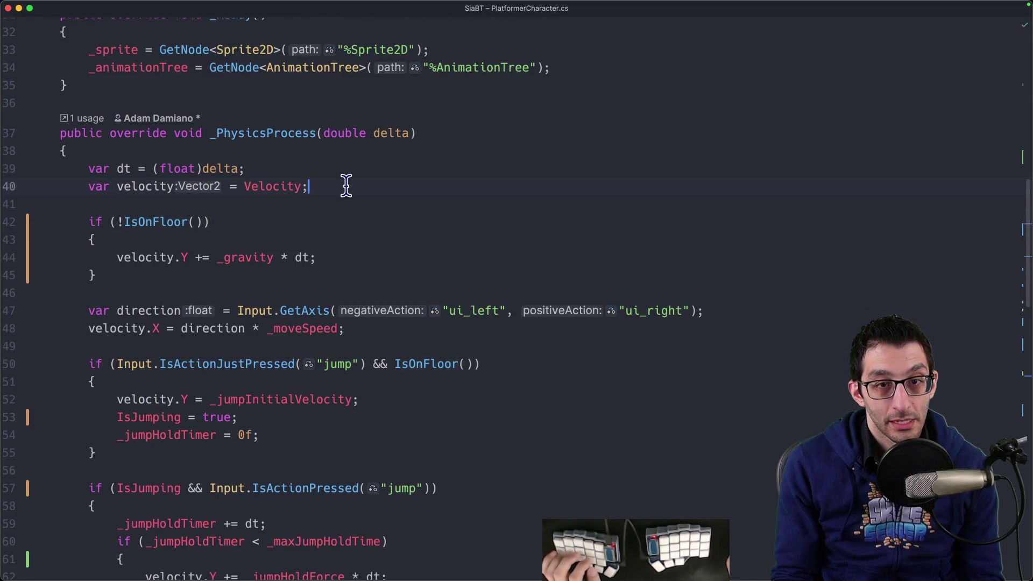
pyautogui.press('Return')
pyautogui.press('Return')
pyautogui.write('I')
pyautogui.press('Escape')
pyautogui.write('sOnFloor =')
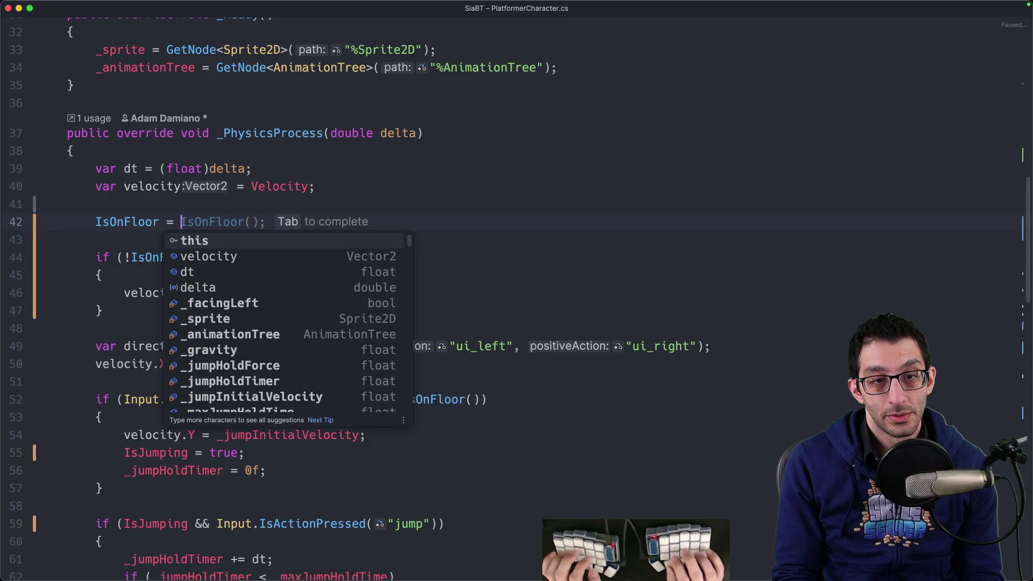
pyautogui.press('BackSpace')
pyautogui.press('BackSpace')
pyautogui.press('BackSpace')
pyautogui.press('Home')
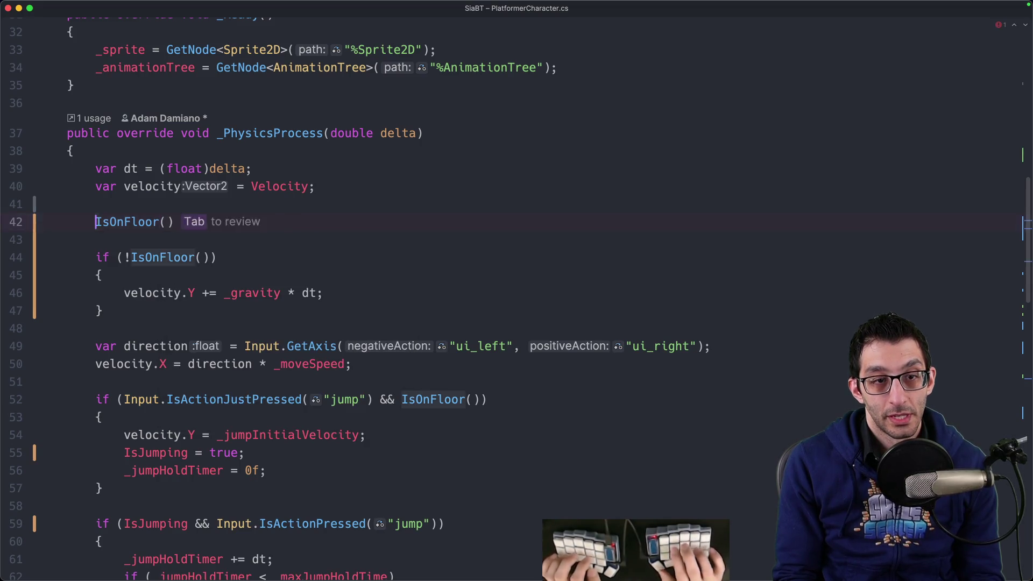
pyautogui.write('IsGrounded =')
pyautogui.press('End')
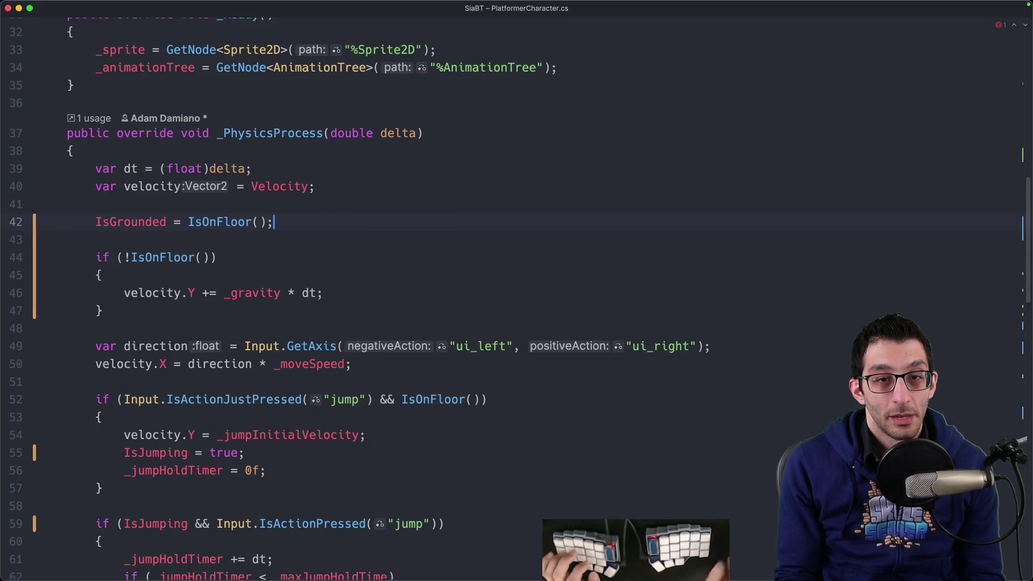
# Delete both IsGrounded lines: the early one and the one below IsFalling.
pyautogui.click(143, 293)
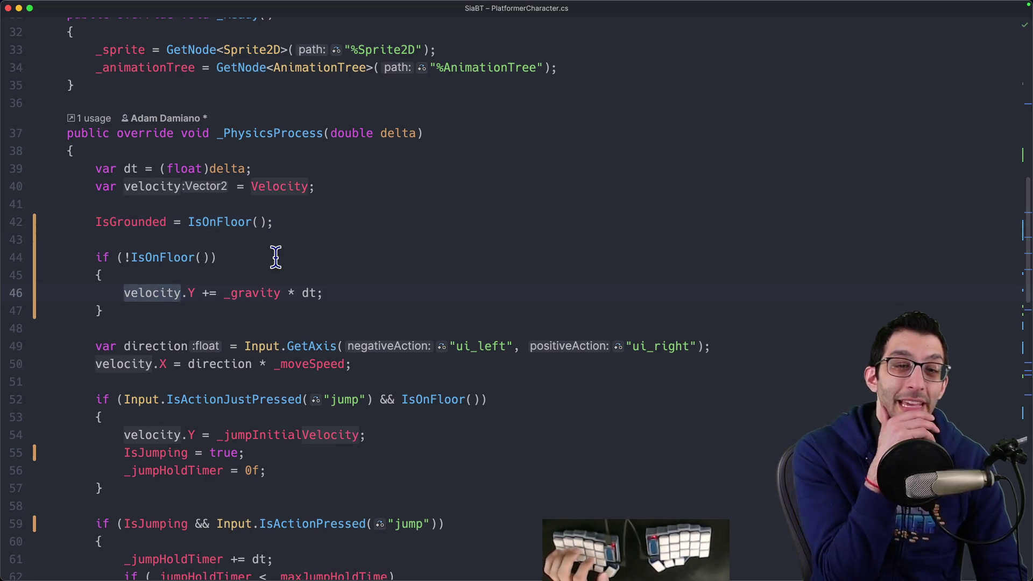
pyautogui.scroll(-14, 282, 264)
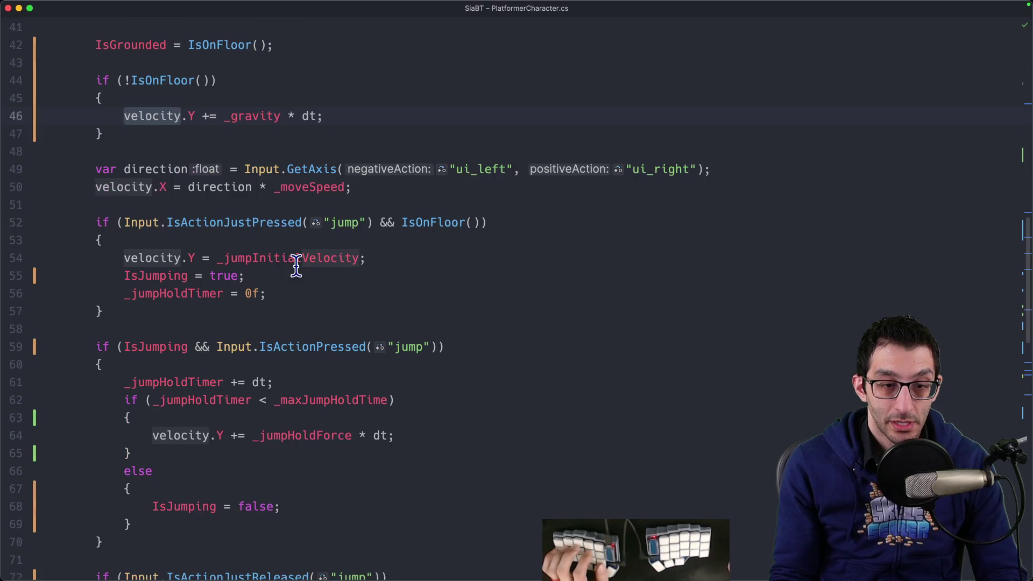
pyautogui.scroll(15, 78, 397)
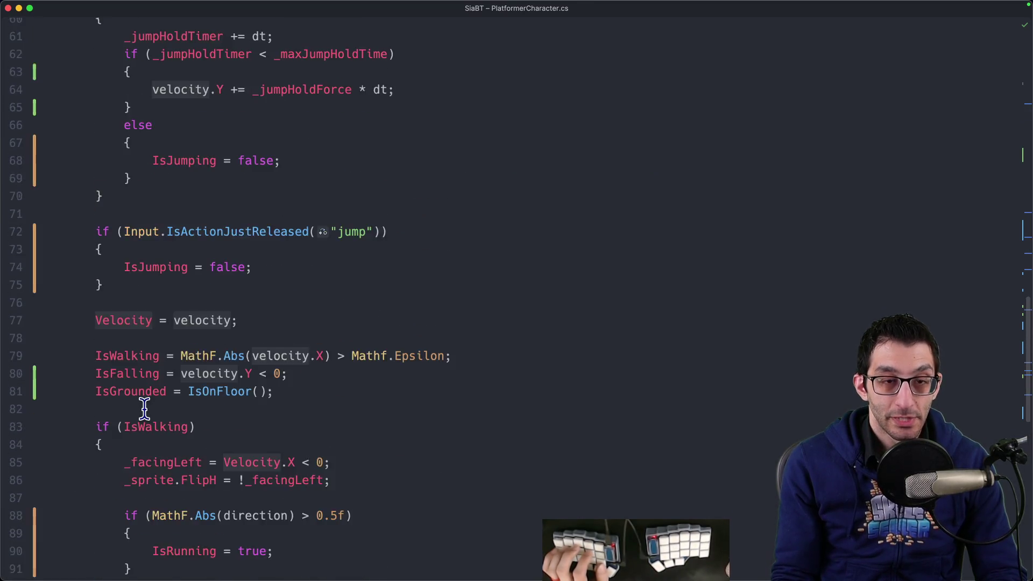
pyautogui.tripleClick(296, 291)
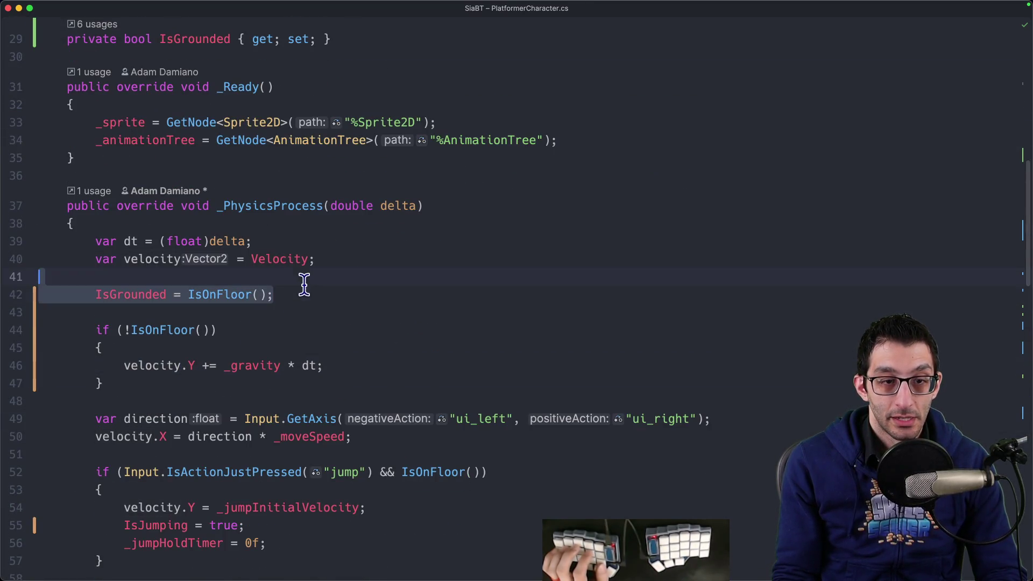
pyautogui.press('BackSpace')
pyautogui.press('BackSpace')
pyautogui.scroll(-3, 339, 330)
pyautogui.scroll(-9, 331, 334)
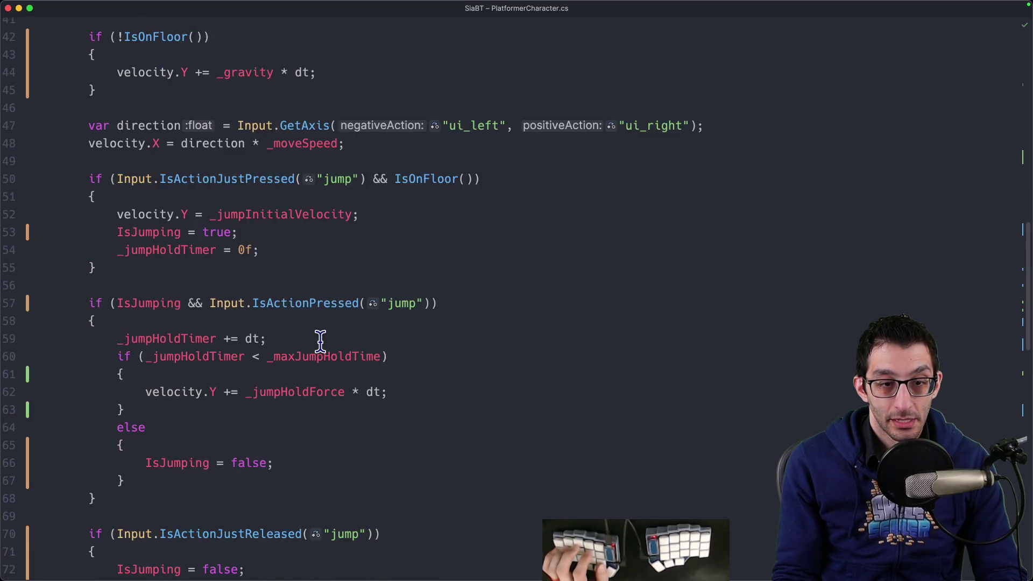
pyautogui.tripleClick(308, 353)
pyautogui.press('BackSpace')
pyautogui.press('BackSpace')
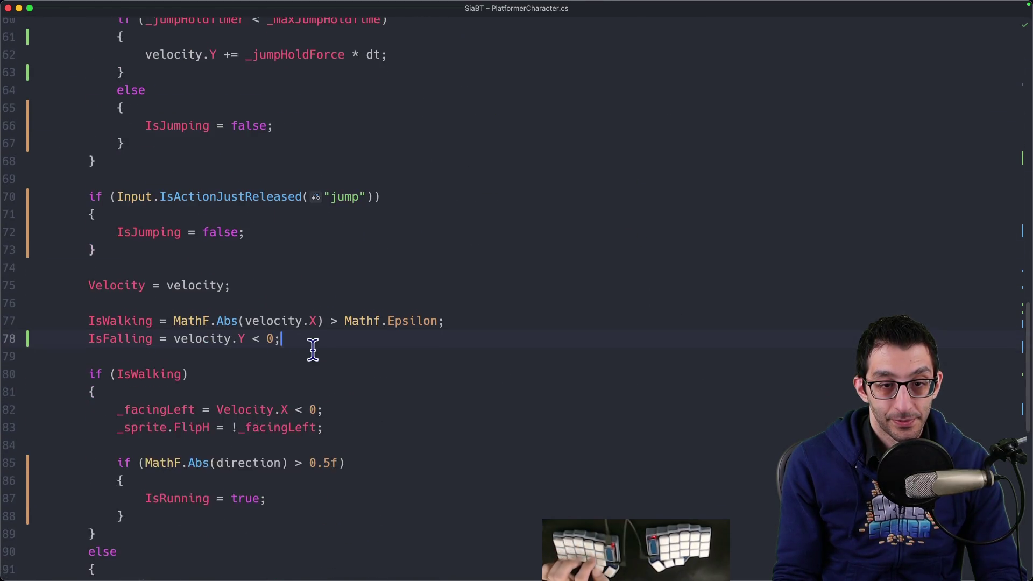
# Add a new line after MoveAndSlide() for the 'IsGrounded = IsOnFloor();' assignment.
pyautogui.scroll(-5, 302, 352)
pyautogui.click(215, 411)
pyautogui.press('Return')
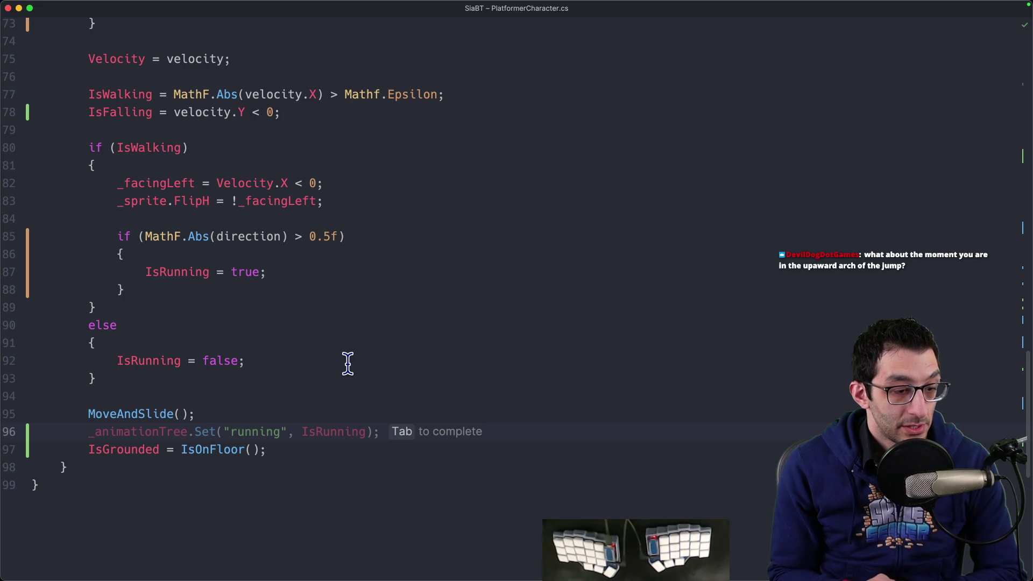
pyautogui.scroll(10, 348, 363)
pyautogui.scroll(-5, 337, 399)
pyautogui.scroll(-4, 339, 404)
pyautogui.scroll(9, 339, 404)
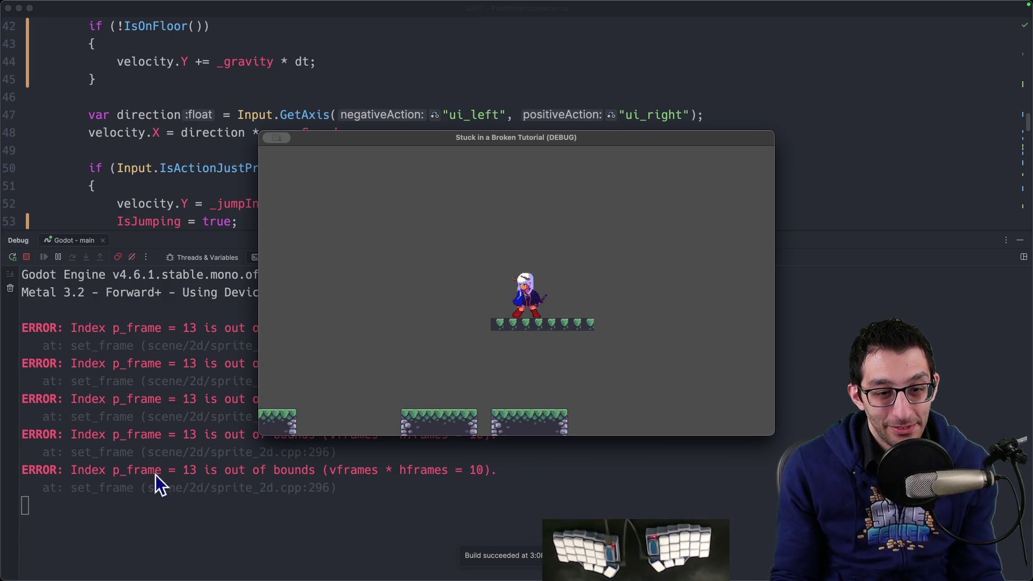
# Jump once in the game and clear the debug console's buffer of errors.
pyautogui.moveTo(636, 549)
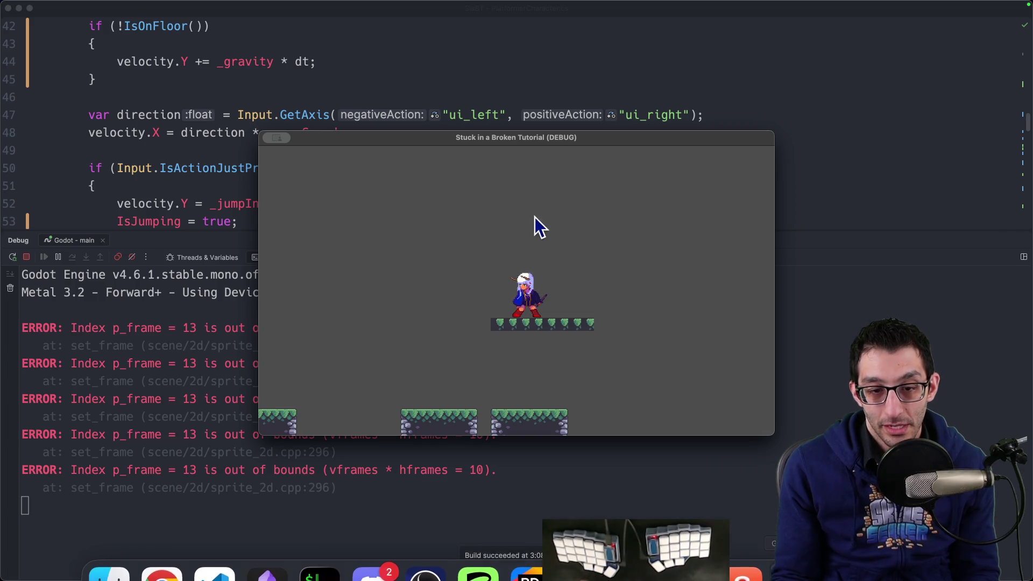
pyautogui.press('space')
pyautogui.press('space')
pyautogui.rightClick(114, 331)
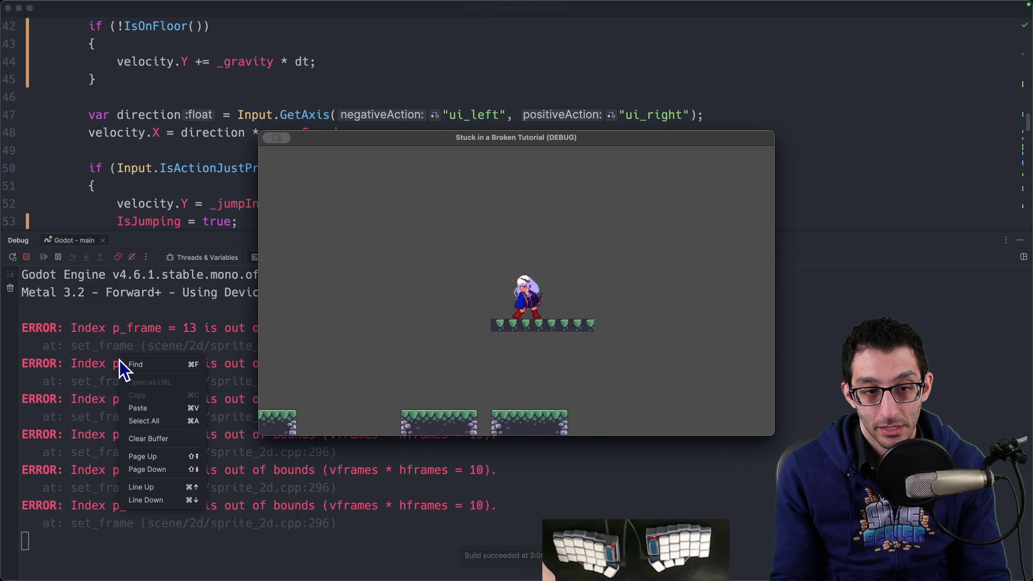
pyautogui.click(150, 462)
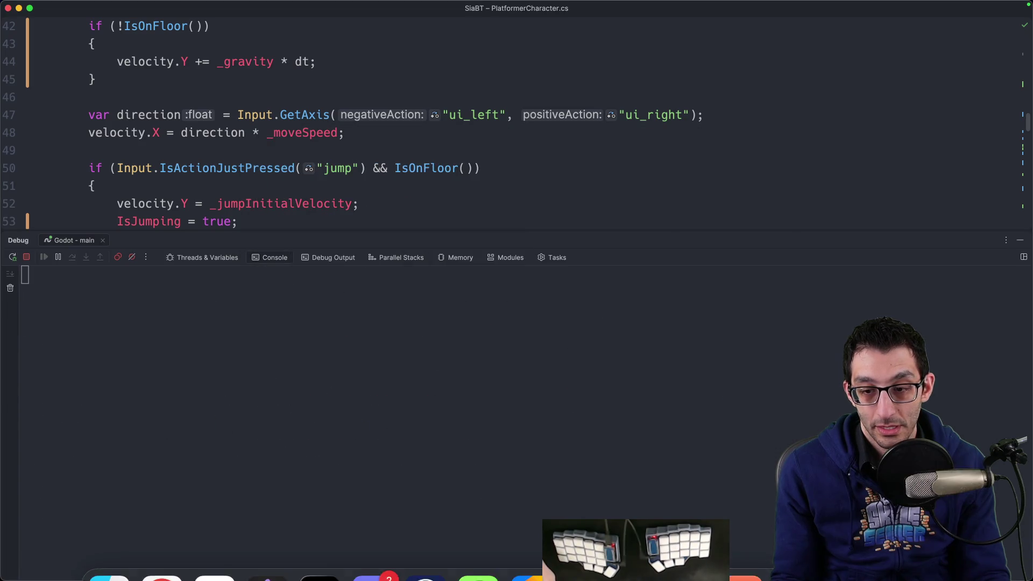
# Tile the game window to the right half and jump twice to test.
pyautogui.click(608, 565)
pyautogui.hotkey('ctrl', 'alt', 'Return')
pyautogui.hotkey('ctrl', 'alt', 'Left')
pyautogui.hotkey('ctrl', 'alt', 'Right')
pyautogui.press('space')
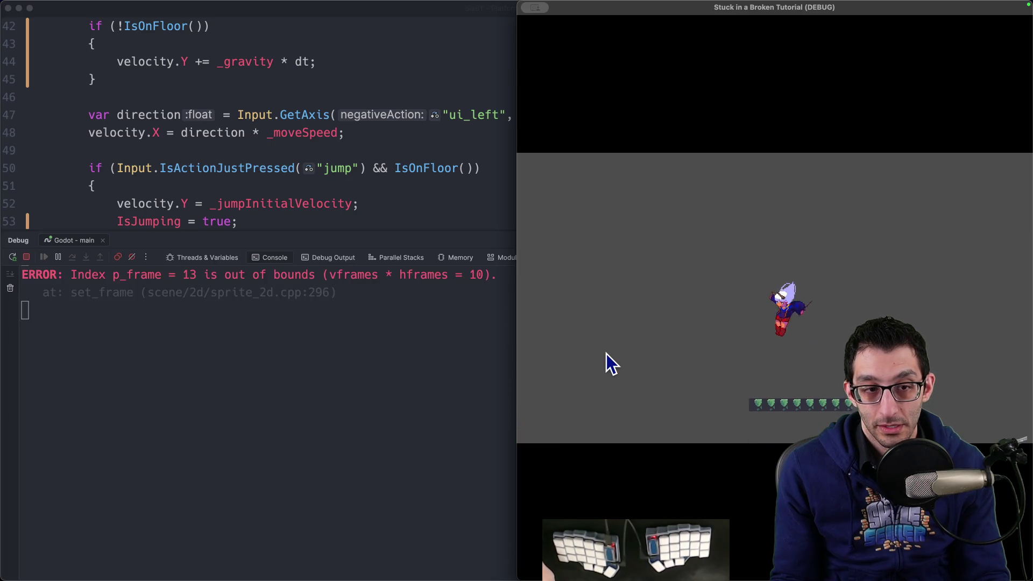
pyautogui.press('space')
pyautogui.click(689, 549)
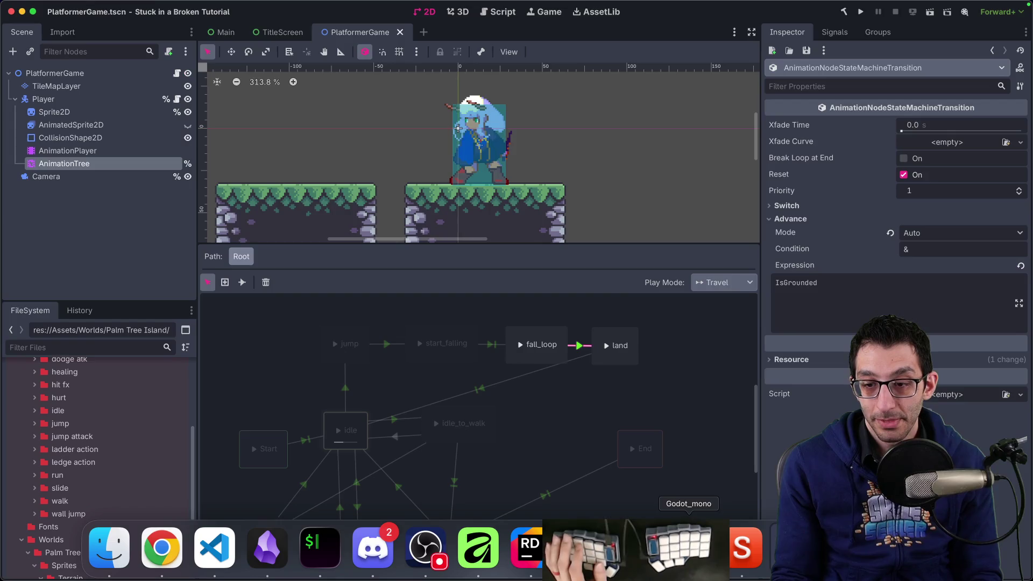
# Deactivate the AnimationTree and inspect the jump animation's last frame key.
pyautogui.click(60, 151)
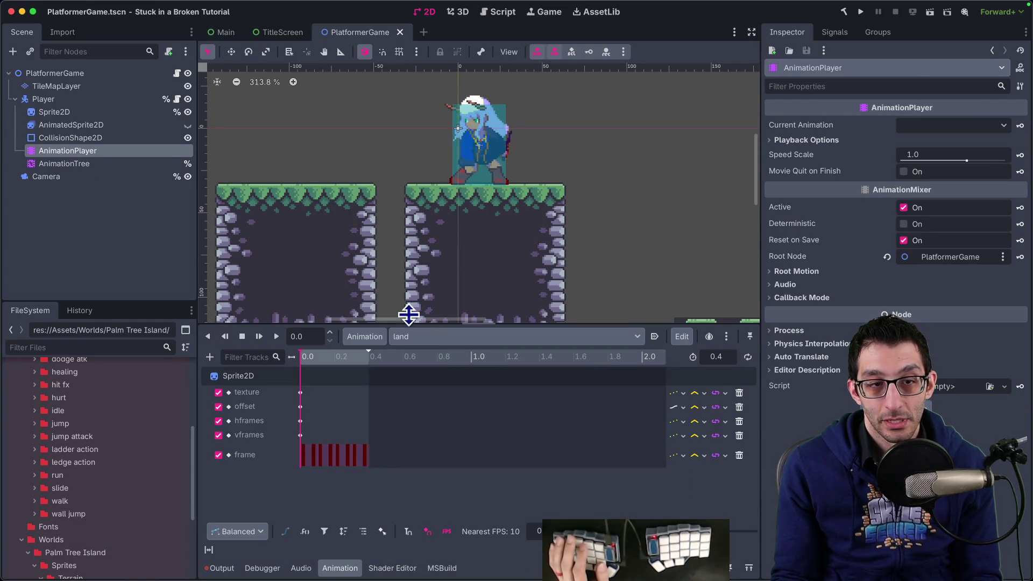
pyautogui.click(111, 164)
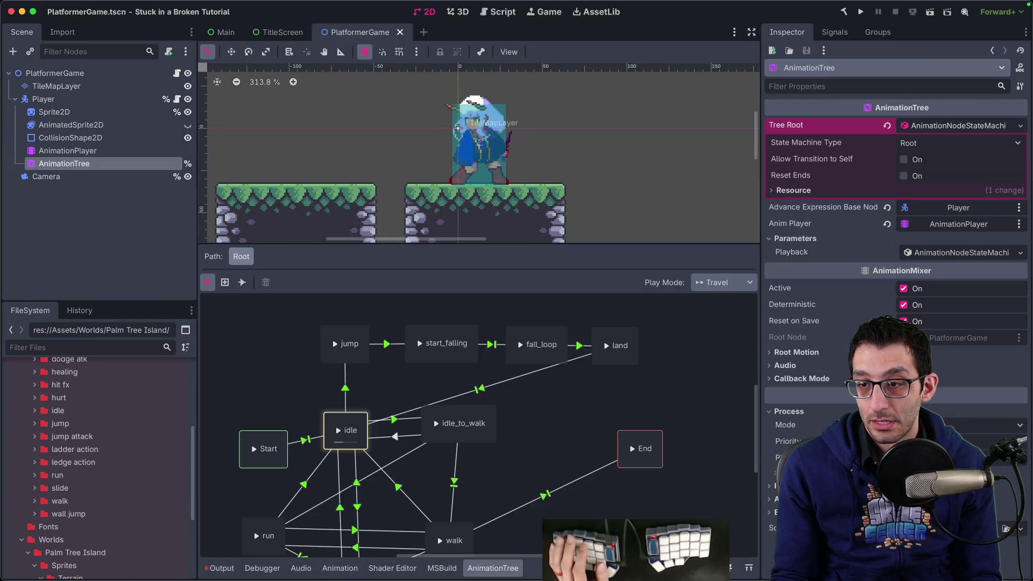
pyautogui.click(903, 289)
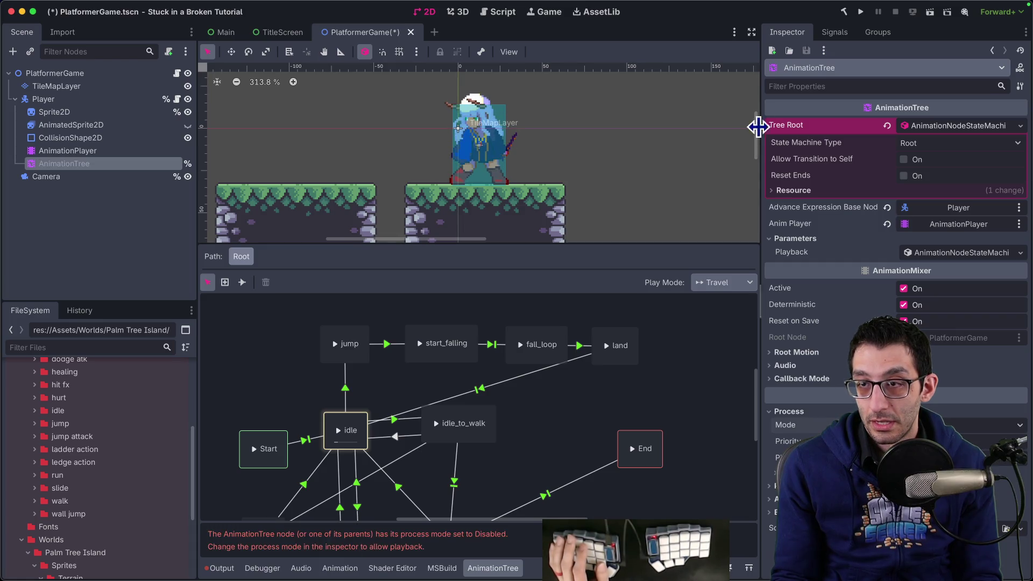
pyautogui.click(119, 154)
pyautogui.click(457, 339)
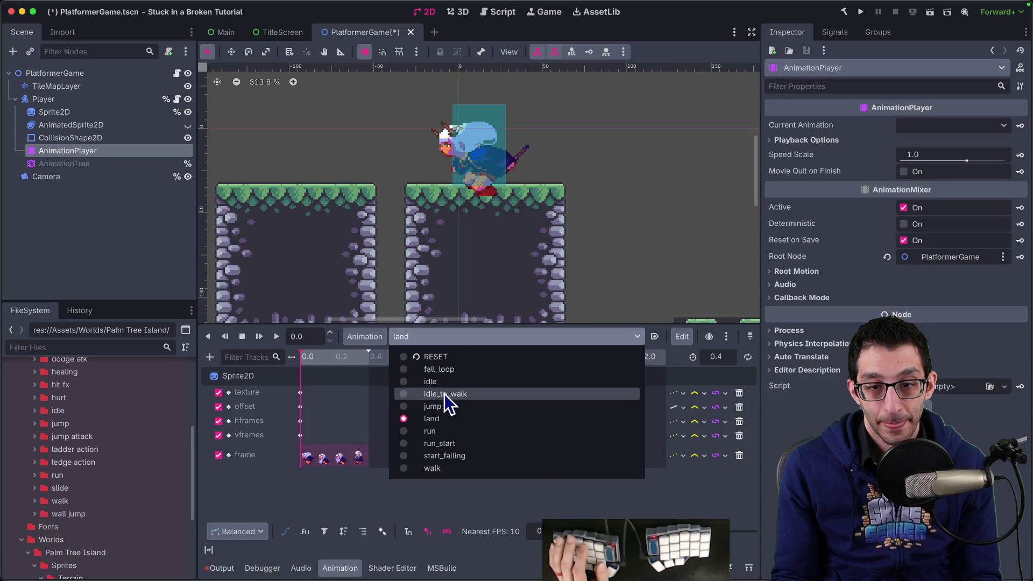
pyautogui.click(443, 406)
pyautogui.click(510, 456)
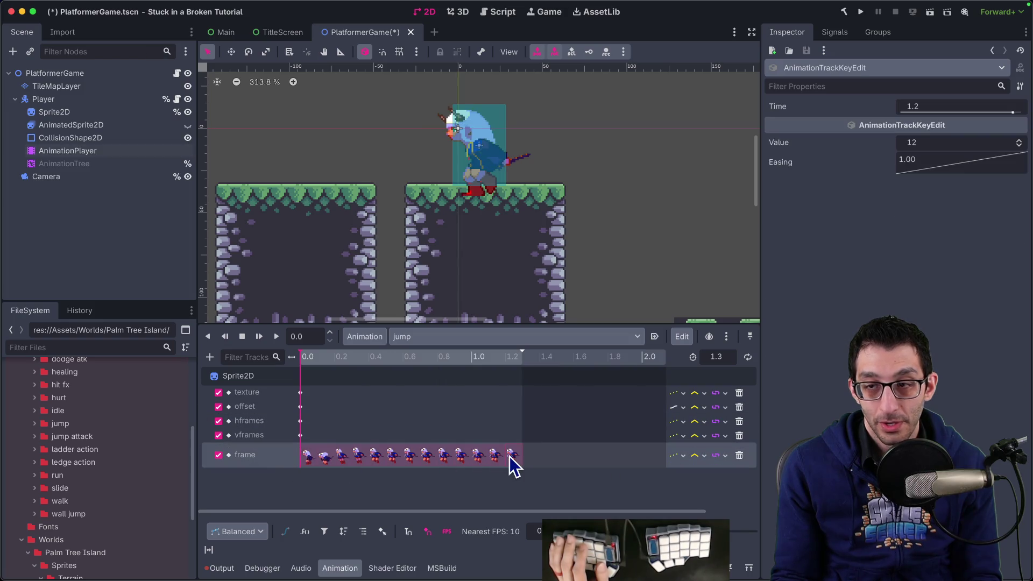
# Check the land and start_falling frame keys, plus start_falling's hframes and vframes keys.
pyautogui.click(409, 337)
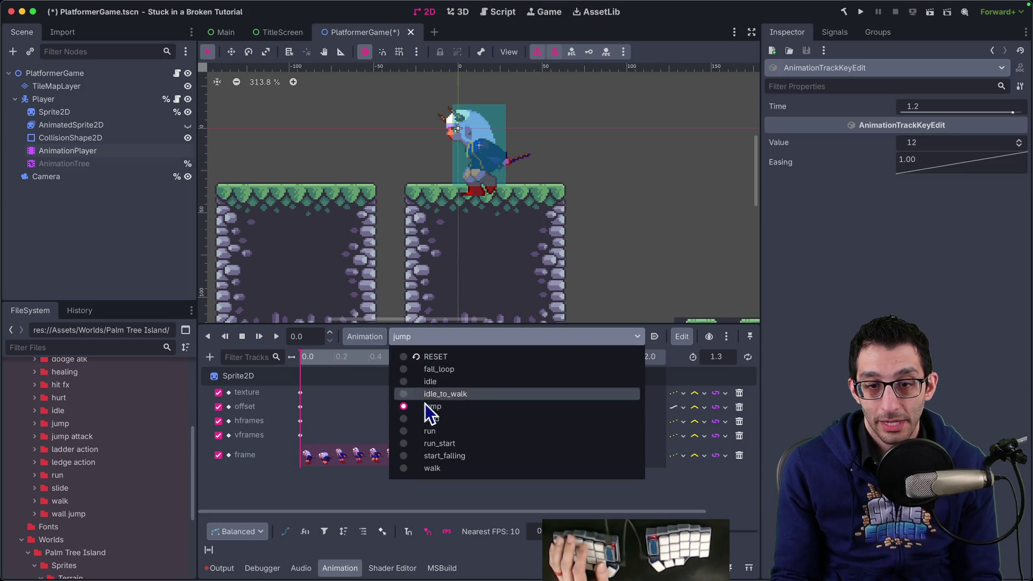
pyautogui.click(433, 417)
pyautogui.click(308, 458)
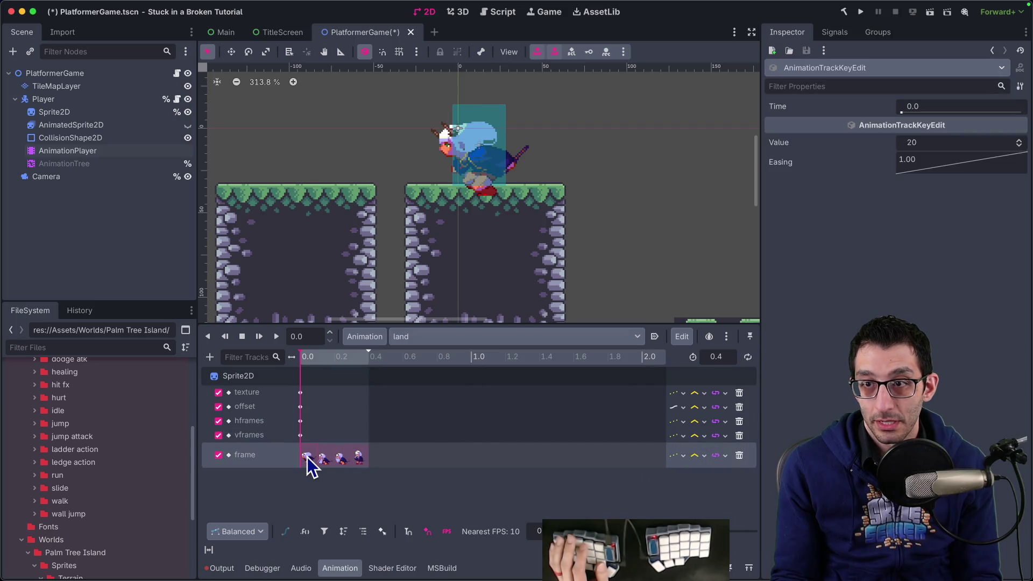
pyautogui.click(414, 339)
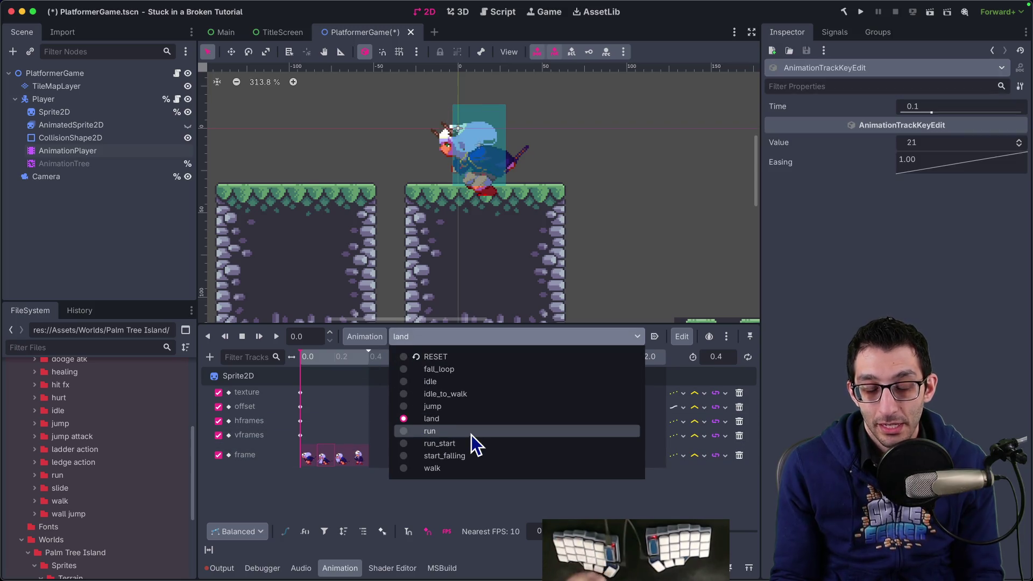
pyautogui.click(456, 455)
pyautogui.click(308, 456)
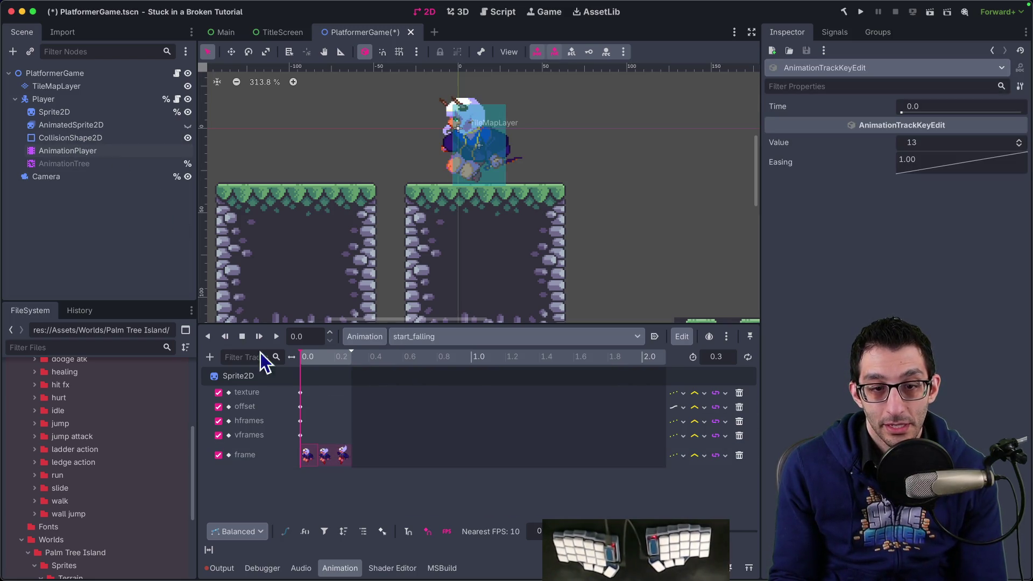
pyautogui.doubleClick(268, 392)
pyautogui.click(299, 422)
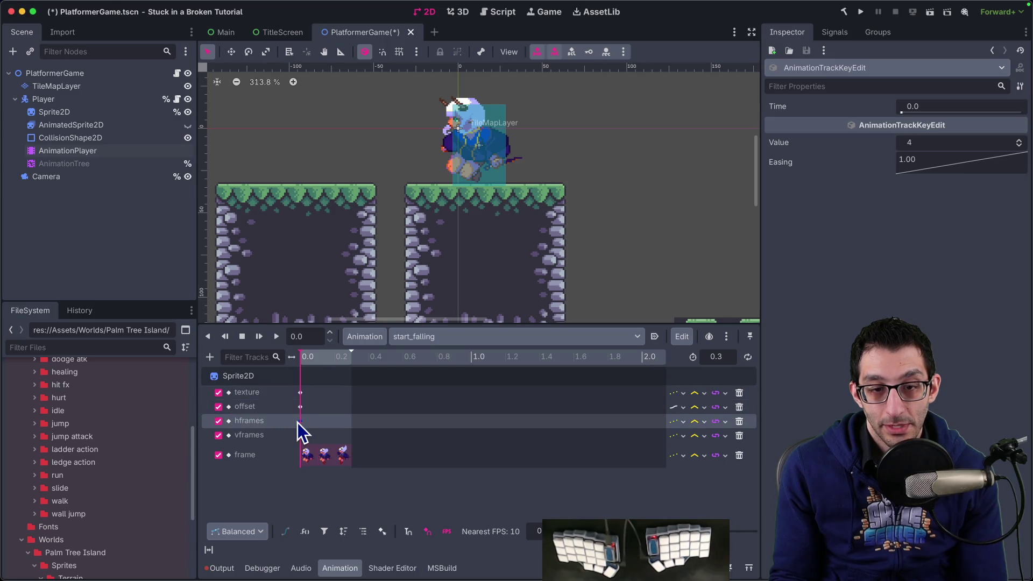
pyautogui.click(301, 435)
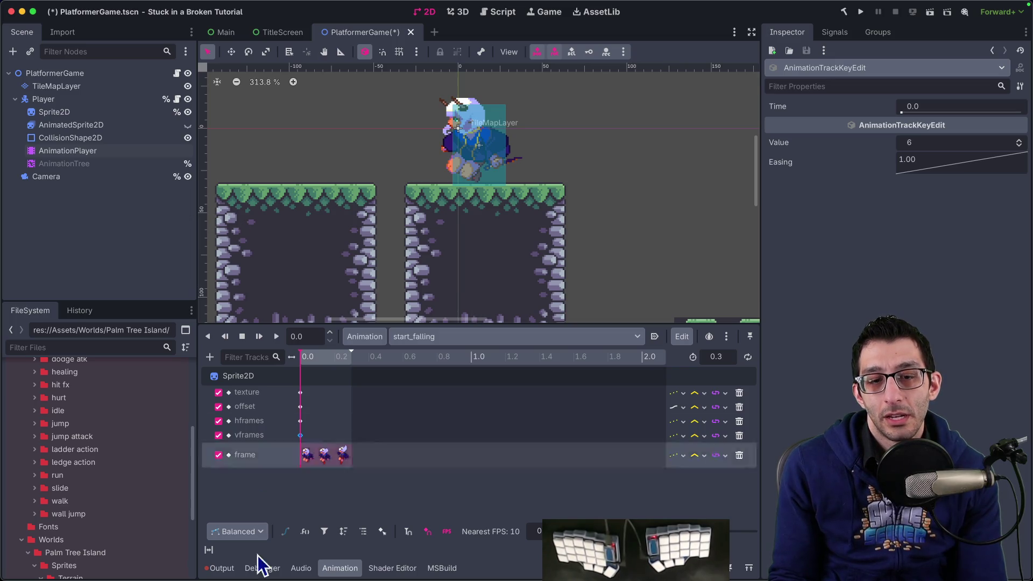
# Inspect the fall_loop and walk animations' frame keys, then return to Rider.
pyautogui.click(447, 336)
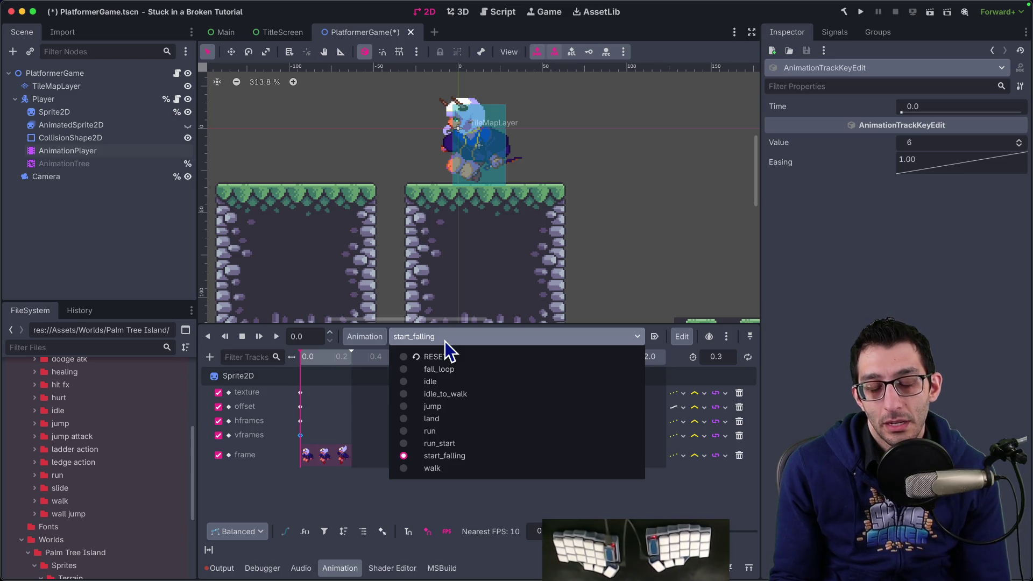
pyautogui.click(447, 370)
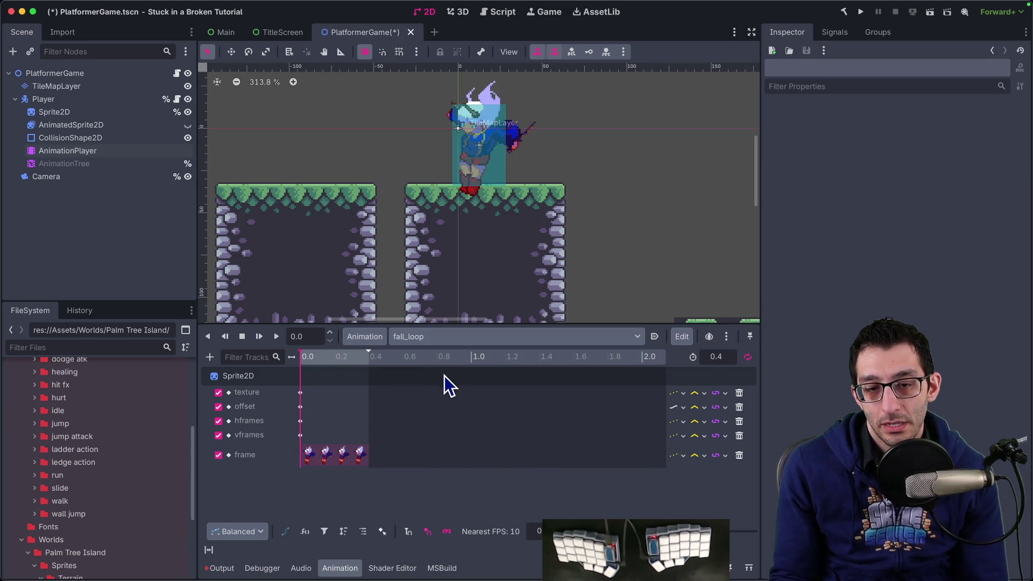
pyautogui.click(301, 421)
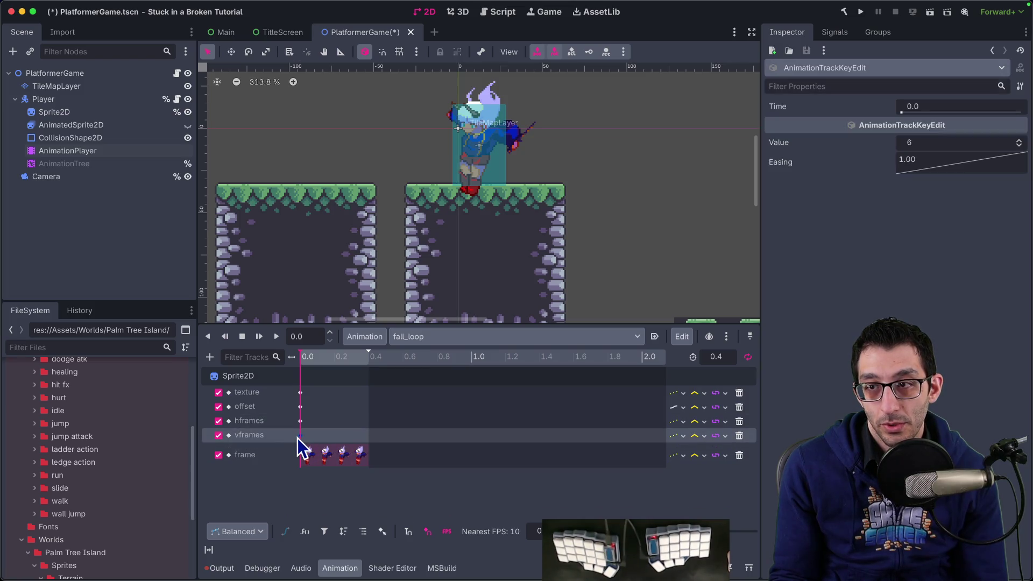
pyautogui.click(310, 455)
pyautogui.click(442, 338)
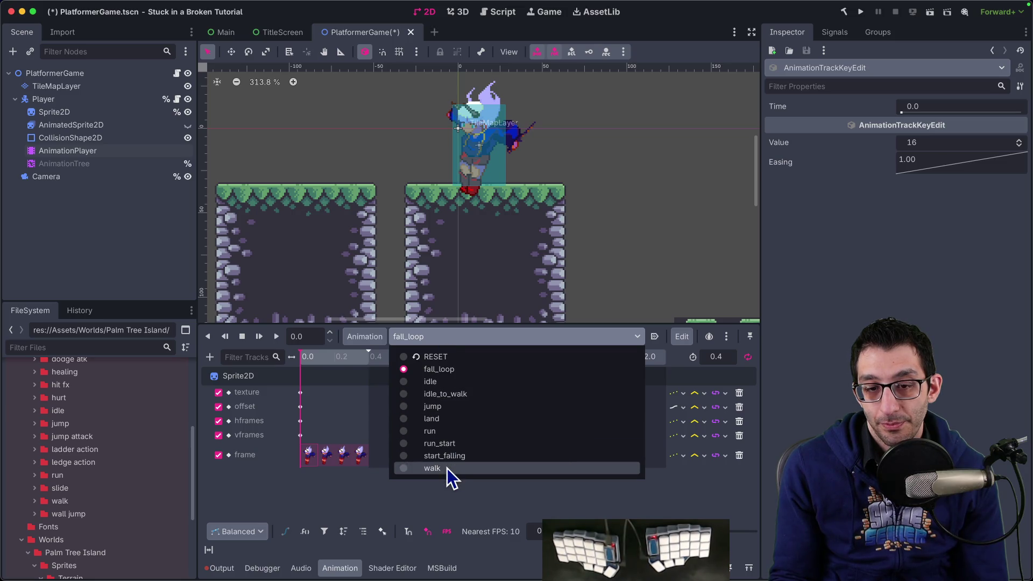
pyautogui.click(448, 468)
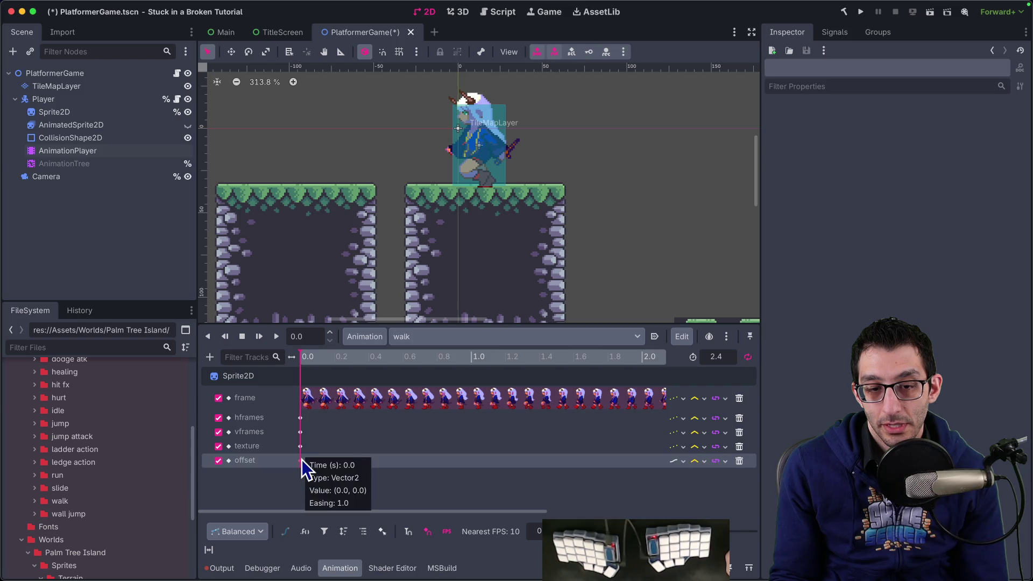
pyautogui.click(309, 402)
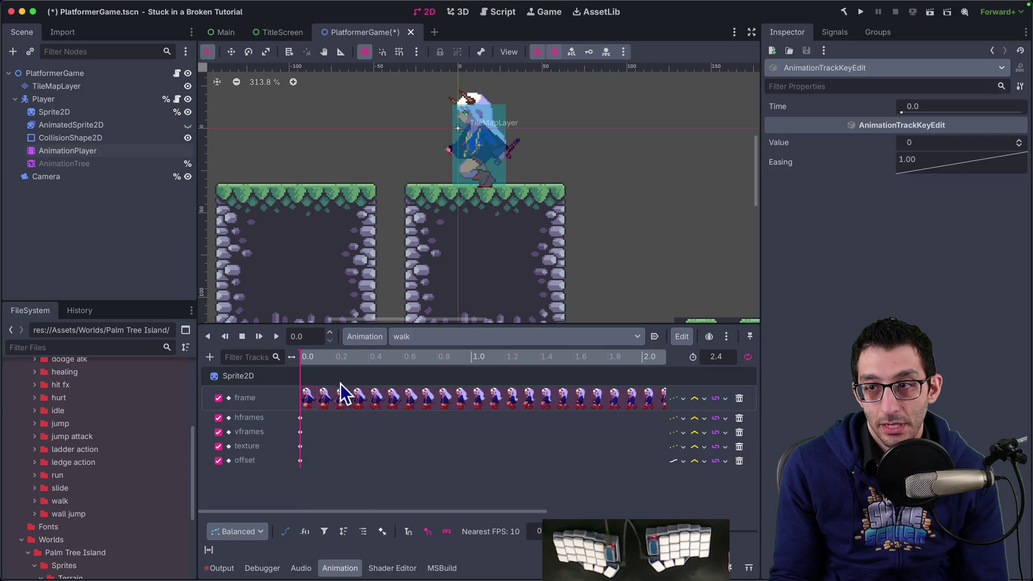
pyautogui.click(430, 341)
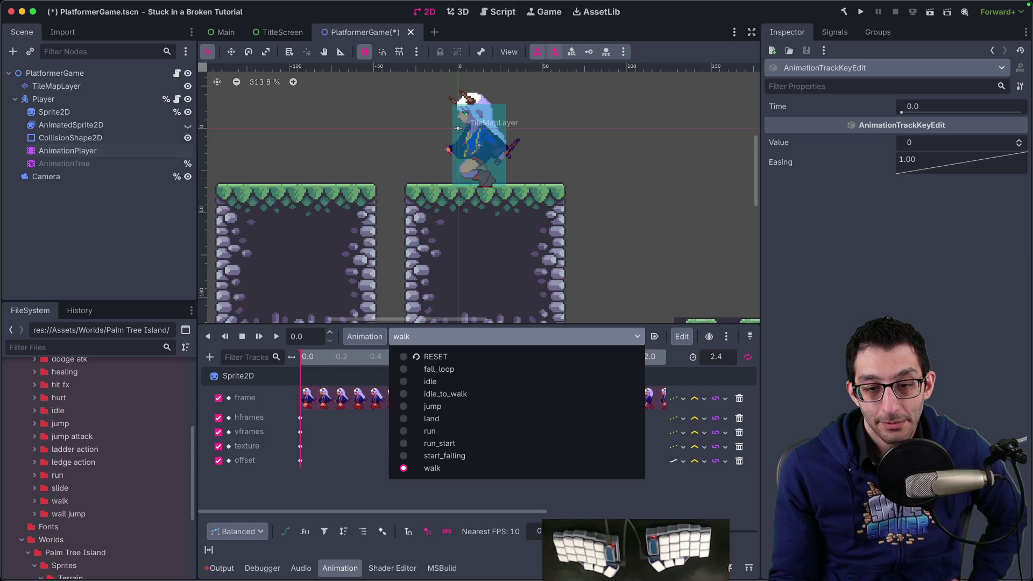
pyautogui.click(585, 495)
pyautogui.press('super+Tab')
pyautogui.press('super+0')
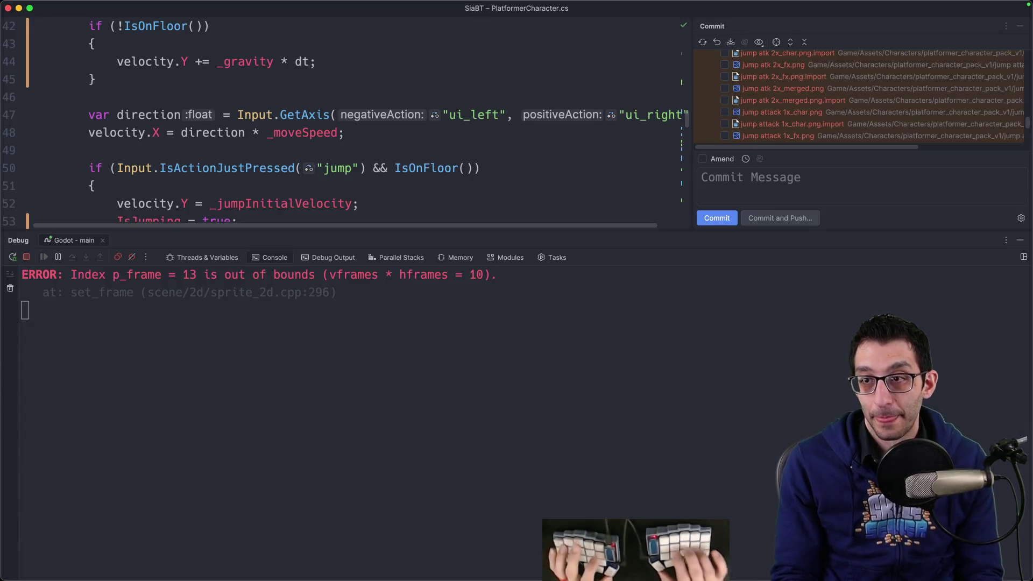
# Review the PlatformerCharacter.cs diff with the debug console hidden.
pyautogui.scroll(-5, 797, 135)
pyautogui.scroll(10, 798, 129)
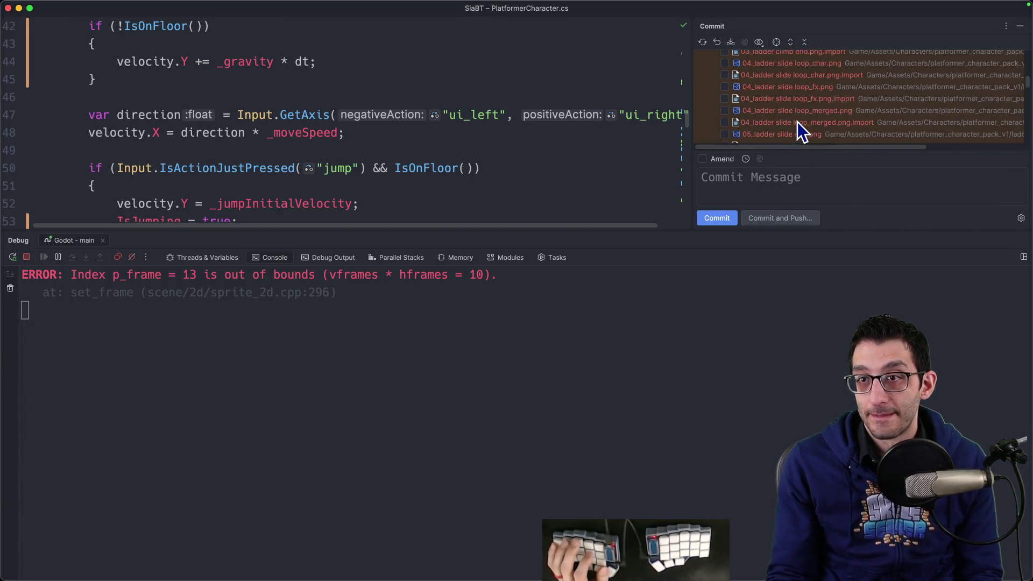
pyautogui.doubleClick(800, 70)
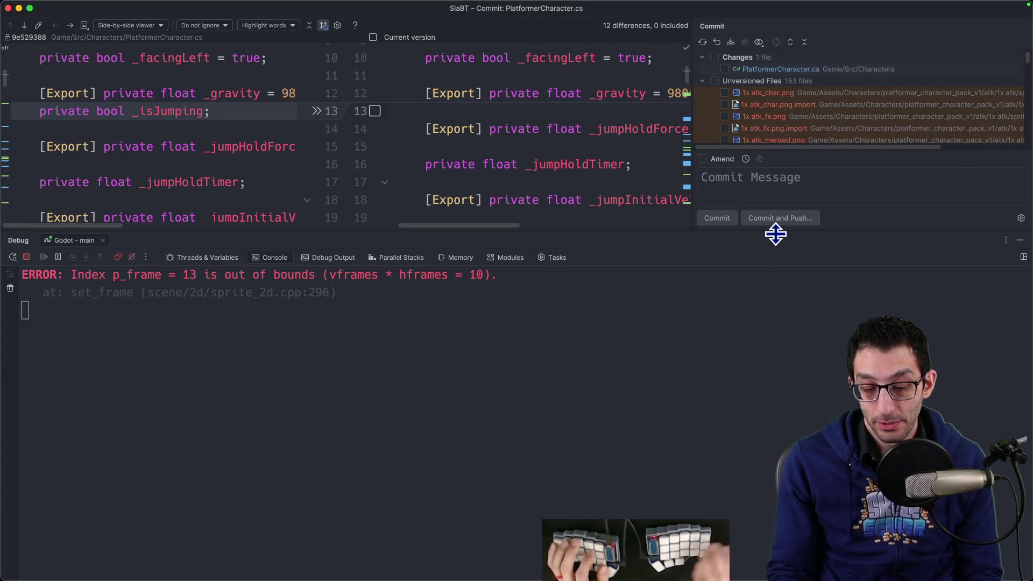
pyautogui.press('super+5')
pyautogui.scroll(-5, 786, 241)
pyautogui.scroll(-15, 785, 242)
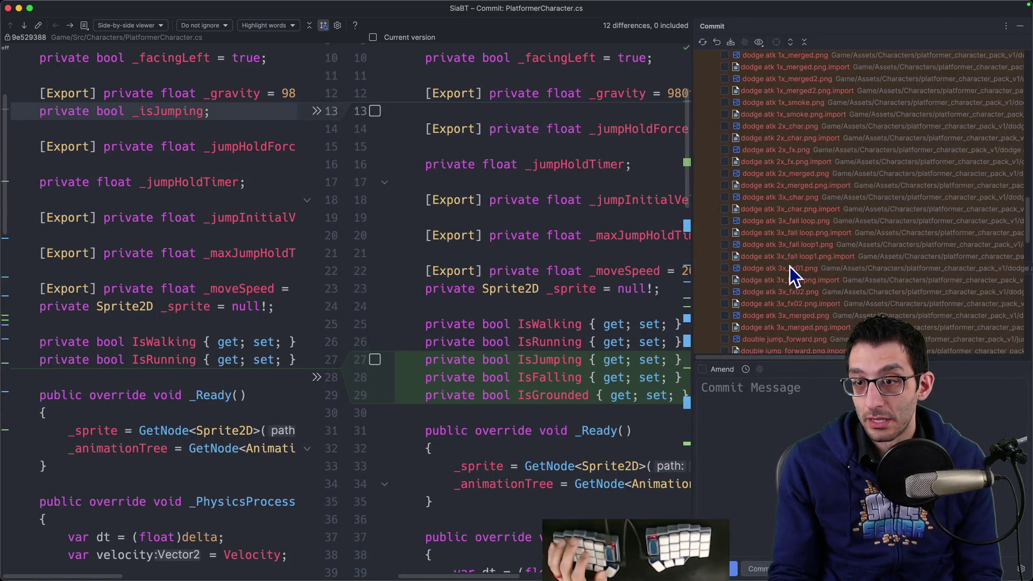
pyautogui.moveTo(1029, 343)
pyautogui.mouseDown()
pyautogui.moveTo(1015, 189)
pyautogui.moveTo(1024, 77)
pyautogui.mouseUp()
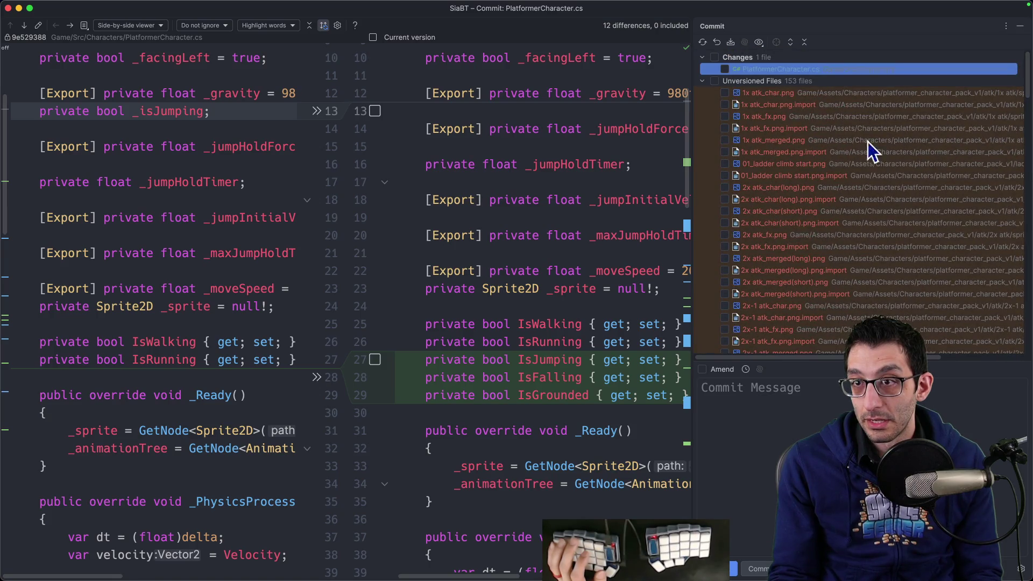
pyautogui.moveTo(742, 573)
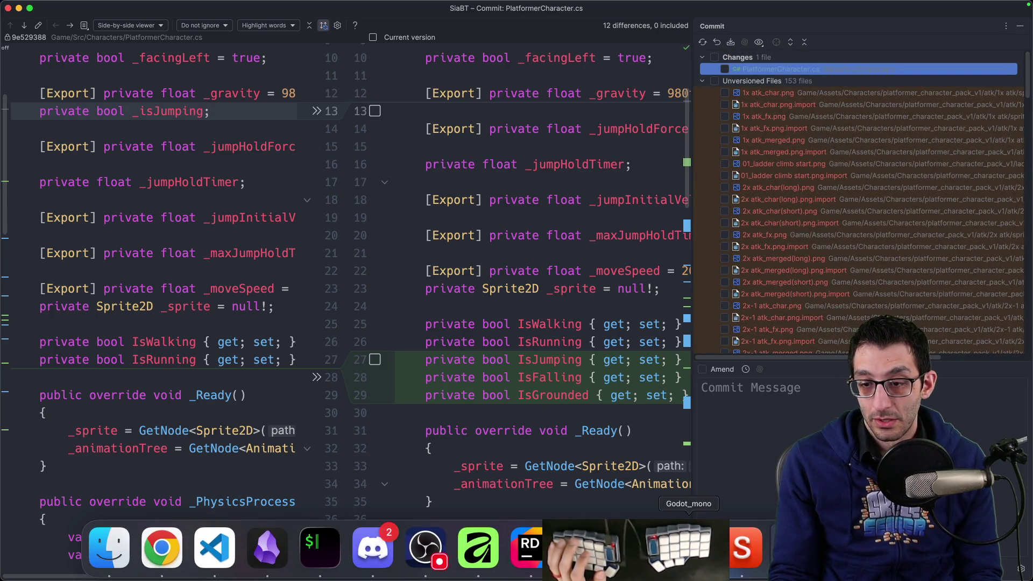
# Review the changes in PlatformerGame.tscn in the commit view.
pyautogui.click(689, 546)
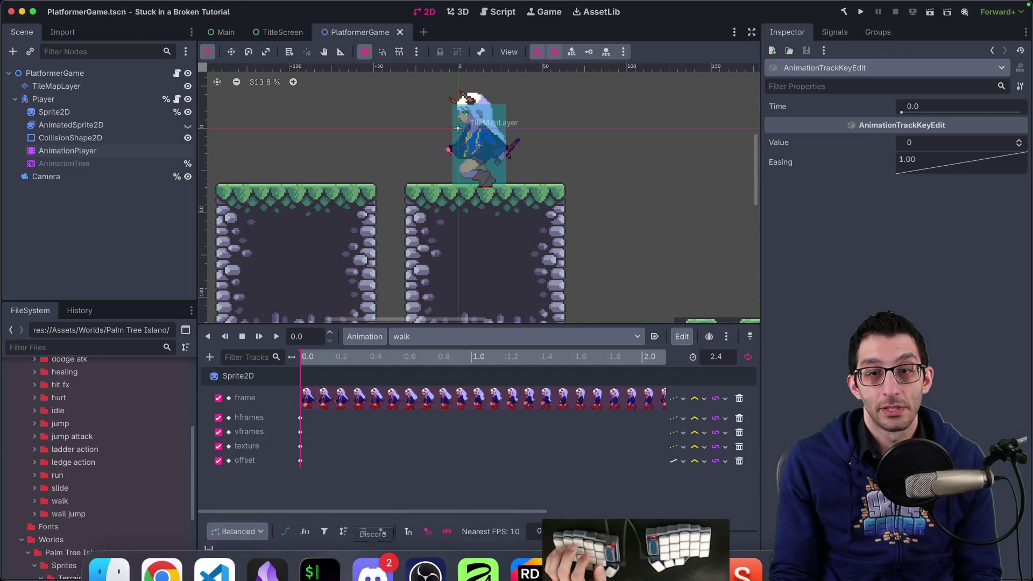
pyautogui.click(530, 571)
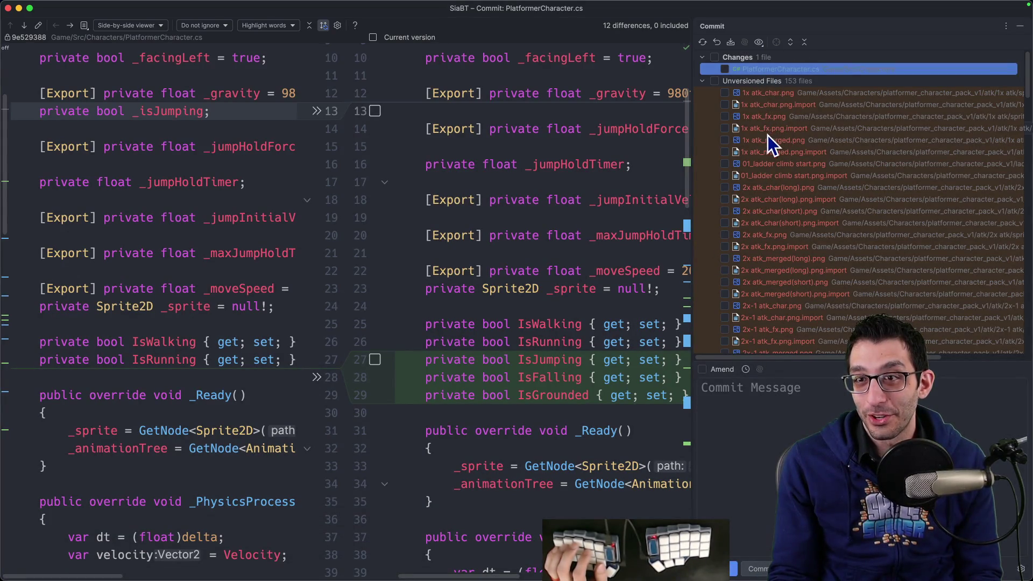
pyautogui.scroll(-10, 808, 162)
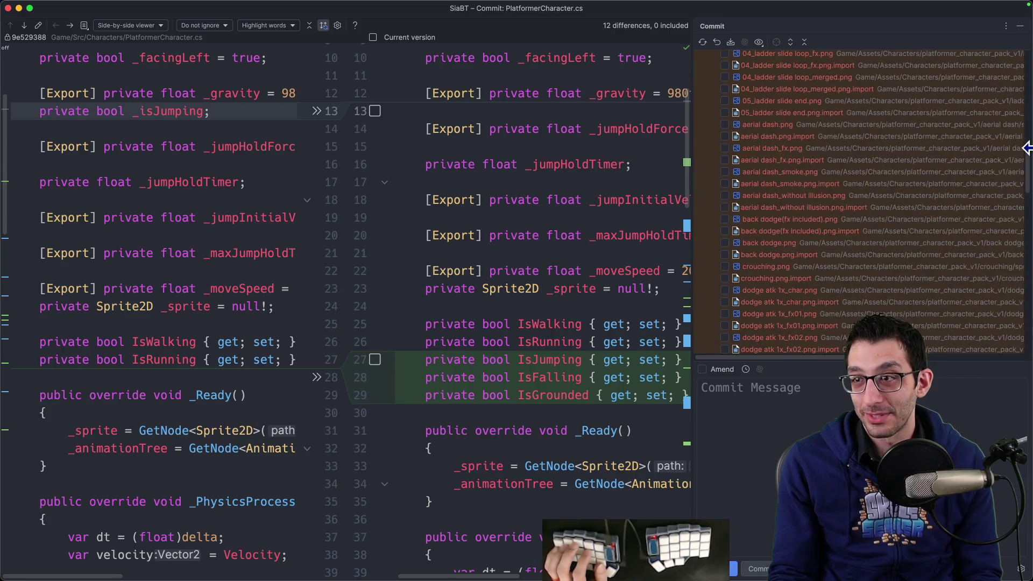
pyautogui.moveTo(1028, 192)
pyautogui.mouseDown()
pyautogui.moveTo(1025, 357)
pyautogui.moveTo(1023, 334)
pyautogui.mouseUp()
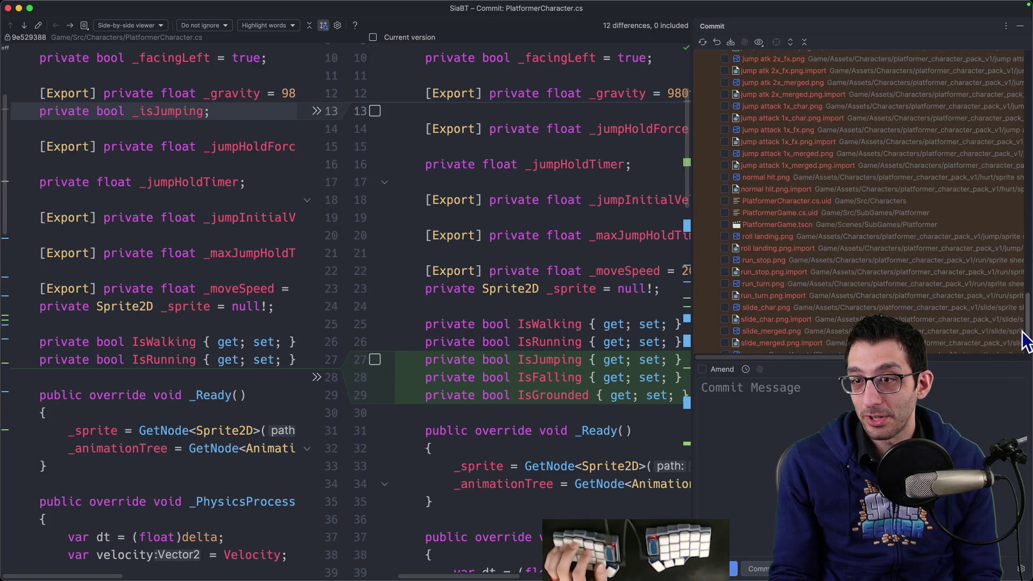
pyautogui.click(792, 227)
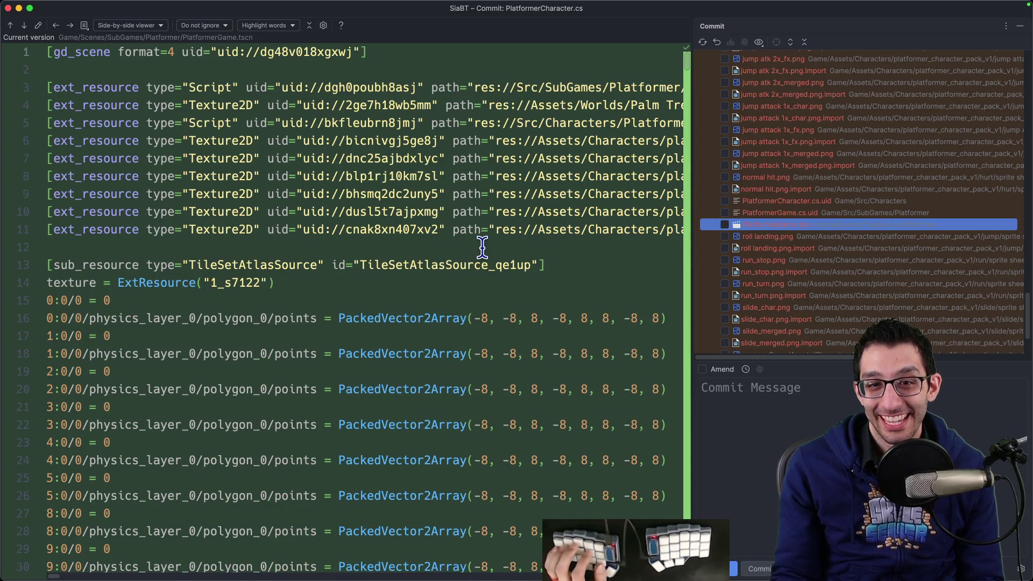
pyautogui.scroll(-15, 487, 247)
pyautogui.scroll(-20, 492, 252)
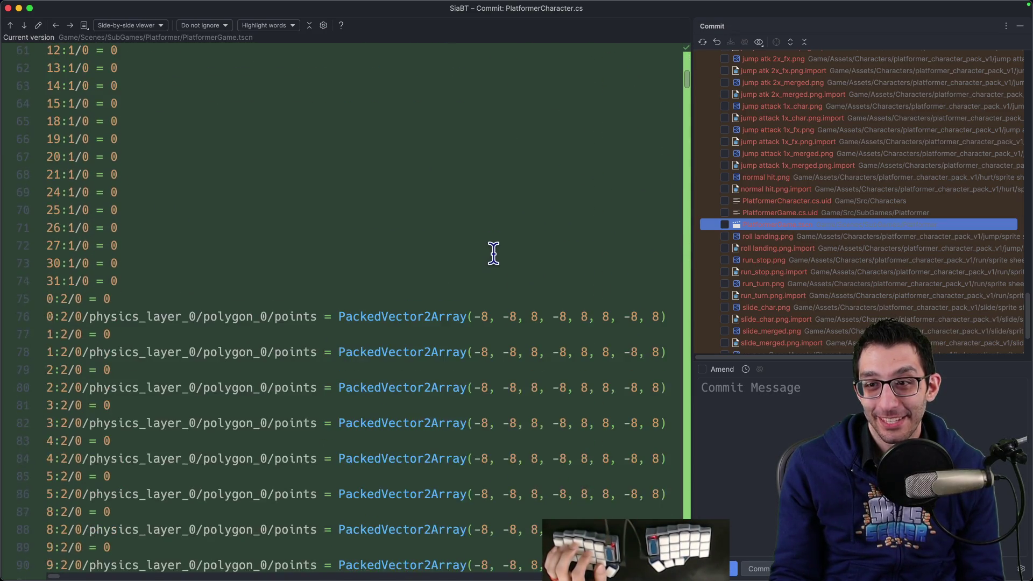
pyautogui.scroll(-5, 539, 253)
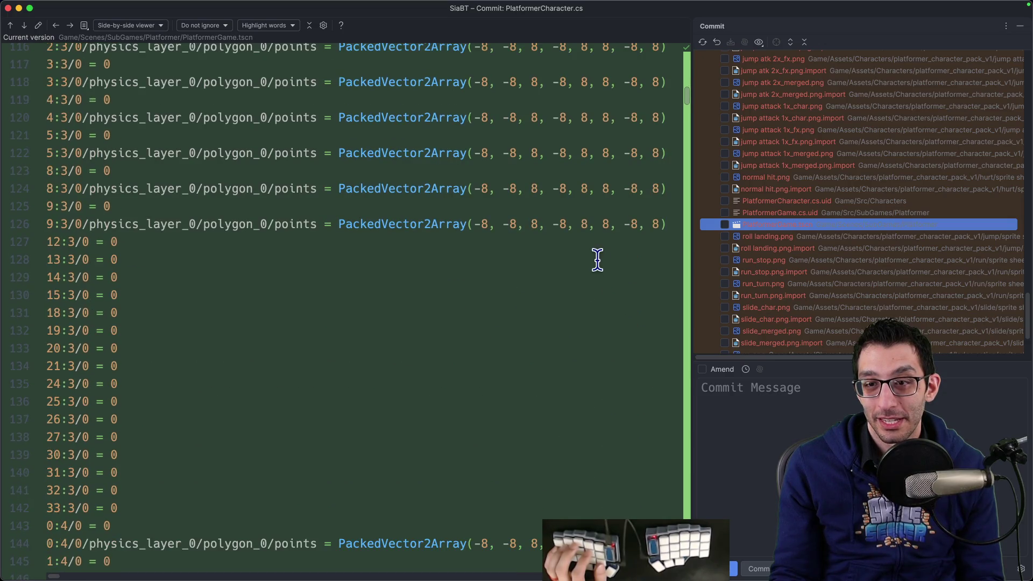
pyautogui.moveTo(687, 101); pyautogui.dragTo(693, 69)
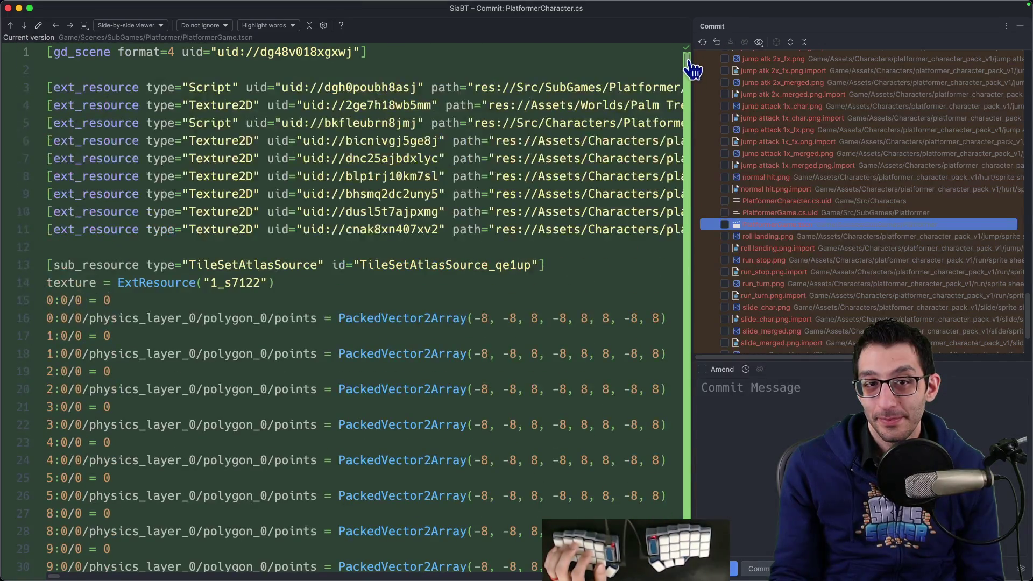
# Include PlatformerGame.tscn and both .cs.uid files, briefly toggling Amend on and off.
pyautogui.click(725, 224)
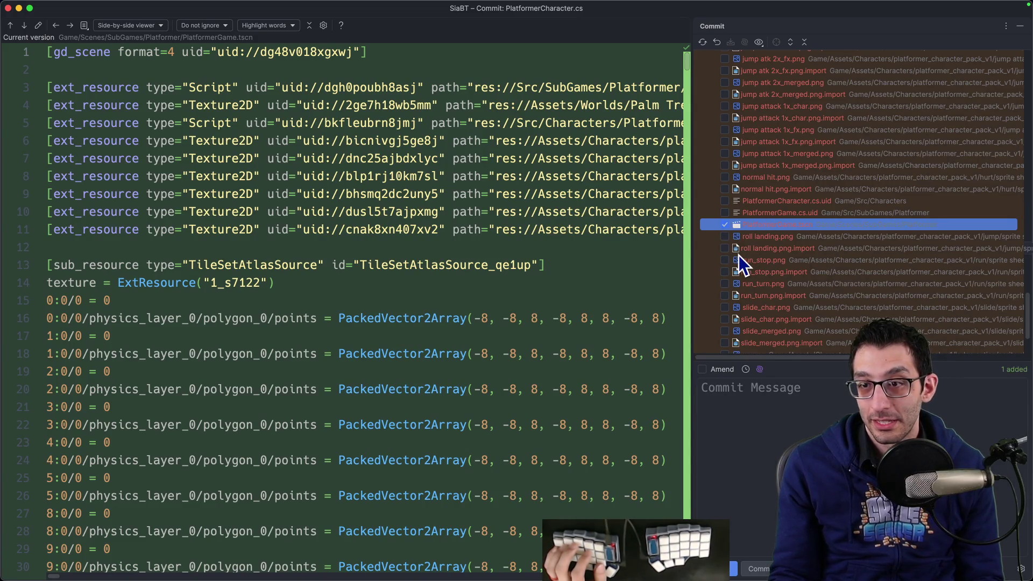
pyautogui.click(725, 212)
pyautogui.click(725, 203)
pyautogui.scroll(-3, 805, 257)
pyautogui.scroll(20, 808, 266)
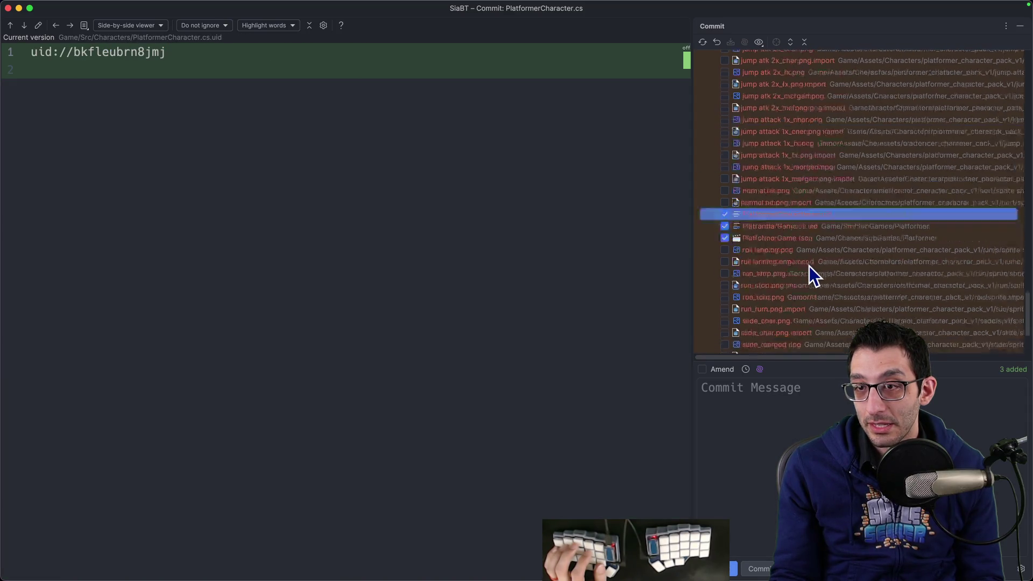
pyautogui.scroll(5, 815, 263)
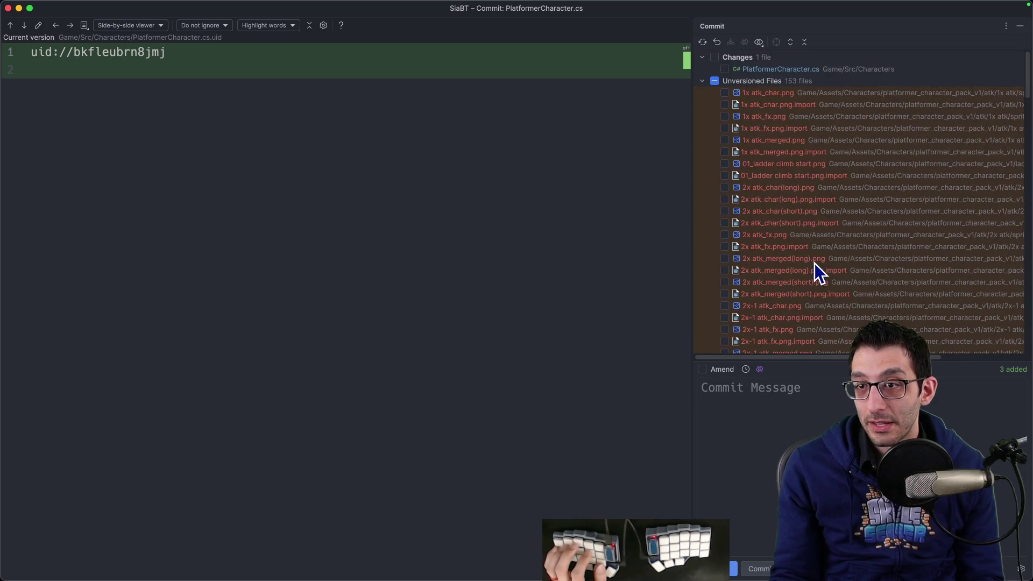
pyautogui.click(703, 369)
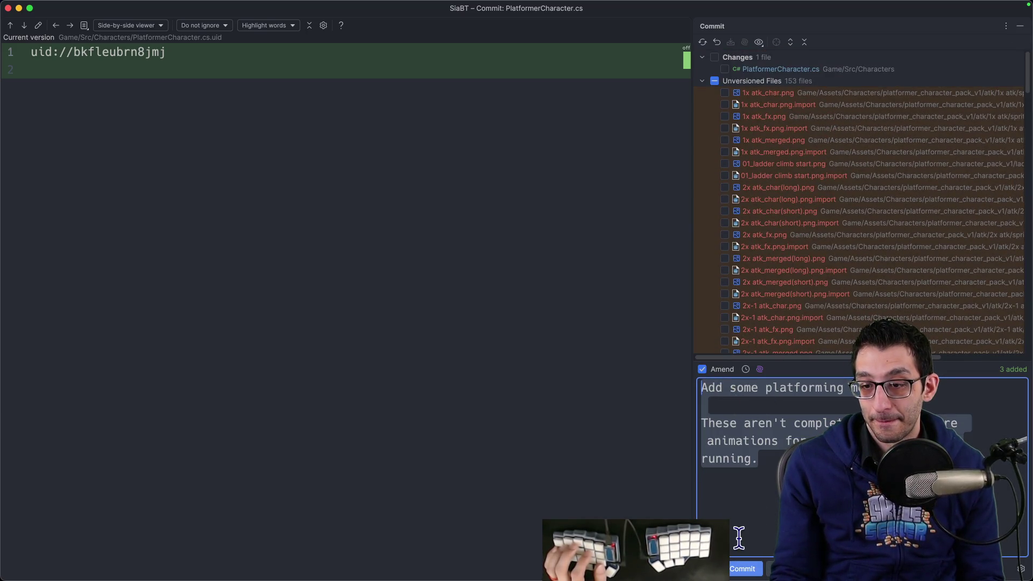
pyautogui.hotkey('ctrl', 'alt', 'm')
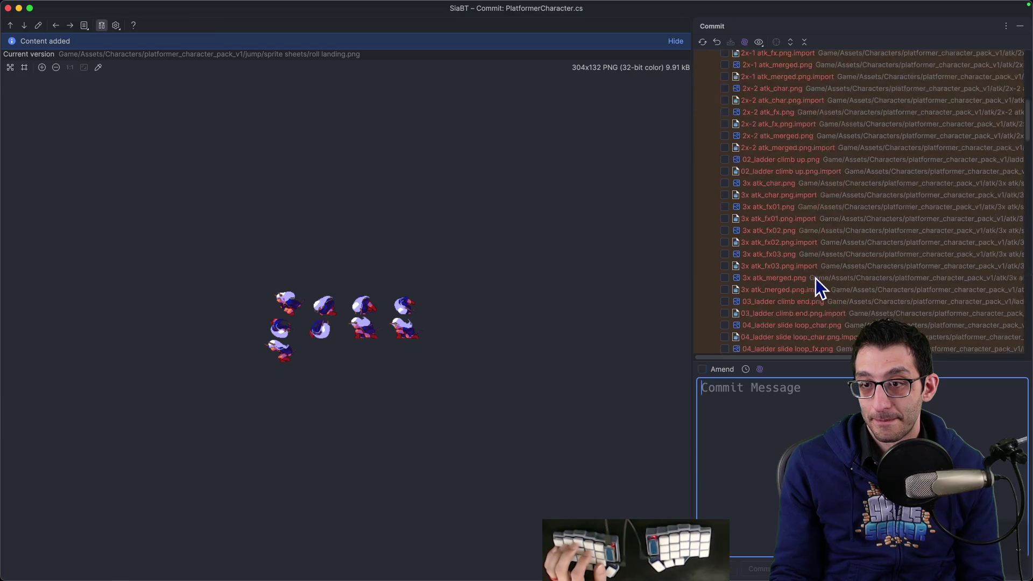
# Run the game, quit it, and save the PlatformerGame scene with AnimationTree selected.
pyautogui.scroll(-5, 818, 267)
pyautogui.scroll(-3, 816, 271)
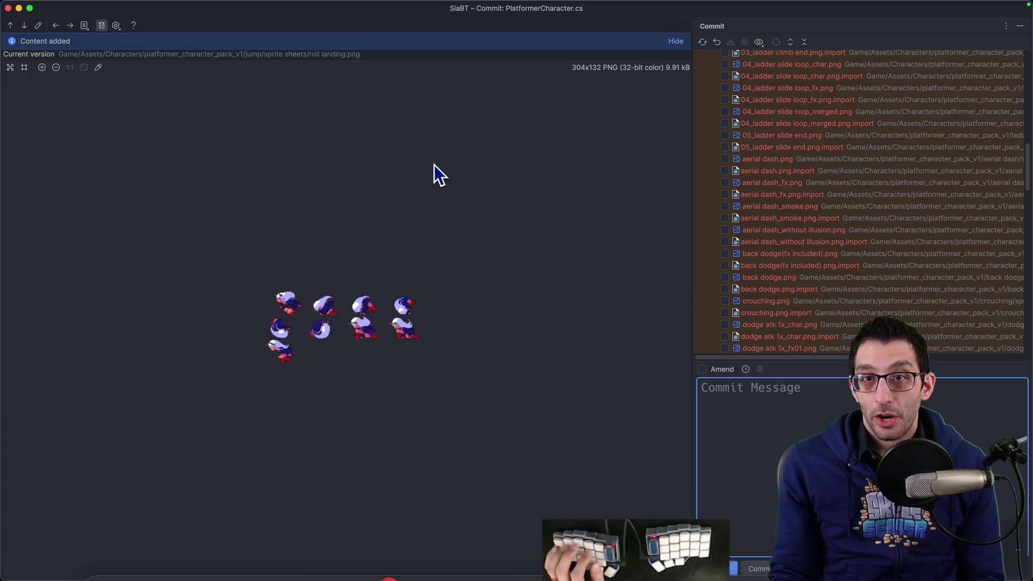
pyautogui.hotkey('ctrl', 'd')
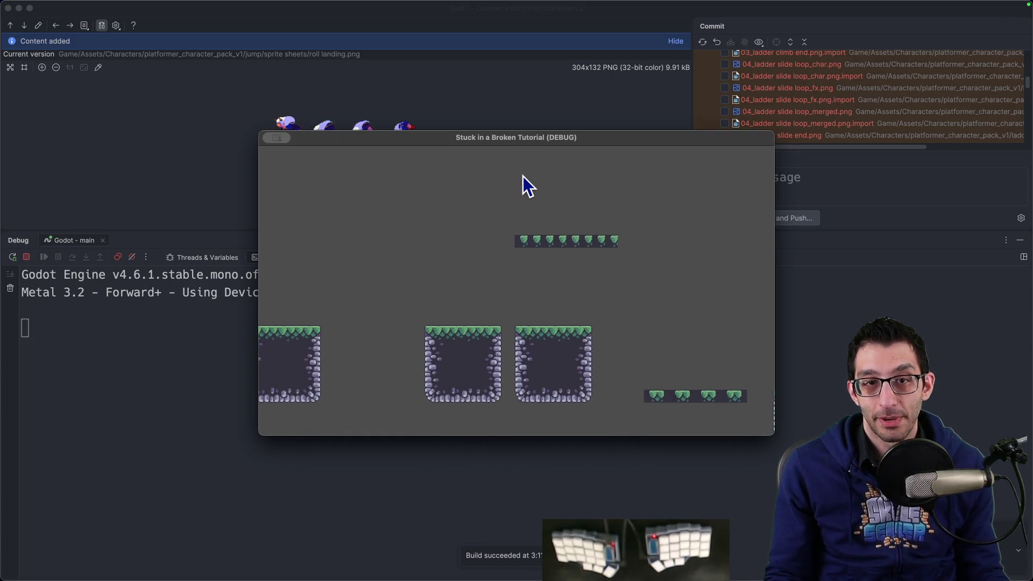
pyautogui.press('super+q')
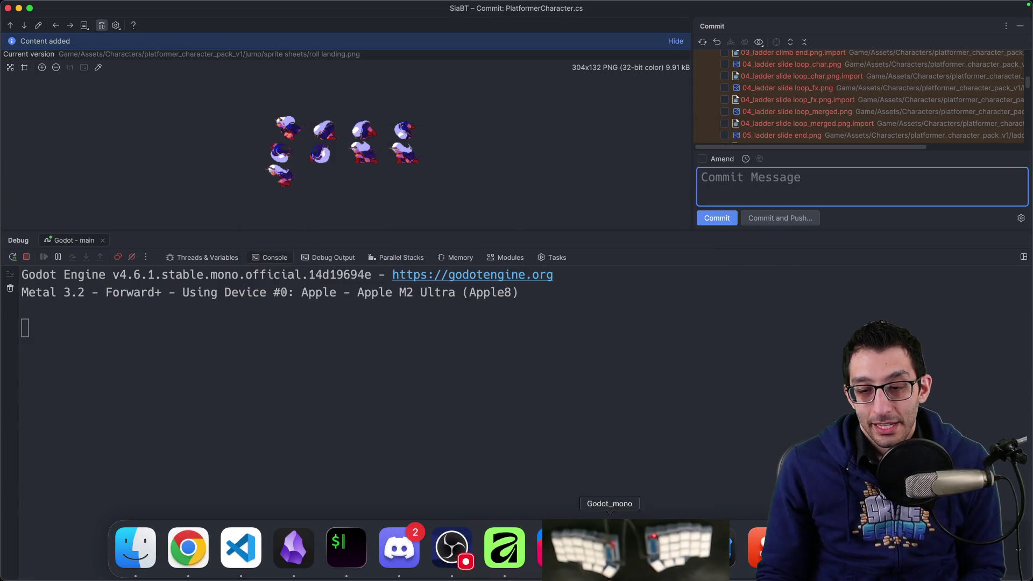
pyautogui.click(682, 554)
pyautogui.click(59, 163)
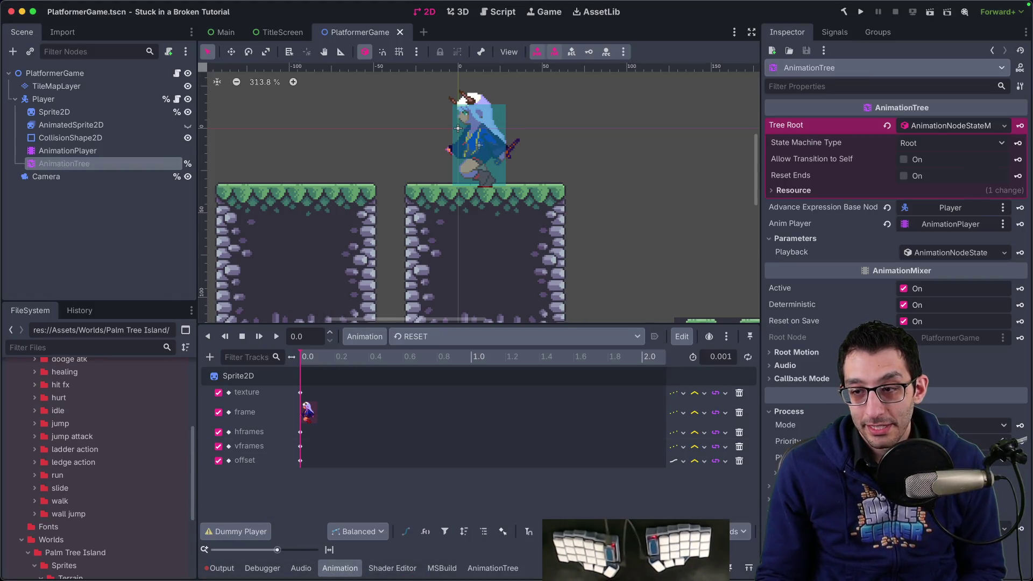
pyautogui.press('super+s')
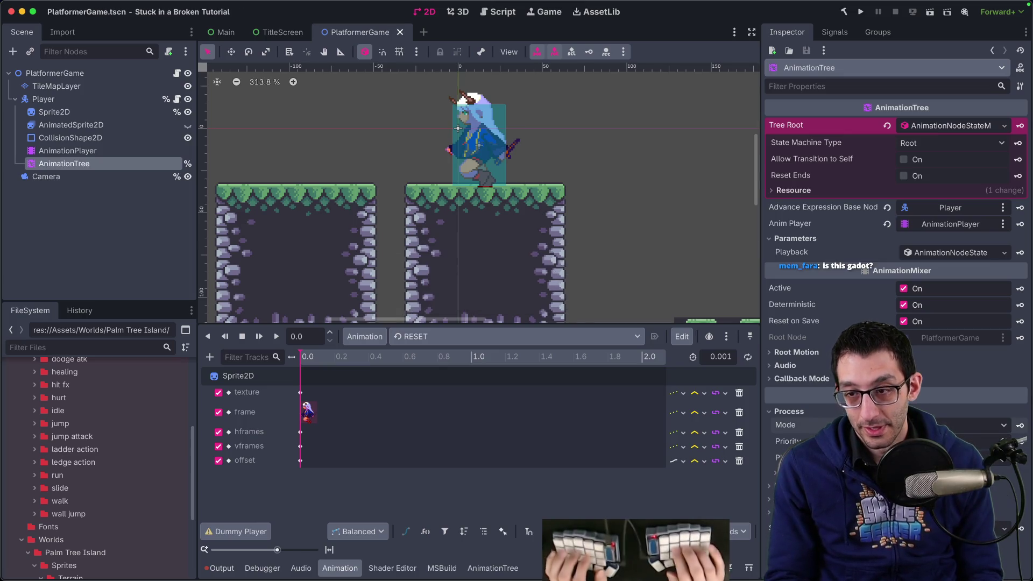
pyautogui.press('super+Tab')
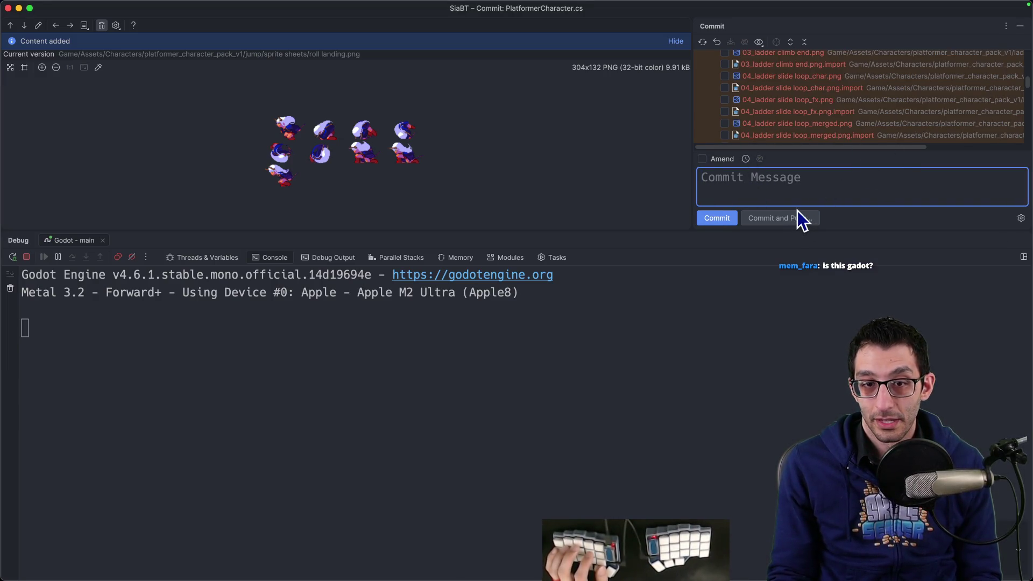
# Include PlatformerGame.tscn and amend it into the previous commit.
pyautogui.press('super+0')
pyautogui.press('super+5')
pyautogui.press('super+0')
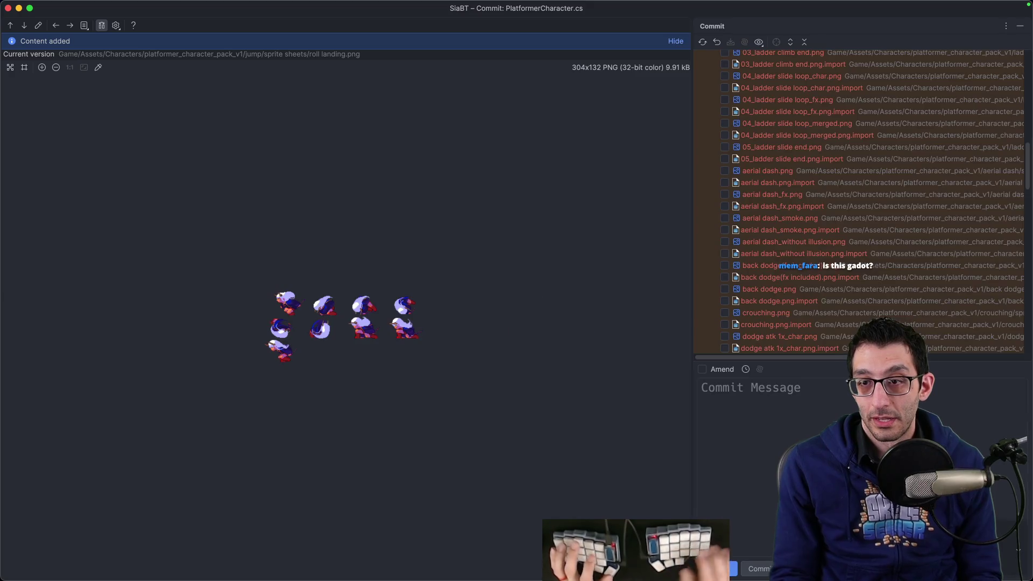
pyautogui.scroll(-5, 853, 223)
pyautogui.scroll(-5, 850, 242)
pyautogui.scroll(10, 799, 201)
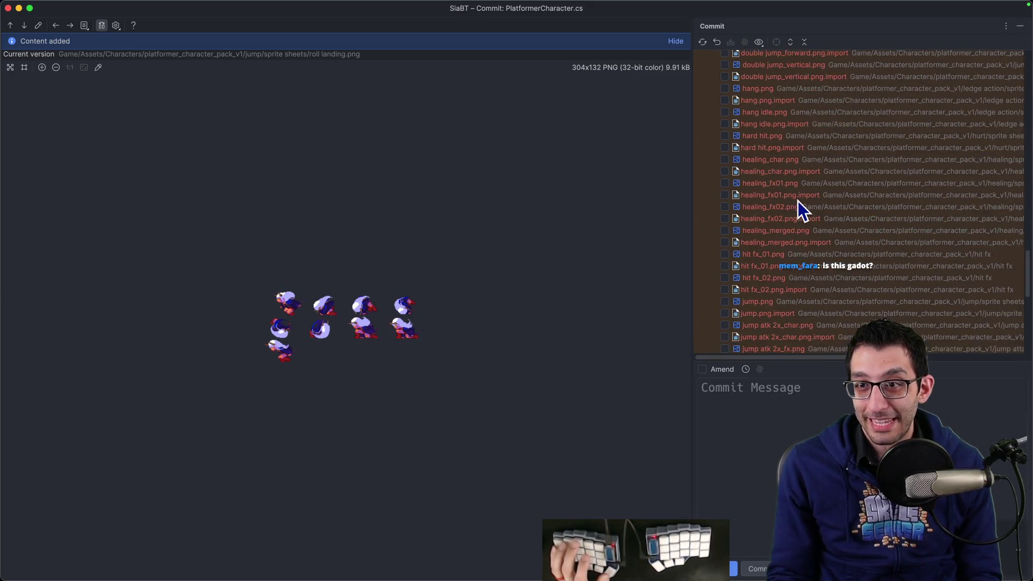
pyautogui.scroll(10, 799, 202)
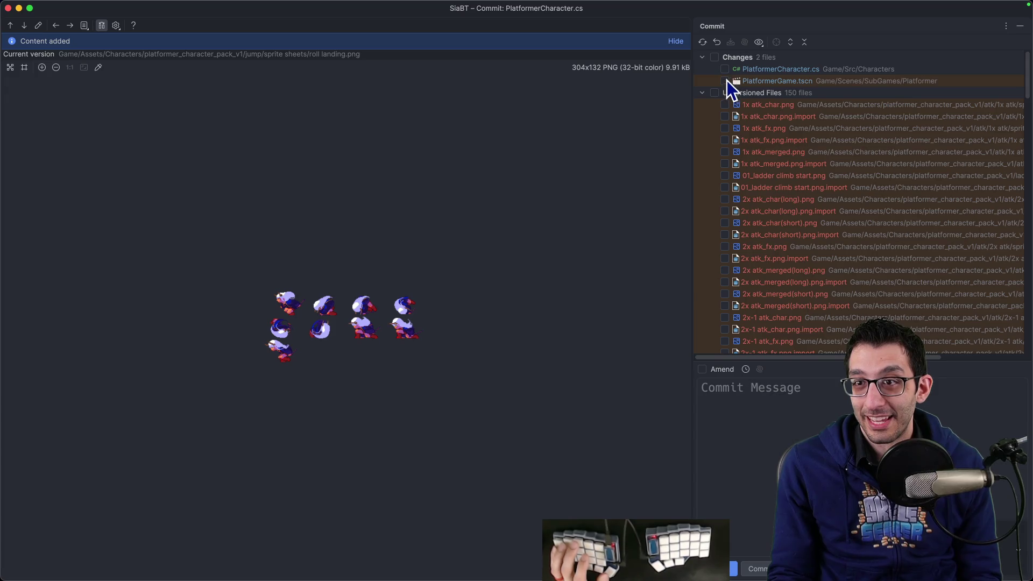
pyautogui.click(728, 80)
pyautogui.click(701, 369)
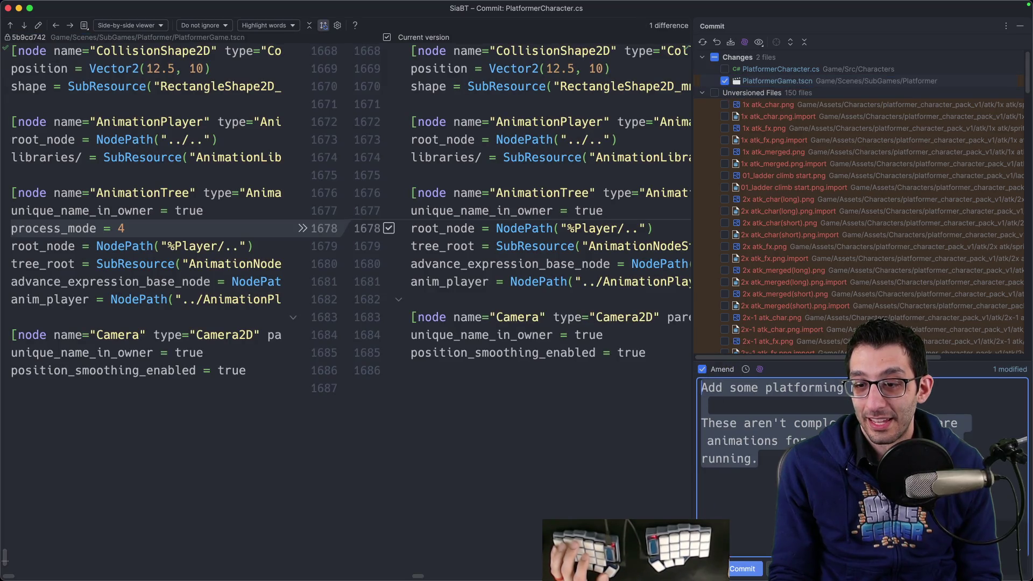
pyautogui.click(733, 570)
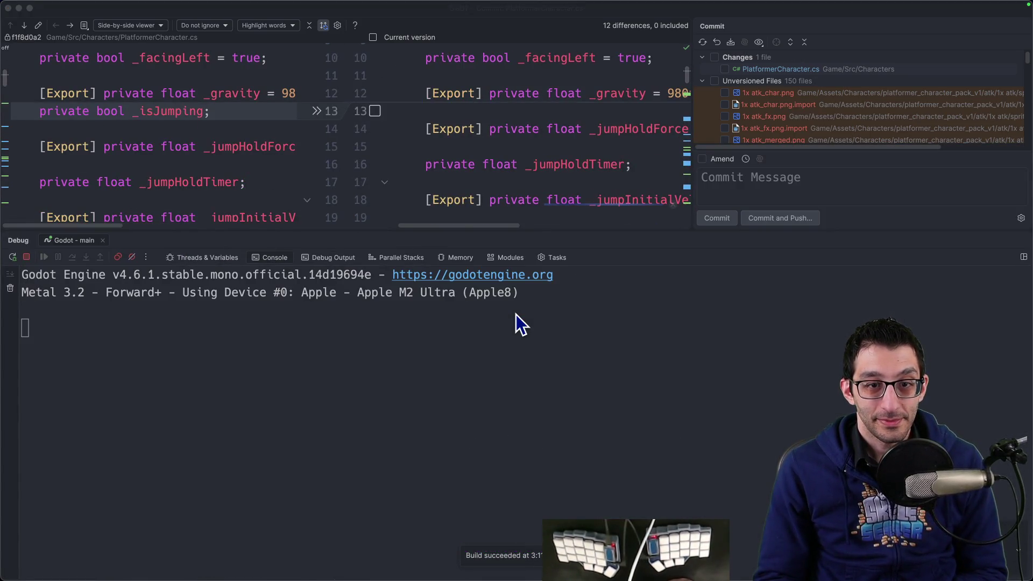
# Jump repeatedly on the platform, then run left and right while jumping, reproducing the frame errors.
pyautogui.press('space')
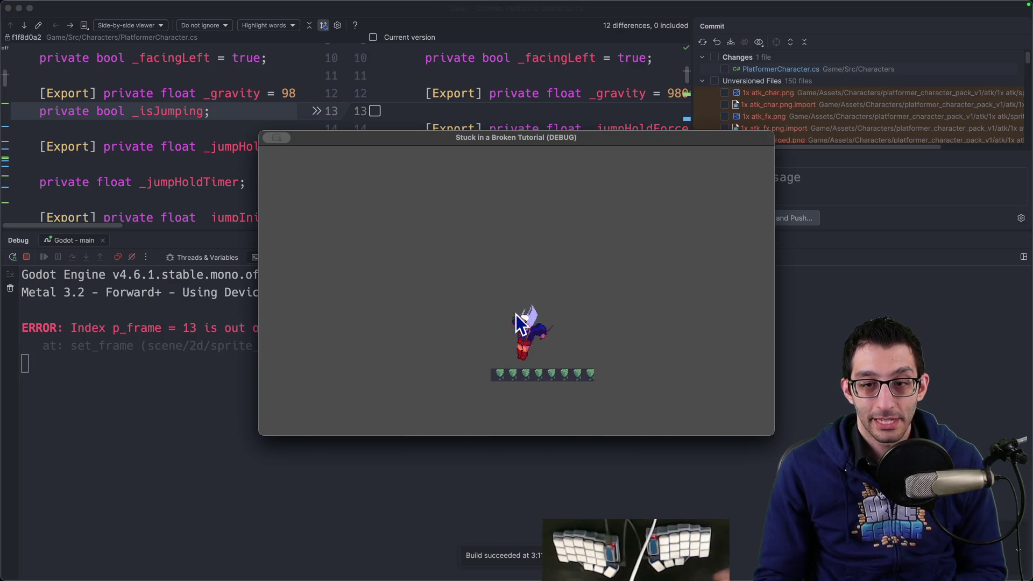
pyautogui.press('space')
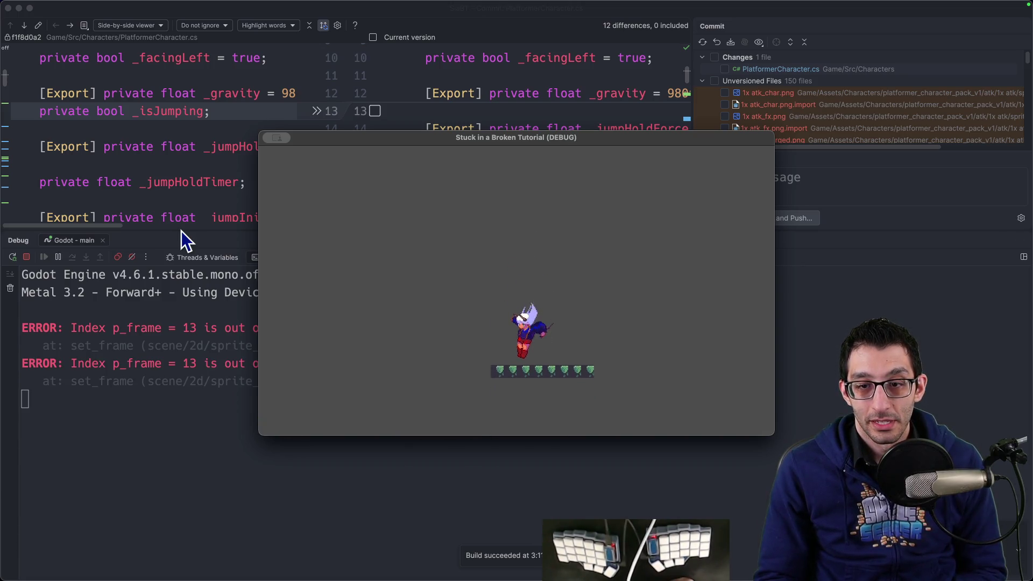
pyautogui.press('space')
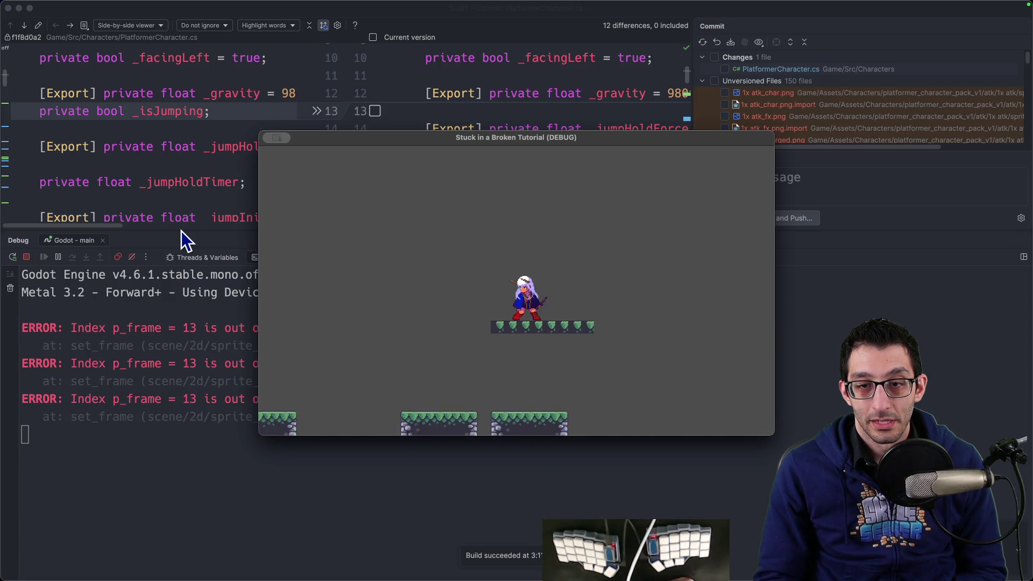
pyautogui.press('space')
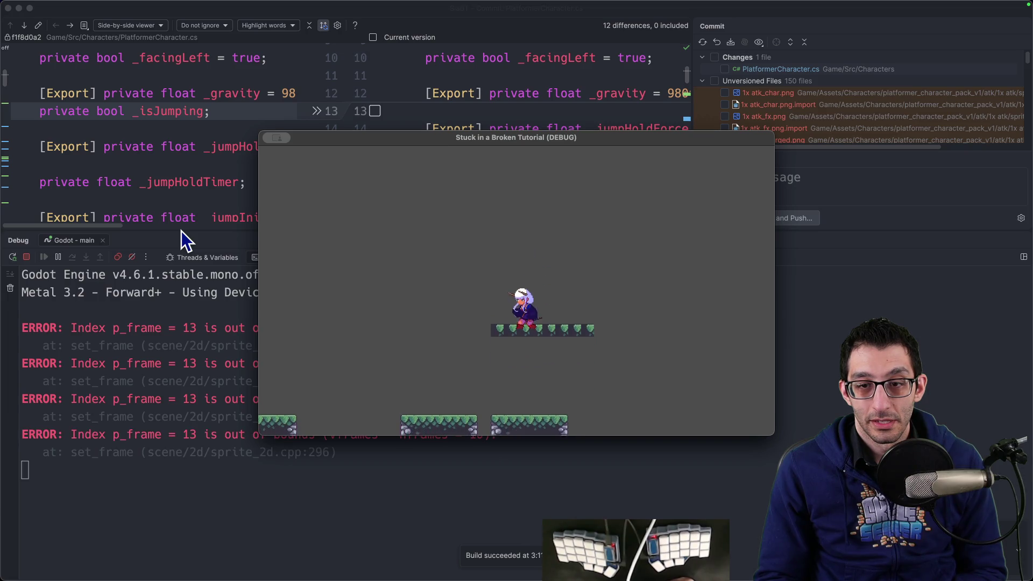
pyautogui.press('Left')
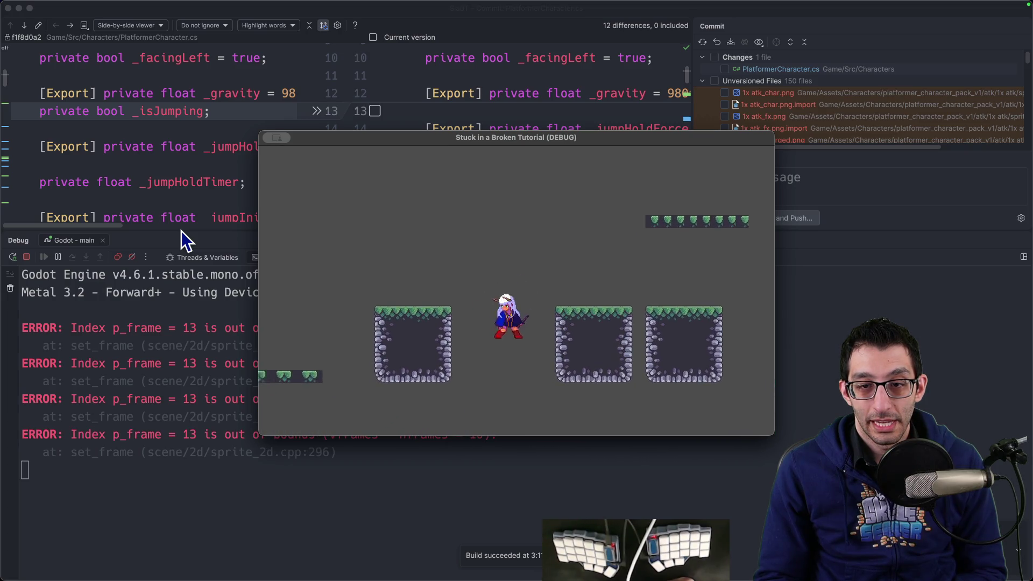
pyautogui.press('space')
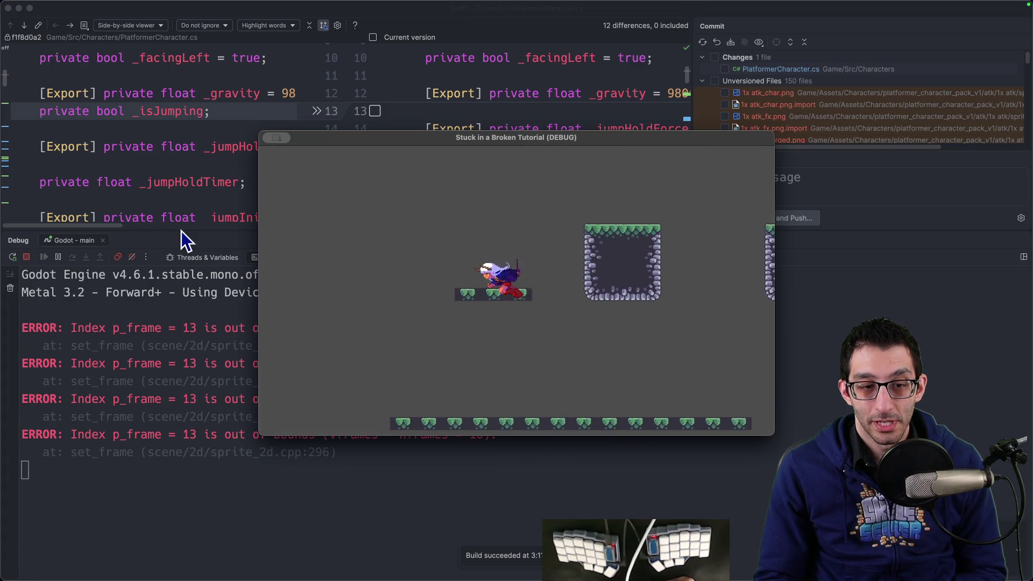
pyautogui.press('space')
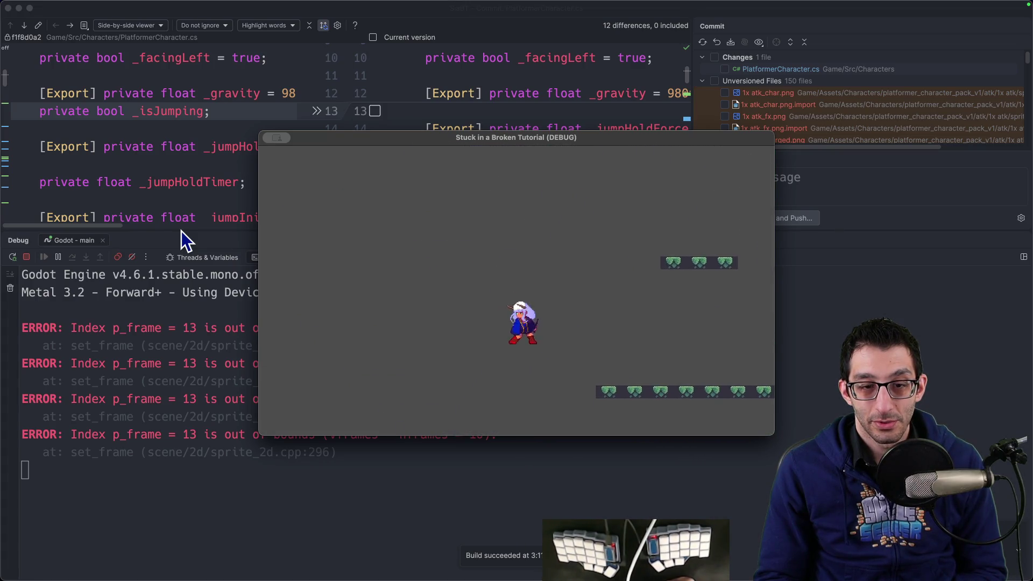
pyautogui.press('space')
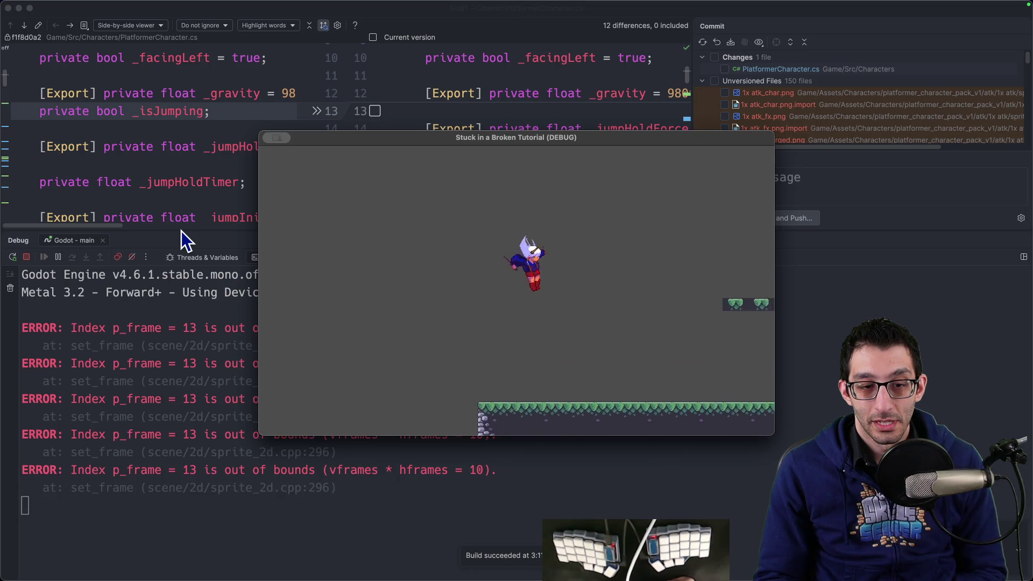
pyautogui.press('Right')
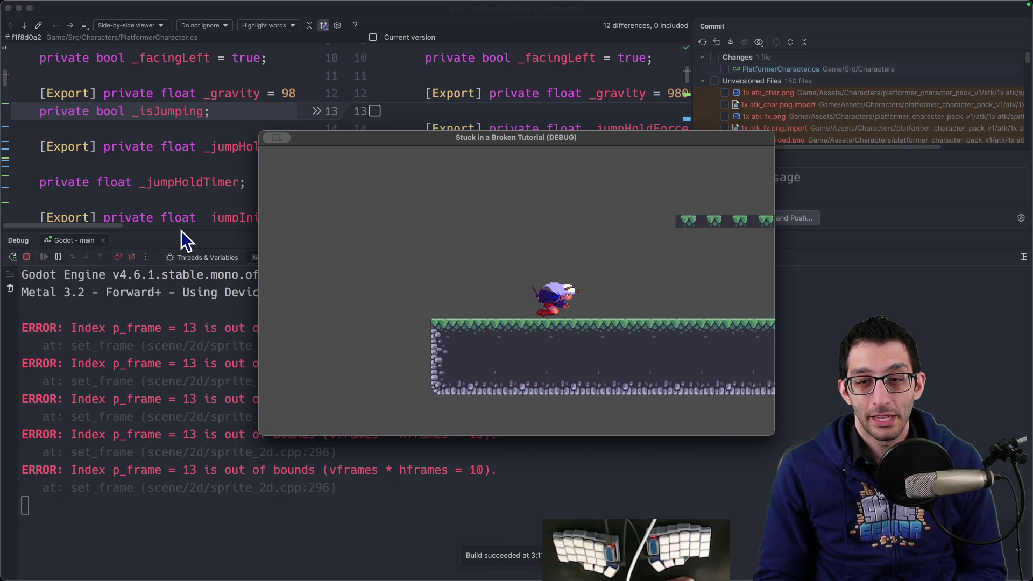
pyautogui.press('space')
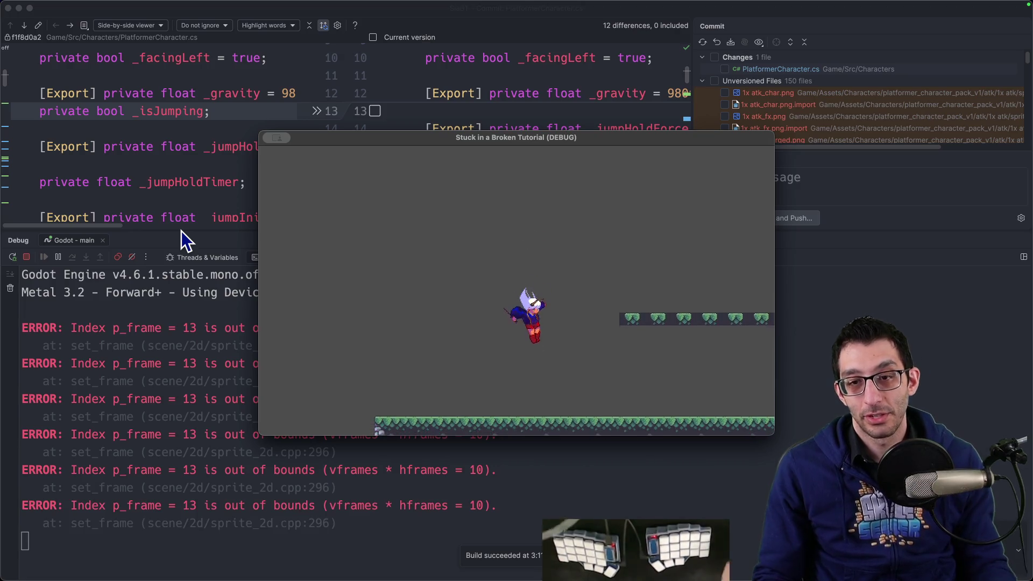
pyautogui.click(584, 546)
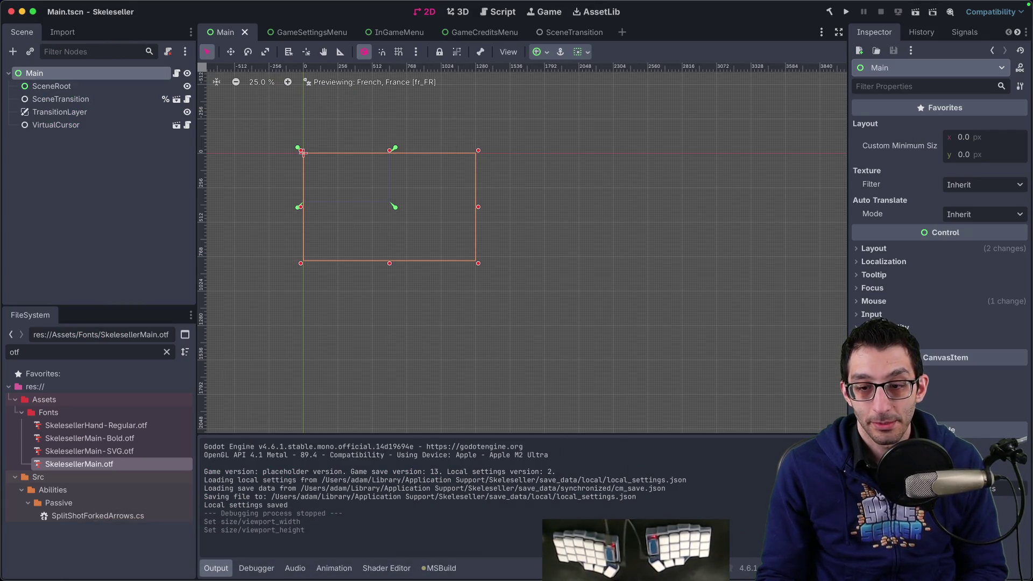
# Return to the PlatformerGame project and open the Player's AnimationTree state machine editor.
pyautogui.click(636, 547)
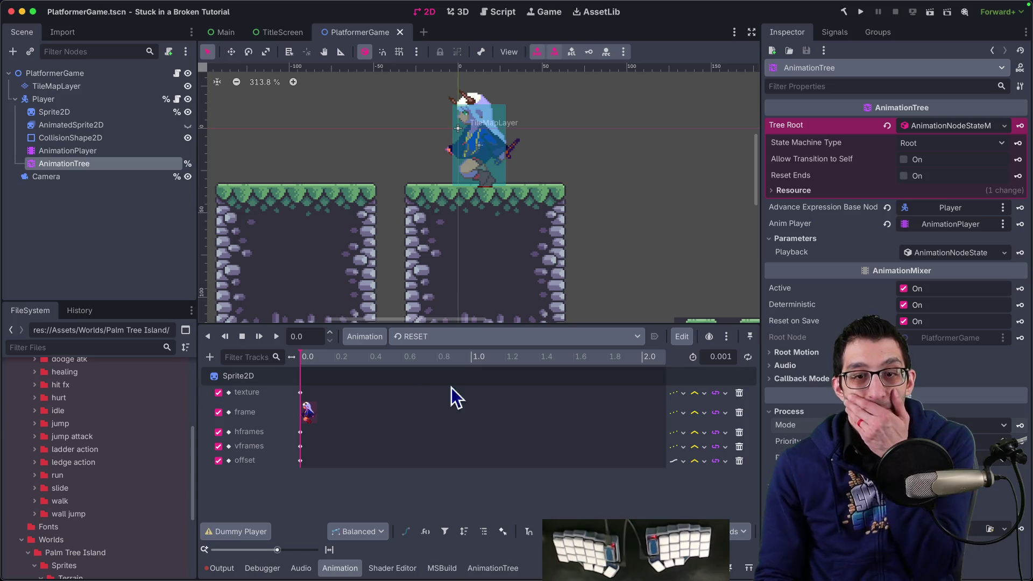
pyautogui.click(463, 337)
pyautogui.click(101, 150)
pyautogui.click(100, 151)
pyautogui.click(98, 162)
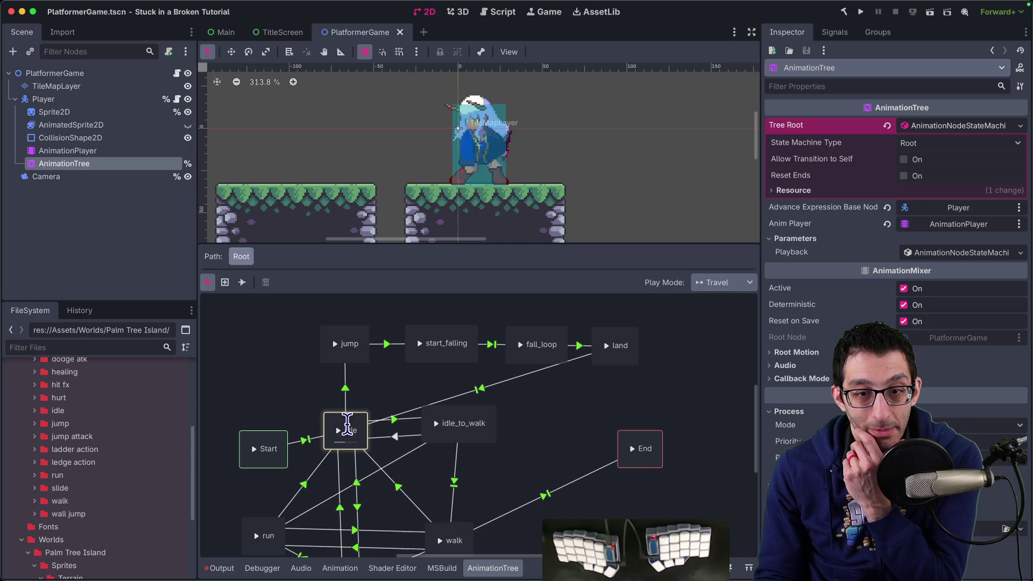
# Inspect the idle→jump transition condition and the jump state's animation settings.
pyautogui.click(345, 388)
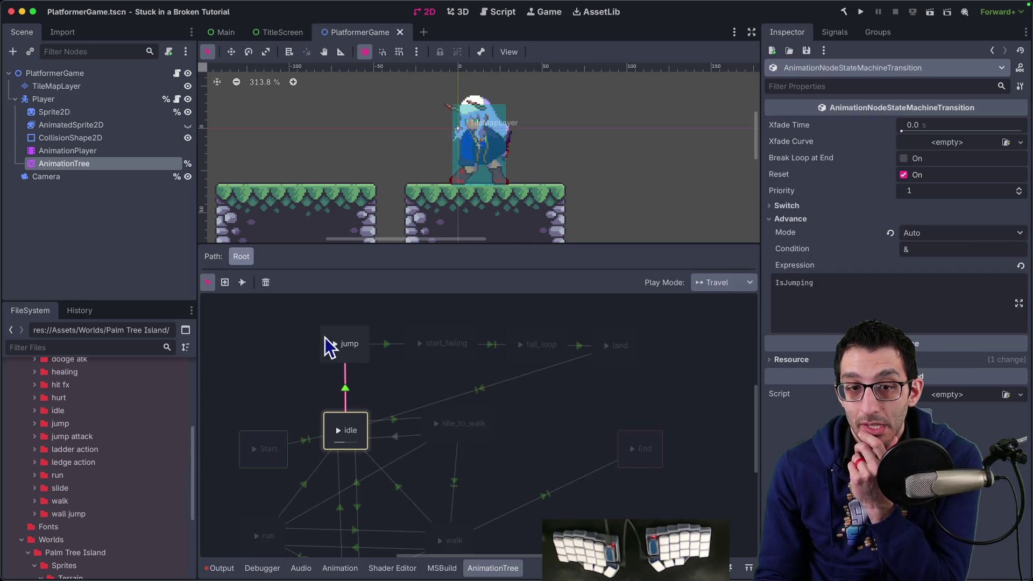
pyautogui.click(359, 346)
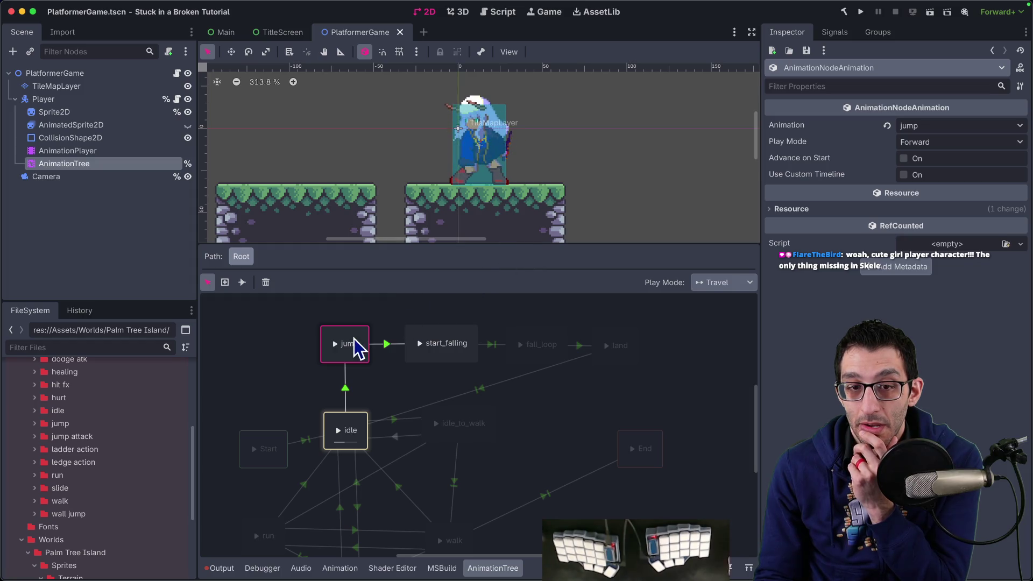
pyautogui.rightClick(346, 339)
pyautogui.press('Escape')
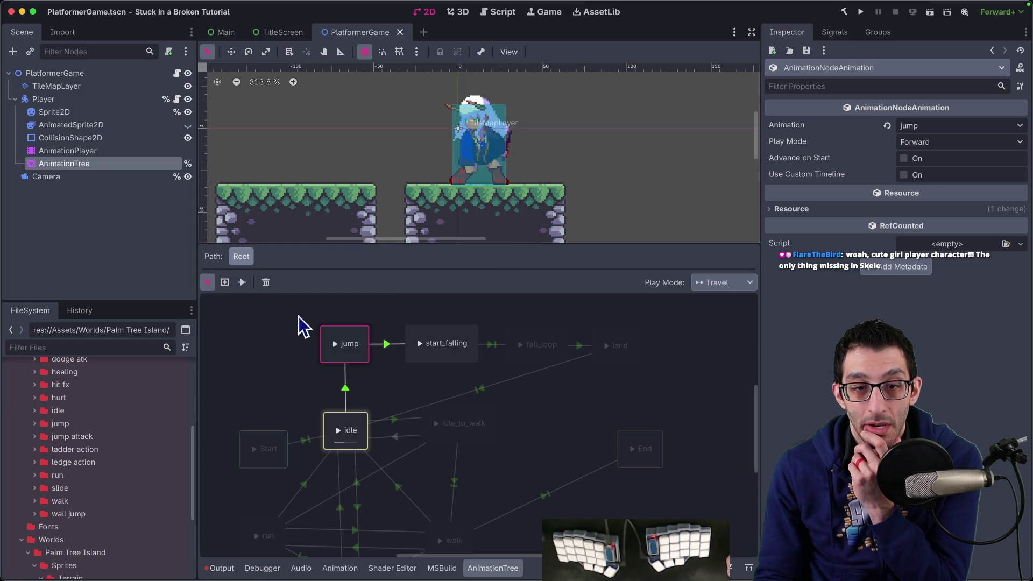
# From the jump state's context menu, try Load... and cancel the file dialog.
pyautogui.rightClick(340, 334)
pyautogui.click(388, 416)
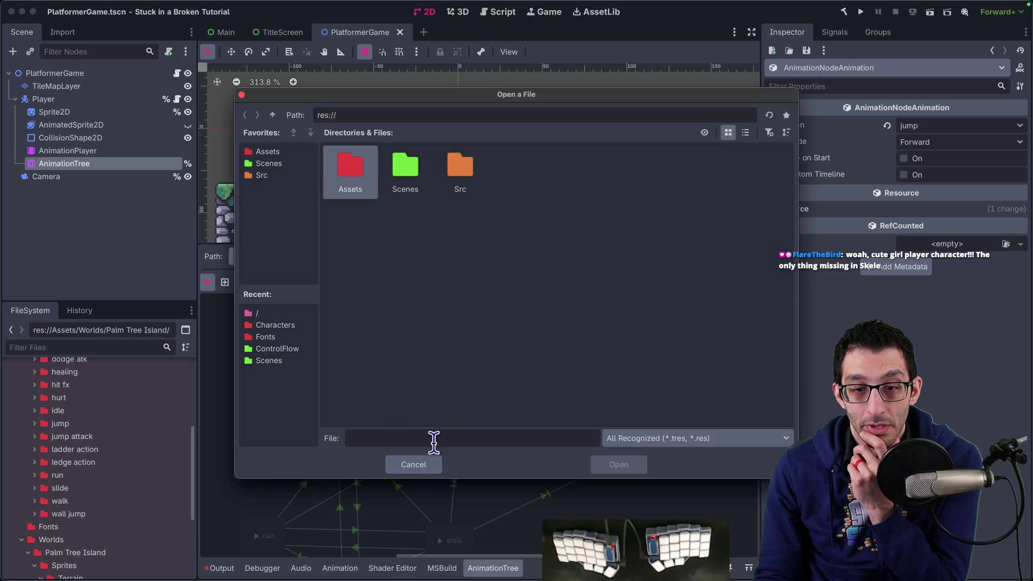
pyautogui.click(415, 464)
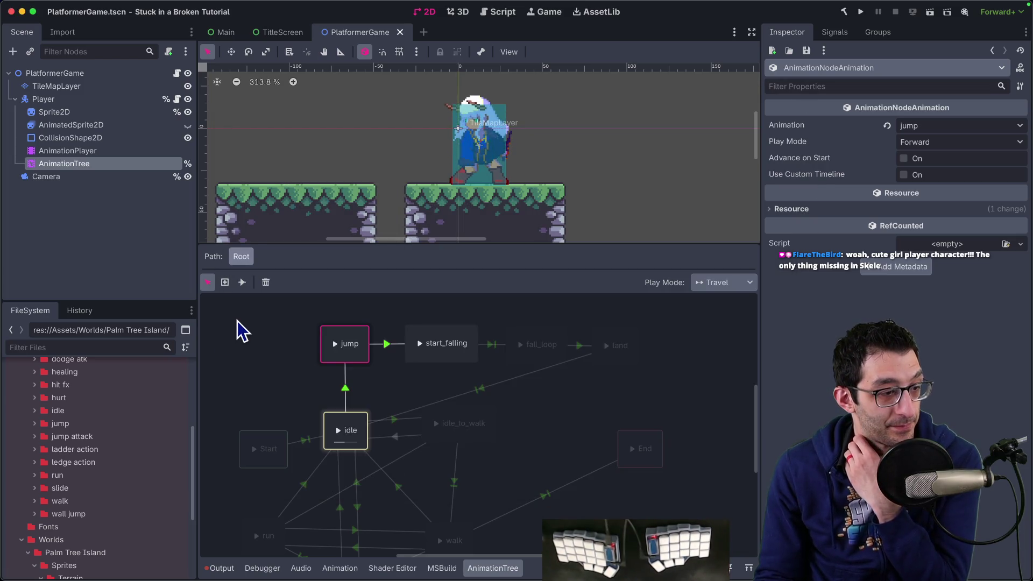
# In the AnimationPlayer, show the jump animation and read its first frame-track key.
pyautogui.click(108, 153)
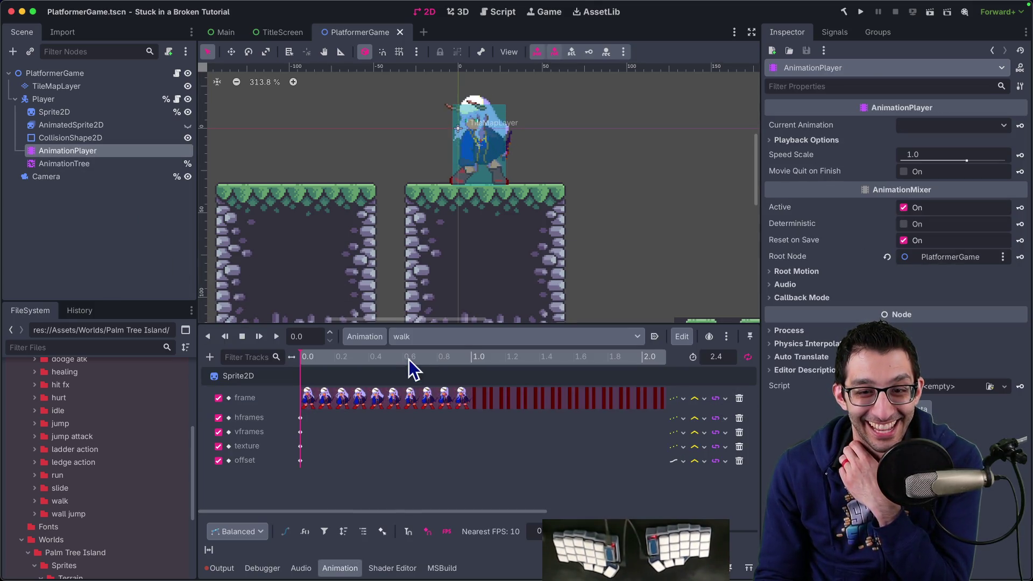
pyautogui.click(419, 338)
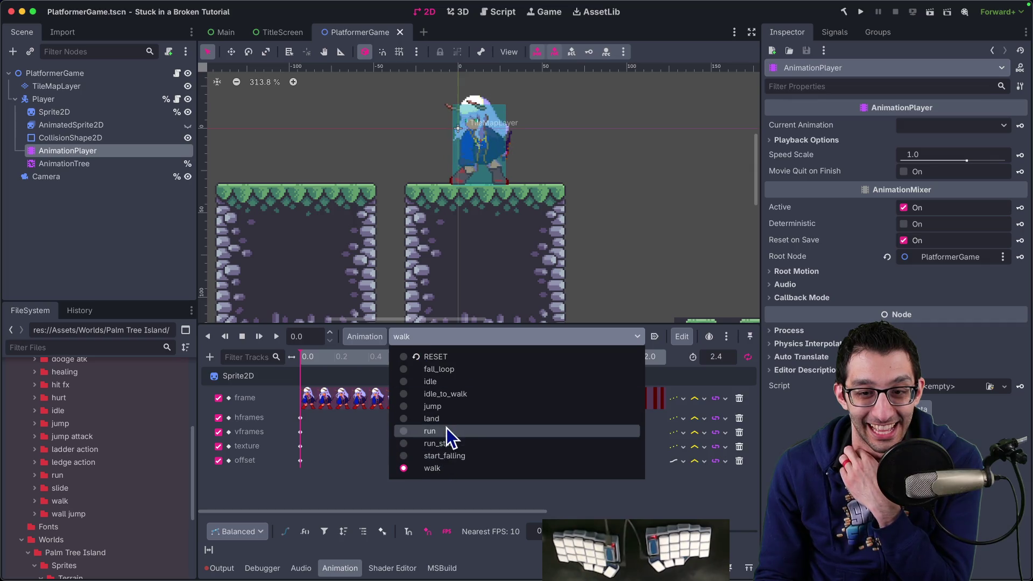
pyautogui.click(451, 407)
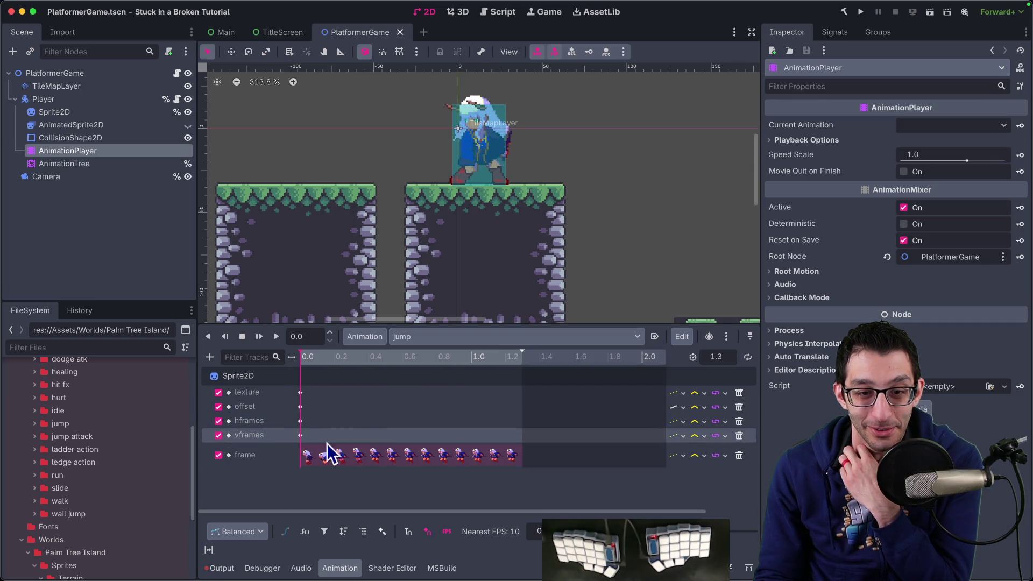
pyautogui.click(308, 455)
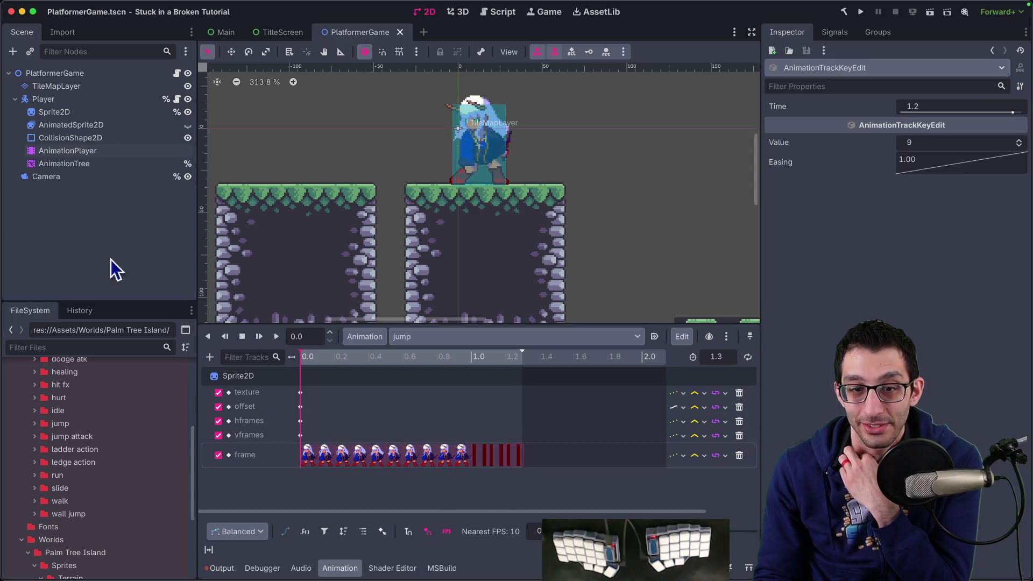
# Switch to the idle animation and check its last key at 0.9 s, which holds frame 9.
pyautogui.click(37, 163)
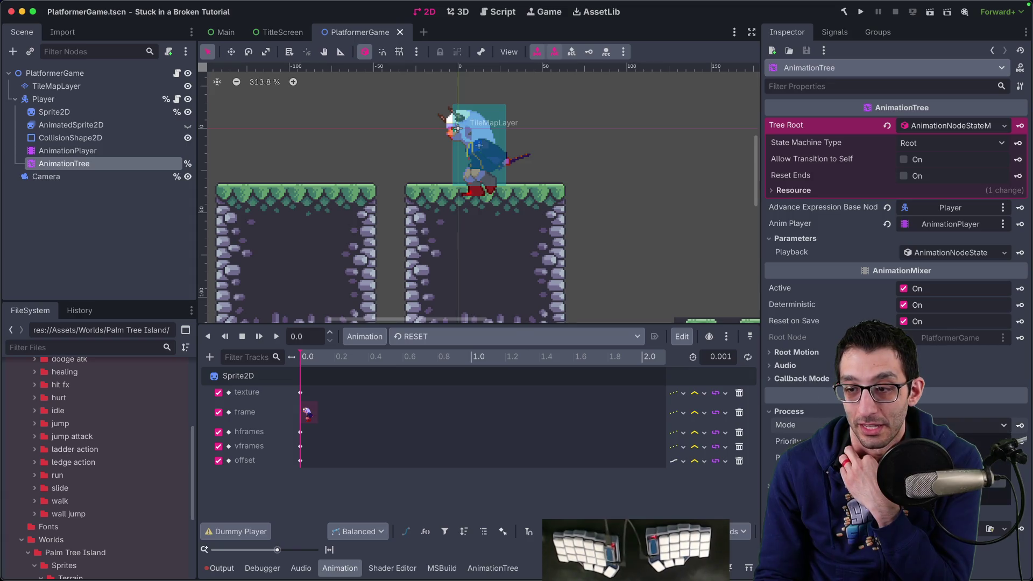
pyautogui.click(88, 151)
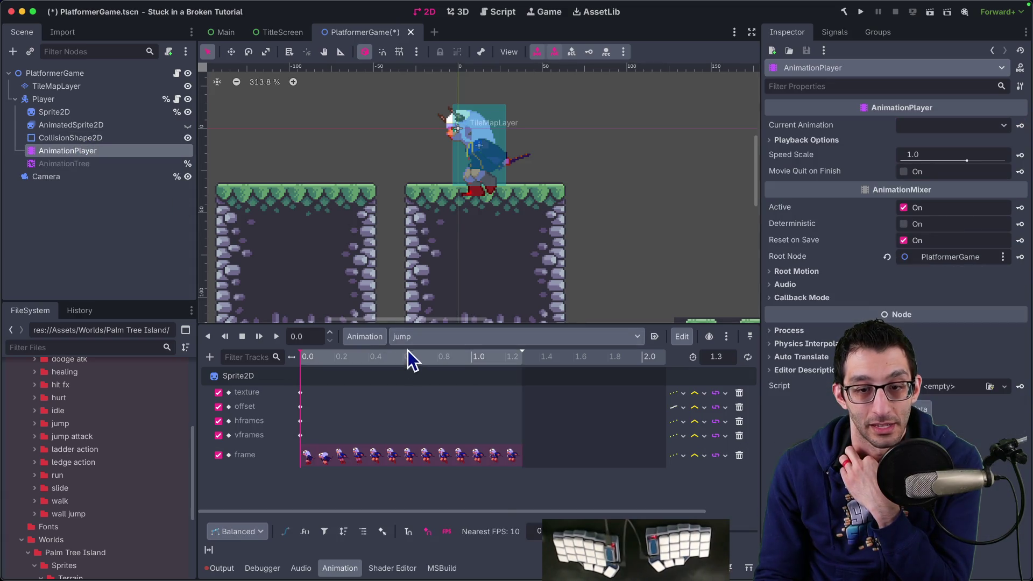
pyautogui.click(424, 338)
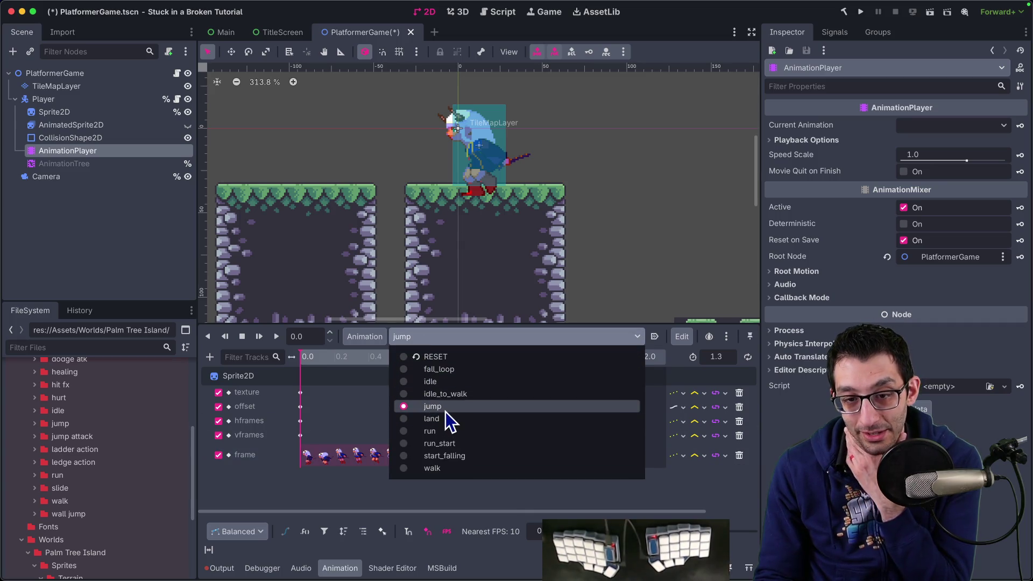
pyautogui.click(441, 382)
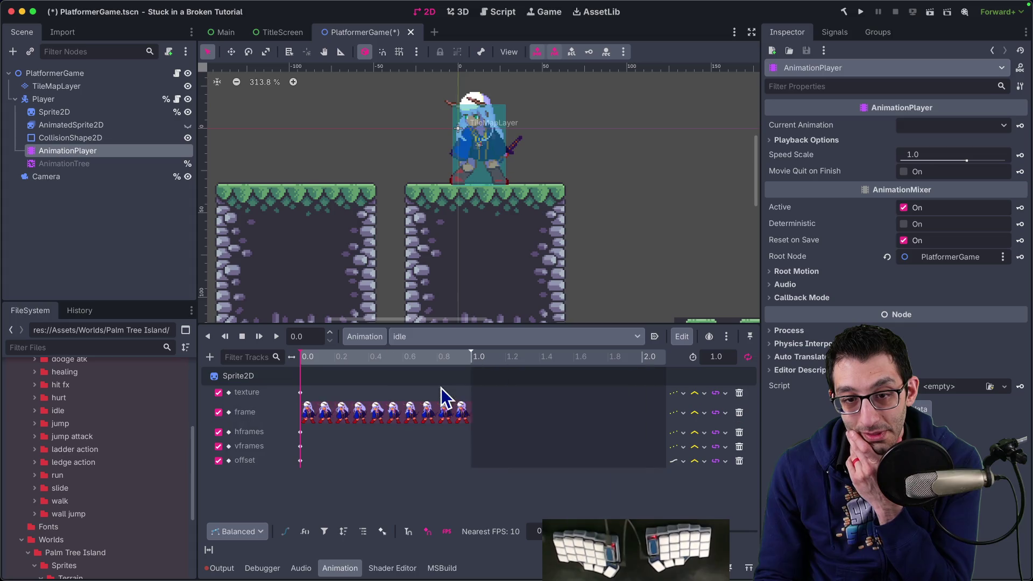
pyautogui.click(461, 411)
pyautogui.click(451, 338)
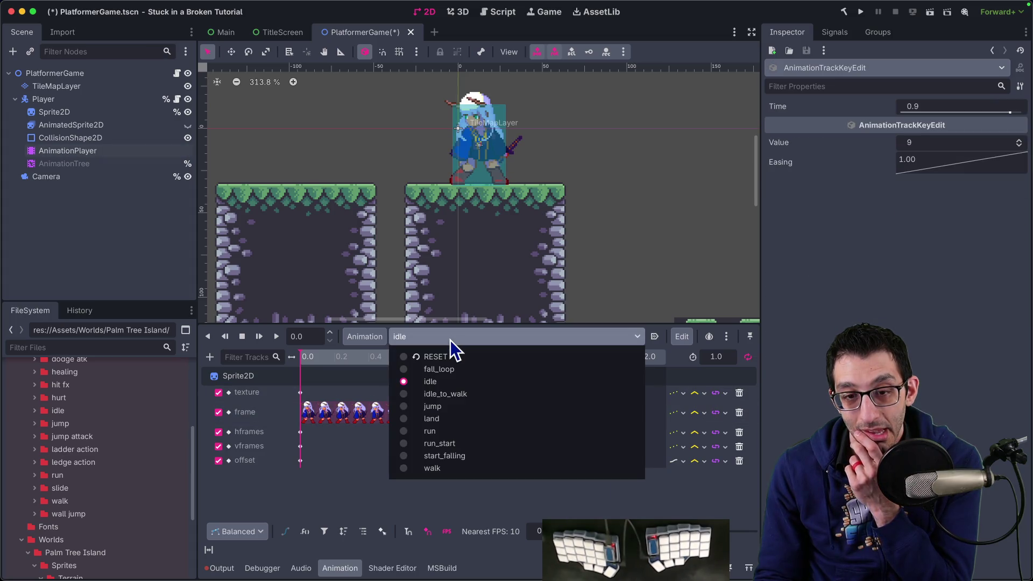
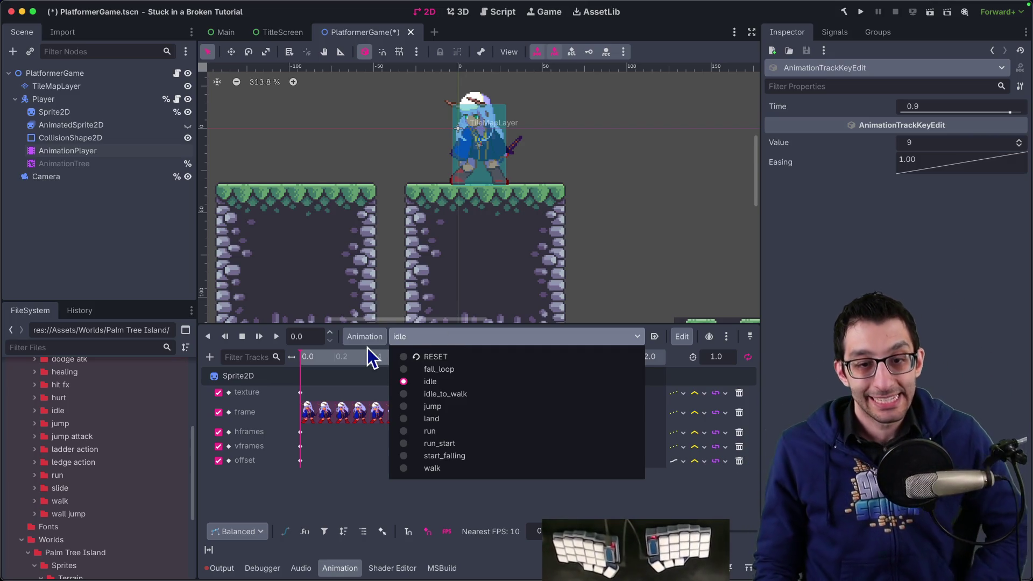
# Inspect the idle texture key and the jump animation's keys at time 0.
pyautogui.click(304, 395)
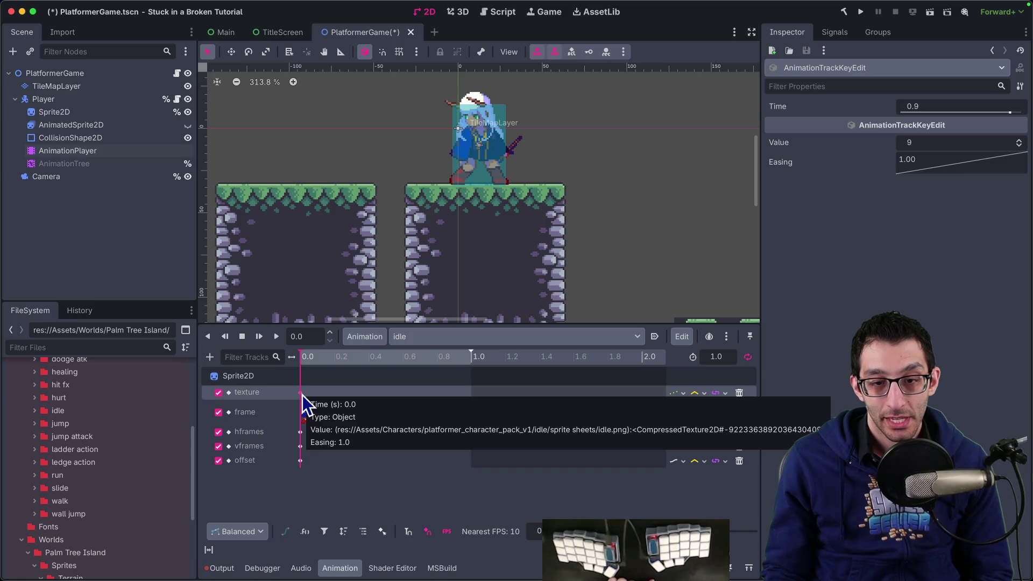
pyautogui.click(430, 337)
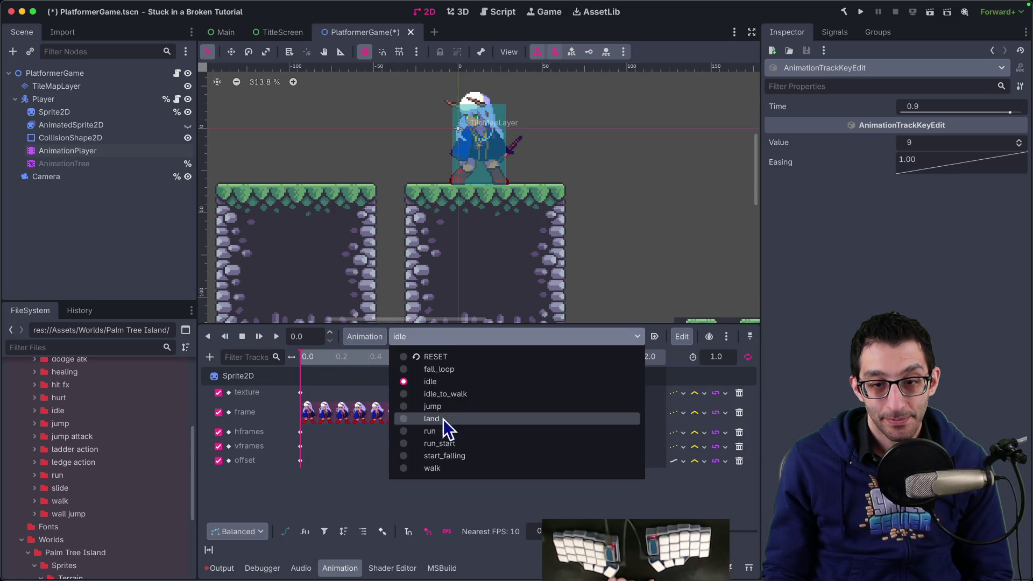
pyautogui.click(444, 419)
pyautogui.click(304, 395)
pyautogui.click(302, 409)
pyautogui.click(305, 454)
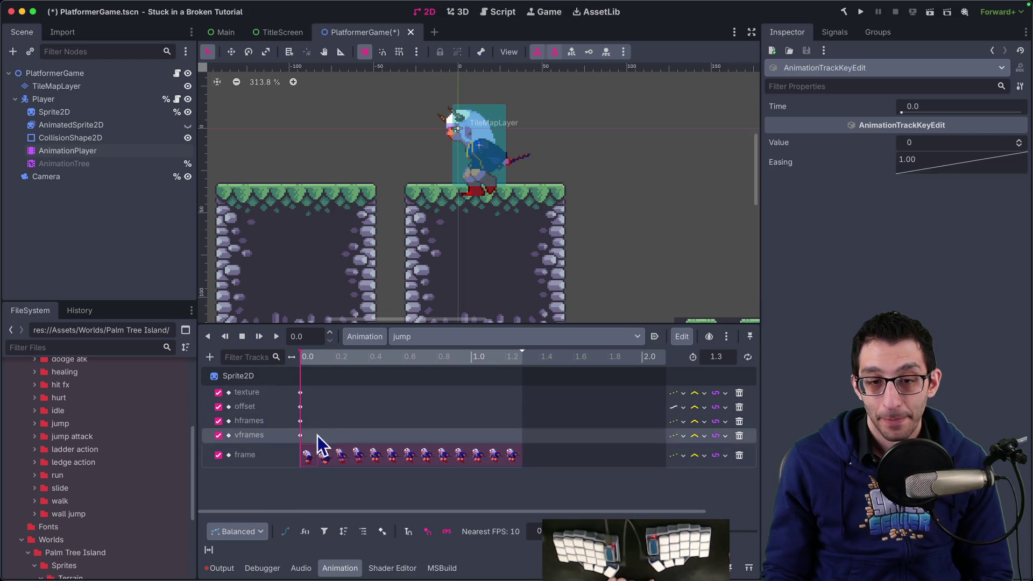
# Inspect the land frame key and start_falling's frame and texture keys at time 0.
pyautogui.click(418, 339)
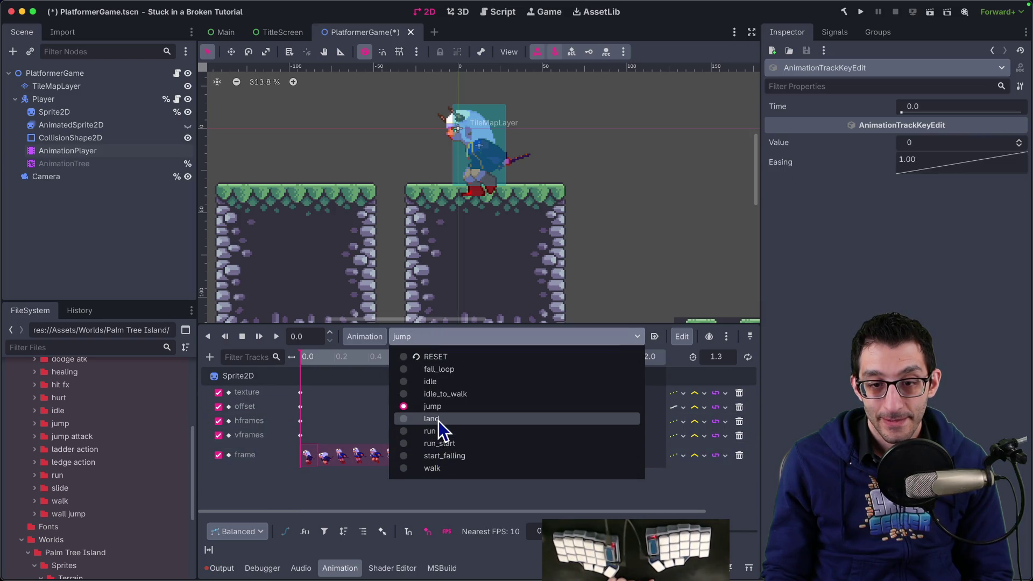
pyautogui.click(438, 421)
pyautogui.click(311, 453)
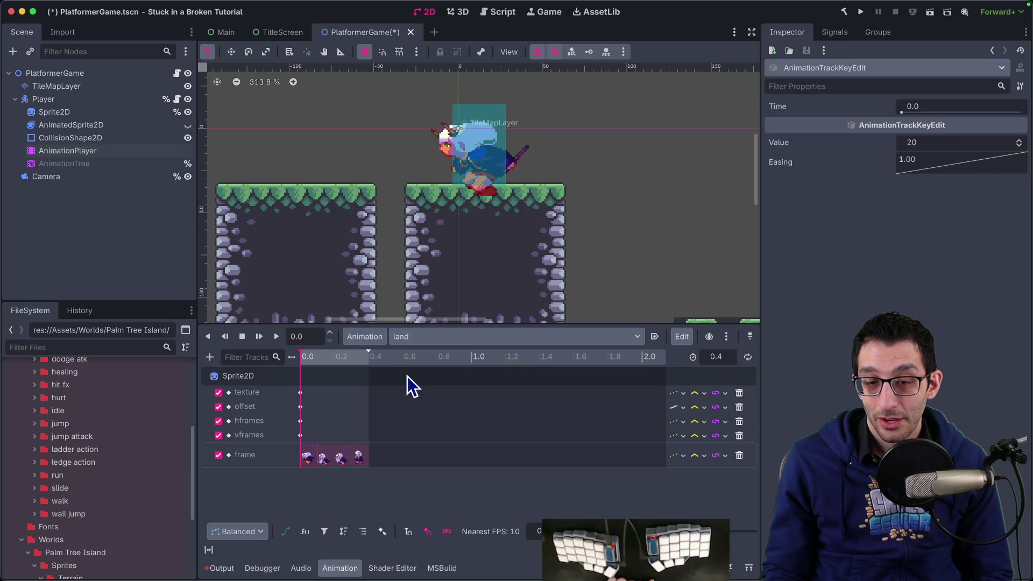
pyautogui.click(422, 338)
pyautogui.click(437, 457)
pyautogui.click(307, 455)
pyautogui.click(308, 399)
pyautogui.click(302, 394)
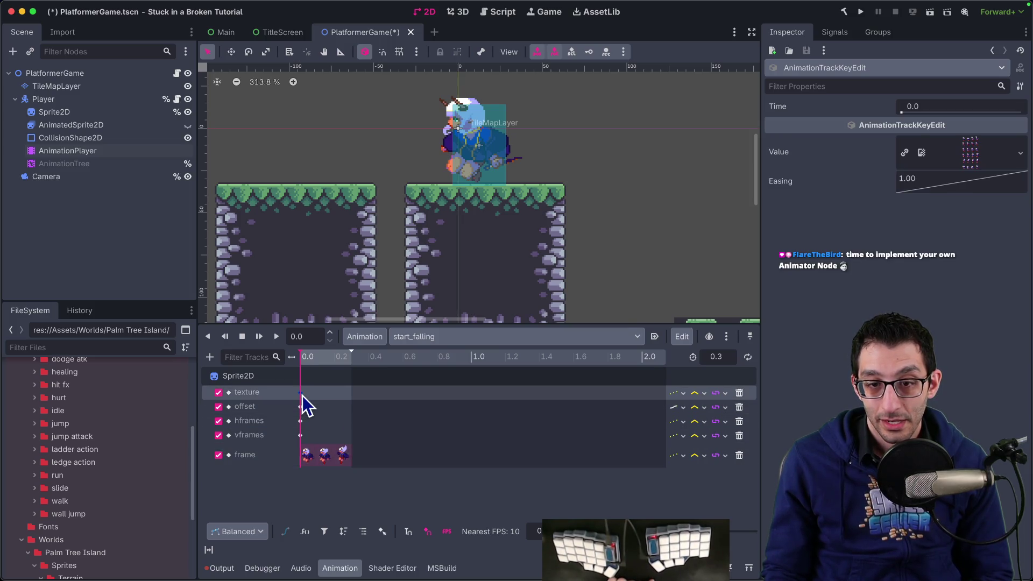
# Dismiss the animation list unchanged and switch to JetBrains Rider.
pyautogui.click(415, 338)
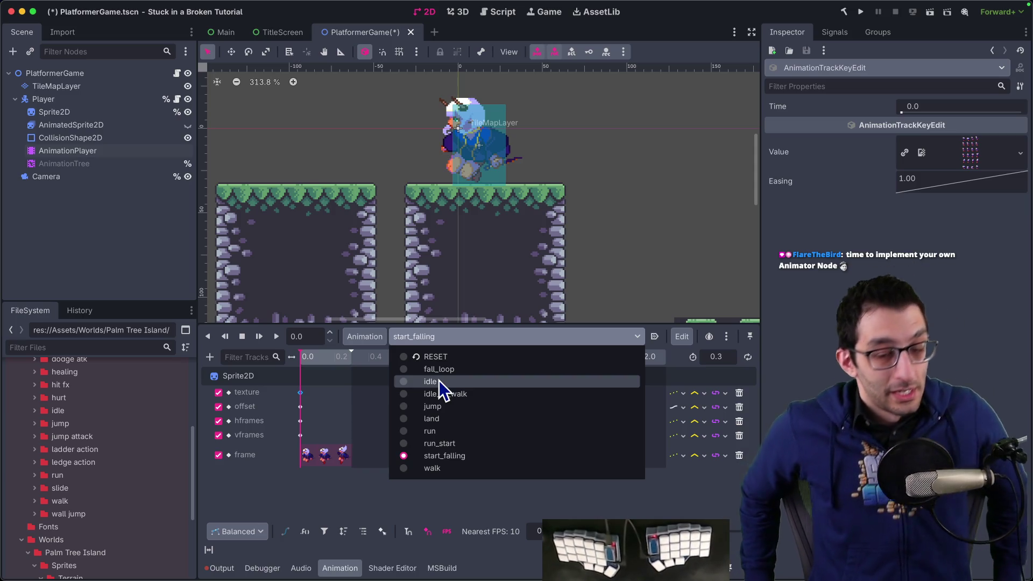
pyautogui.press('Escape')
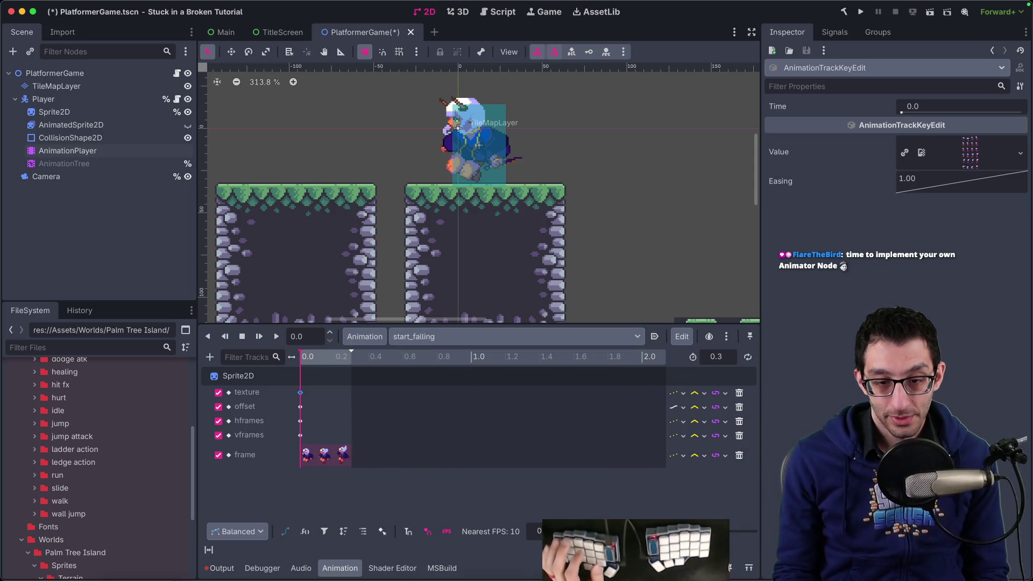
pyautogui.click(478, 547)
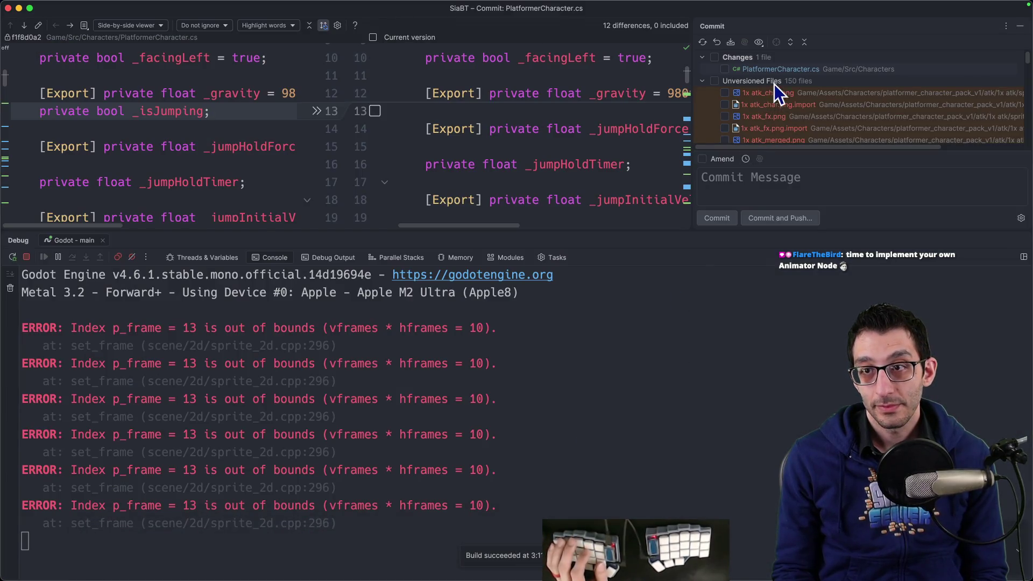
# Open PlatformerGame.tscn via Go to File with all tool windows hidden.
pyautogui.press('super+shift+o')
pyautogui.write('platformerchara')
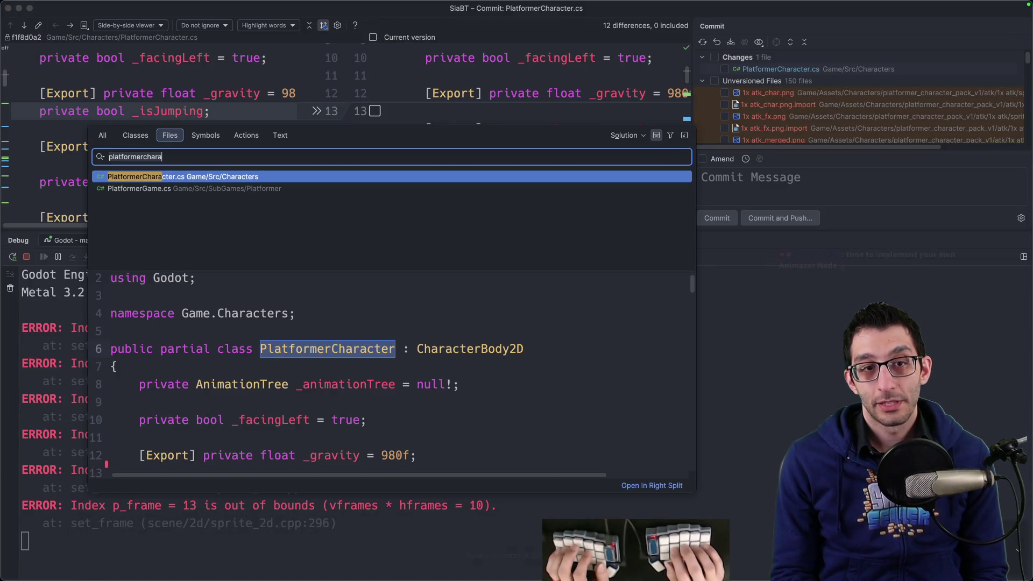
pyautogui.press('BackSpace')
pyautogui.press('BackSpace')
pyautogui.press('BackSpace')
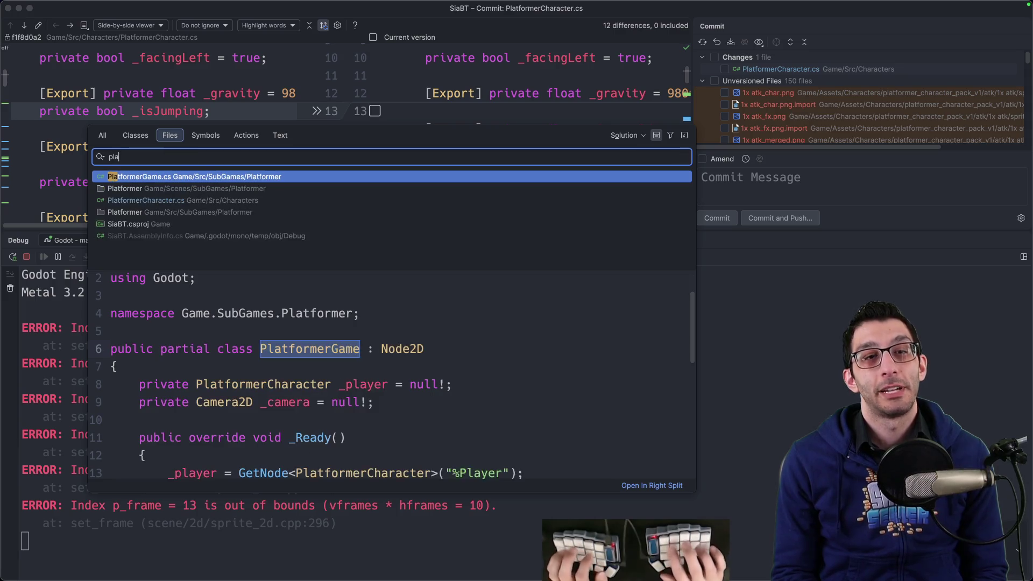
pyautogui.write('tformergame.tscn')
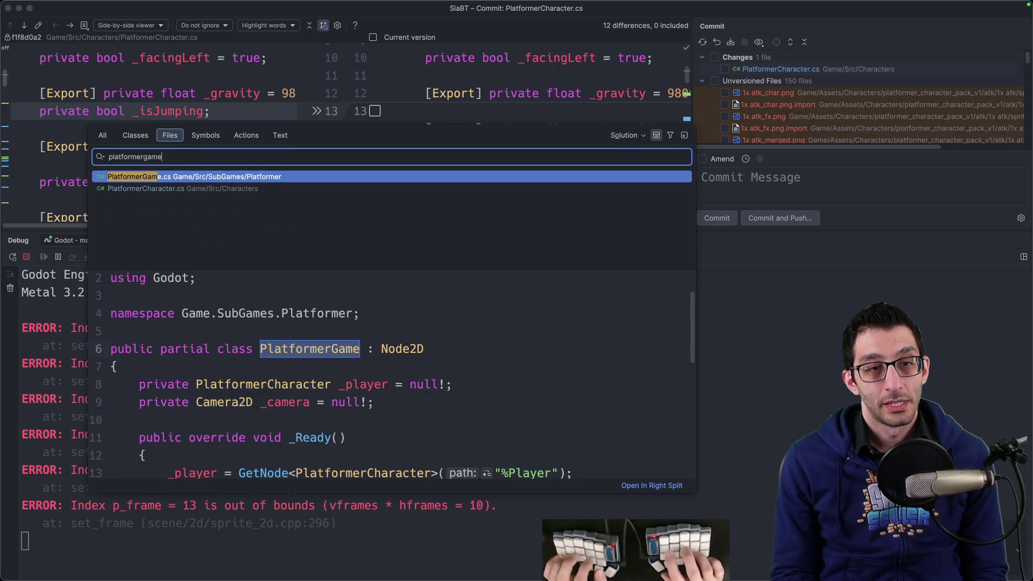
pyautogui.press('Return')
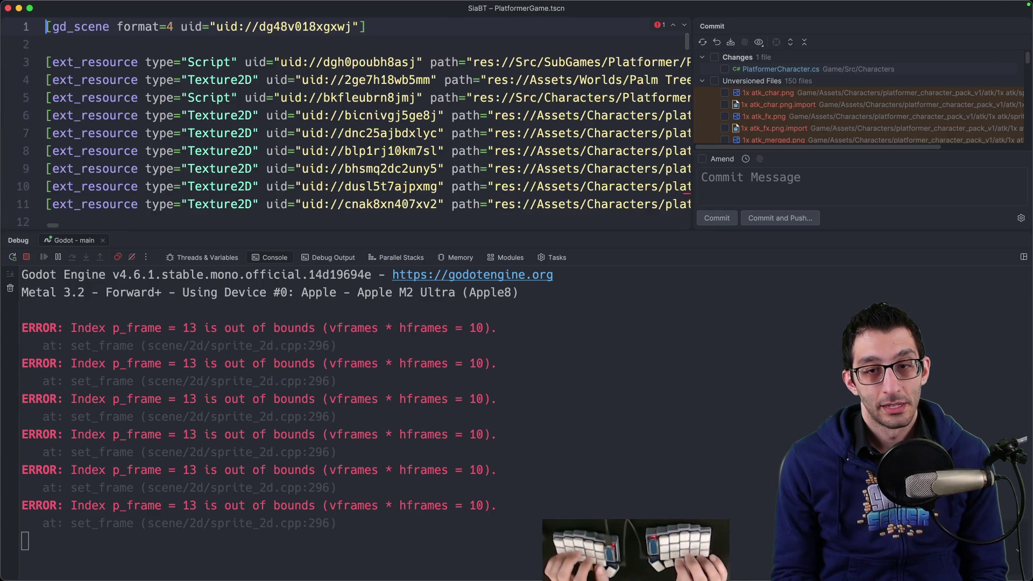
pyautogui.press('super+shift+F12')
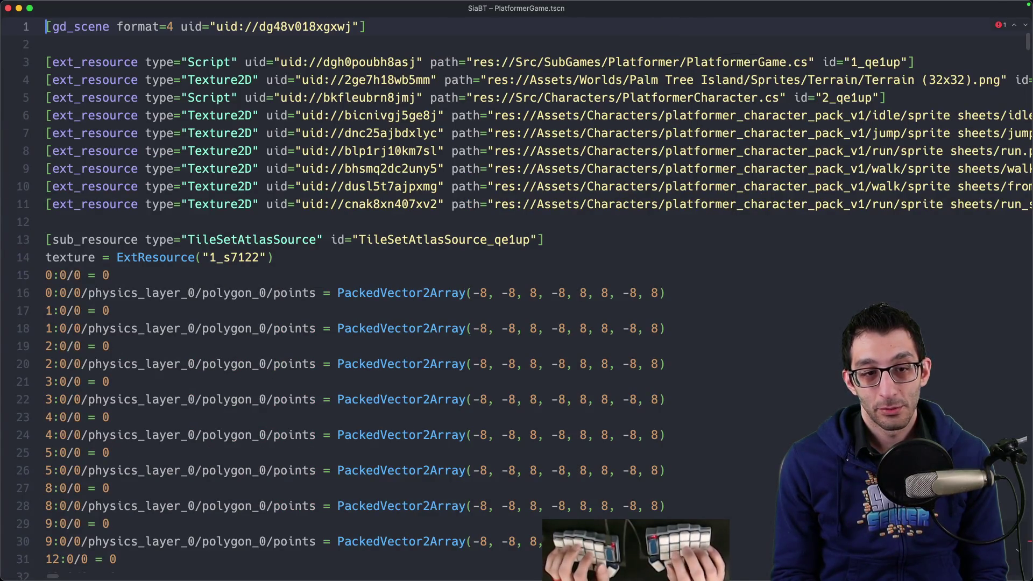
# Page down the scene file and find the 'animationtree' node.
pyautogui.scroll(-15, 208, 233)
pyautogui.click(239, 279)
pyautogui.scroll(-1, 242, 280)
pyautogui.press('pagedown')
pyautogui.press('pagedown')
pyautogui.press('pagedown')
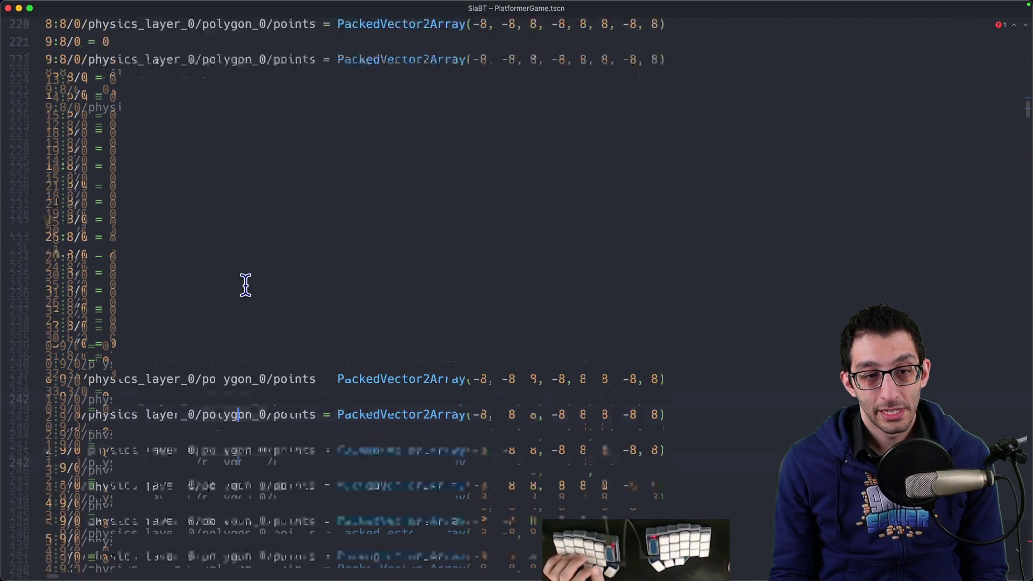
pyautogui.press('pagedown')
pyautogui.press('pagedown')
pyautogui.press('pagedown')
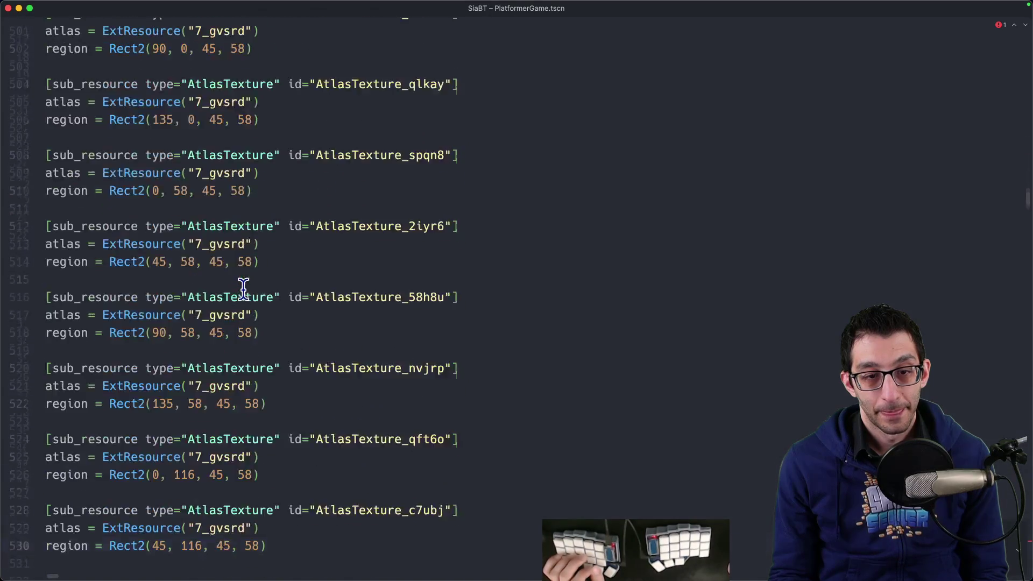
pyautogui.press('pagedown')
pyautogui.press('pagedown')
pyautogui.press('super+f')
pyautogui.write('animationtree')
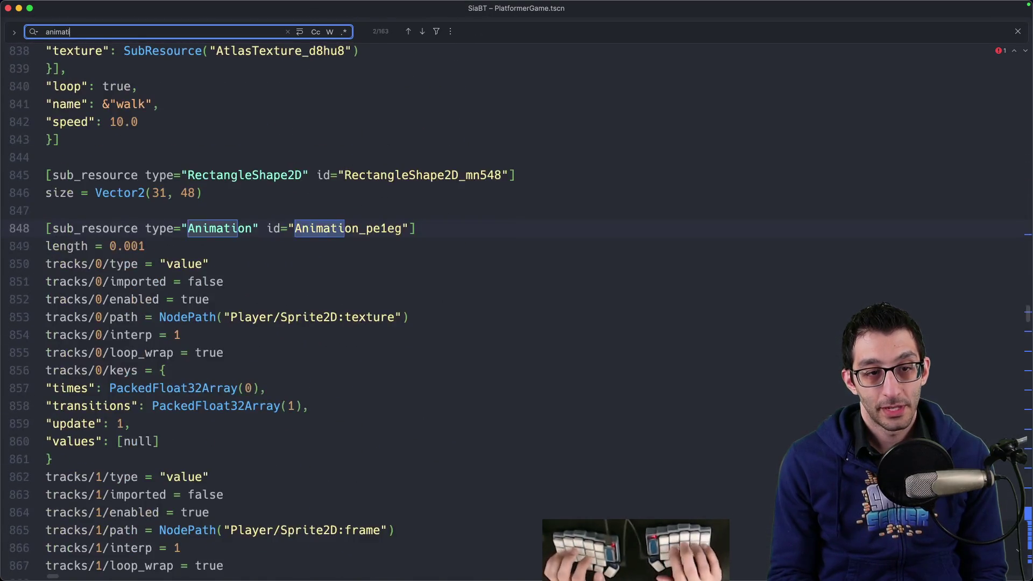
pyautogui.press('Escape')
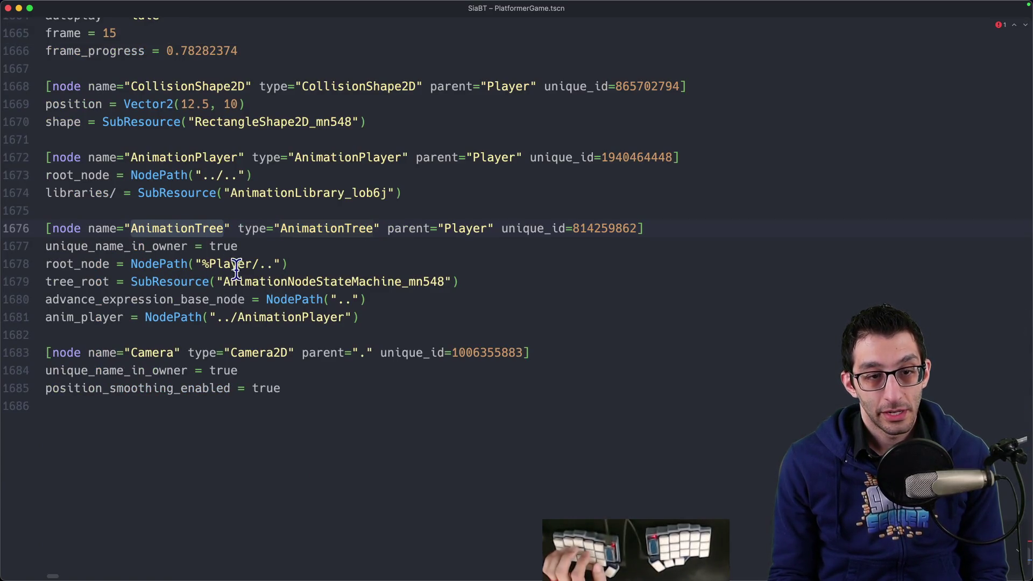
# Jump to the AnimationNodeStateMachine_mn548 definition by searching its id.
pyautogui.doubleClick(280, 280)
pyautogui.press('super+f')
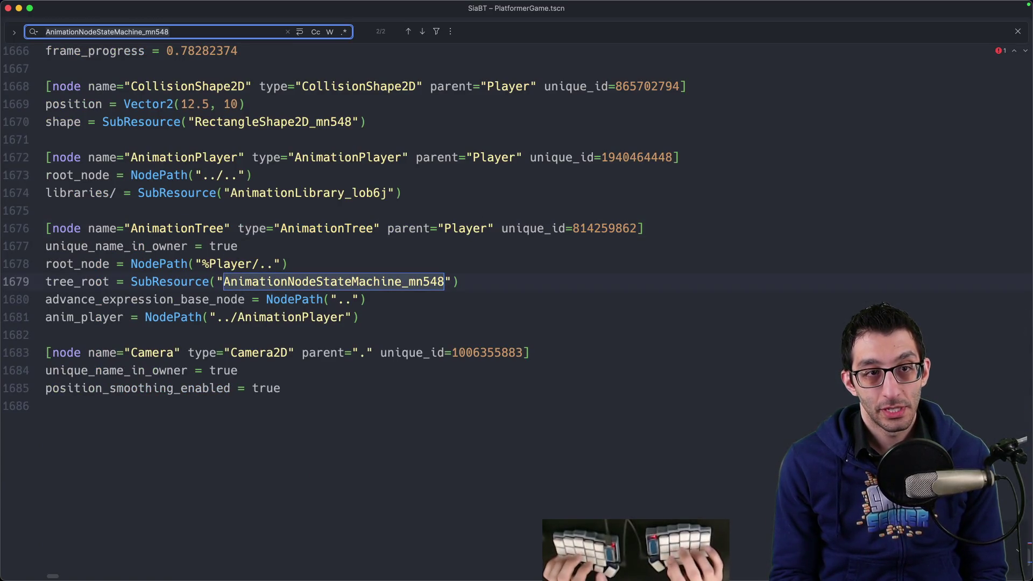
pyautogui.press('Return')
pyautogui.press('Return')
pyautogui.press('Return')
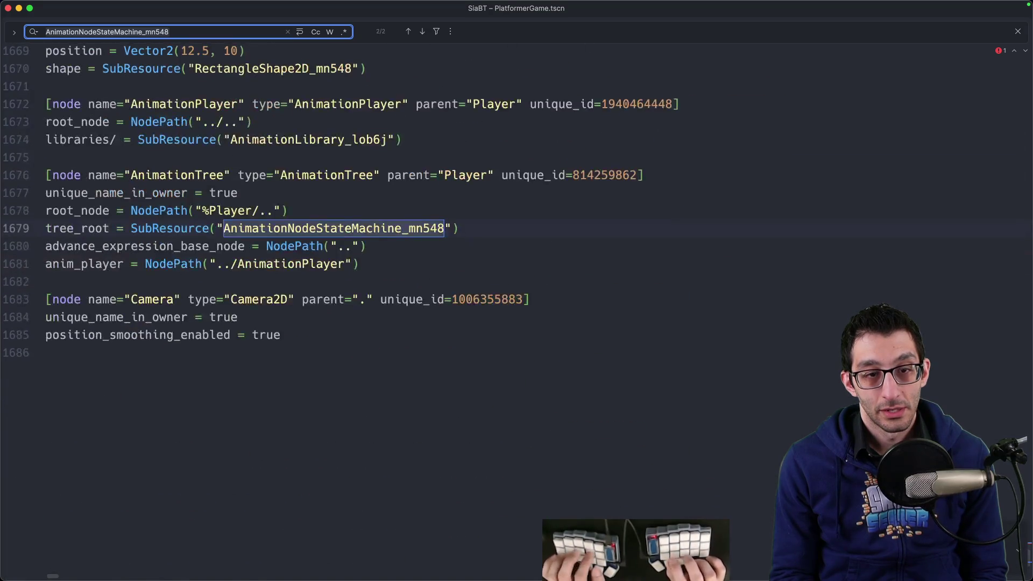
pyautogui.press('Escape')
pyautogui.scroll(-2, 254, 242)
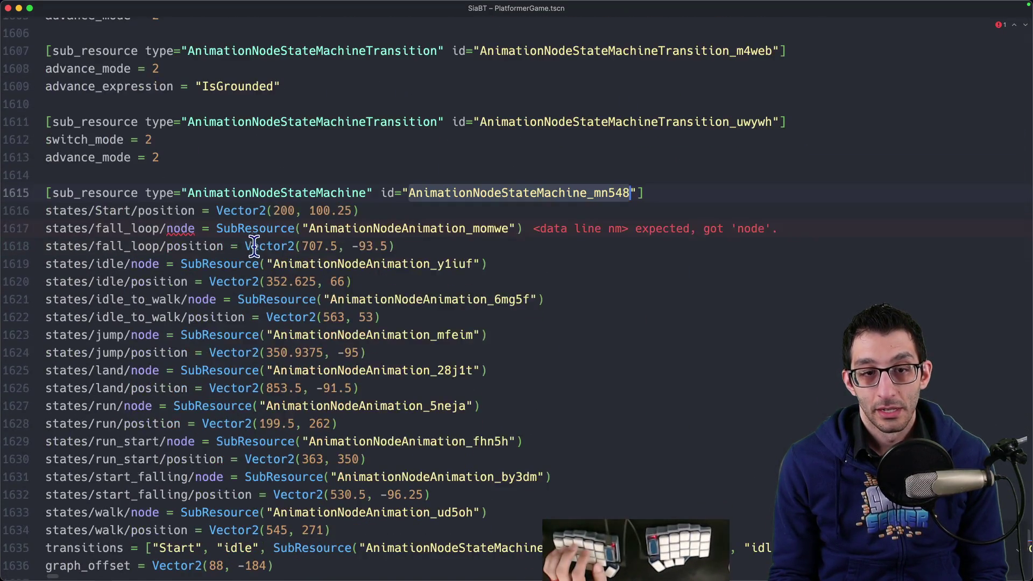
# Reach the frame track with values 13, 14, 15 and select every 'times' line.
pyautogui.scroll(-2, 284, 279)
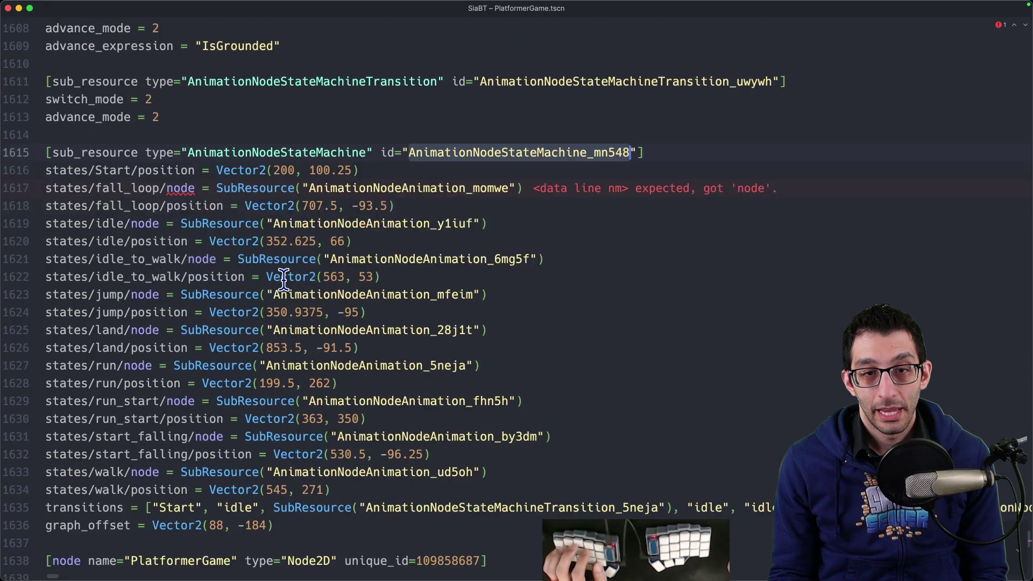
pyautogui.scroll(-14, 284, 279)
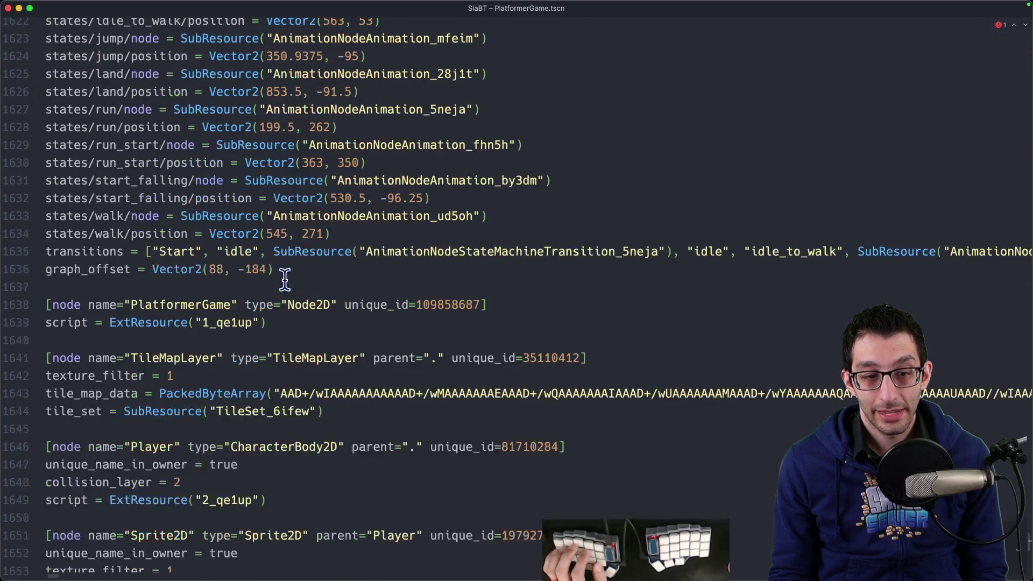
pyautogui.press('pagedown')
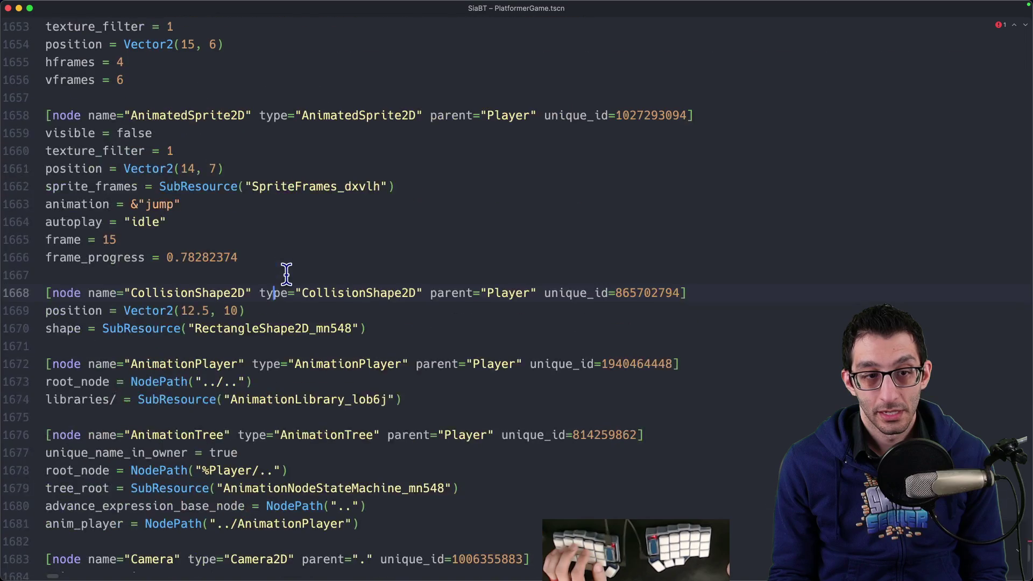
pyautogui.press('super+Down')
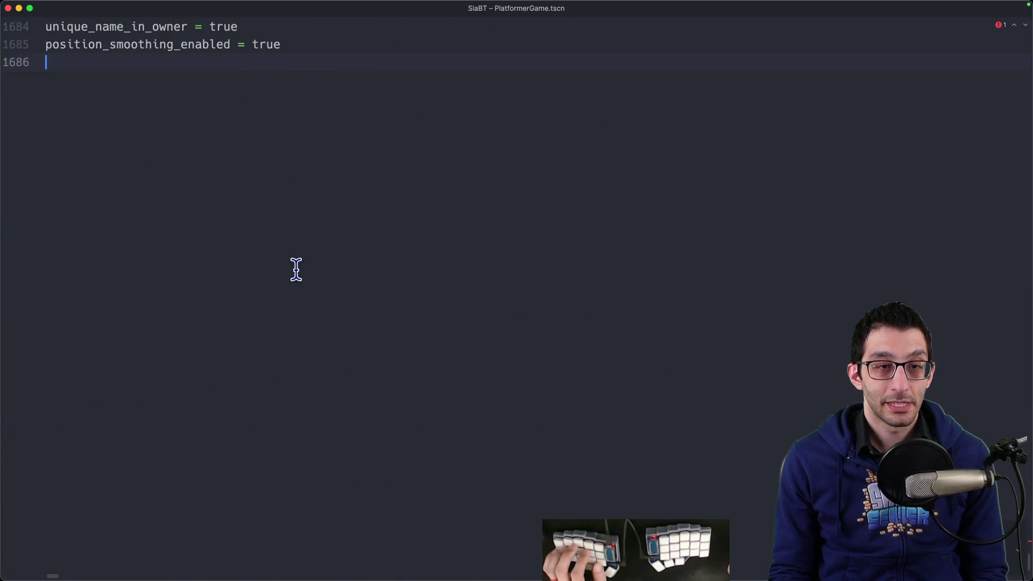
pyautogui.press('pageup')
pyautogui.press('pageup')
pyautogui.press('pageup')
pyautogui.press('pageup')
pyautogui.press('pageup')
pyautogui.press('pageup')
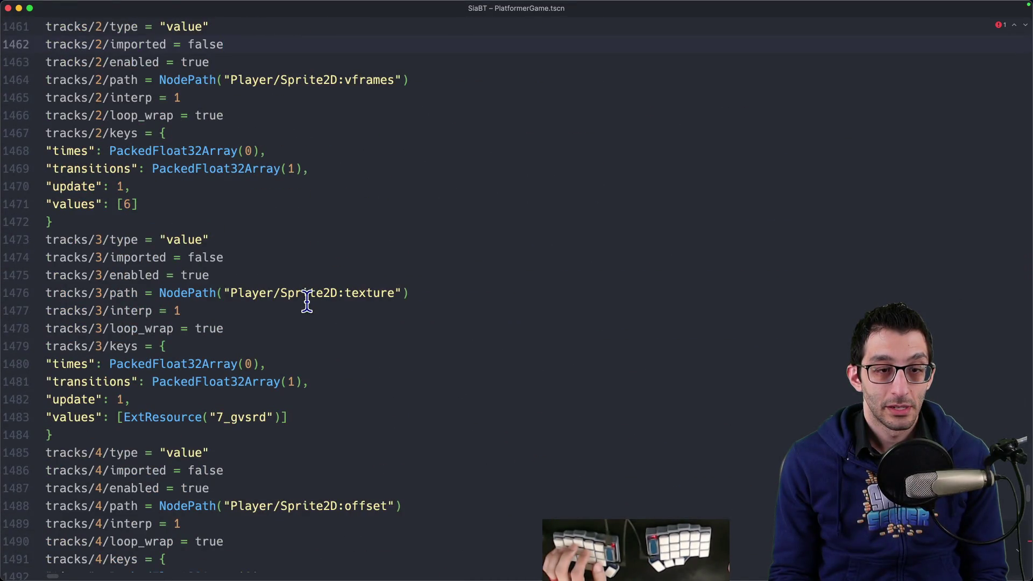
pyautogui.press('pageup')
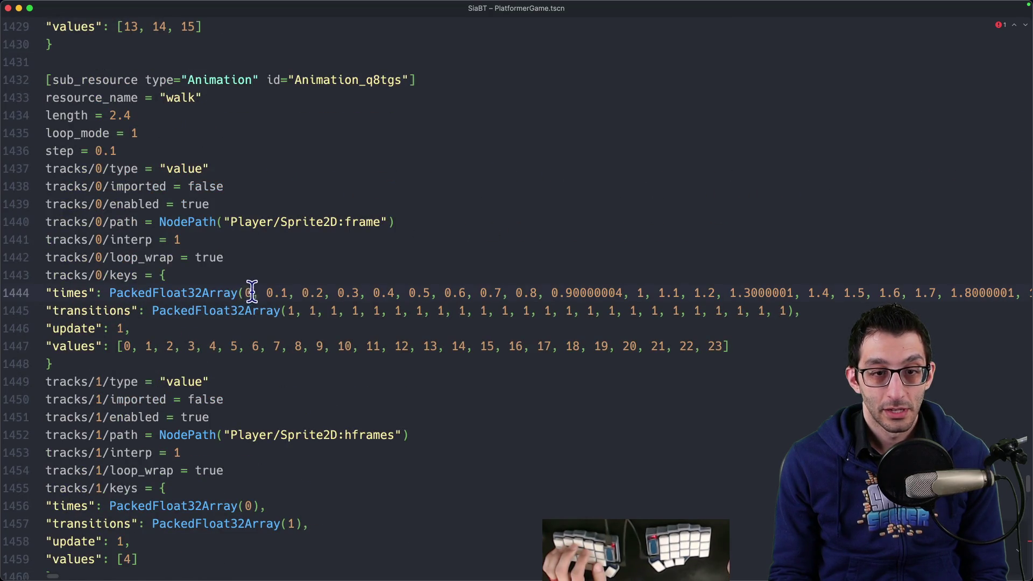
pyautogui.scroll(6, 237, 276)
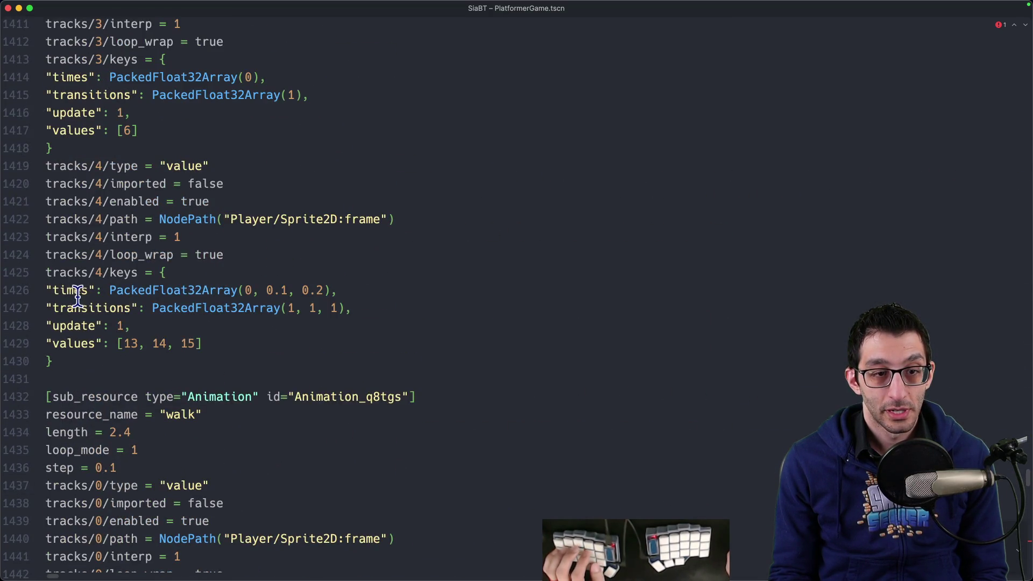
pyautogui.moveTo(100, 292); pyautogui.dragTo(7, 299)
pyautogui.press('super+d')
pyautogui.press('super+d')
pyautogui.press('super+d')
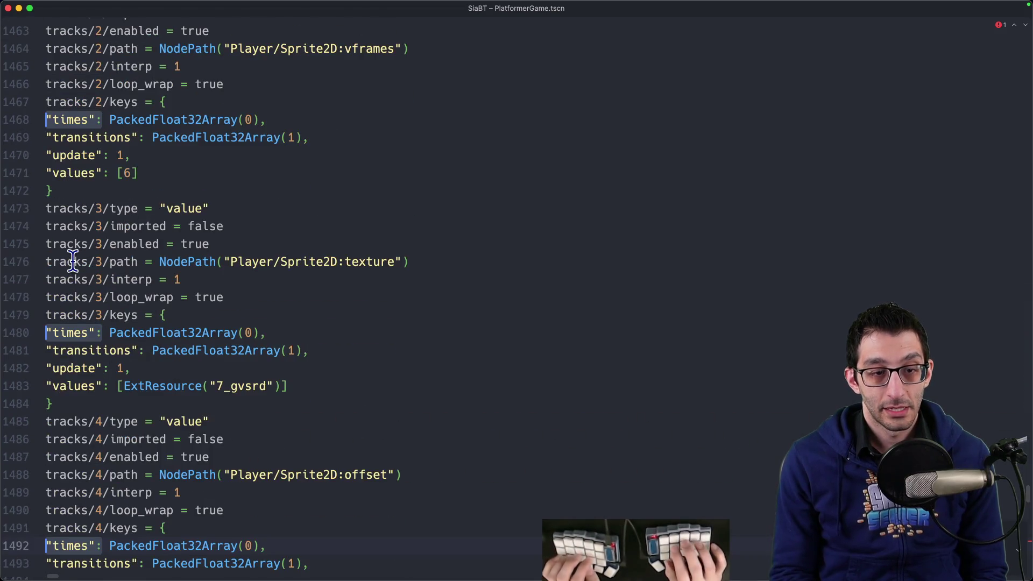
# Copy every track's times array into a new scratch buffer.
pyautogui.press('Right')
pyautogui.hotkey('shift', 'End')
pyautogui.press('super+c')
pyautogui.press('super+shift+n')
pyautogui.press('super+v')
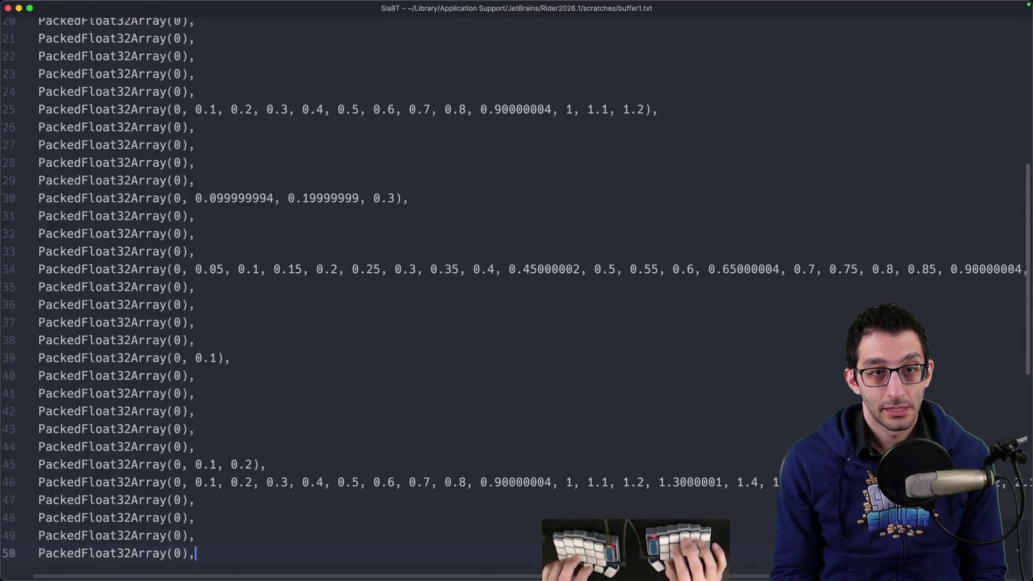
# Review the pasted timings, including imprecise 0.70000005 values, then return to PlatformerGame.tscn.
pyautogui.press('super+Up')
pyautogui.press('super+Down')
pyautogui.press('super+Up')
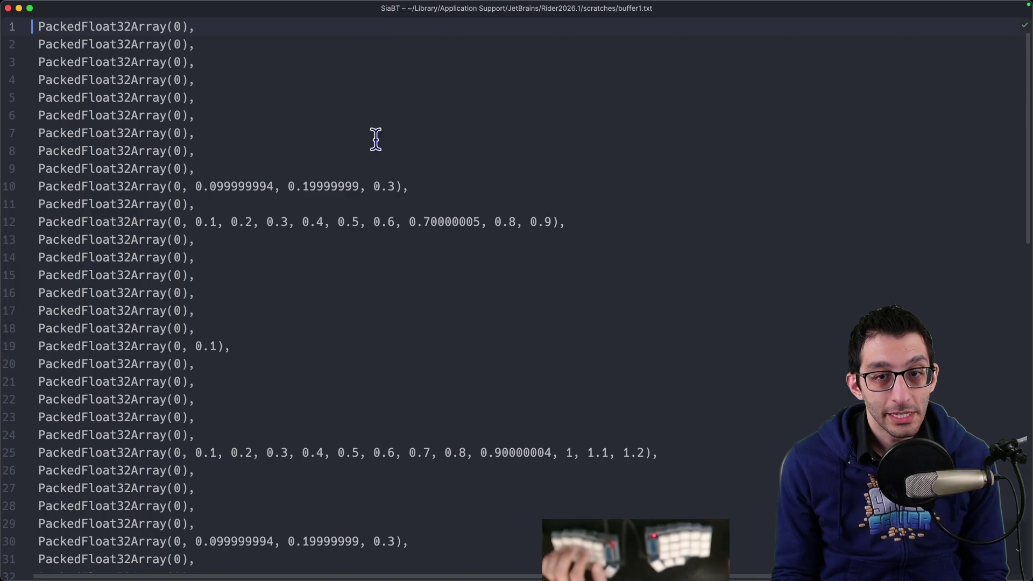
pyautogui.moveTo(344, 187); pyautogui.dragTo(253, 186)
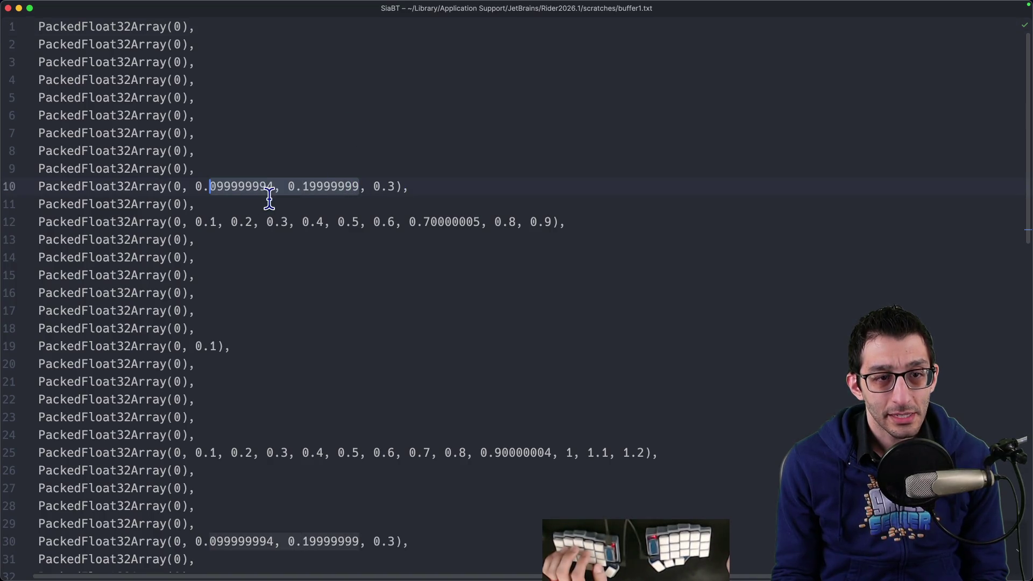
pyautogui.click(424, 215)
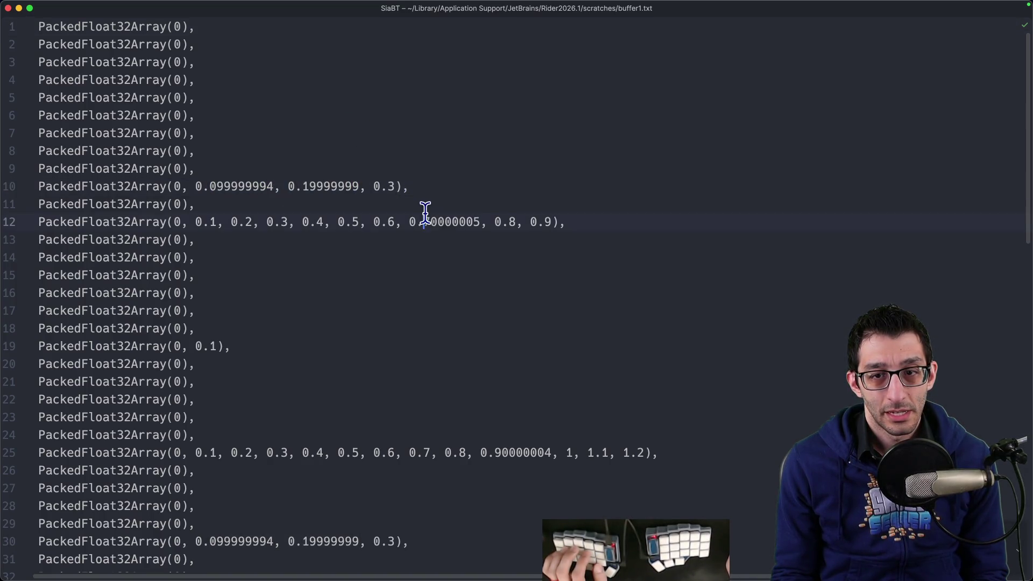
pyautogui.scroll(-5, 463, 238)
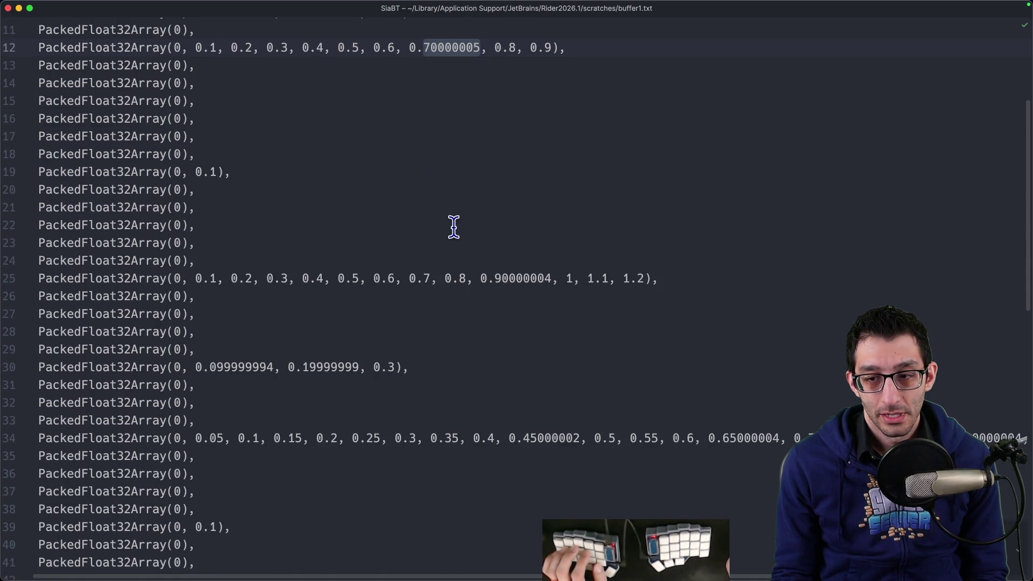
pyautogui.scroll(-6, 454, 227)
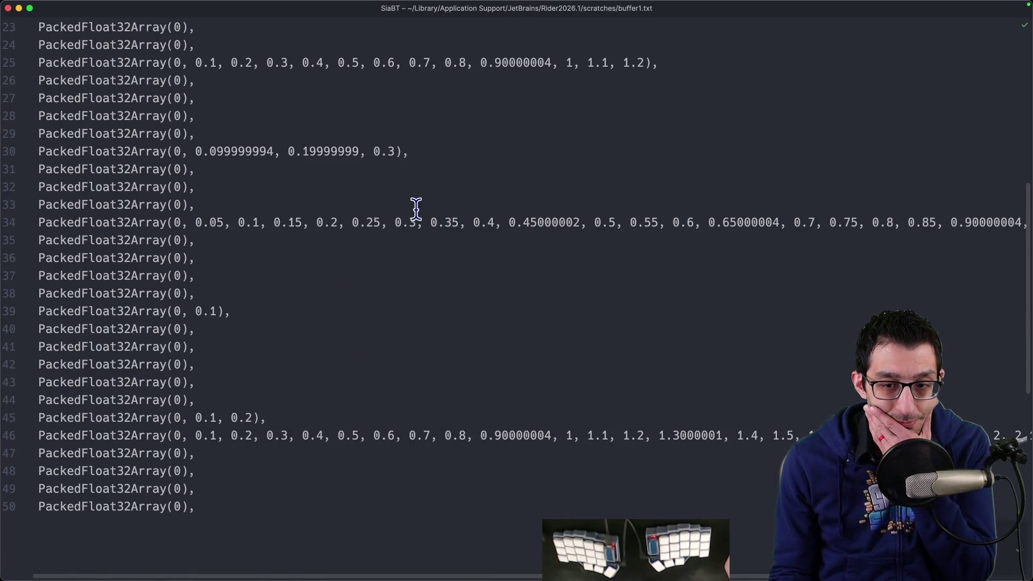
pyautogui.scroll(11, 393, 203)
pyautogui.hotkey('ctrl', 'Tab')
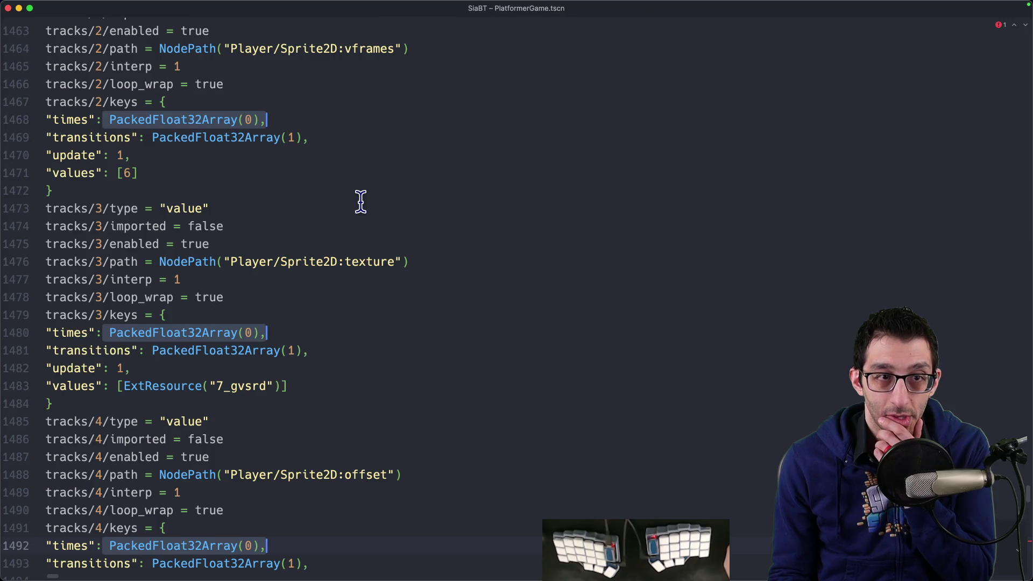
# Search the scene file for 13 and examine the match on line 1287.
pyautogui.press('Escape')
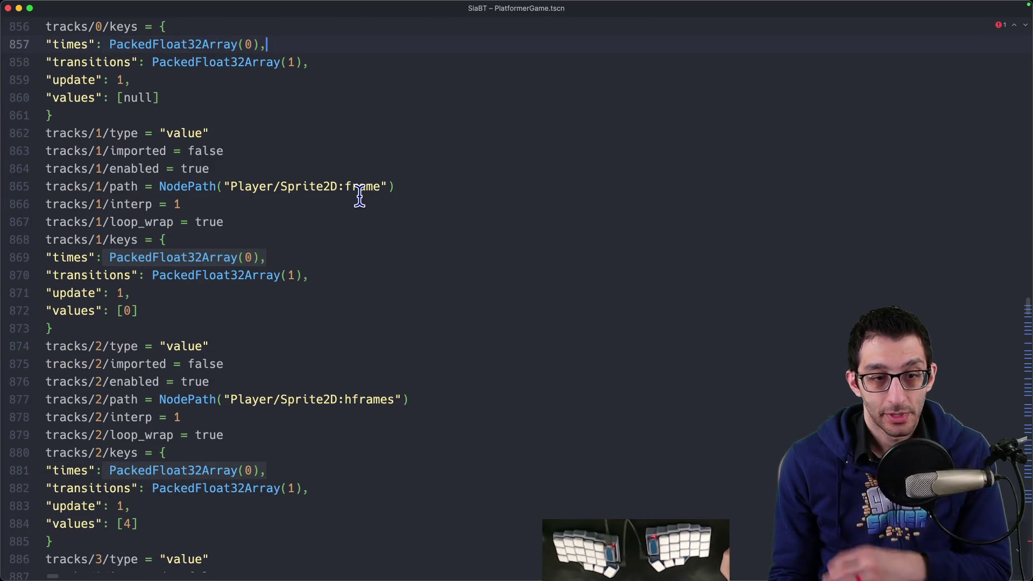
pyautogui.press('super+f')
pyautogui.write('13')
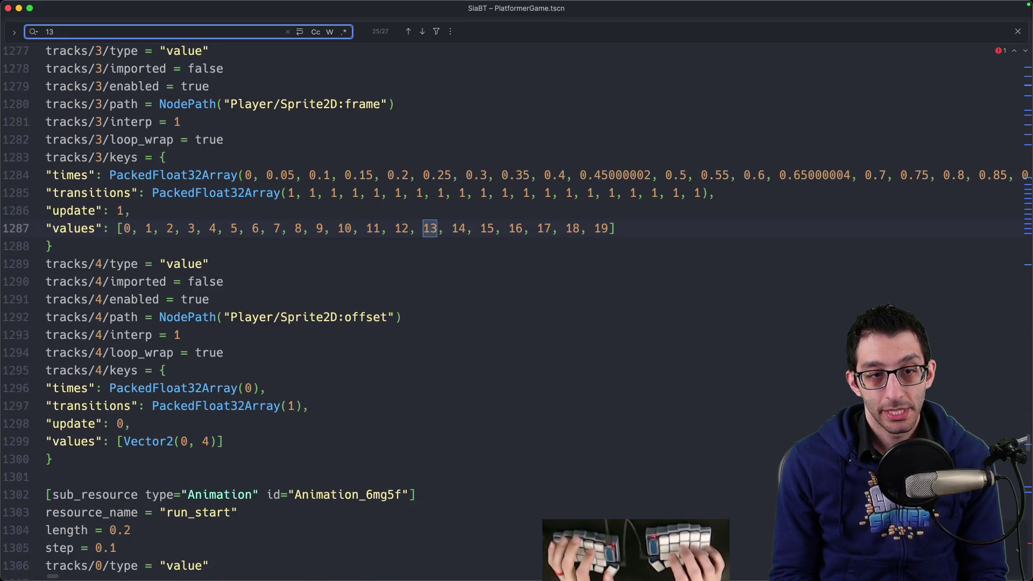
pyautogui.press('Return')
pyautogui.hotkey('shift', 'Return')
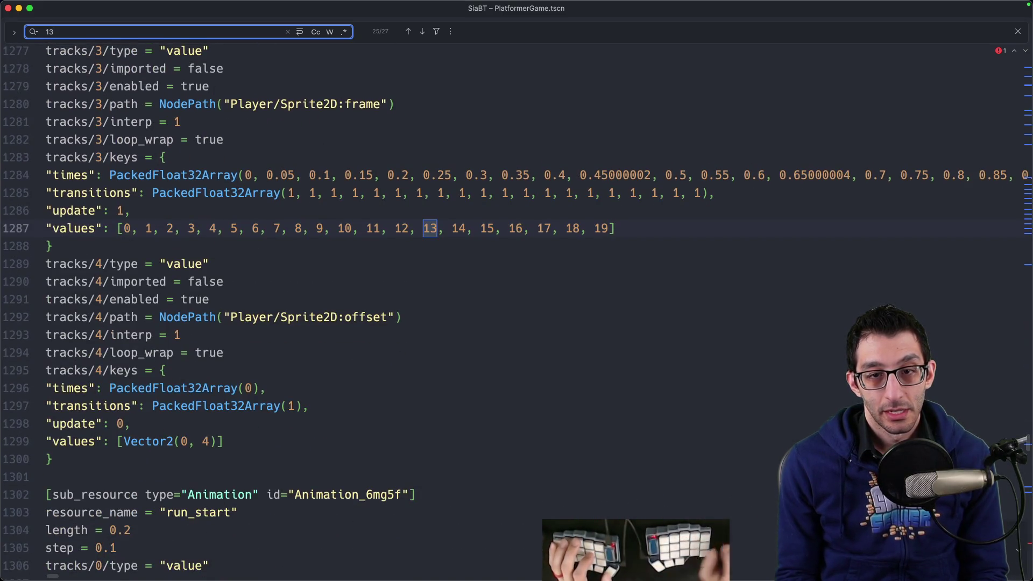
pyautogui.scroll(5, 442, 230)
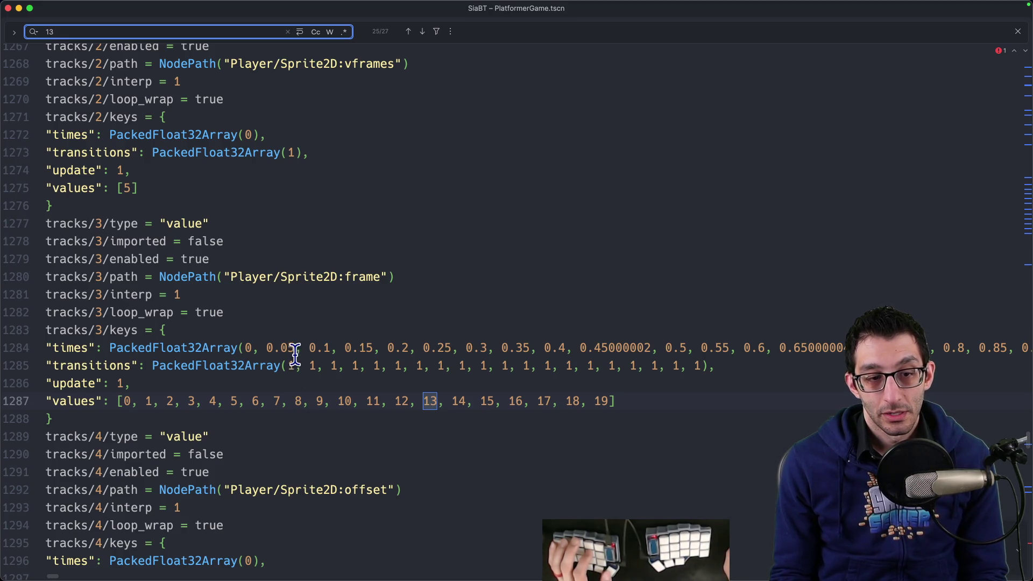
pyautogui.scroll(3, 296, 355)
pyautogui.scroll(10, 294, 350)
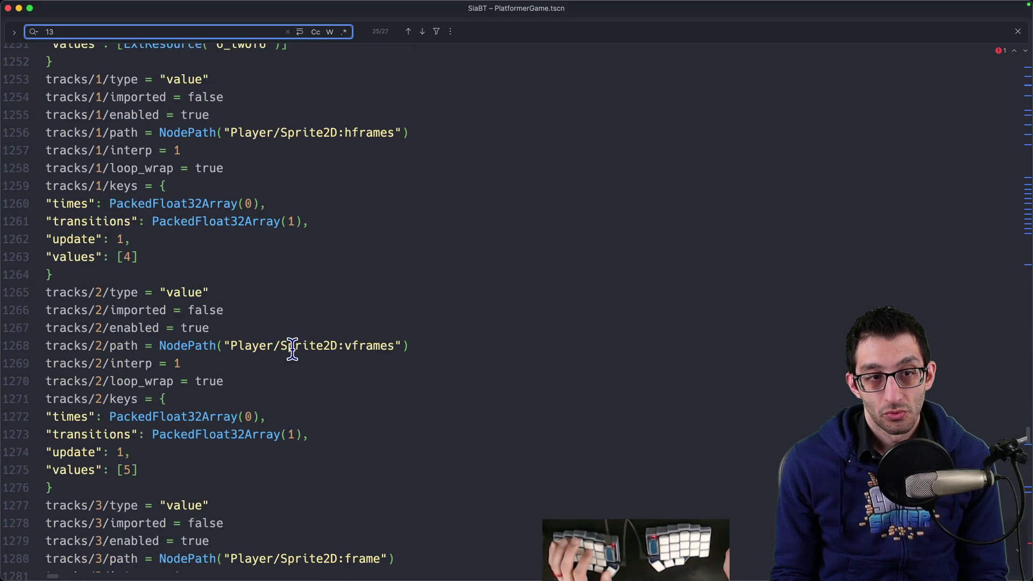
pyautogui.scroll(3, 291, 347)
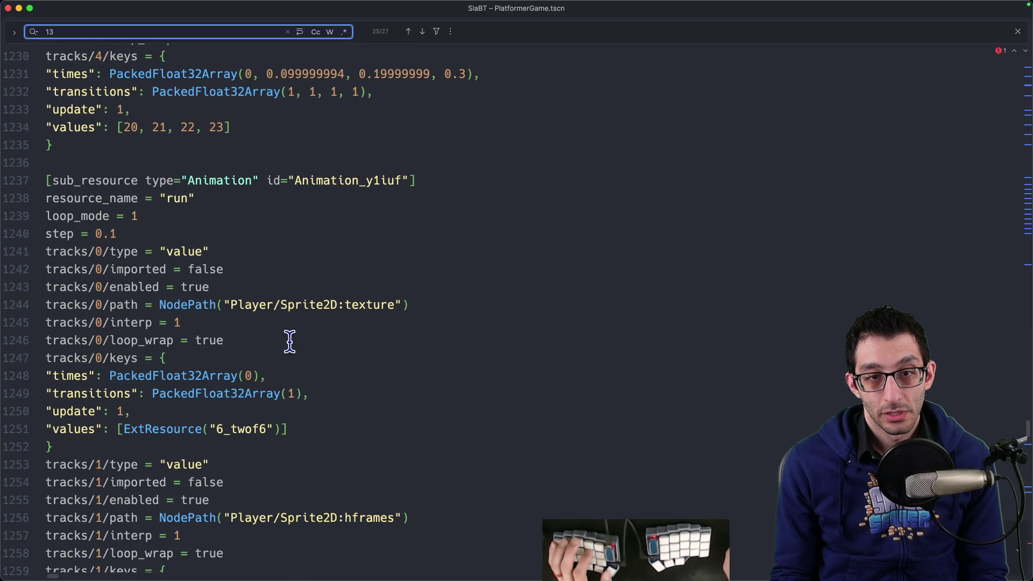
pyautogui.scroll(-5, 294, 342)
pyautogui.scroll(5, 285, 328)
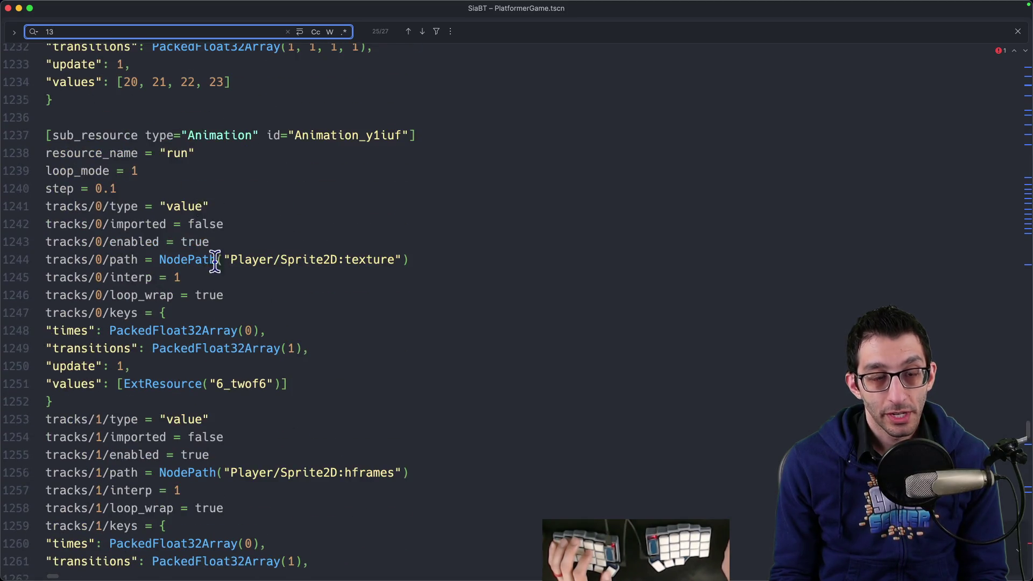
pyautogui.scroll(-15, 272, 337)
pyautogui.scroll(-4, 281, 337)
# Step through the remaining 13 matches, including run and walk frame values, then show the game.
pyautogui.press('Return')
pyautogui.scroll(8, 286, 312)
pyautogui.scroll(5, 246, 248)
pyautogui.scroll(3, 269, 253)
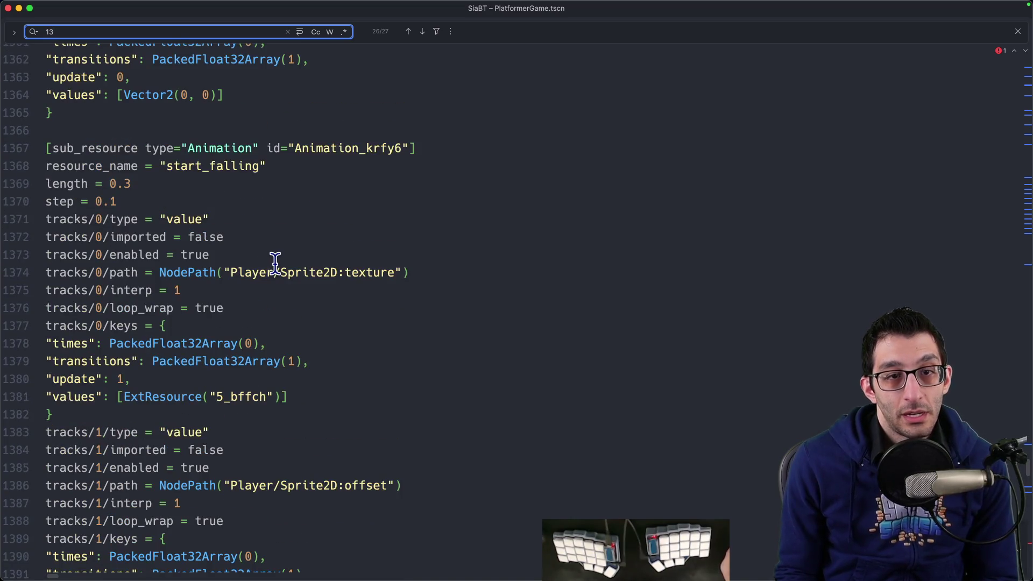
pyautogui.scroll(-20, 269, 269)
pyautogui.scroll(2, 291, 276)
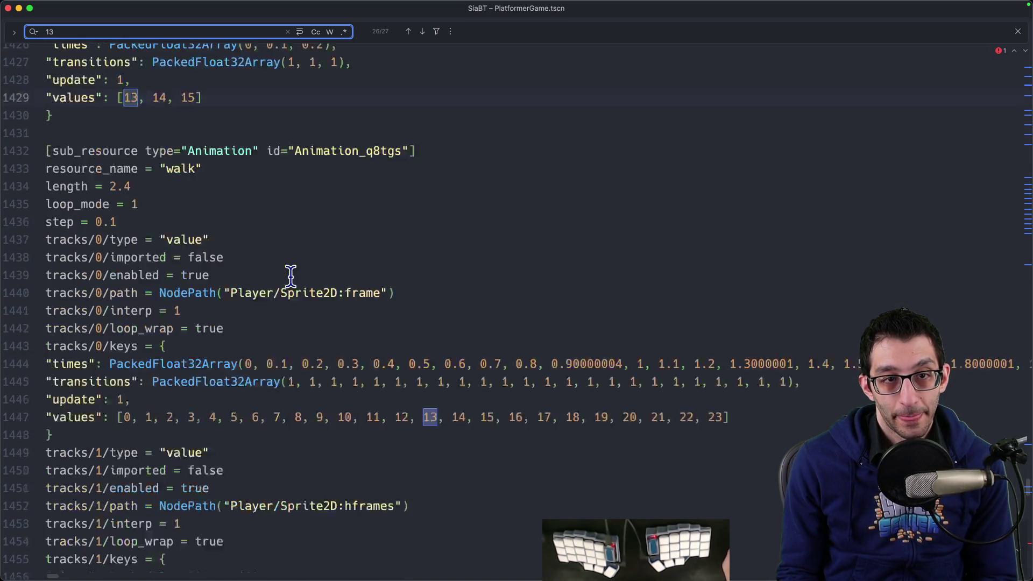
pyautogui.scroll(-1, 295, 280)
pyautogui.press('Return')
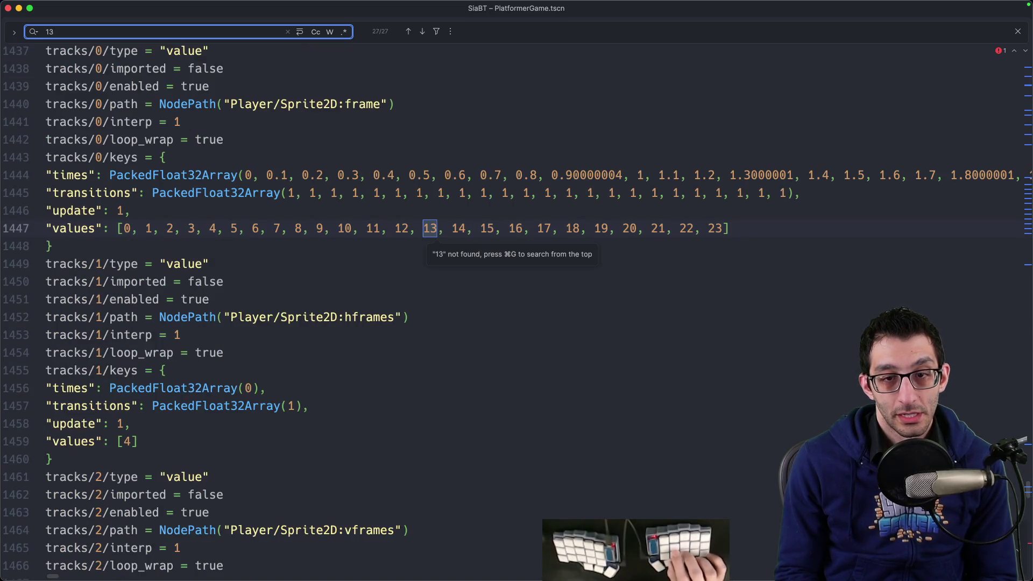
pyautogui.press('Return')
pyautogui.press('Return')
pyautogui.press('Return')
pyautogui.press('Return')
pyautogui.press('Return')
pyautogui.press('Return')
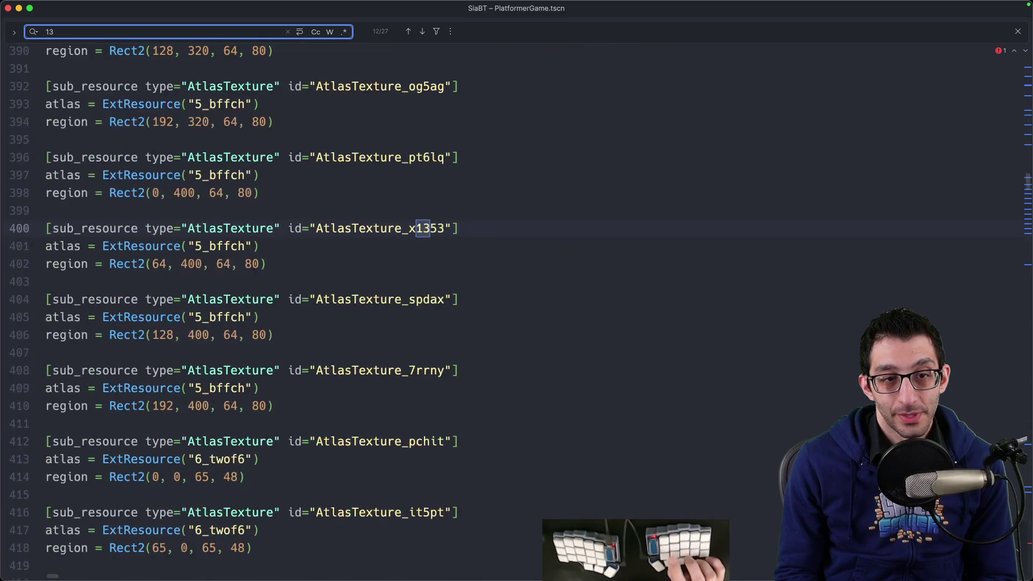
pyautogui.hotkey('shift', 'Return')
pyautogui.press('Escape')
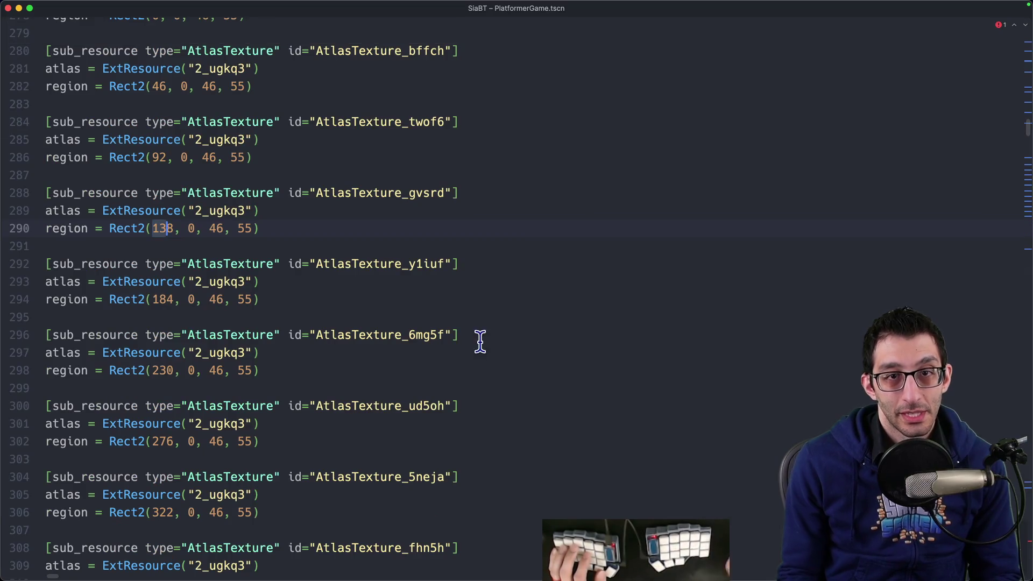
pyautogui.click(781, 549)
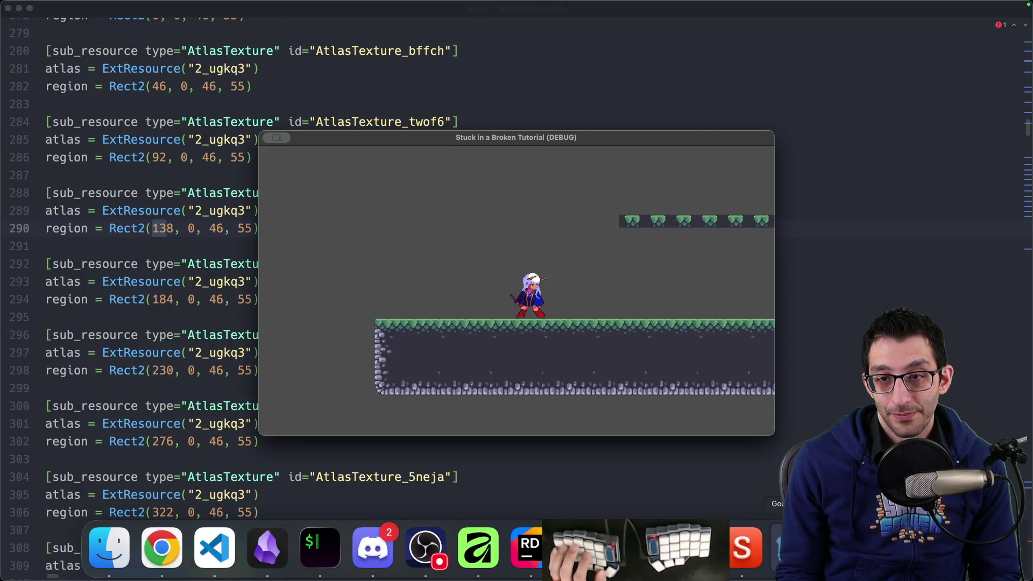
# Select 'vframes * hframes' in Rider's frame-13 out-of-bounds error, then switch to Godot.
pyautogui.moveTo(689, 549)
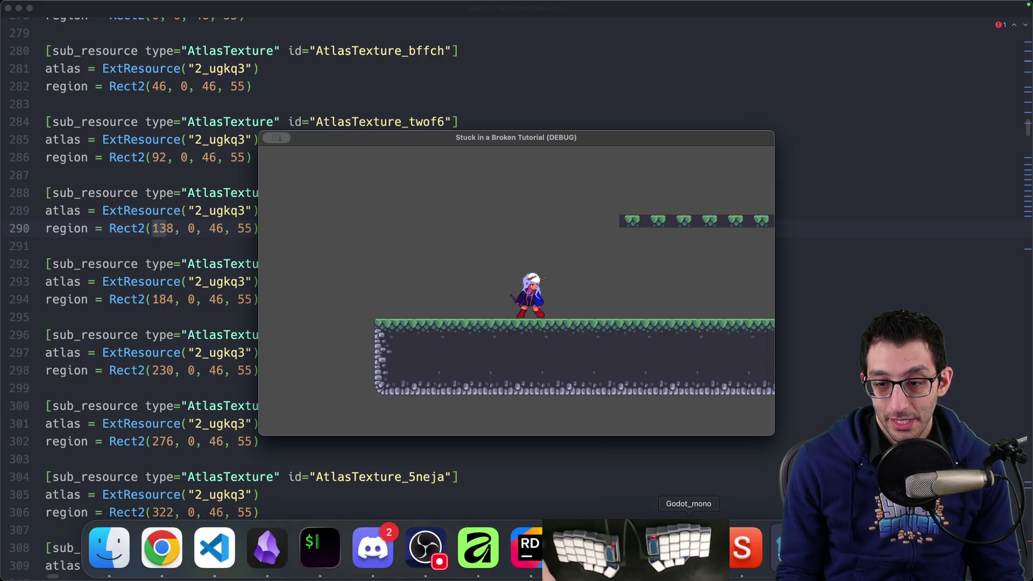
pyautogui.click(533, 560)
pyautogui.click(210, 370)
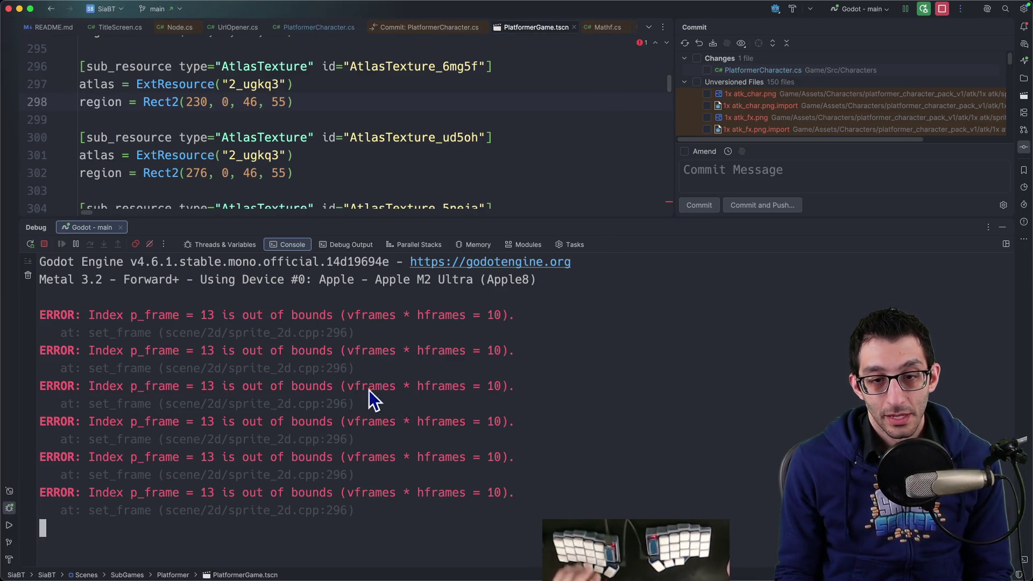
pyautogui.doubleClick(392, 387)
pyautogui.moveTo(392, 389); pyautogui.dragTo(472, 393)
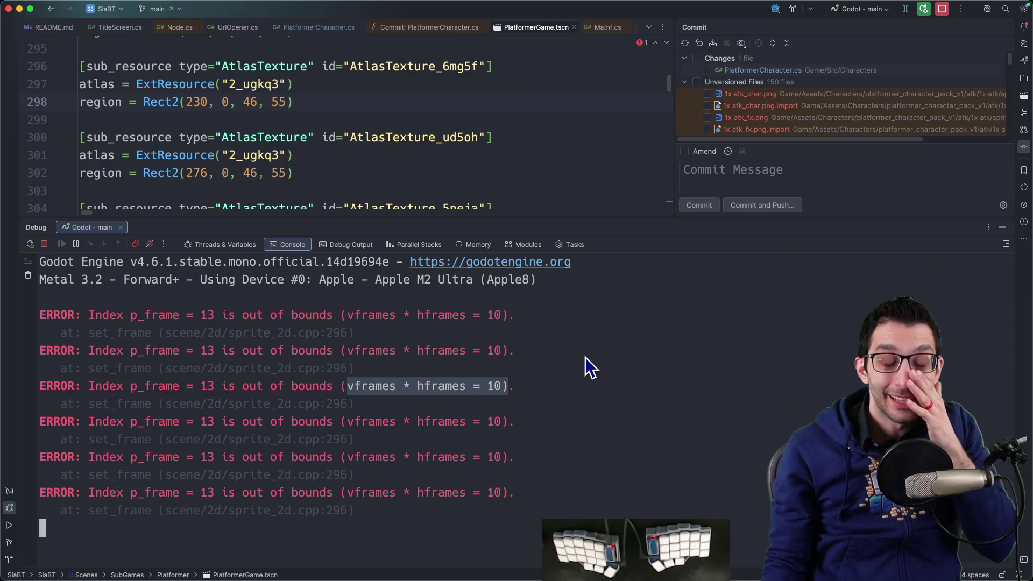
pyautogui.press('super+Tab')
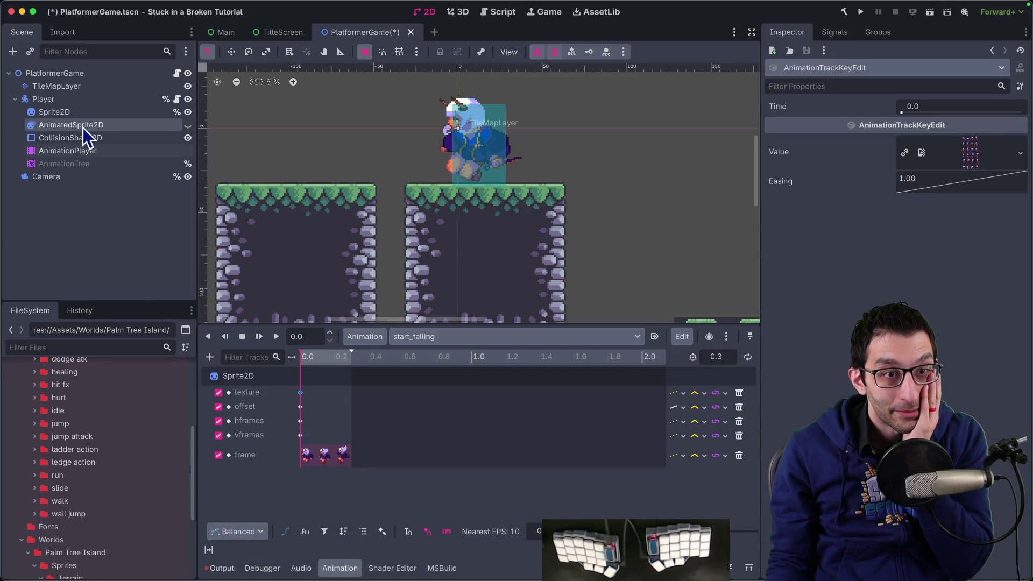
# Select the AnimationPlayer and cycle through every animation from idle to walk, back to idle.
pyautogui.click(84, 152)
pyautogui.click(428, 338)
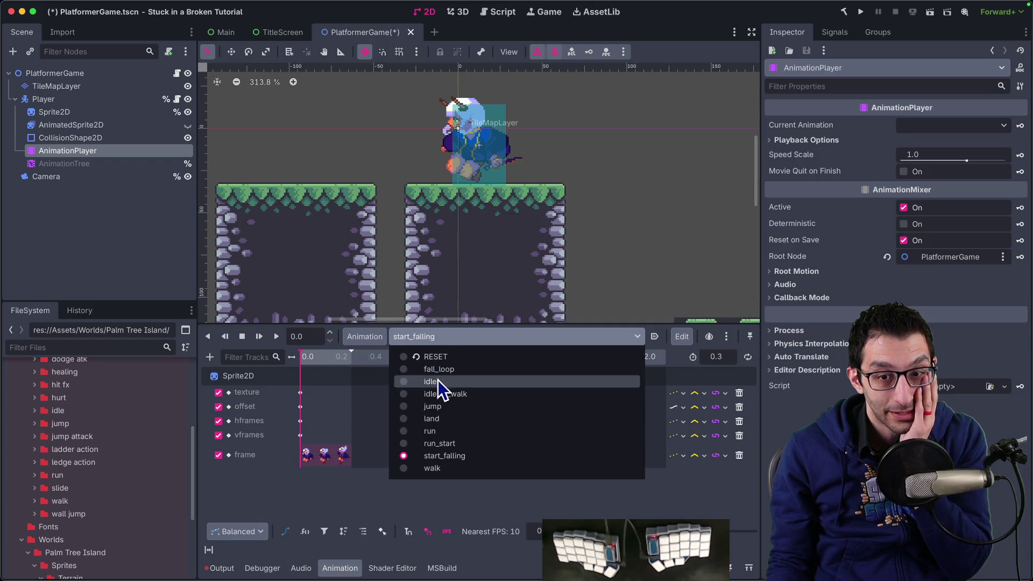
pyautogui.click(438, 380)
pyautogui.click(453, 338)
pyautogui.click(461, 373)
pyautogui.click(476, 336)
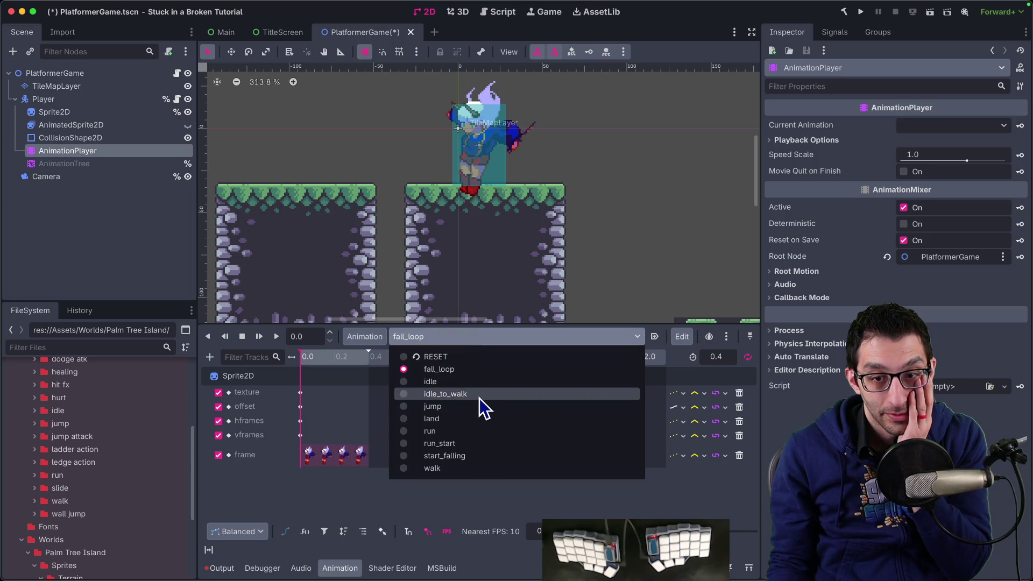
pyautogui.click(479, 396)
pyautogui.click(499, 337)
pyautogui.click(490, 407)
pyautogui.click(506, 338)
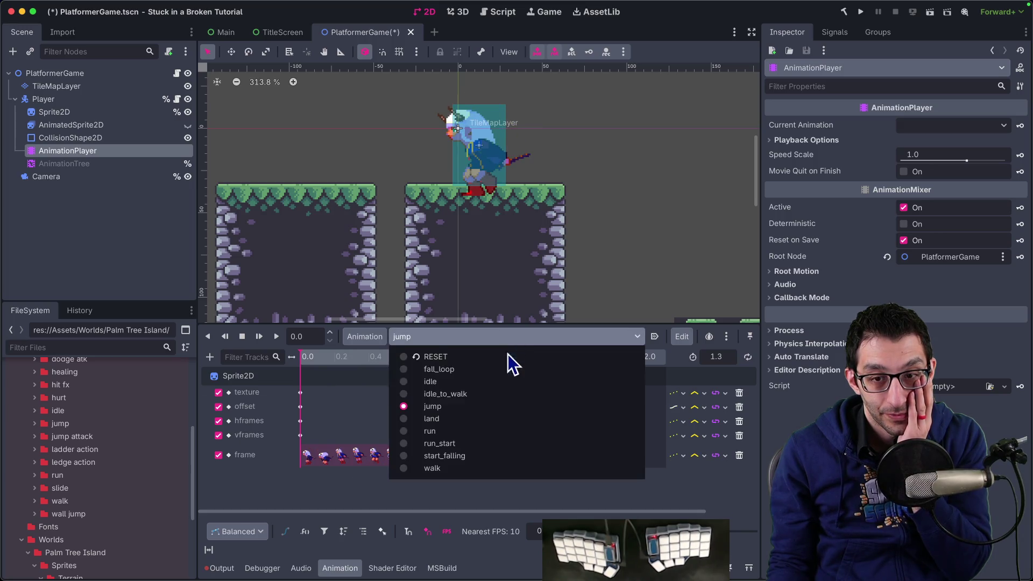
pyautogui.click(491, 419)
pyautogui.click(508, 337)
pyautogui.click(492, 433)
pyautogui.click(508, 338)
pyautogui.click(492, 444)
pyautogui.click(495, 337)
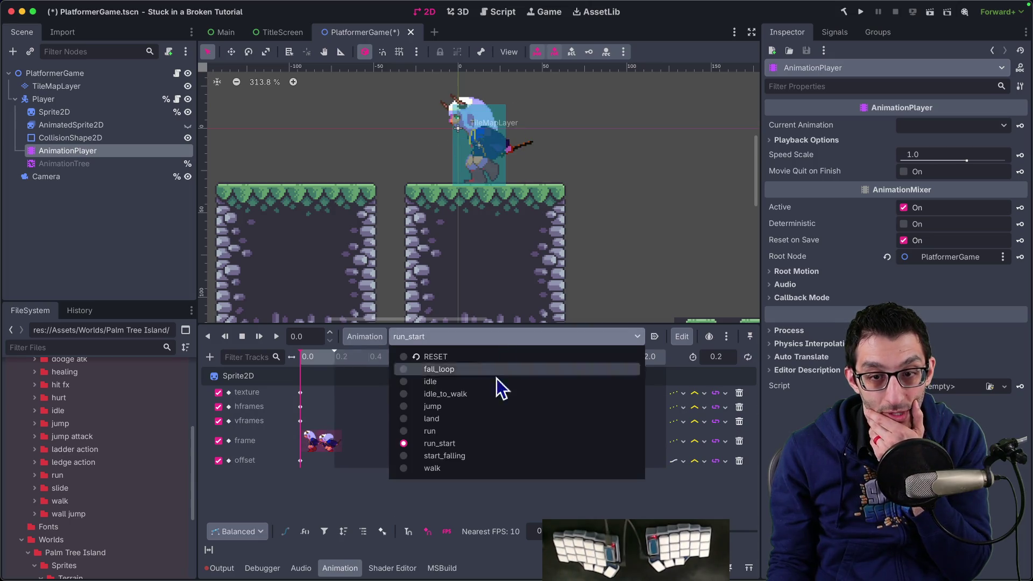
pyautogui.click(479, 456)
pyautogui.click(489, 336)
pyautogui.click(466, 469)
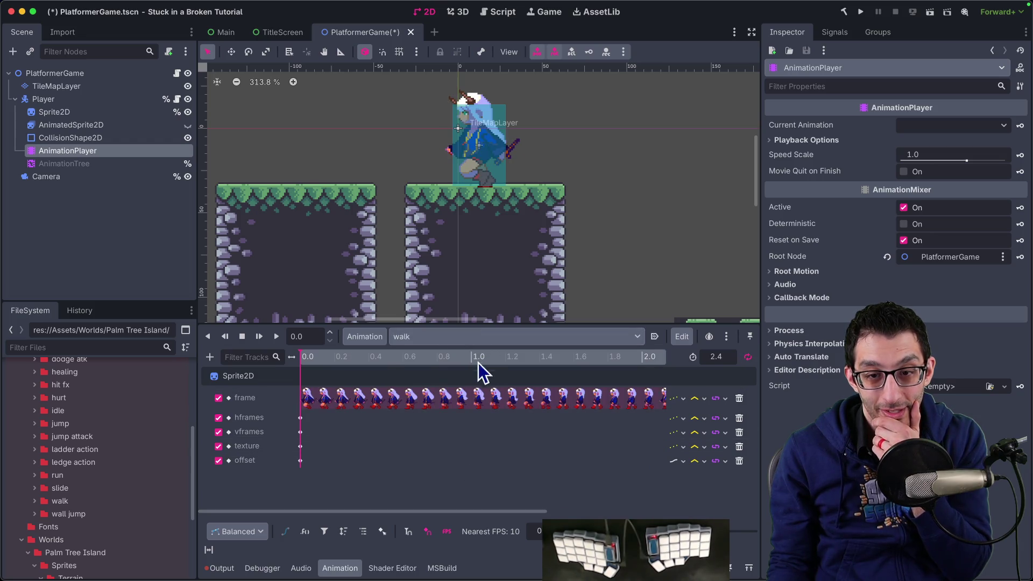
pyautogui.click(480, 338)
pyautogui.click(460, 381)
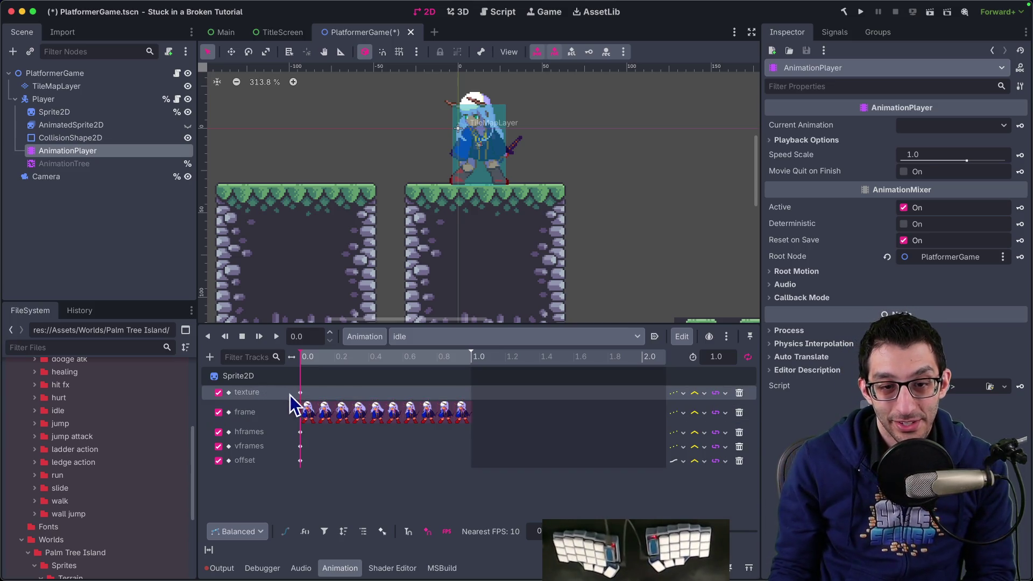
# Inspect the idle and jump animations' texture key values.
pyautogui.click(300, 393)
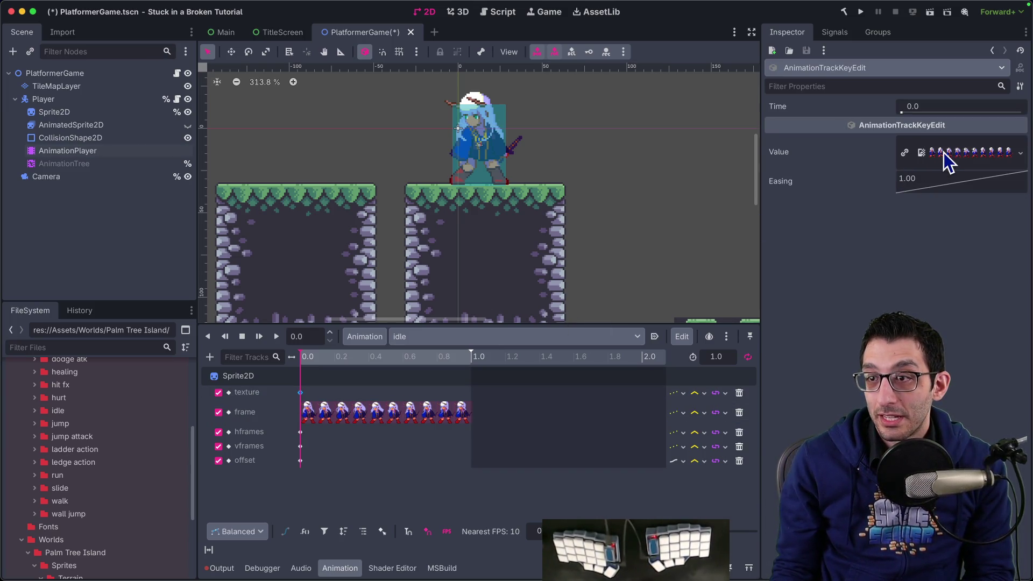
pyautogui.click(505, 338)
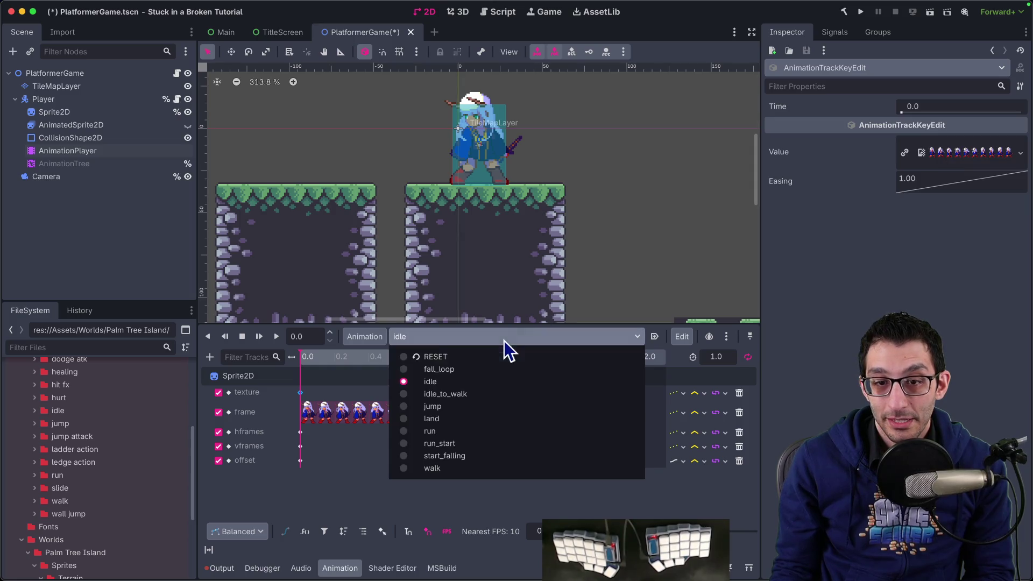
pyautogui.click(453, 408)
pyautogui.click(300, 394)
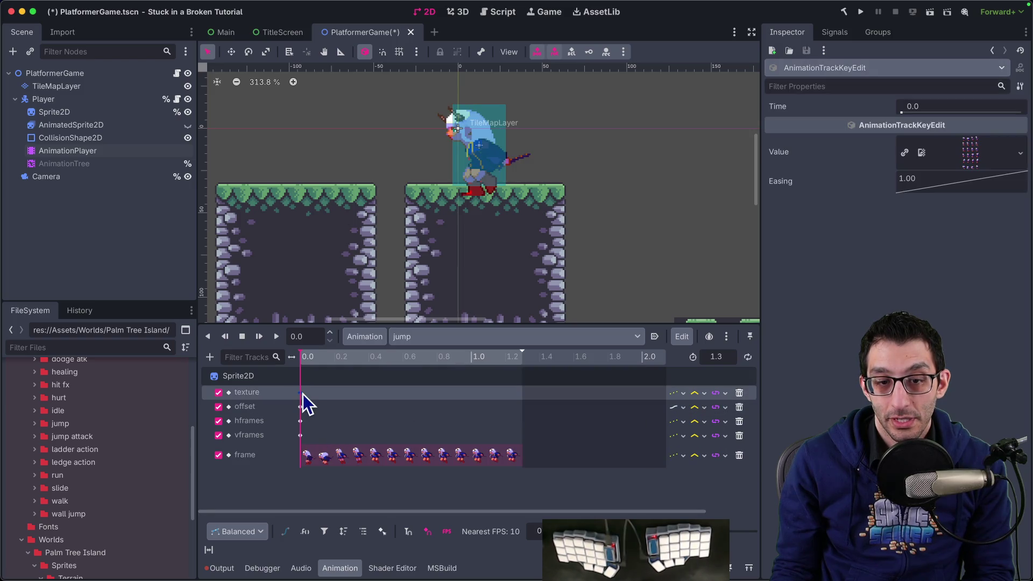
pyautogui.moveTo(971, 169)
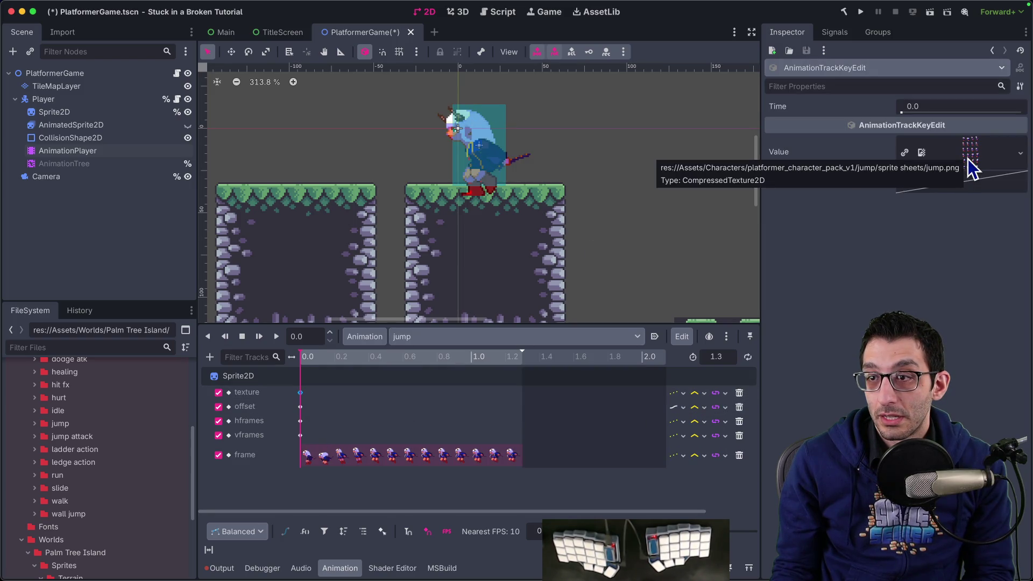
# Inspect start_falling's texture key, which holds the jump.png sprite sheet.
pyautogui.click(440, 337)
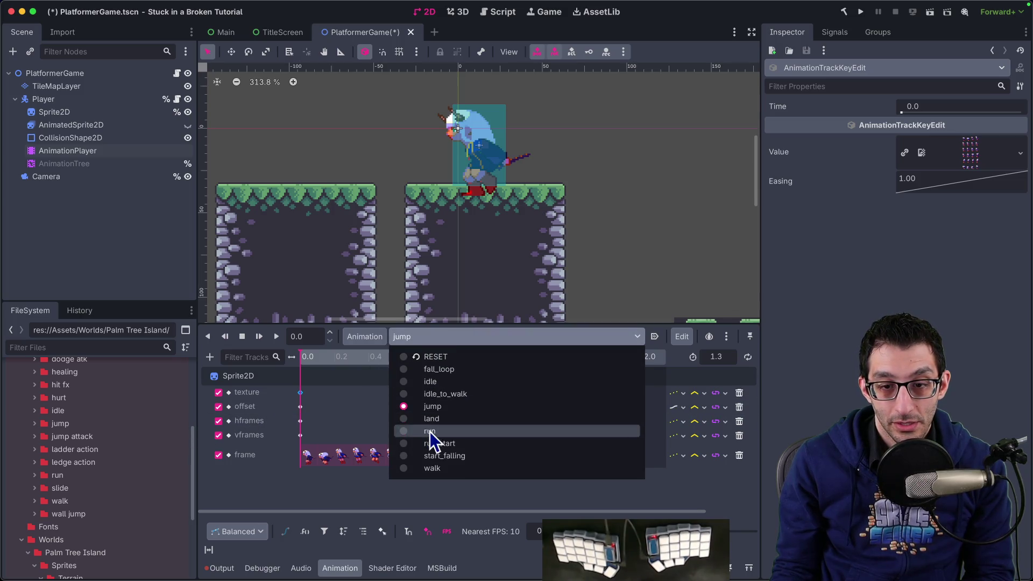
pyautogui.click(437, 457)
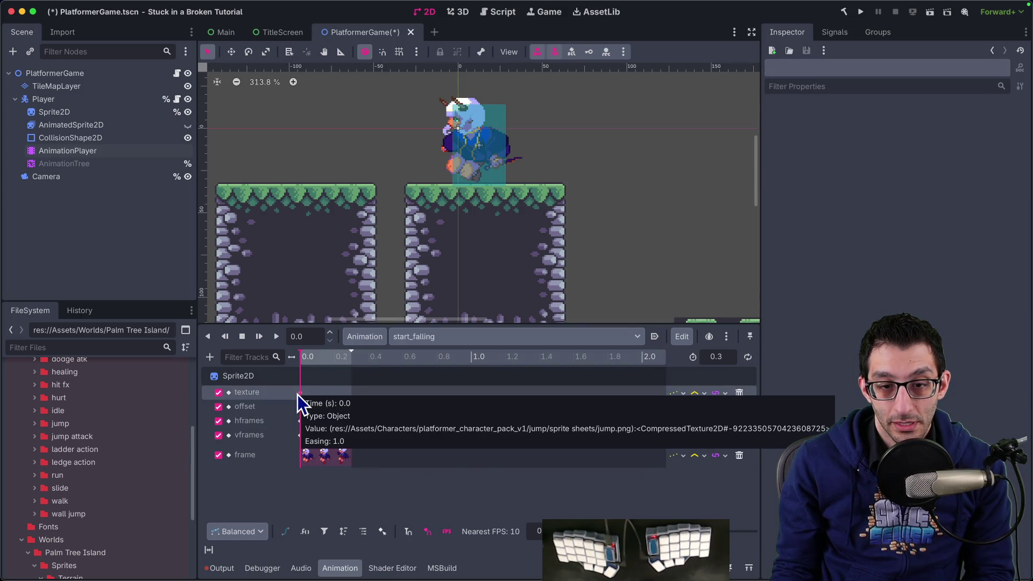
pyautogui.click(300, 393)
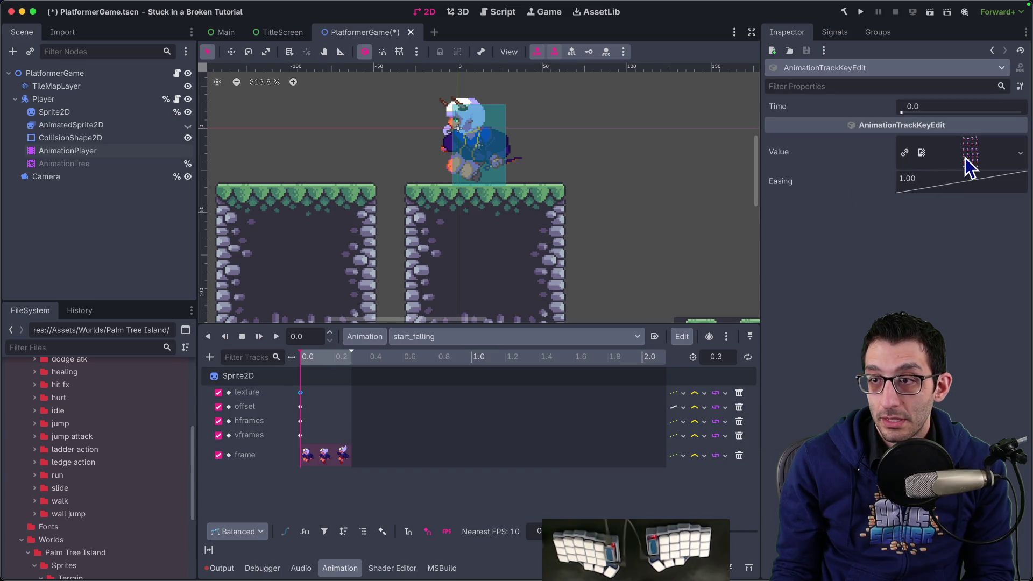
pyautogui.moveTo(969, 169)
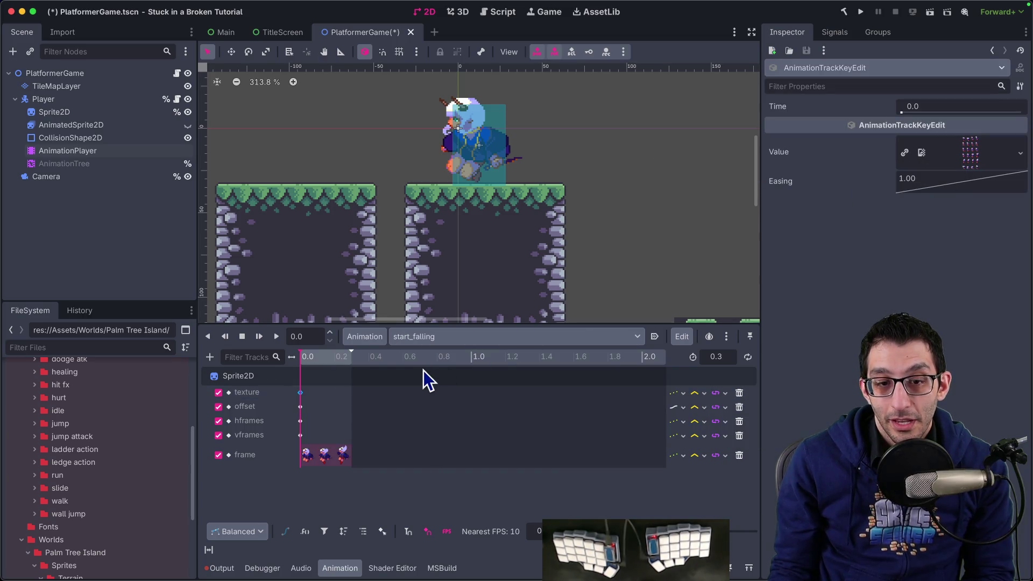
# Open the player's AnimationTree state machine and inspect the jump state and idle-to-jump transition.
pyautogui.moveTo(583, 565)
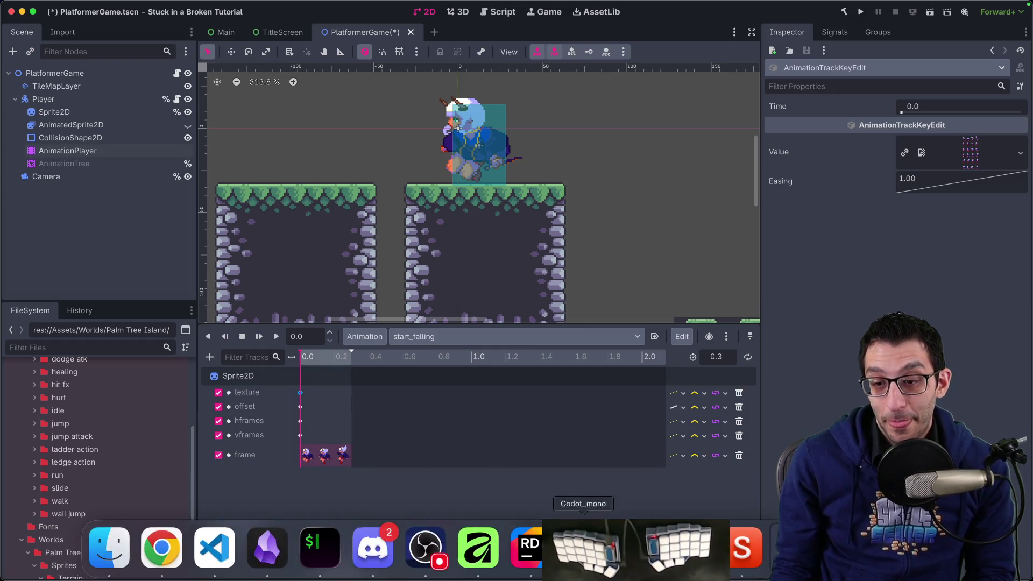
pyautogui.click(101, 163)
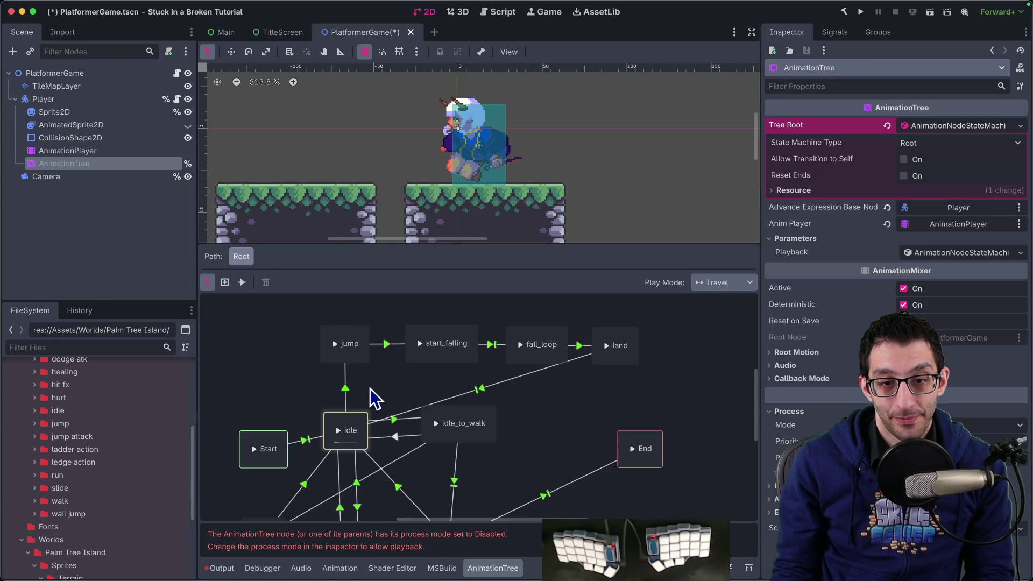
pyautogui.click(361, 359)
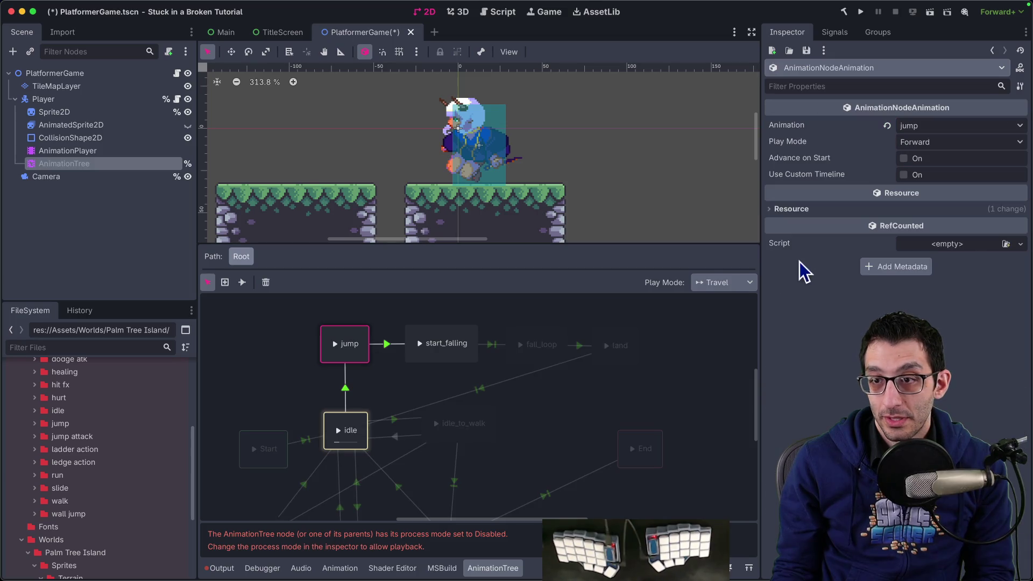
pyautogui.click(346, 396)
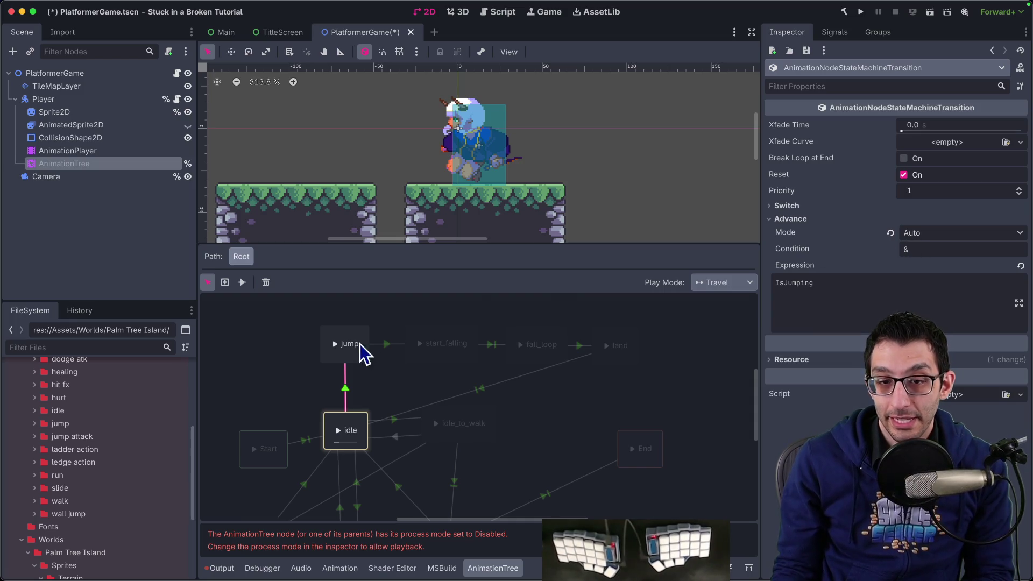
# Review the jump, start_falling, fall_loop and land transitions' advance and switch modes, keeping Switch as Immediate.
pyautogui.click(391, 344)
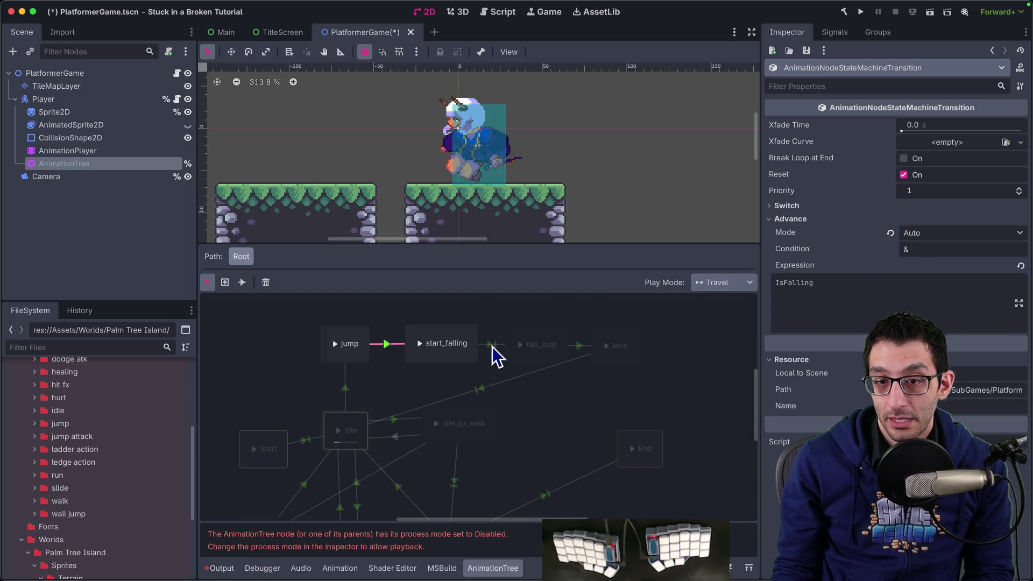
pyautogui.click(493, 345)
pyautogui.click(577, 346)
pyautogui.click(936, 233)
pyautogui.click(853, 223)
pyautogui.click(801, 207)
pyautogui.click(907, 219)
pyautogui.click(406, 431)
# Recheck switch settings on idle-to-jump, jump-to-start_falling, start_falling-to-fall_loop, fall_loop-to-land and idle-to-land transitions.
pyautogui.click(348, 388)
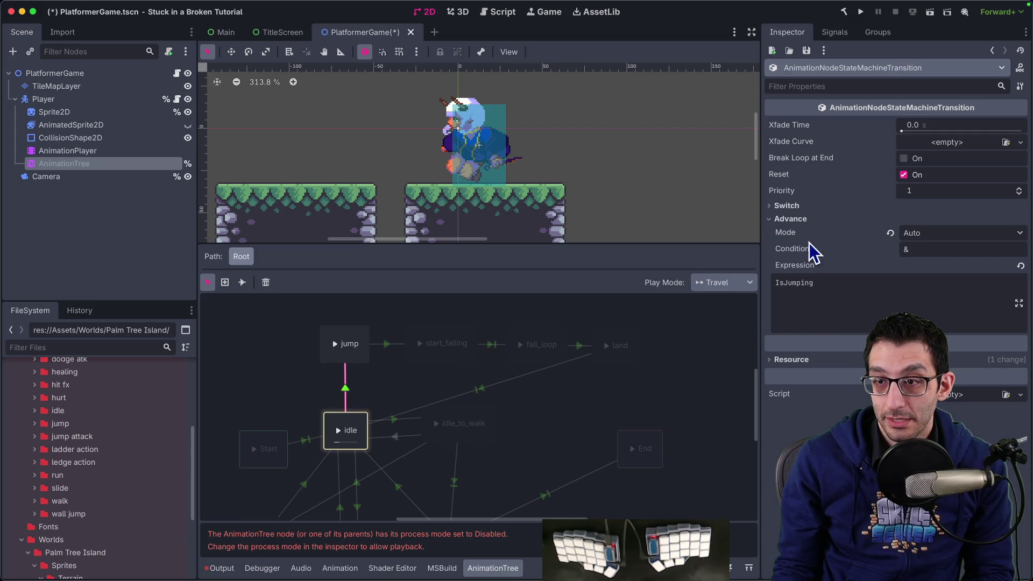
pyautogui.click(805, 208)
pyautogui.click(387, 344)
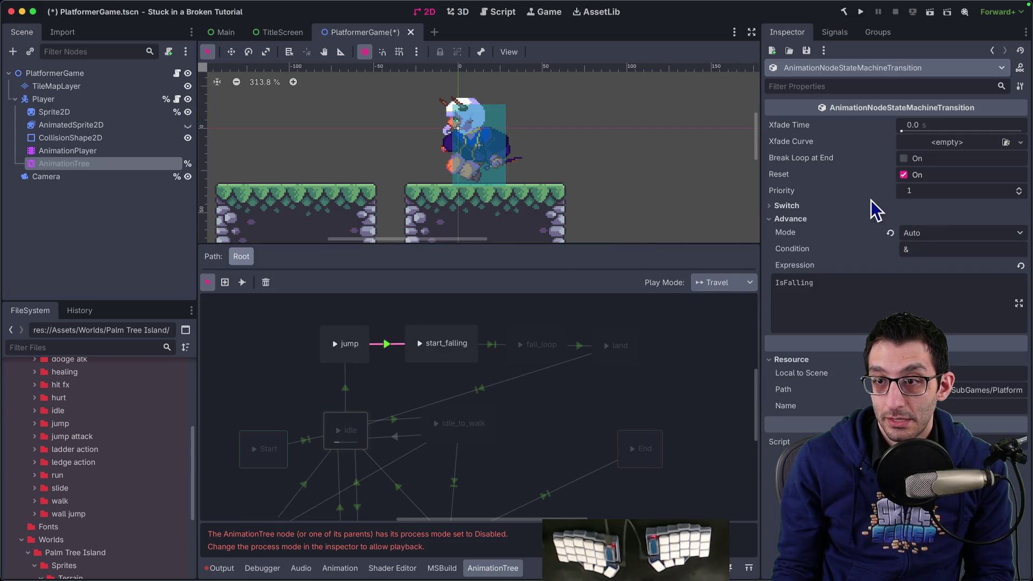
pyautogui.click(856, 206)
pyautogui.click(491, 344)
pyautogui.click(577, 349)
pyautogui.click(481, 389)
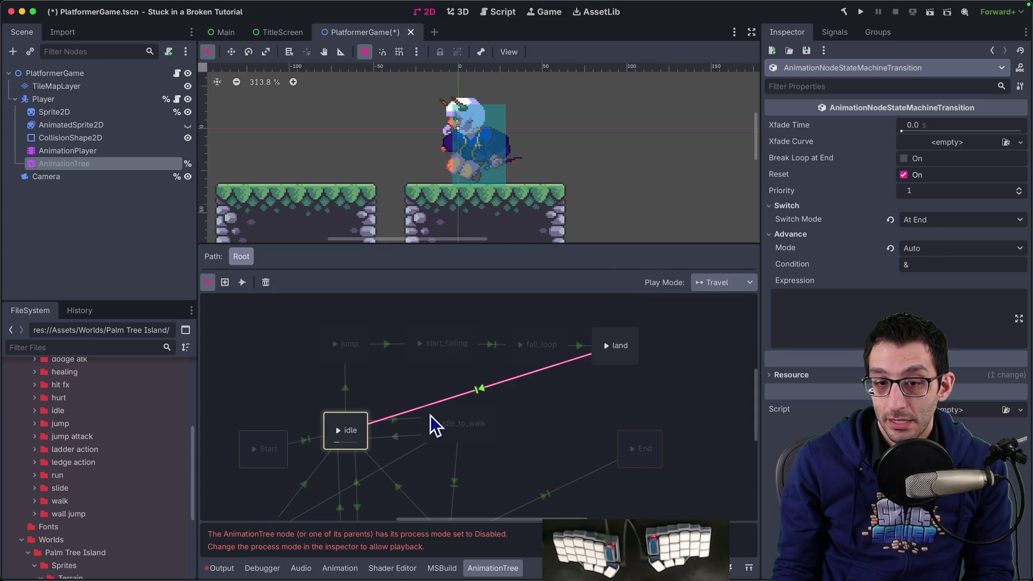
pyautogui.scroll(-3, 431, 415)
pyautogui.hscroll(-2, 431, 415)
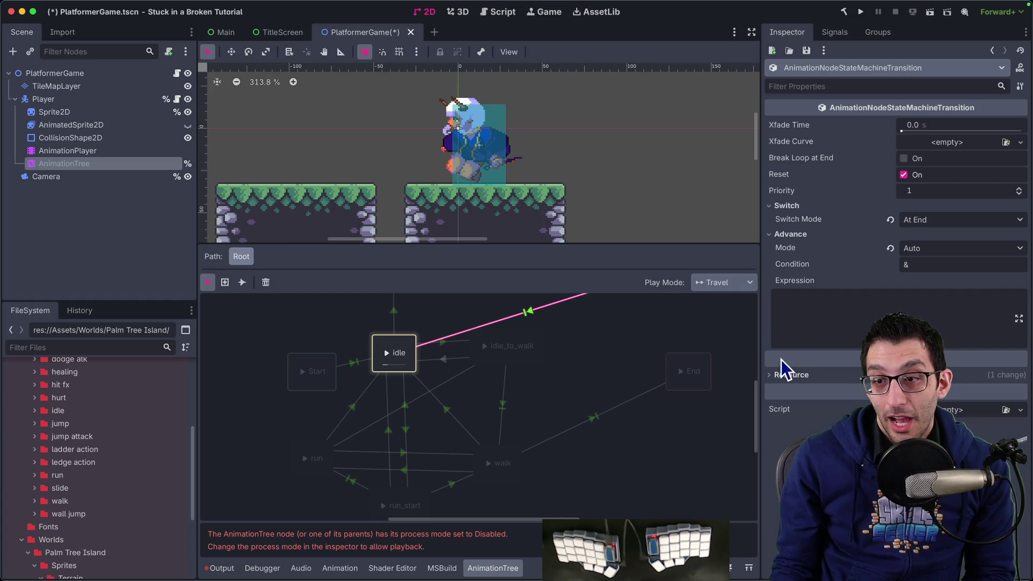
# Glance at the AnimationPlayer tracks, return to the state machine, save PlatformerGame.tscn and launch the game.
pyautogui.click(110, 153)
pyautogui.click(110, 163)
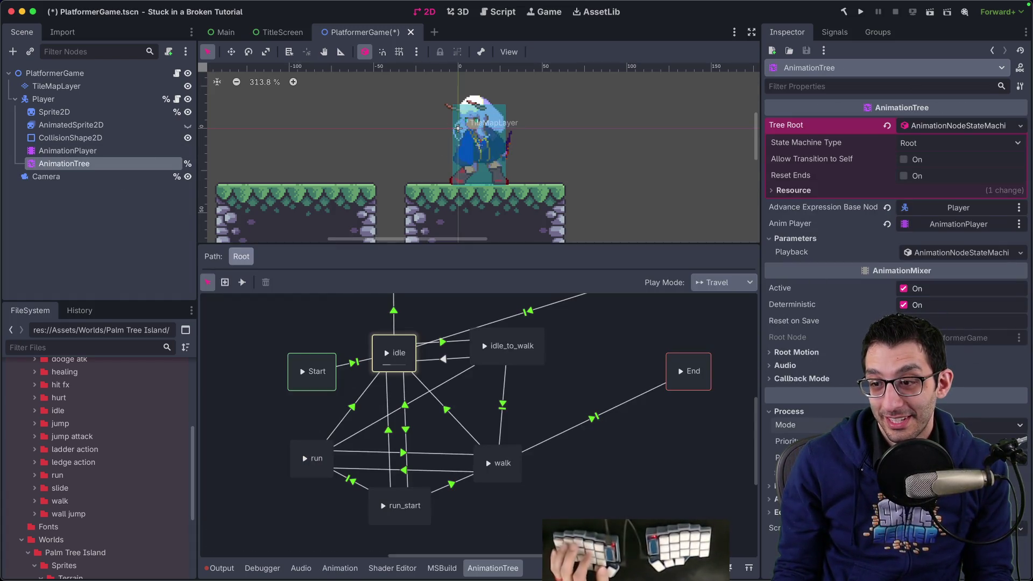
pyautogui.hotkey('ctrl', 's')
pyautogui.press('super+b')
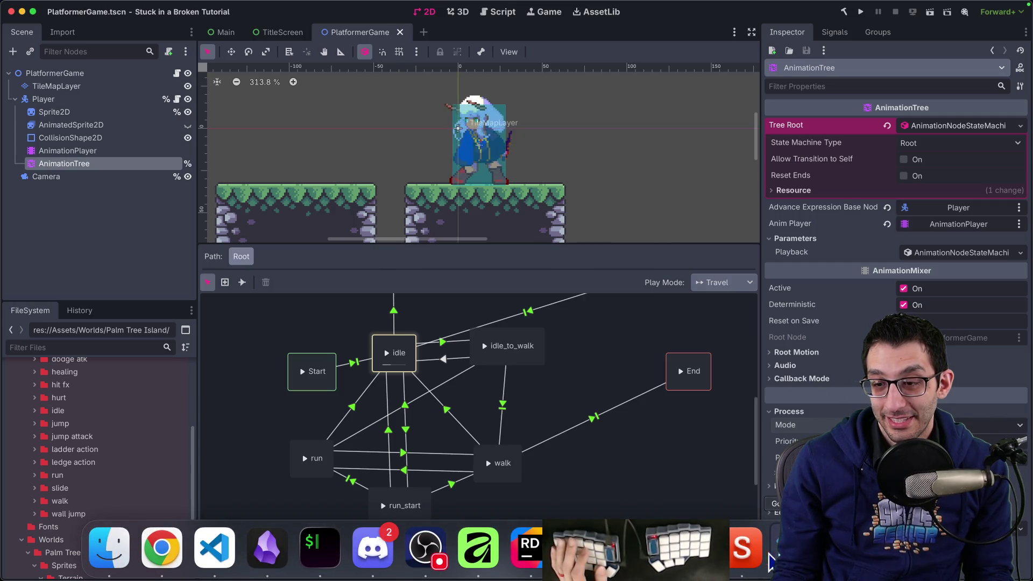
# Restart the game, jump onto the upper platform, and return to the editor.
pyautogui.press('super+b')
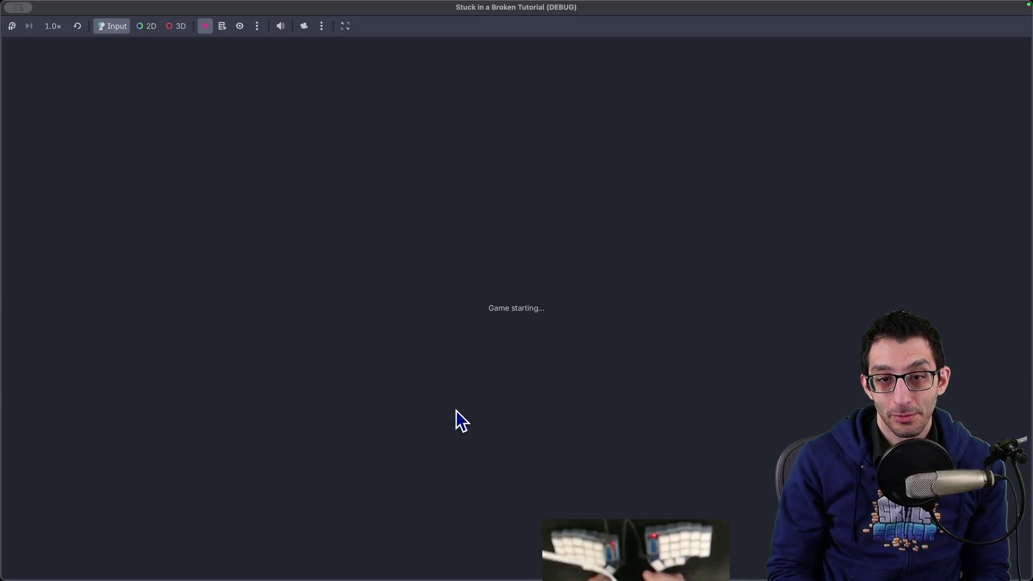
pyautogui.press('space')
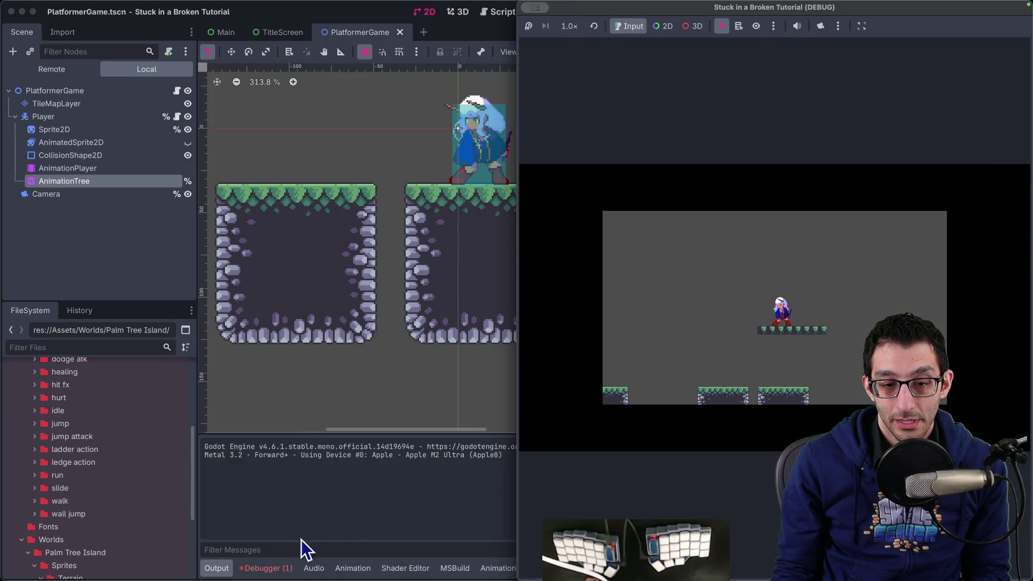
pyautogui.click(283, 567)
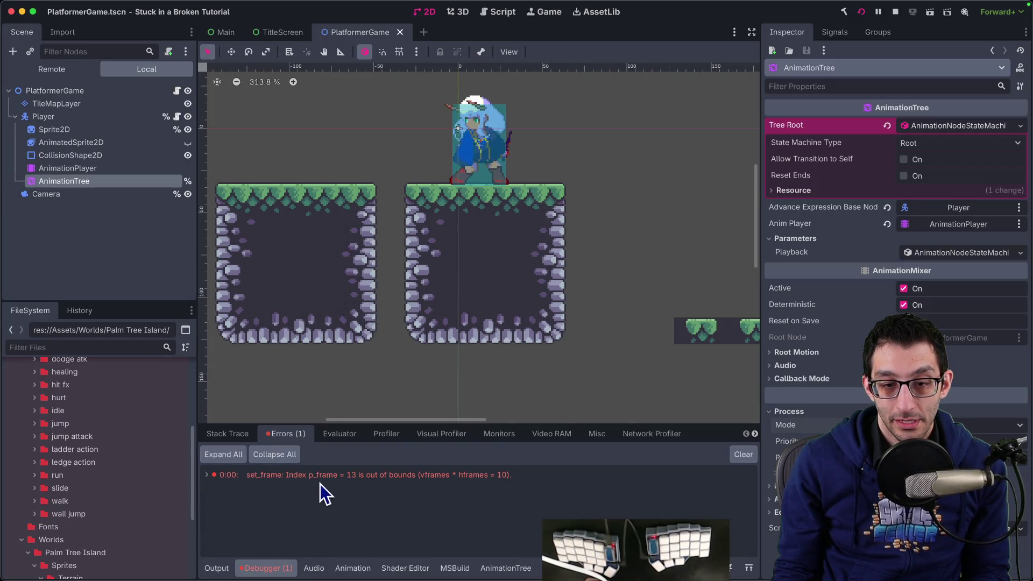
# Paste the set_frame out-of-bounds error into a scratch file, then expand it to show sprite_2d.cpp:296.
pyautogui.moveTo(388, 480)
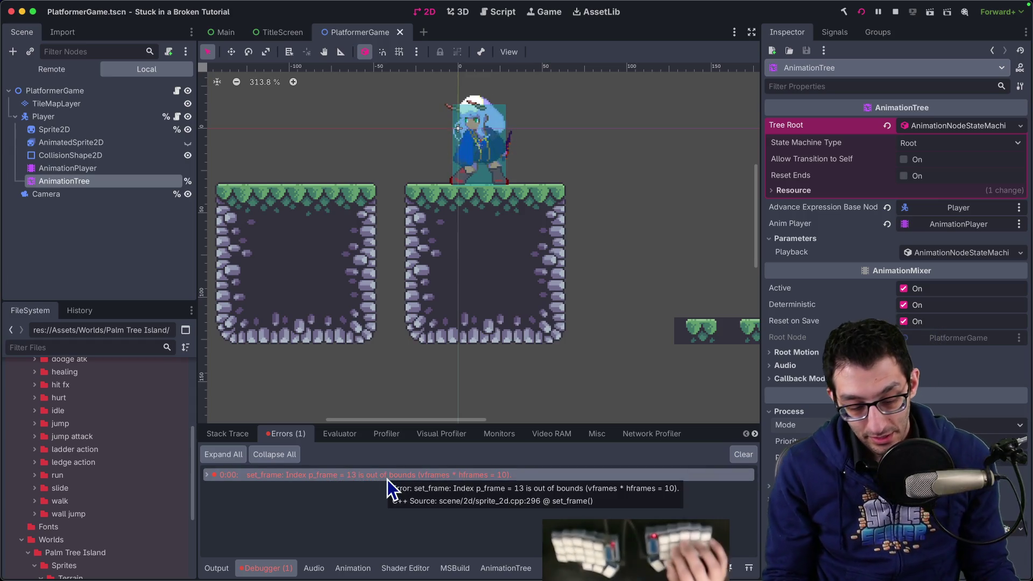
pyautogui.press('super+c')
pyautogui.press('super+Tab')
pyautogui.press('super+n')
pyautogui.press('super+v')
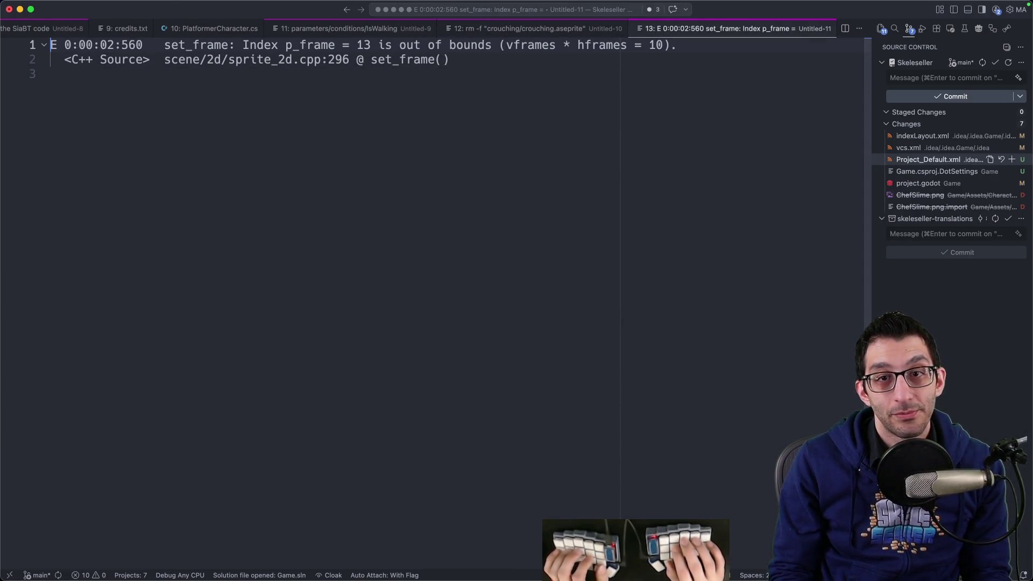
pyautogui.press('super+Tab')
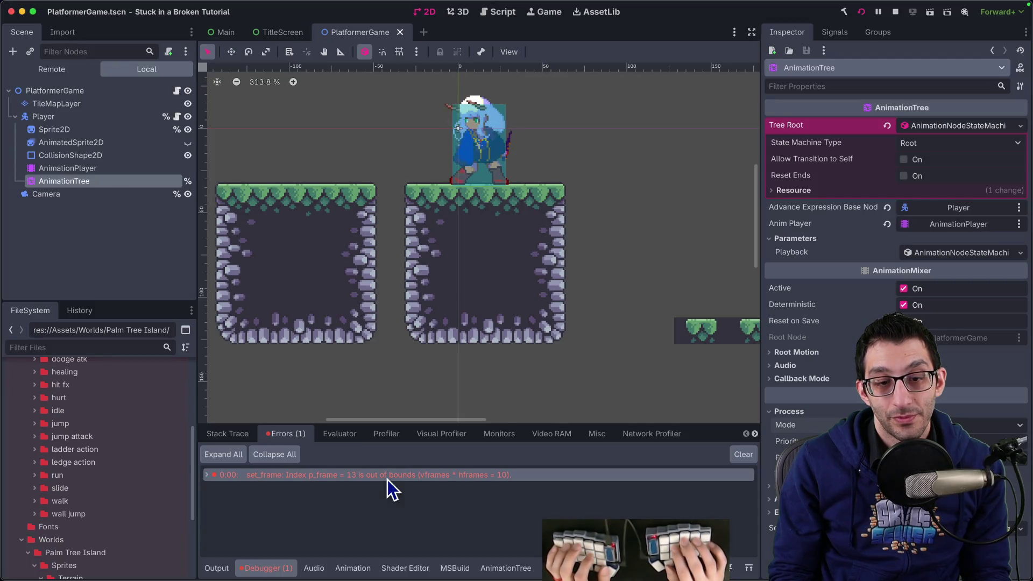
pyautogui.click(209, 472)
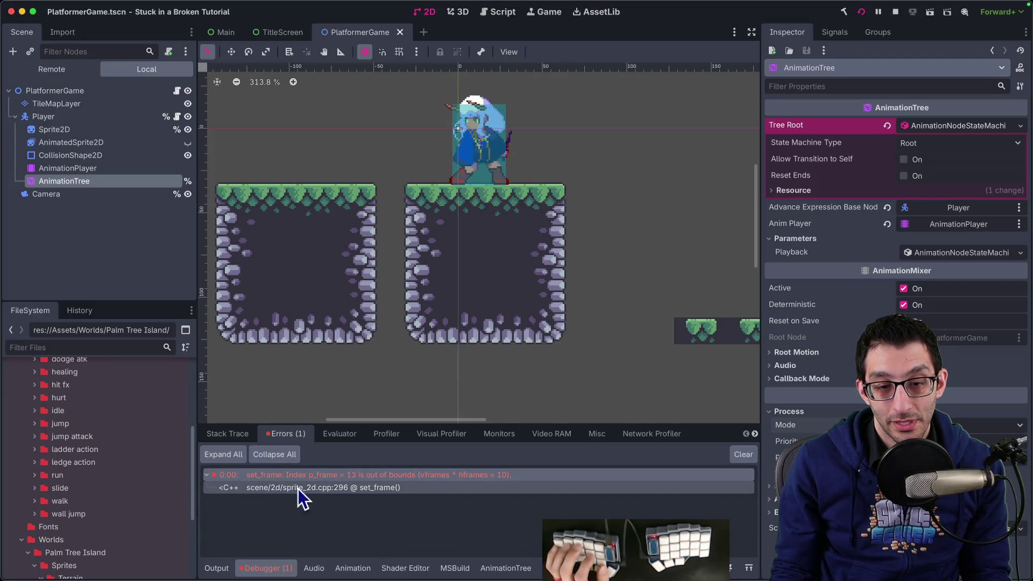